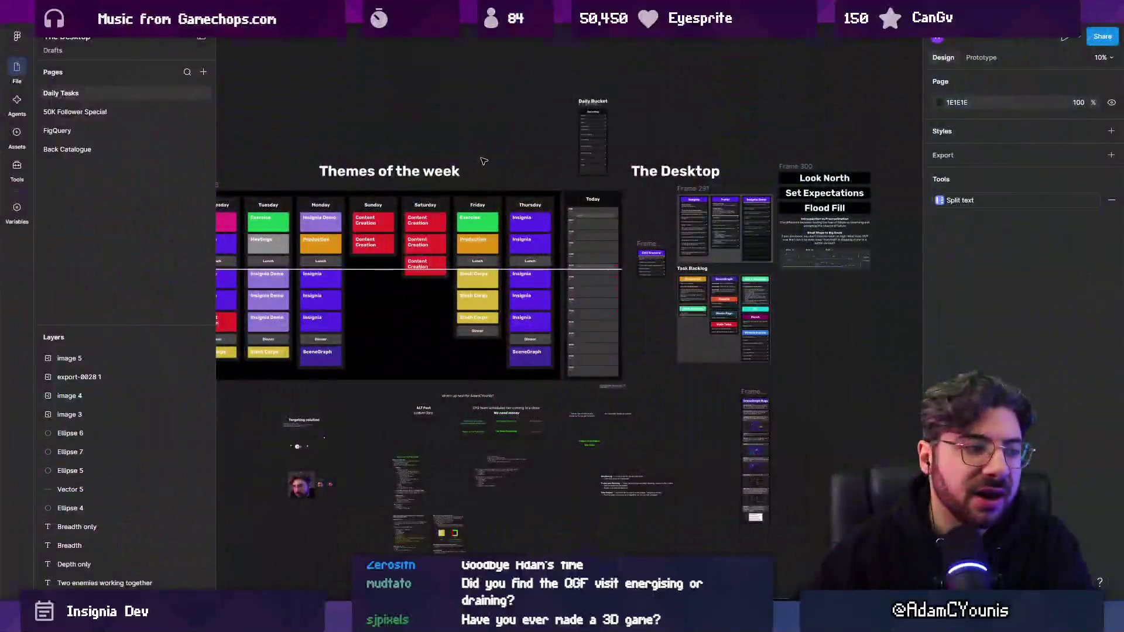
# - Scroll down to the 'What's up next' notes and check the scene-management notes block
pyautogui.scroll(-4, 455, 228)
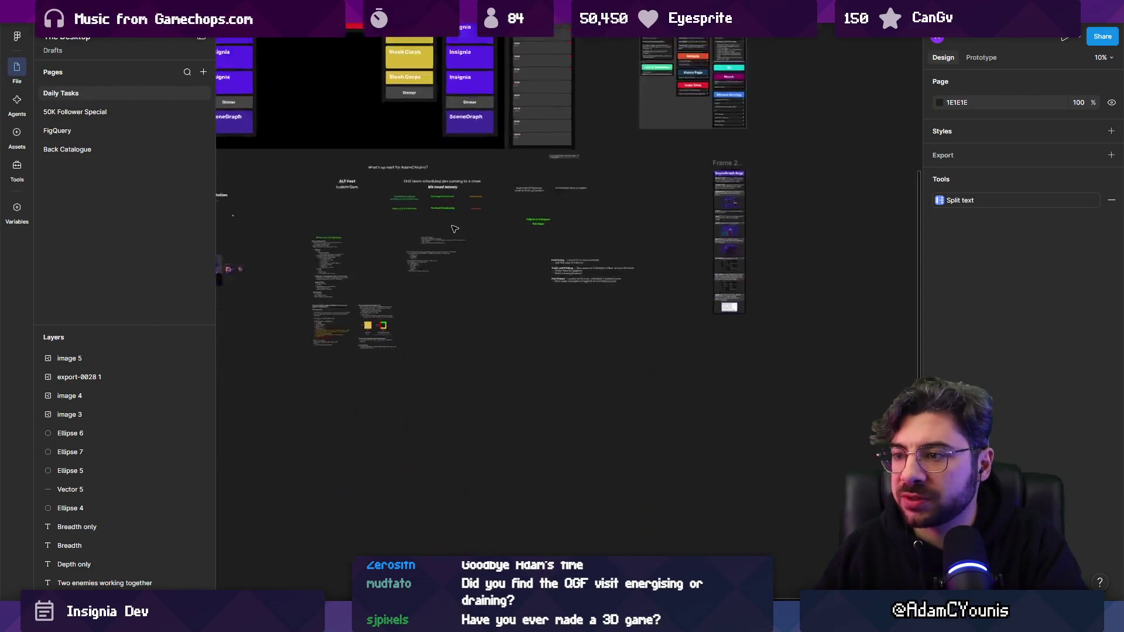
pyautogui.scroll(-2, 455, 228)
pyautogui.scroll(3, 409, 235)
pyautogui.click(423, 246)
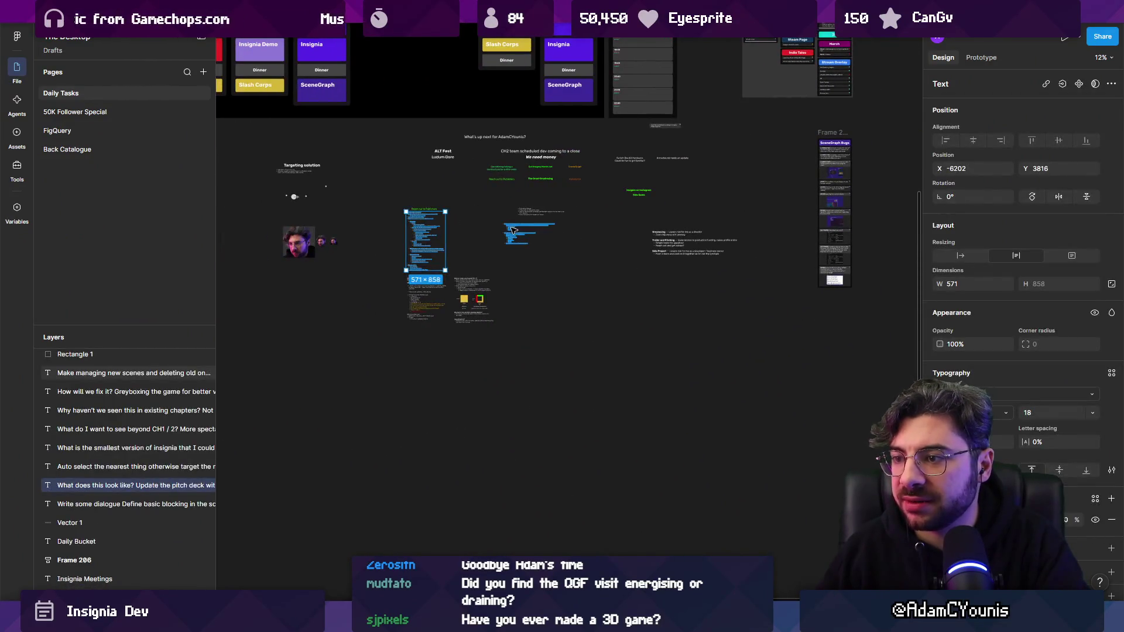
pyautogui.scroll(10, 512, 230)
pyautogui.click(468, 264)
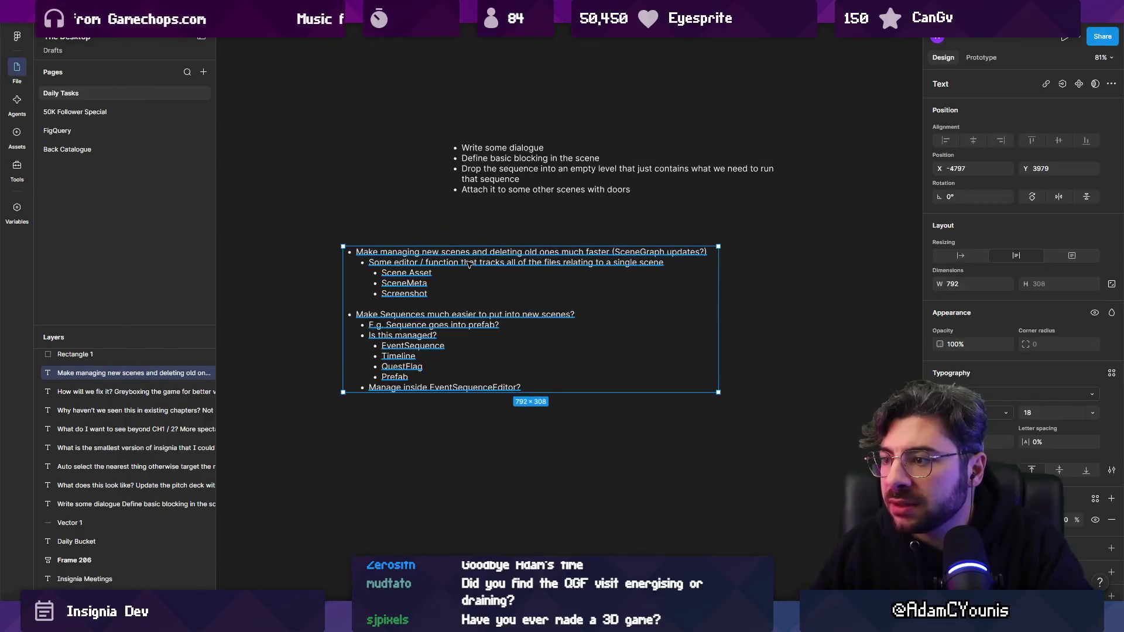
pyautogui.click(513, 235)
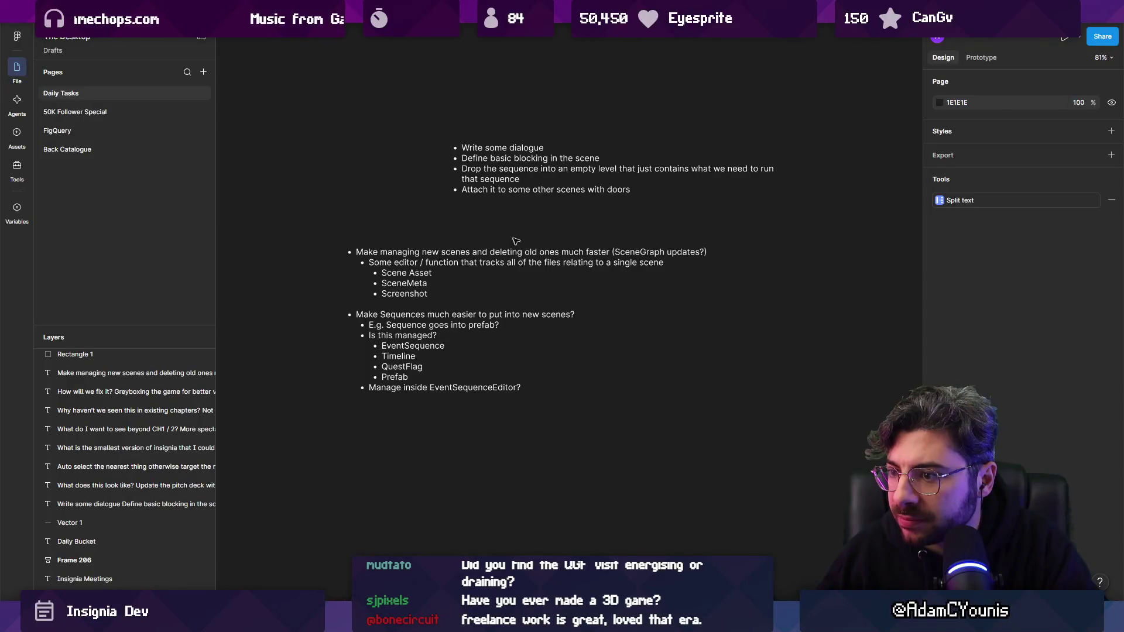
# - Settle the canvas view and hide the UI panels with Ctrl+\ for a full-canvas workspace
pyautogui.scroll(-5, 523, 253)
pyautogui.scroll(3, 481, 267)
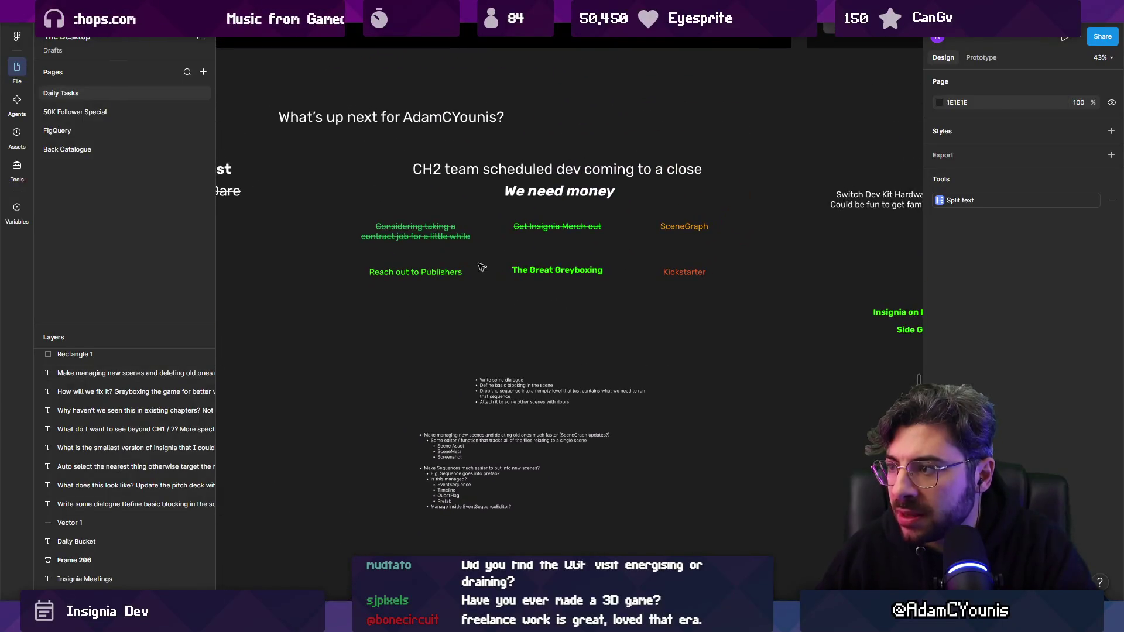
pyautogui.scroll(3, 633, 189)
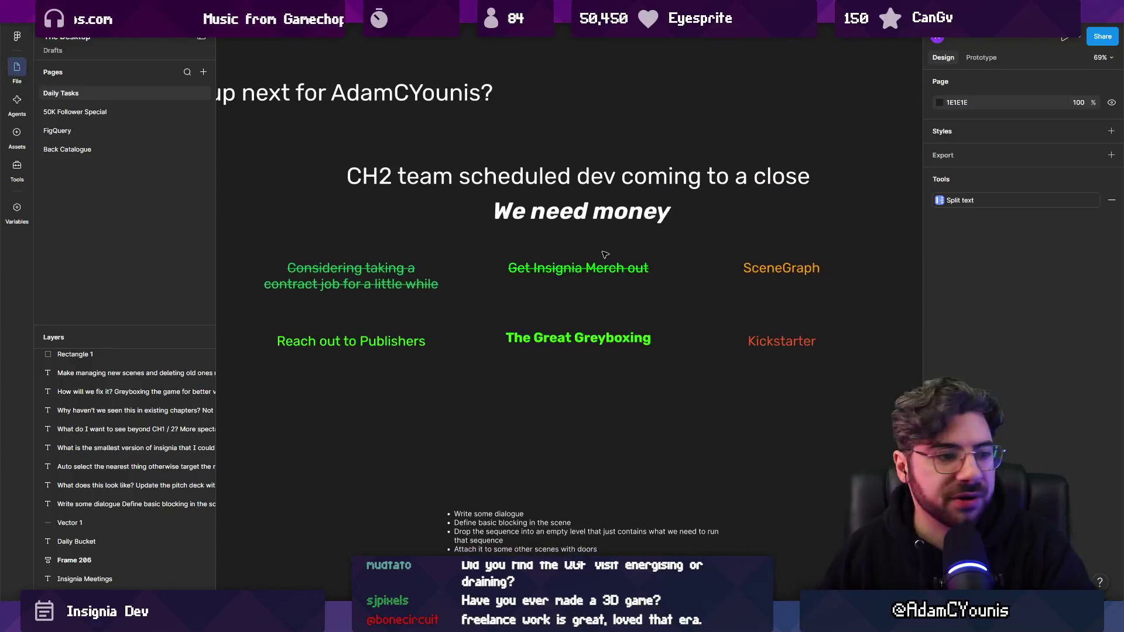
pyautogui.hotkey('ctrl', '\\')
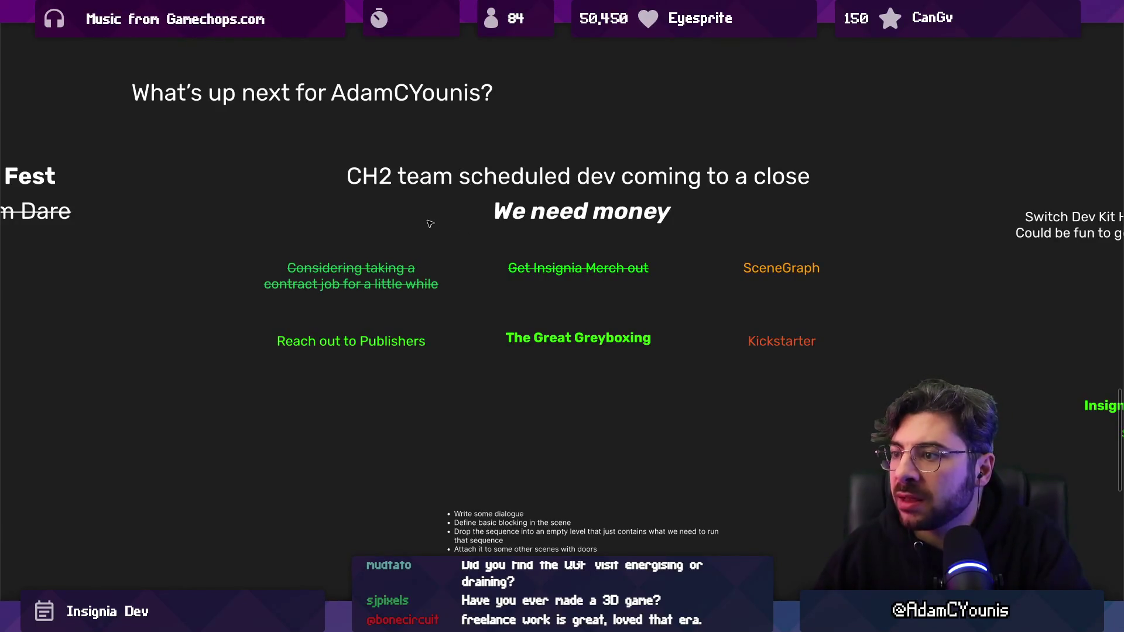
# - Place The Great Greyboxing label directly under Reach out to Publishers
pyautogui.tripleClick(631, 215)
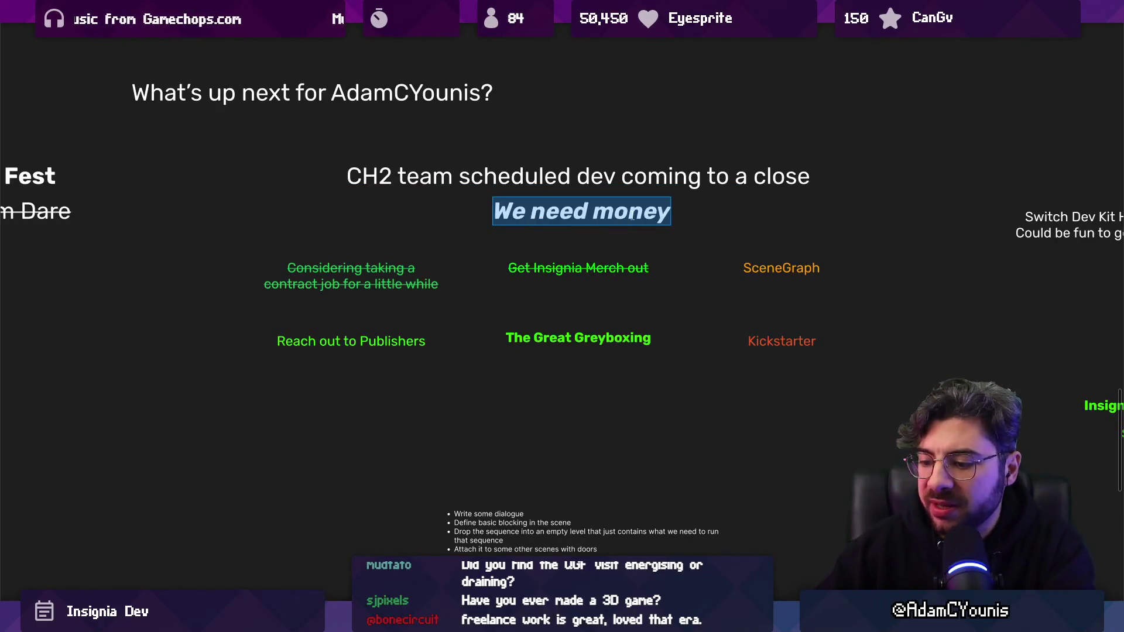
pyautogui.press('Escape')
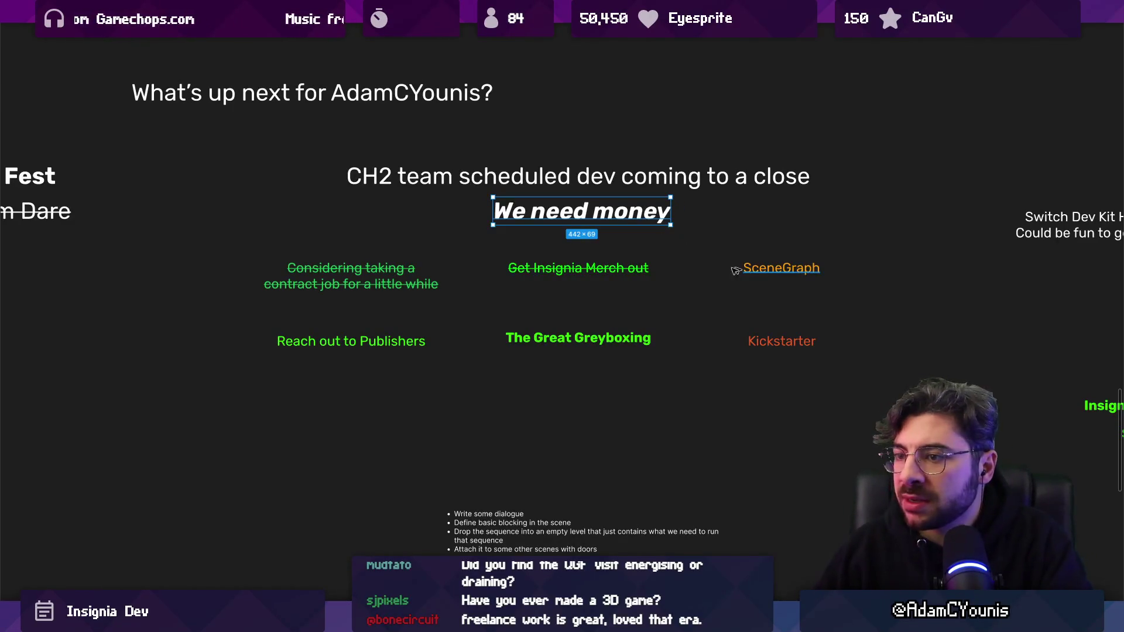
pyautogui.click(395, 349)
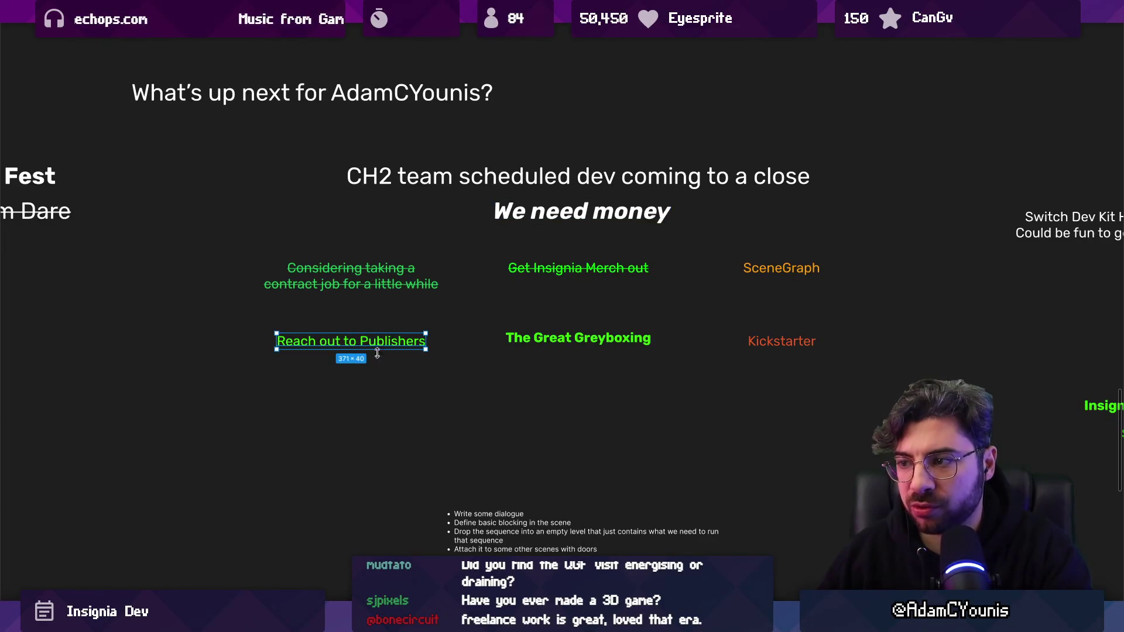
pyautogui.moveTo(556, 338)
pyautogui.mouseDown()
pyautogui.moveTo(287, 337)
pyautogui.moveTo(329, 324)
pyautogui.moveTo(385, 389)
pyautogui.mouseUp()
# - Make Reach out to Publishers bold and select both stacked labels together
pyautogui.click(379, 370)
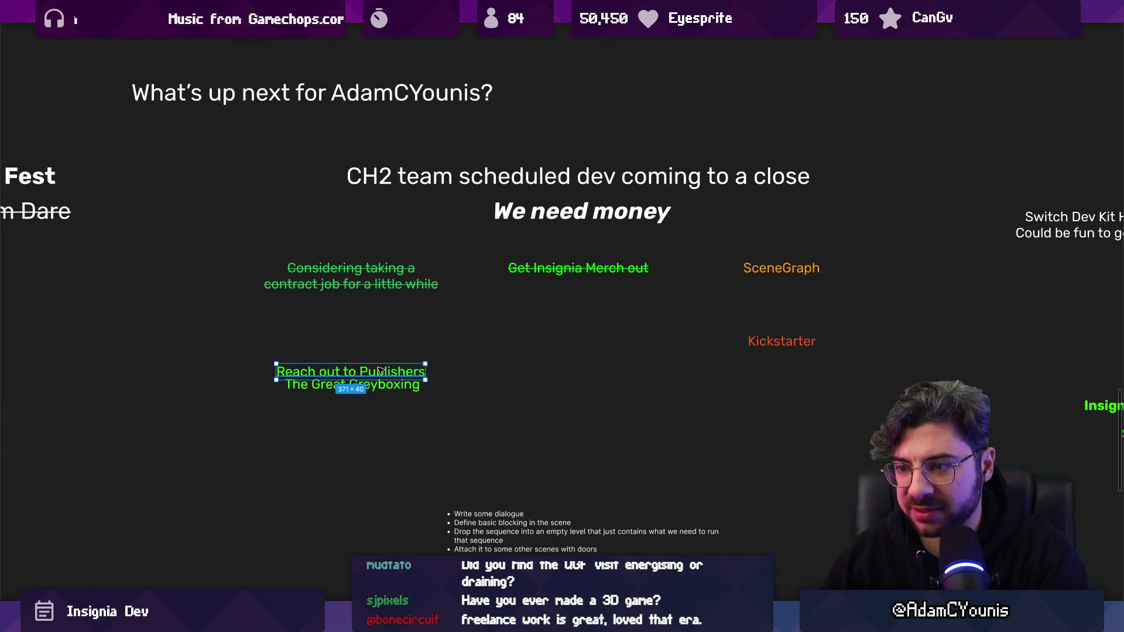
pyautogui.hotkey('ctrl', 'b')
pyautogui.moveTo(468, 345)
pyautogui.mouseDown()
pyautogui.moveTo(317, 409)
pyautogui.moveTo(419, 362)
pyautogui.moveTo(515, 346)
pyautogui.mouseUp()
pyautogui.scroll(1, 516, 346)
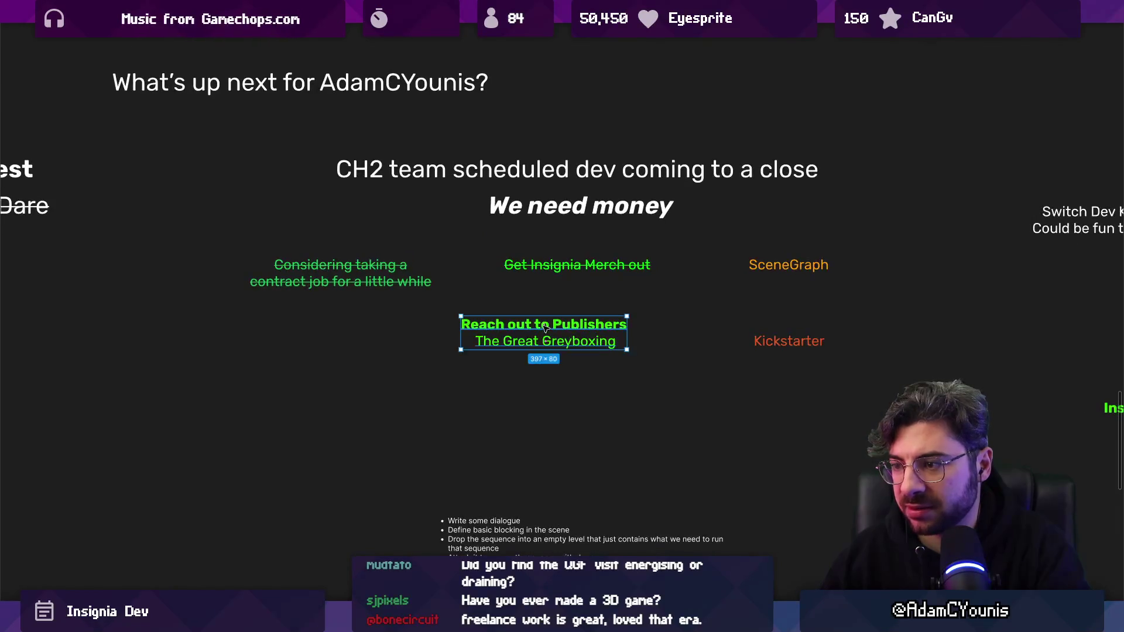
# - Show the panels again and shift Kickstarter's text colour from red toward yellow
pyautogui.click(641, 389)
pyautogui.hscroll(3, 641, 389)
pyautogui.click(682, 347)
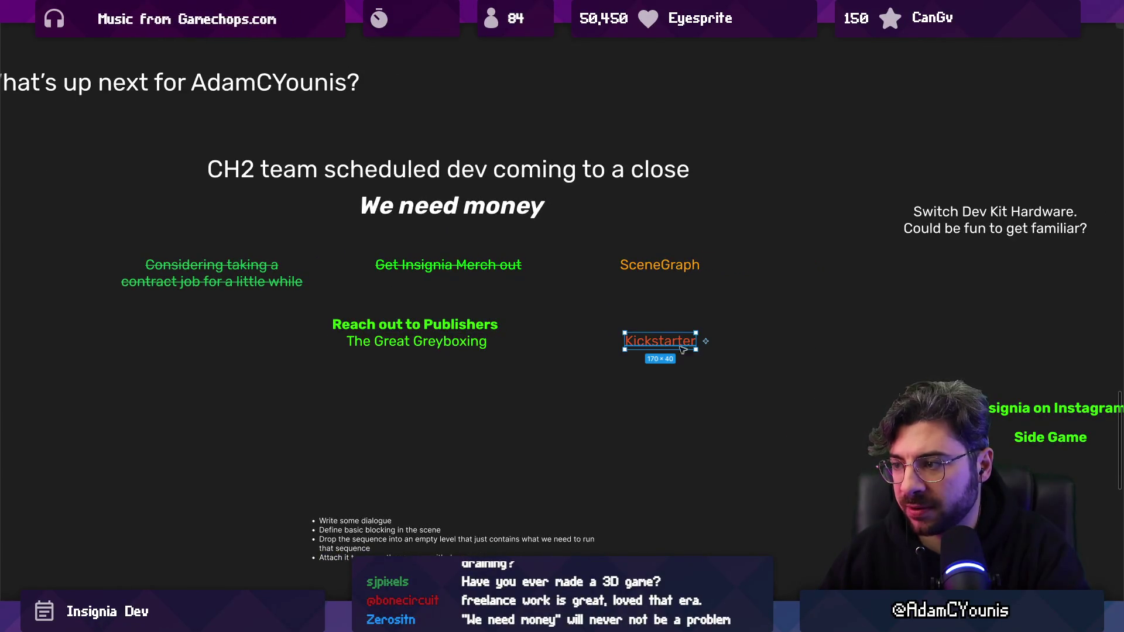
pyautogui.hotkey('ctrl', '\\')
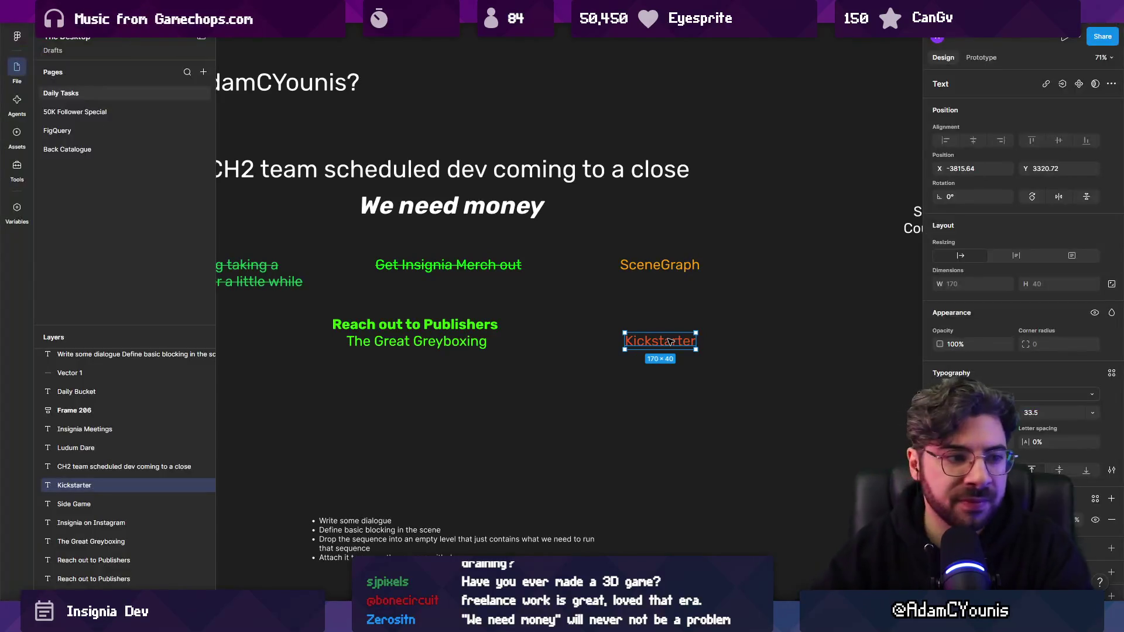
pyautogui.hscroll(2, 669, 341)
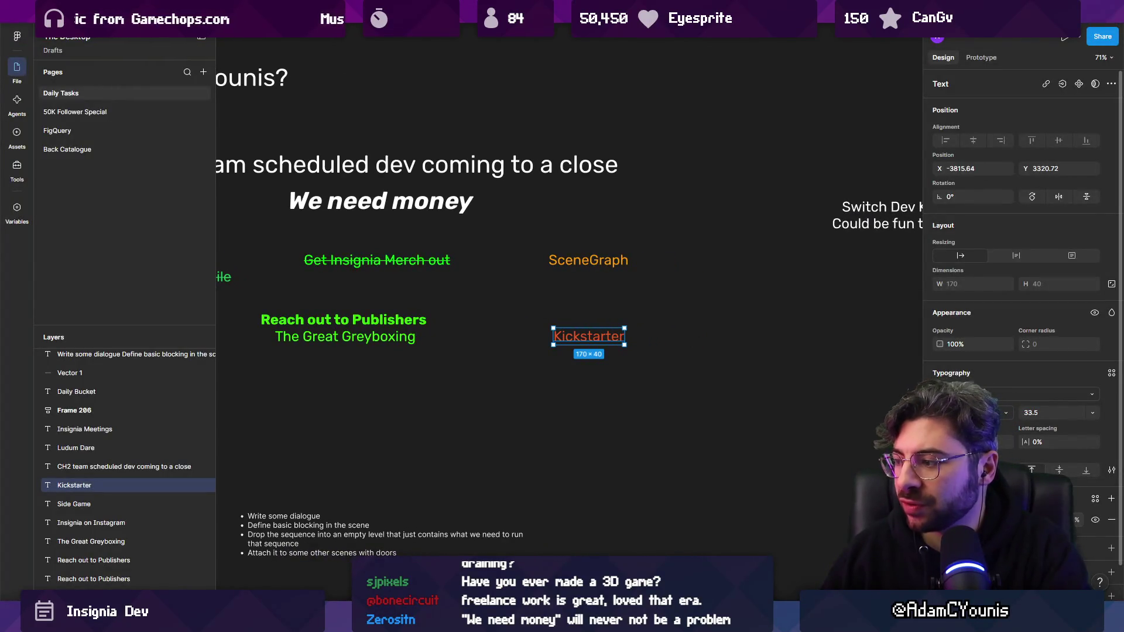
pyautogui.click(939, 520)
pyautogui.moveTo(830, 476); pyautogui.dragTo(834, 475)
# - Move Kickstarter beside Reach out to Publishers and SceneGraph down beside Kickstarter
pyautogui.click(633, 375)
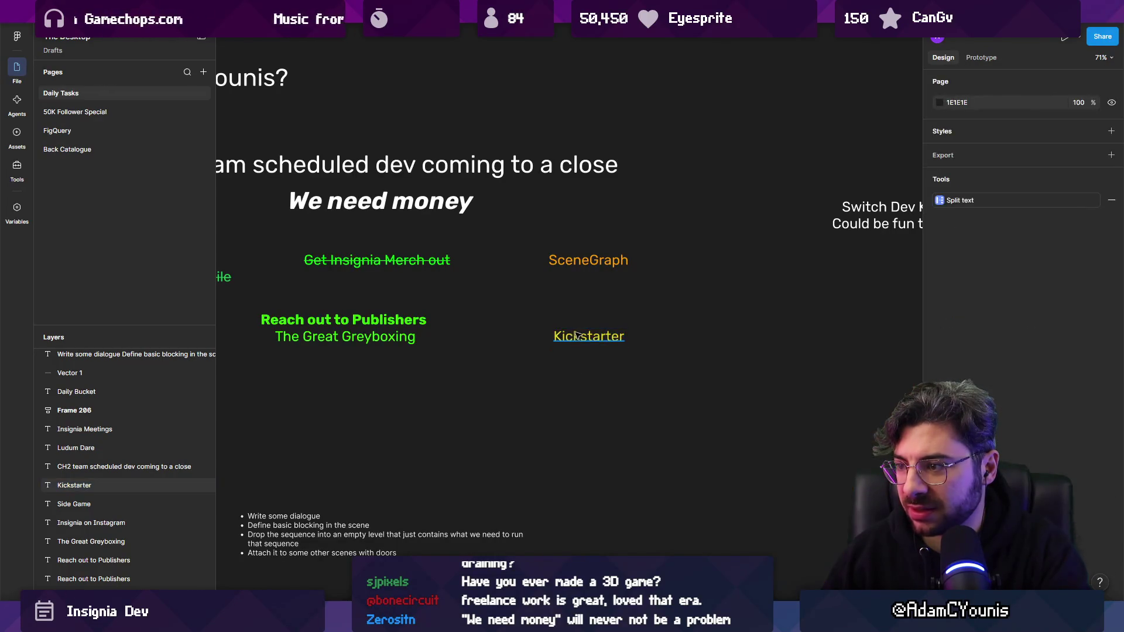
pyautogui.moveTo(576, 336)
pyautogui.mouseDown()
pyautogui.moveTo(454, 322)
pyautogui.moveTo(498, 328)
pyautogui.mouseUp()
pyautogui.moveTo(585, 260)
pyautogui.mouseDown()
pyautogui.moveTo(538, 325)
pyautogui.moveTo(611, 327)
pyautogui.mouseUp()
# - Eyedrop Kickstarter's yellow onto SceneGraph's text, then hide the panels
pyautogui.click(942, 520)
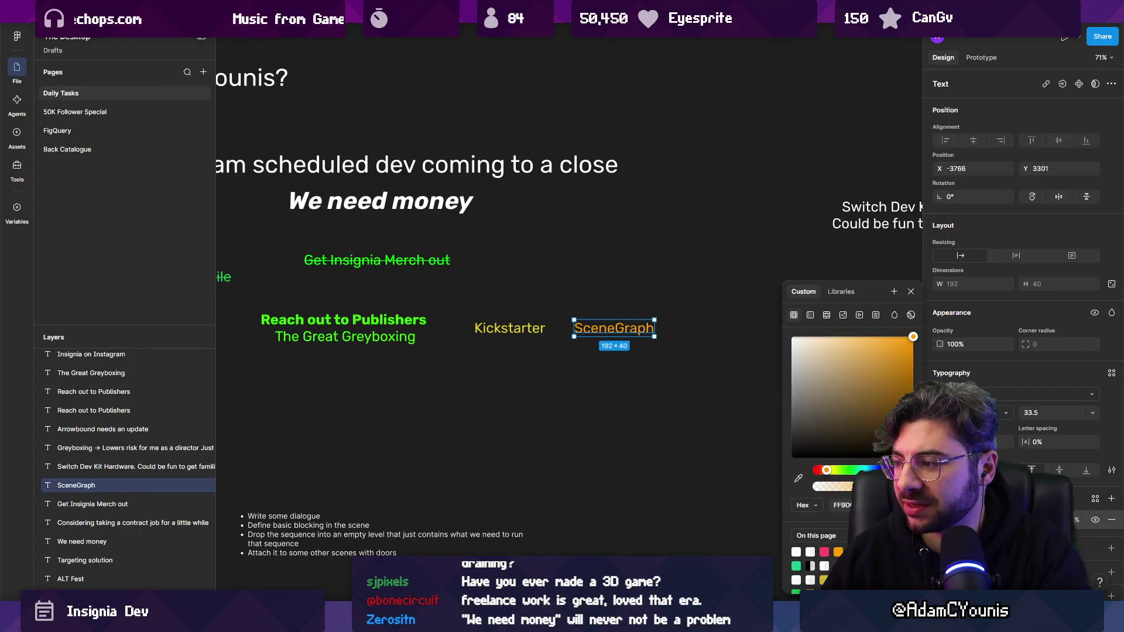
pyautogui.click(799, 479)
pyautogui.scroll(5, 515, 334)
pyautogui.scroll(-4, 655, 344)
pyautogui.click(655, 344)
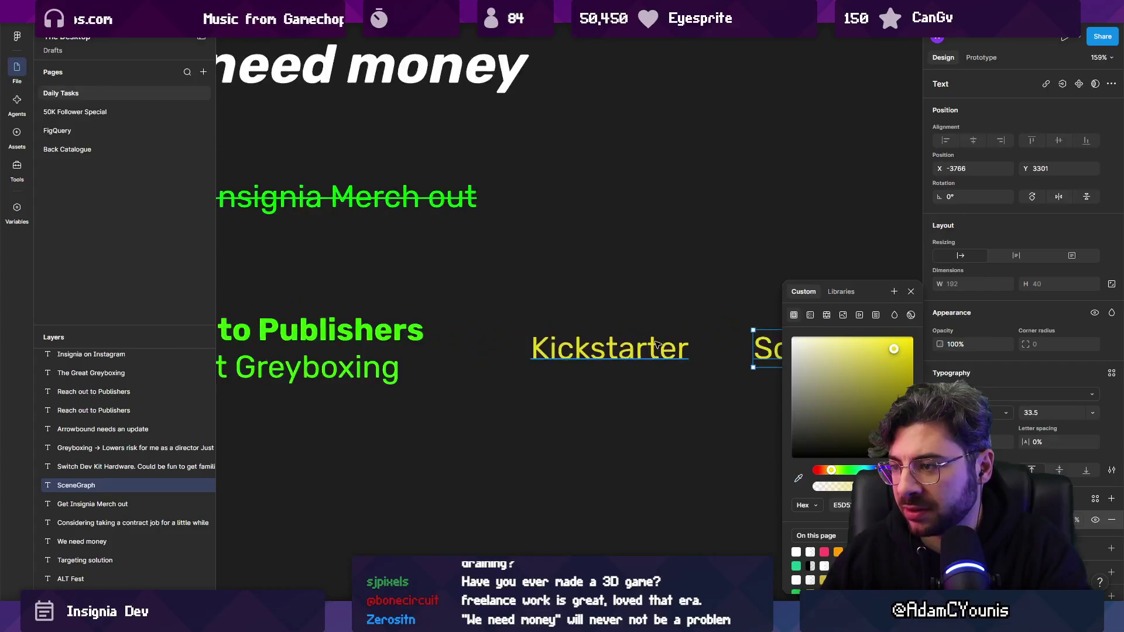
pyautogui.scroll(-5, 656, 344)
pyautogui.click(490, 372)
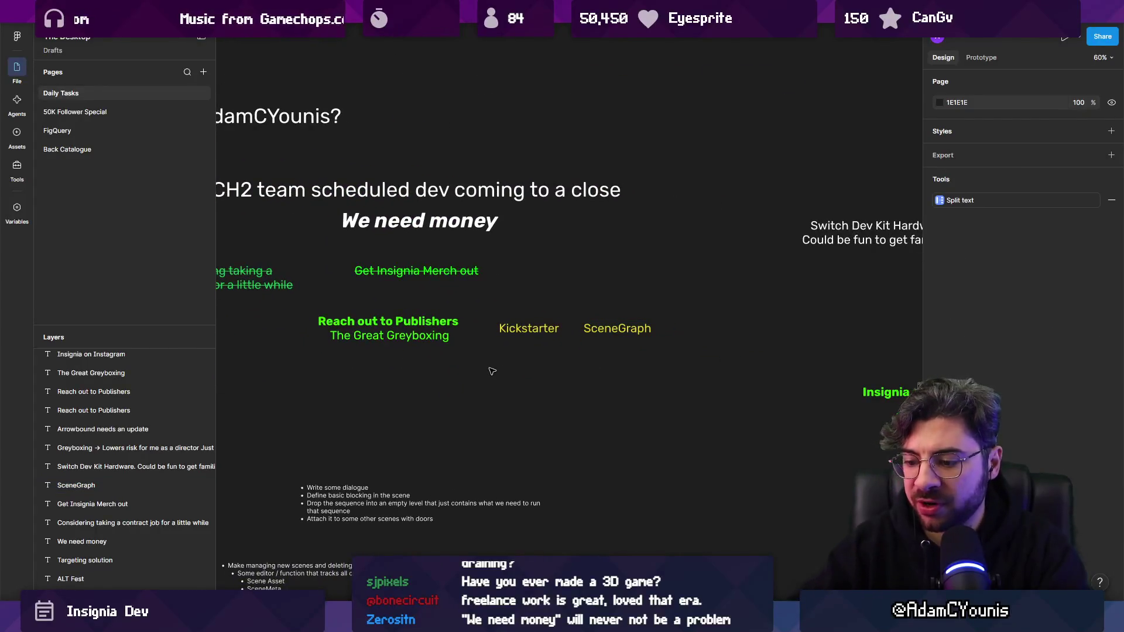
pyautogui.hotkey('ctrl', '\\')
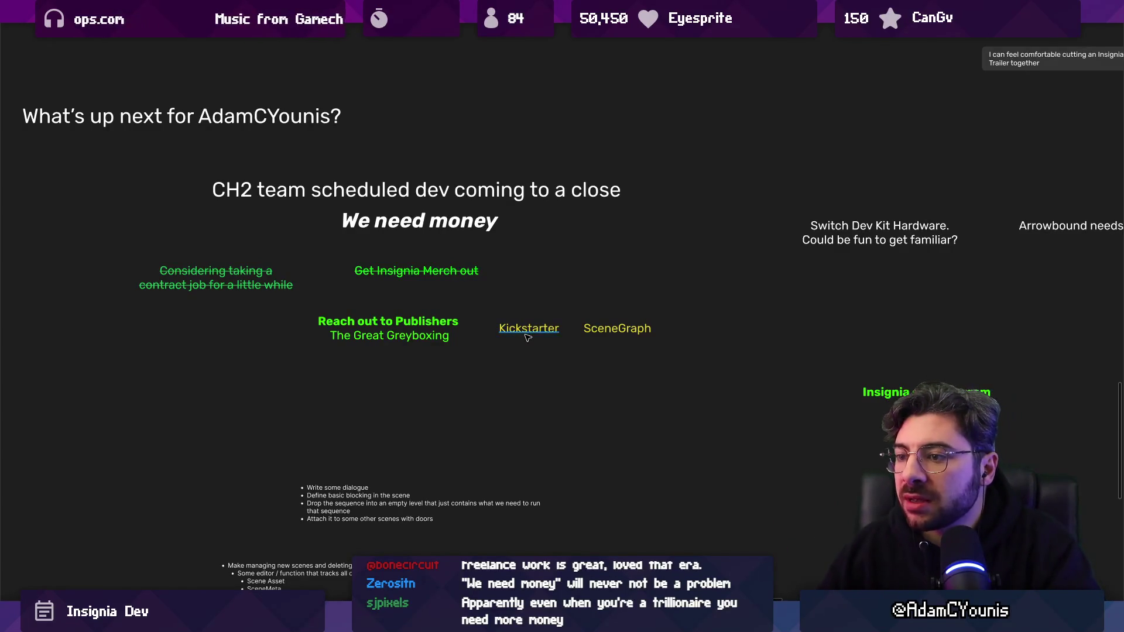
# - Shift the Publishers pair left and place Kickstarter under The Great Greyboxing
pyautogui.moveTo(399, 324)
pyautogui.mouseDown()
pyautogui.moveTo(255, 329)
pyautogui.moveTo(242, 338)
pyautogui.moveTo(253, 350)
pyautogui.mouseUp()
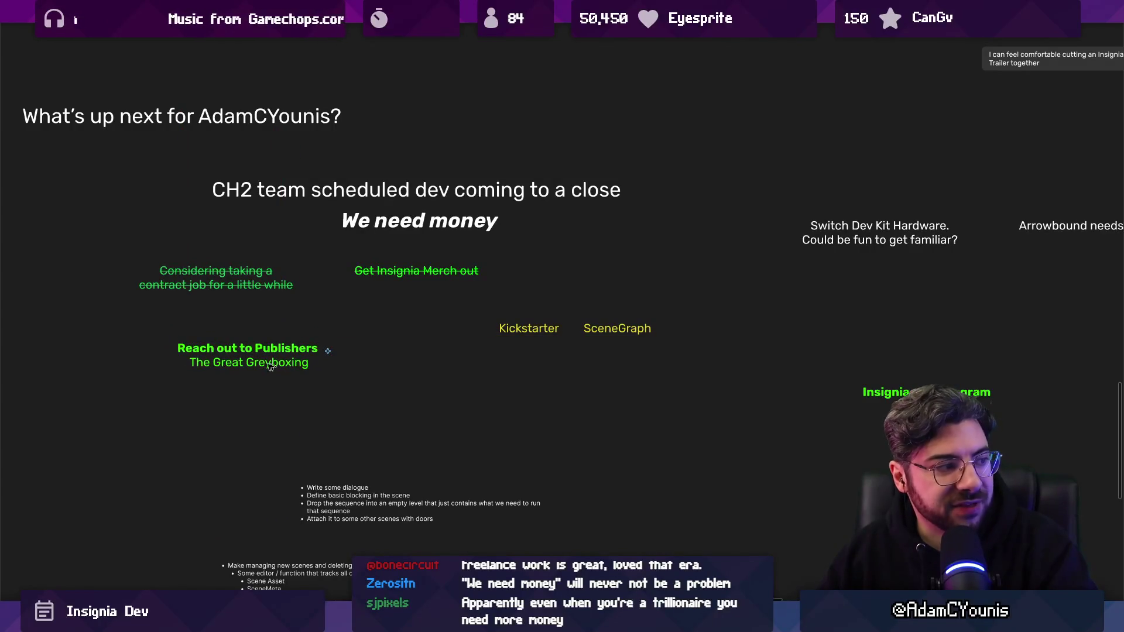
pyautogui.moveTo(515, 329); pyautogui.dragTo(441, 352)
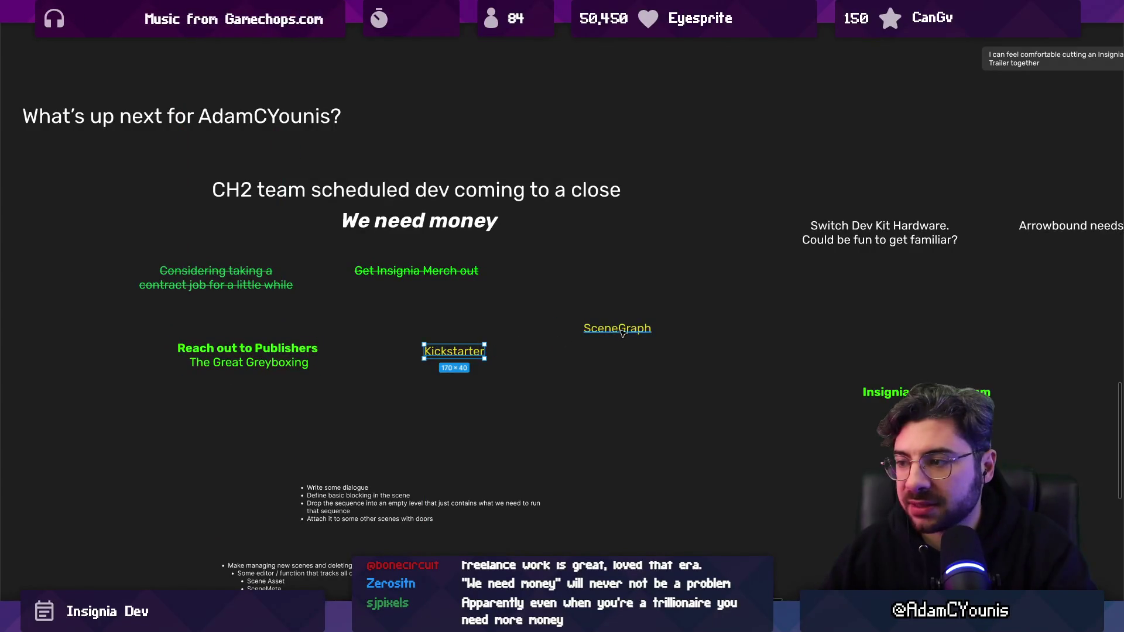
pyautogui.moveTo(623, 332); pyautogui.dragTo(589, 353)
pyautogui.scroll(3, 222, 368)
pyautogui.click(235, 360)
pyautogui.moveTo(663, 337); pyautogui.dragTo(274, 387)
# - Give Kickstarter and The Great Greyboxing one shared light yellow fill
pyautogui.hotkey('ctrl', '\\')
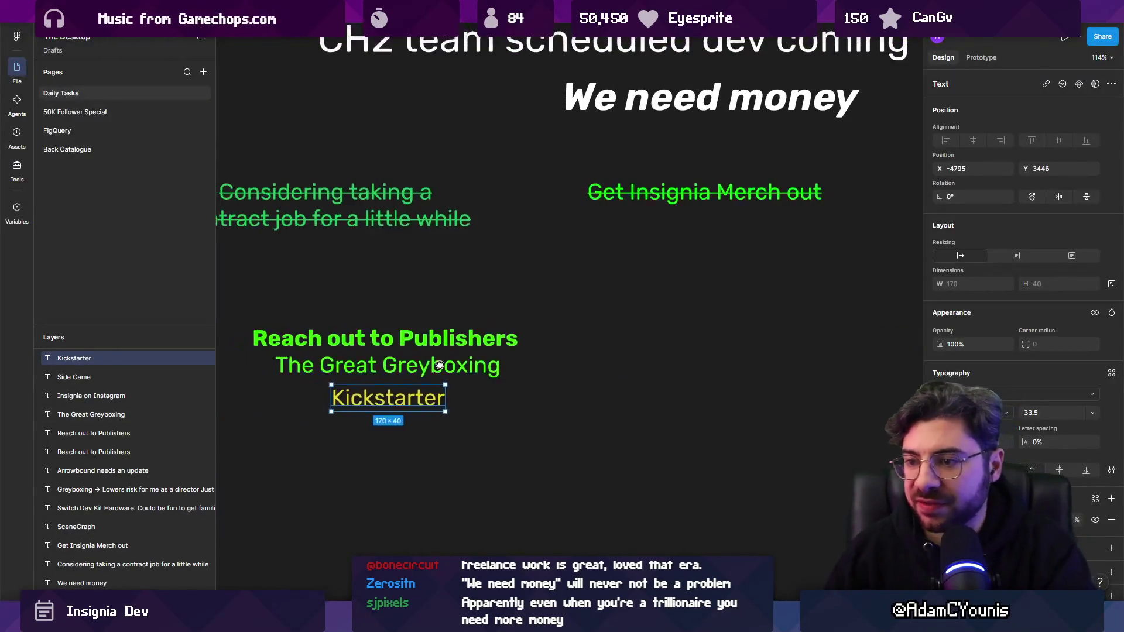
pyautogui.keyDown('shift'); pyautogui.click(392, 364); pyautogui.keyUp('shift')
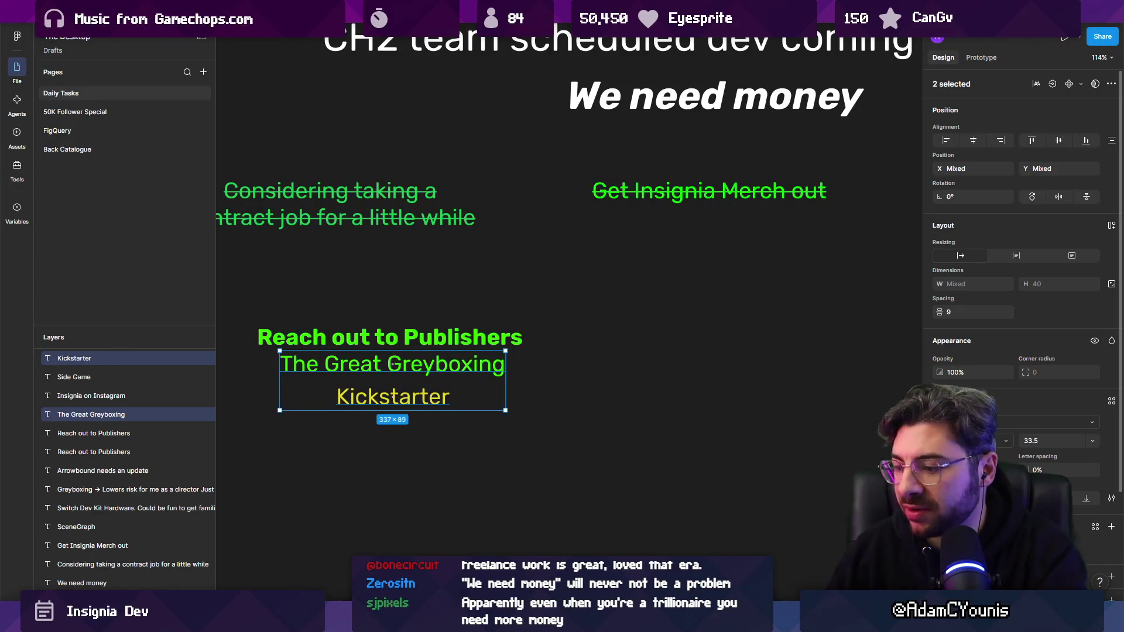
pyautogui.click(1109, 528)
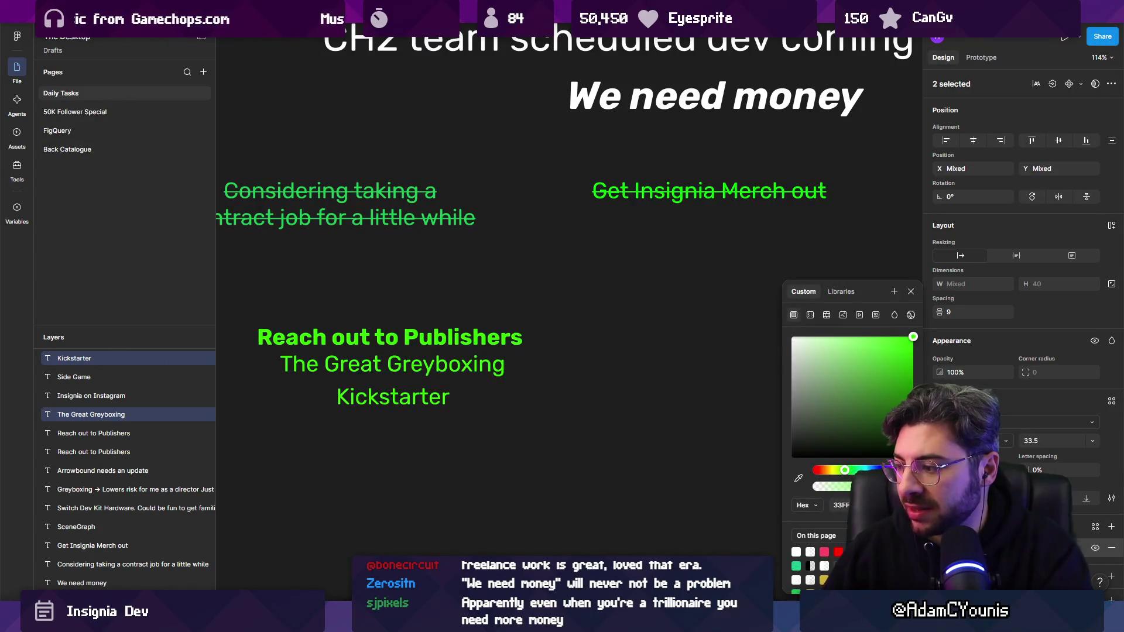
pyautogui.click(825, 580)
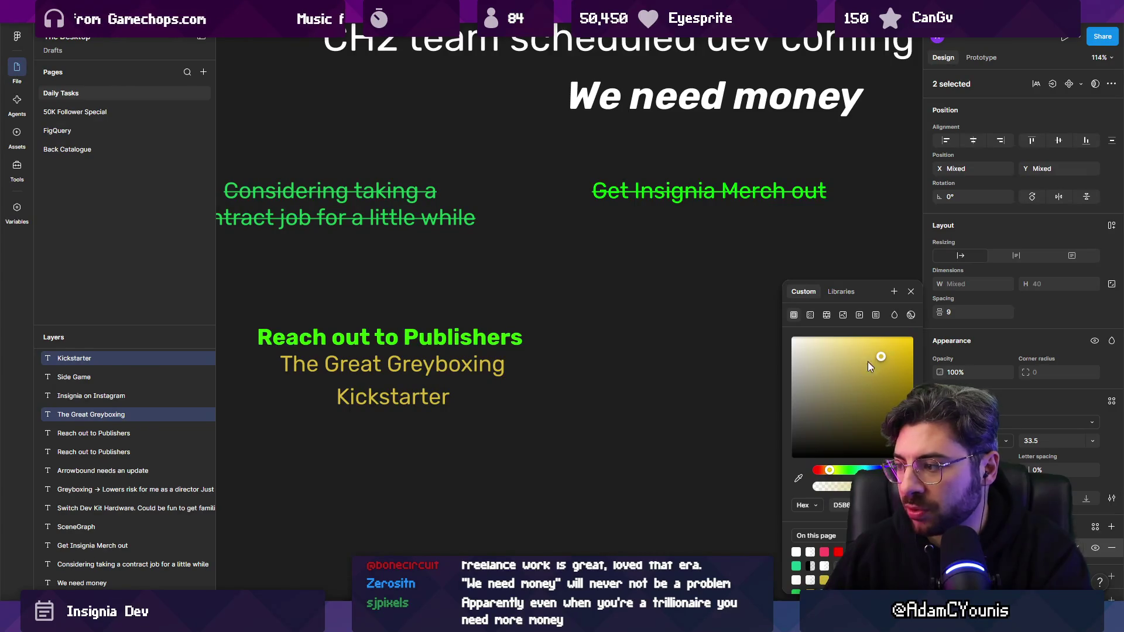
pyautogui.click(879, 345)
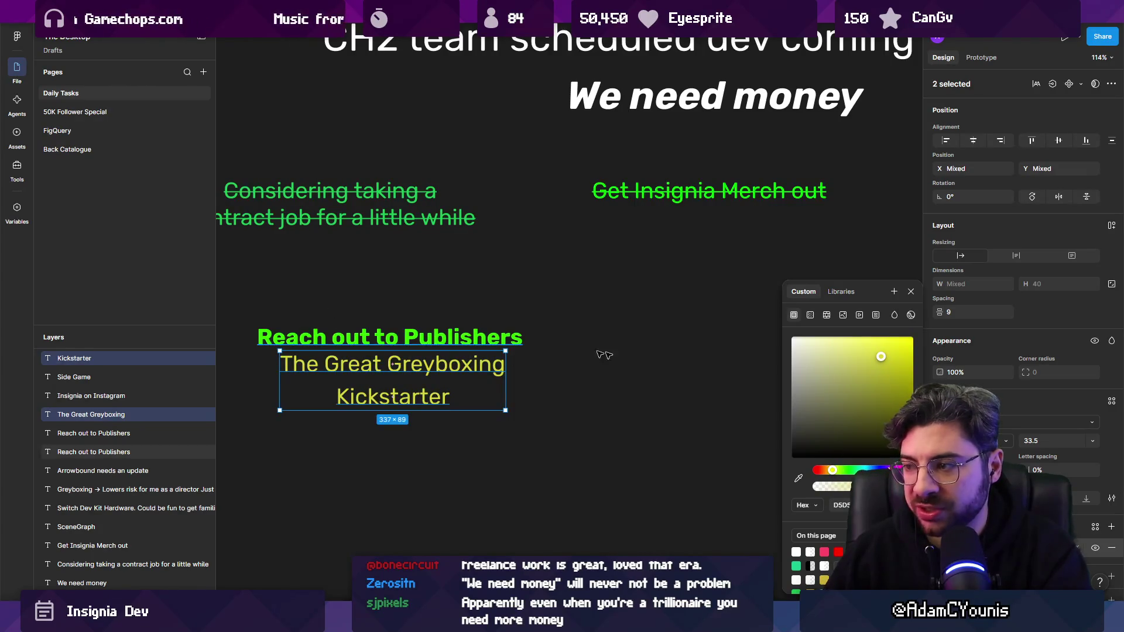
pyautogui.scroll(-3, 433, 316)
pyautogui.press('Escape')
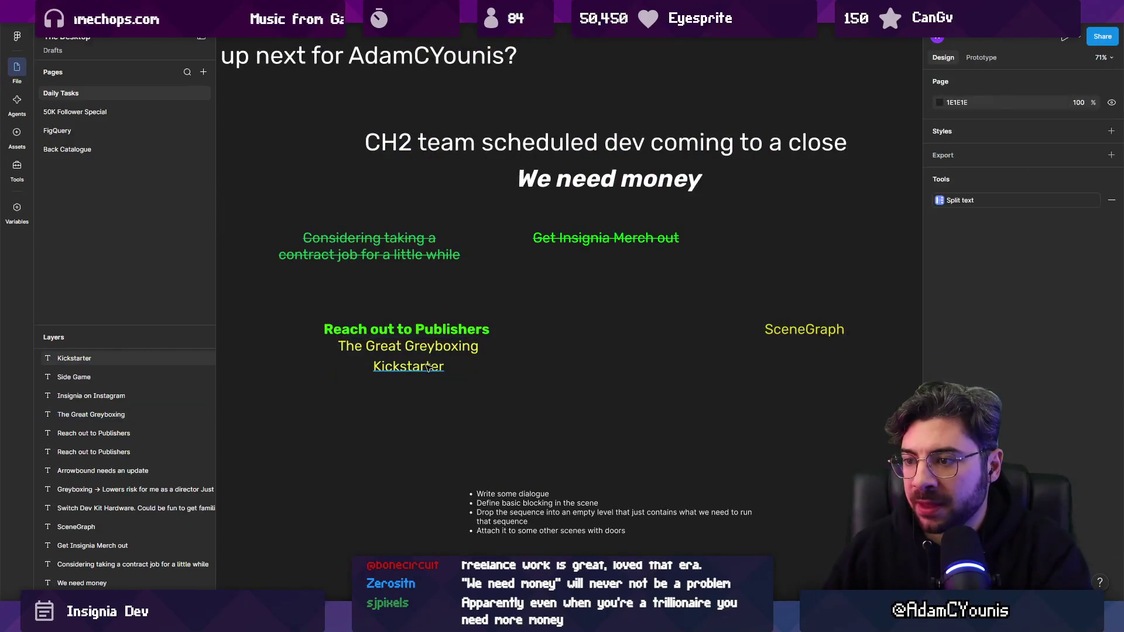
# - Duplicate Kickstarter just below it and retype the copy as 'Trailer'
pyautogui.click(409, 370)
pyautogui.moveTo(409, 370); pyautogui.dragTo(408, 392)
pyautogui.doubleClick(408, 391)
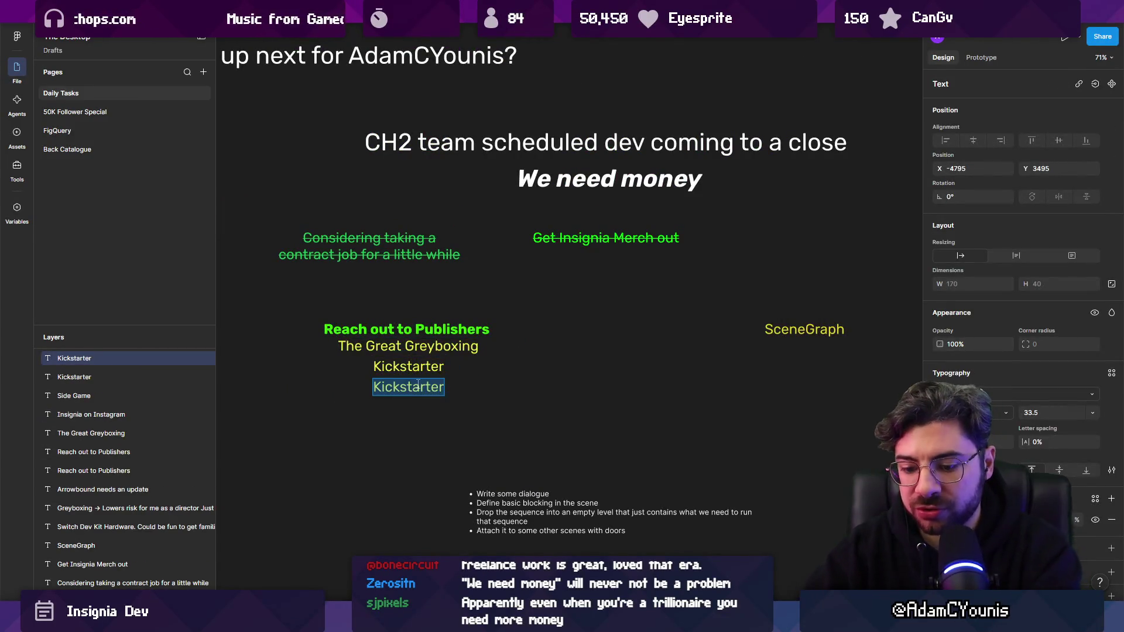
pyautogui.write('tRAILER')
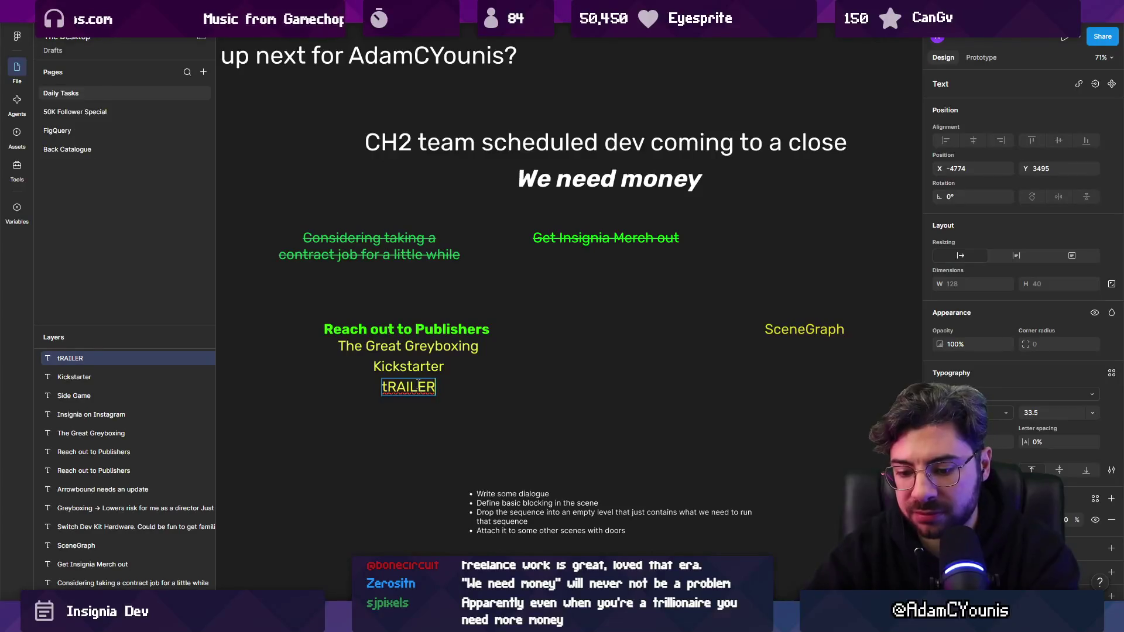
pyautogui.write('Trailer')
pyautogui.hotkey('ctrl', 'a')
pyautogui.write('T')
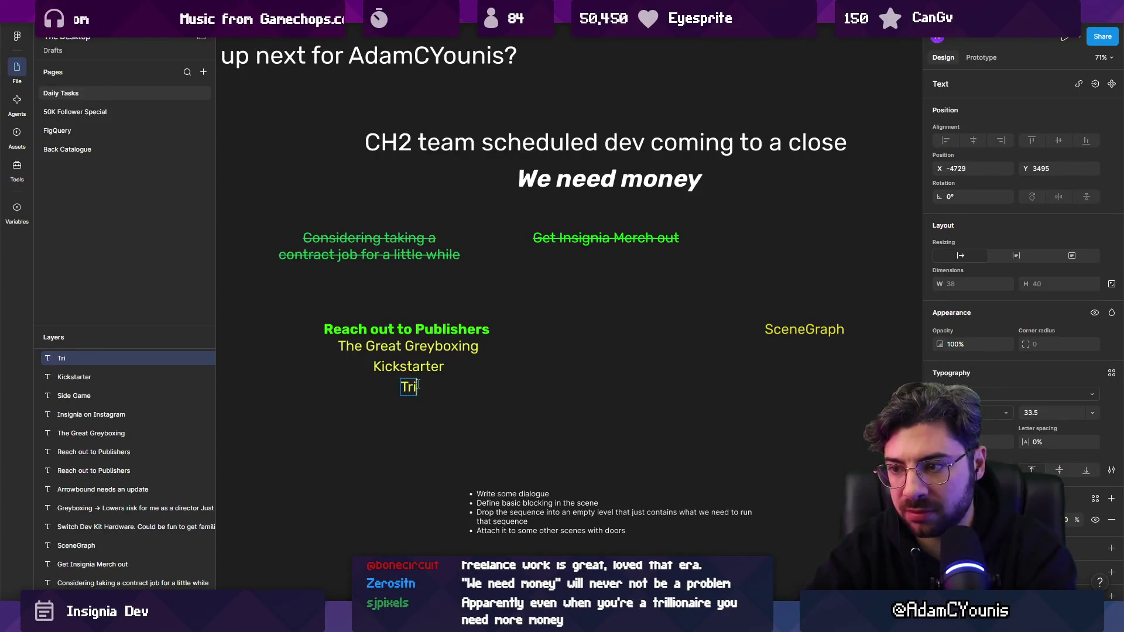
pyautogui.write('r')
pyautogui.press('Escape')
pyautogui.click(397, 366)
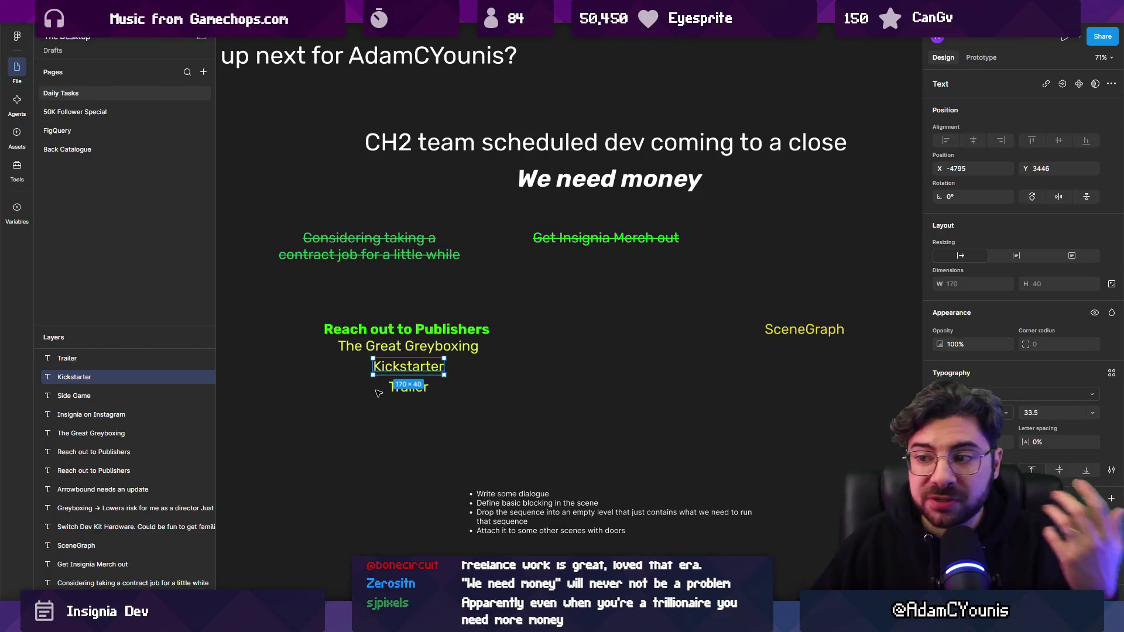
pyautogui.click(387, 395)
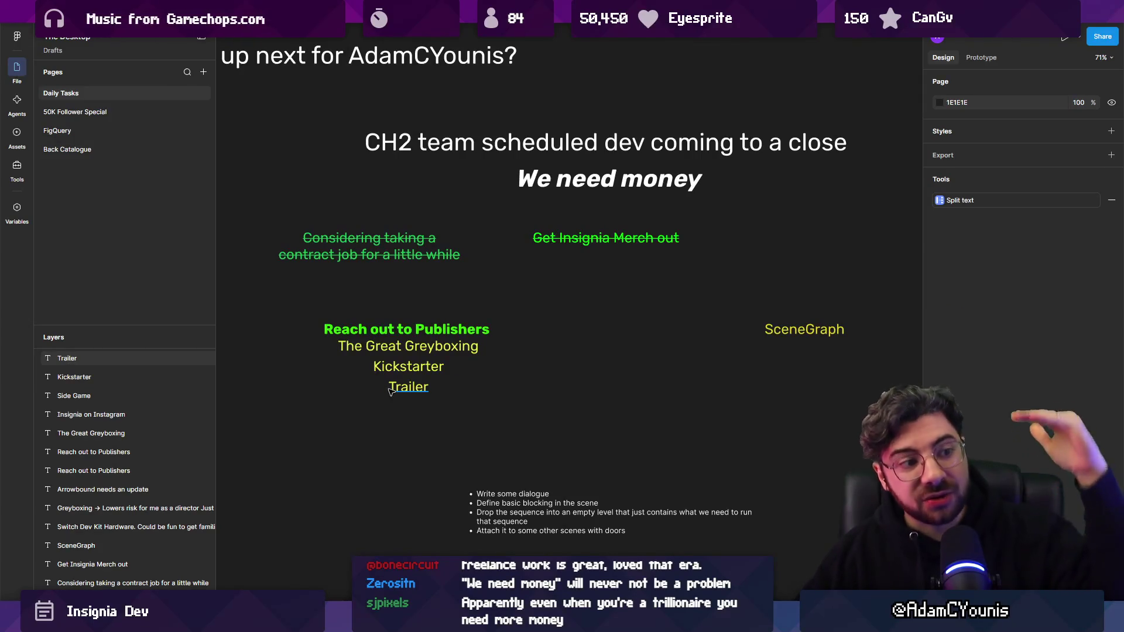
pyautogui.click(403, 369)
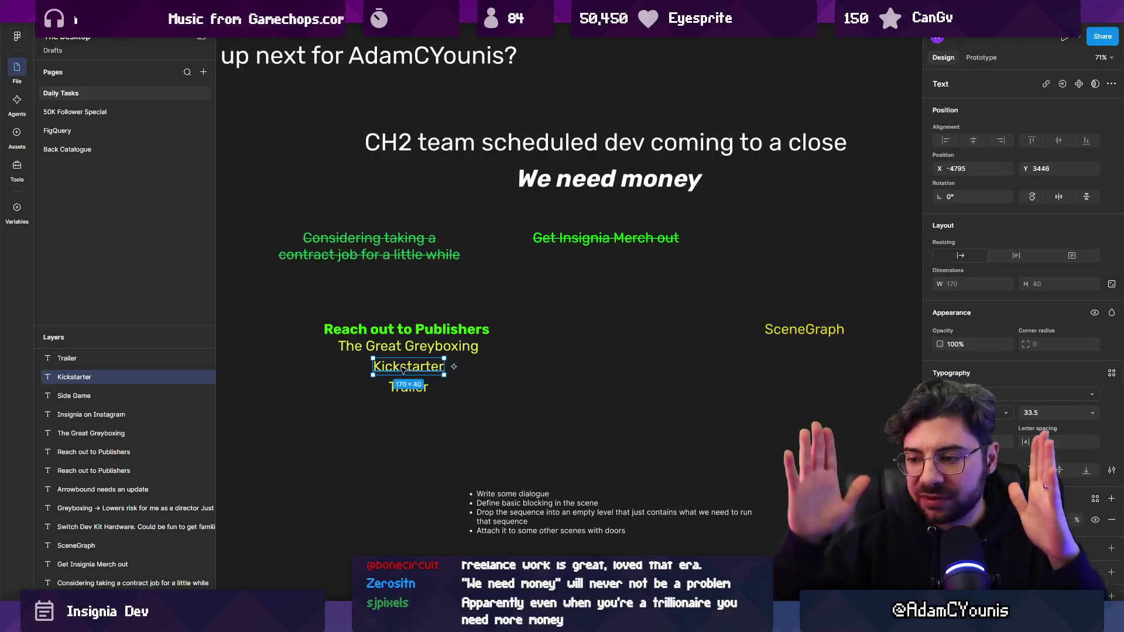
# - Draw a tall narrow rectangle below Trailer and duplicate it to the right
pyautogui.scroll(5, 376, 446)
pyautogui.press('r')
pyautogui.moveTo(361, 311)
pyautogui.mouseDown()
pyautogui.moveTo(389, 459)
pyautogui.moveTo(413, 478)
pyautogui.mouseUp()
pyautogui.moveTo(388, 438); pyautogui.dragTo(455, 439)
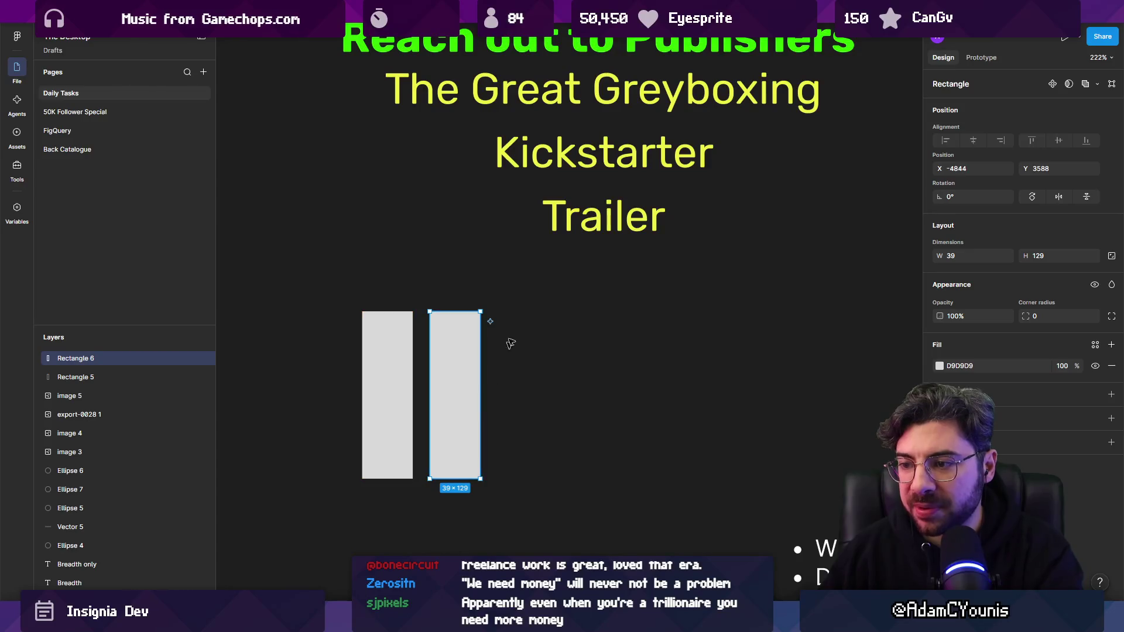
# - Copy the Trailer text below the bars as labels 'hype' and 'production'
pyautogui.click(622, 215)
pyautogui.moveTo(622, 215)
pyautogui.mouseDown()
pyautogui.moveTo(347, 530)
pyautogui.moveTo(381, 515)
pyautogui.moveTo(495, 515)
pyautogui.mouseUp()
pyautogui.write('hype')
pyautogui.doubleClick(495, 516)
pyautogui.write('p[r')
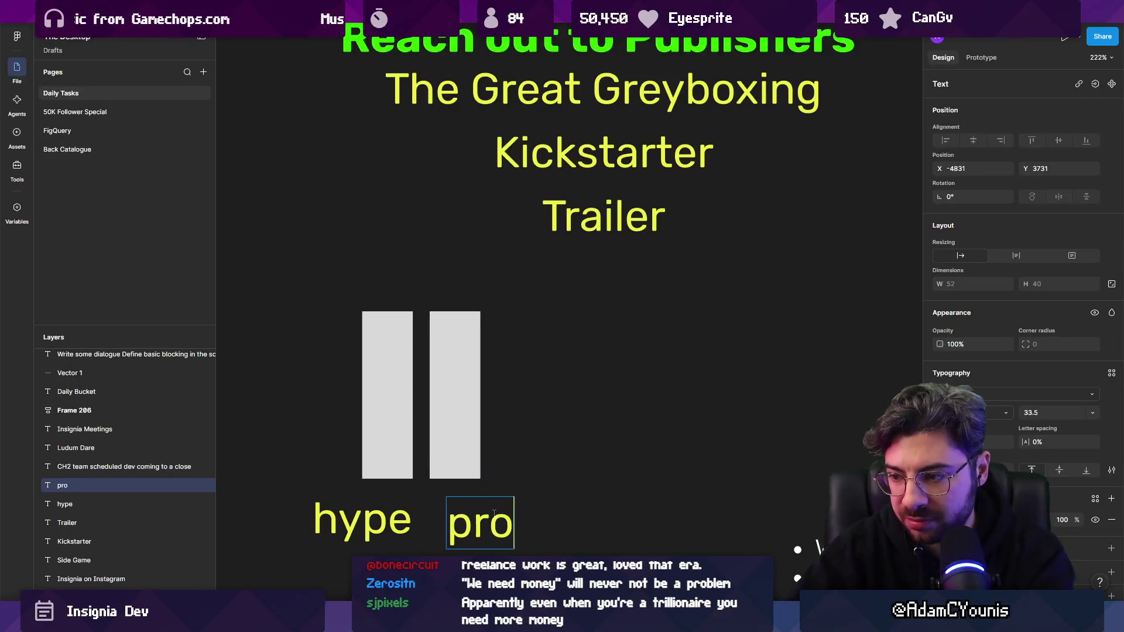
pyautogui.write('duction')
# - Spread the hype label and the two bars further apart
pyautogui.click(357, 519)
pyautogui.moveTo(357, 520); pyautogui.dragTo(265, 520)
pyautogui.scroll(-2, 370, 448)
pyautogui.hscroll(-3, 370, 448)
pyautogui.moveTo(526, 334); pyautogui.dragTo(411, 334)
pyautogui.moveTo(569, 318)
pyautogui.mouseDown()
pyautogui.moveTo(633, 318)
pyautogui.moveTo(616, 319)
pyautogui.mouseUp()
# - Eyedrop the bars' light grey onto both labels and move the right bar over production
pyautogui.moveTo(246, 497); pyautogui.dragTo(691, 425)
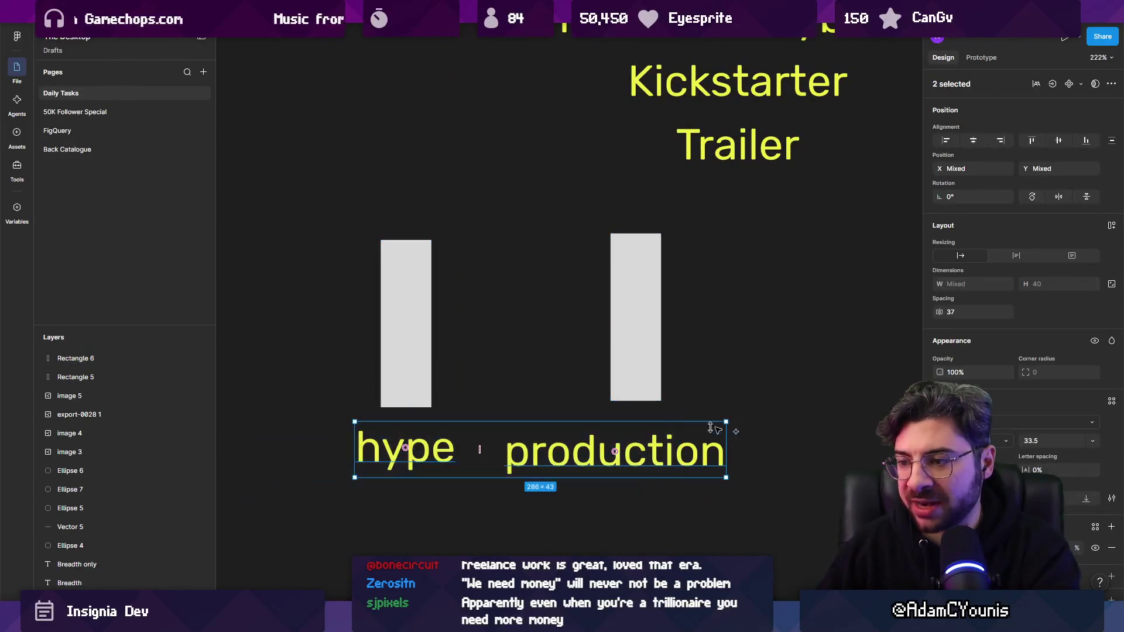
pyautogui.press('i')
pyautogui.click(647, 245)
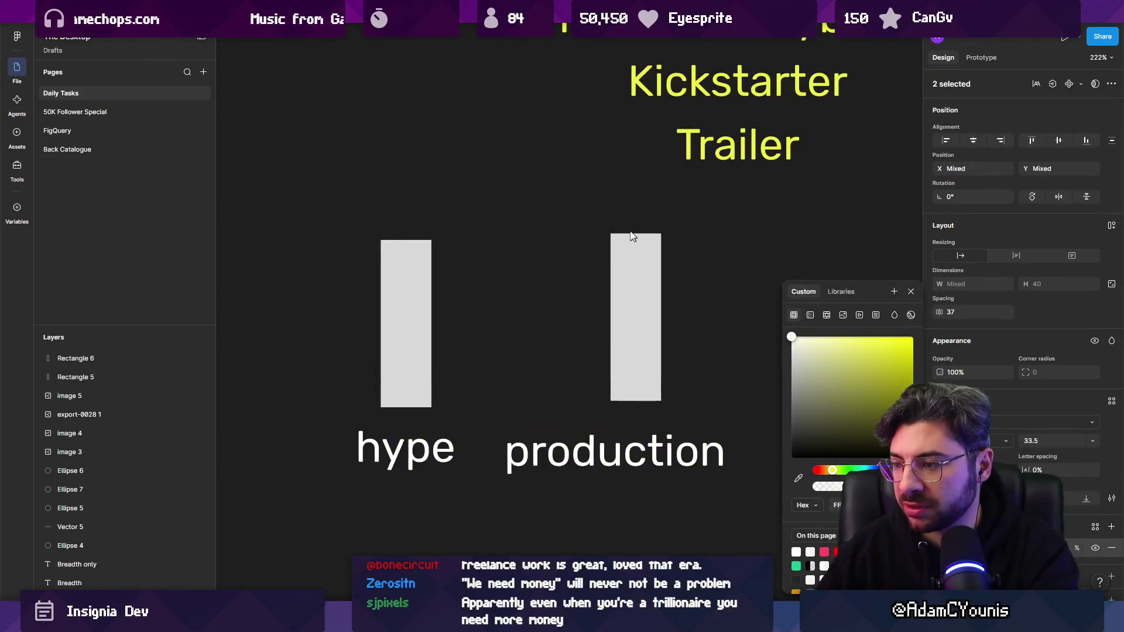
pyautogui.click(469, 311)
pyautogui.moveTo(644, 359); pyautogui.dragTo(612, 367)
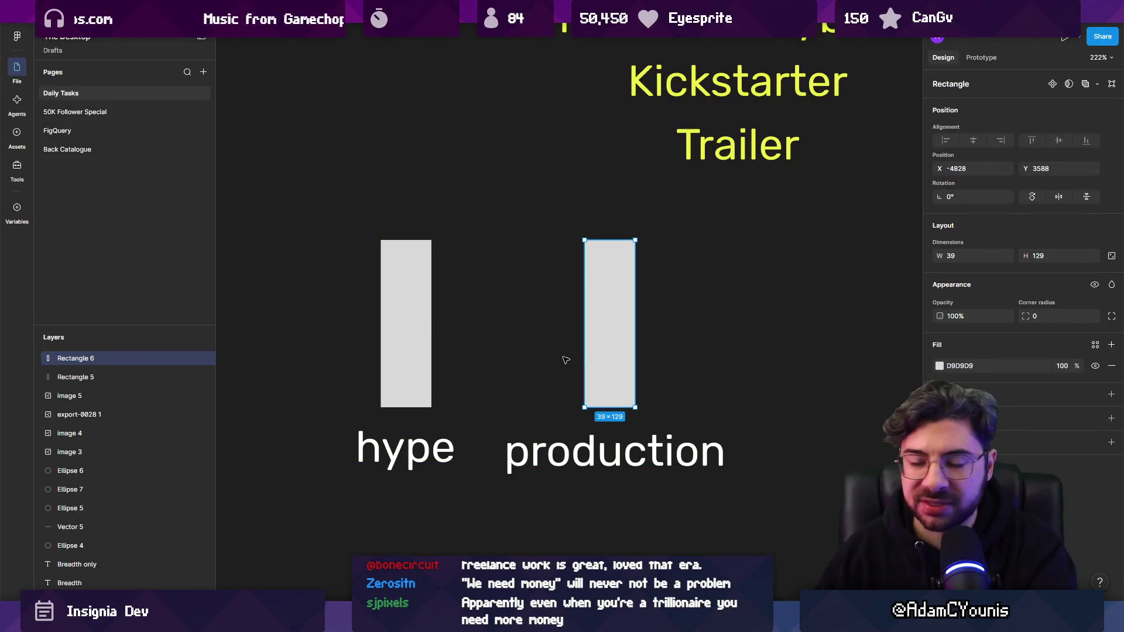
# - Centre the production label under the right bar, undoing an overshot bar move
pyautogui.click(421, 445)
pyautogui.click(596, 458)
pyautogui.moveTo(596, 458); pyautogui.dragTo(589, 448)
pyautogui.click(609, 363)
pyautogui.click(608, 448)
pyautogui.moveTo(609, 384)
pyautogui.mouseDown()
pyautogui.moveTo(639, 360)
pyautogui.moveTo(659, 375)
pyautogui.mouseUp()
pyautogui.hotkey('ctrl', 'z')
# - Nudge the hype label up to line up with production
pyautogui.keyDown('shift'); pyautogui.click(609, 381); pyautogui.keyUp('shift')
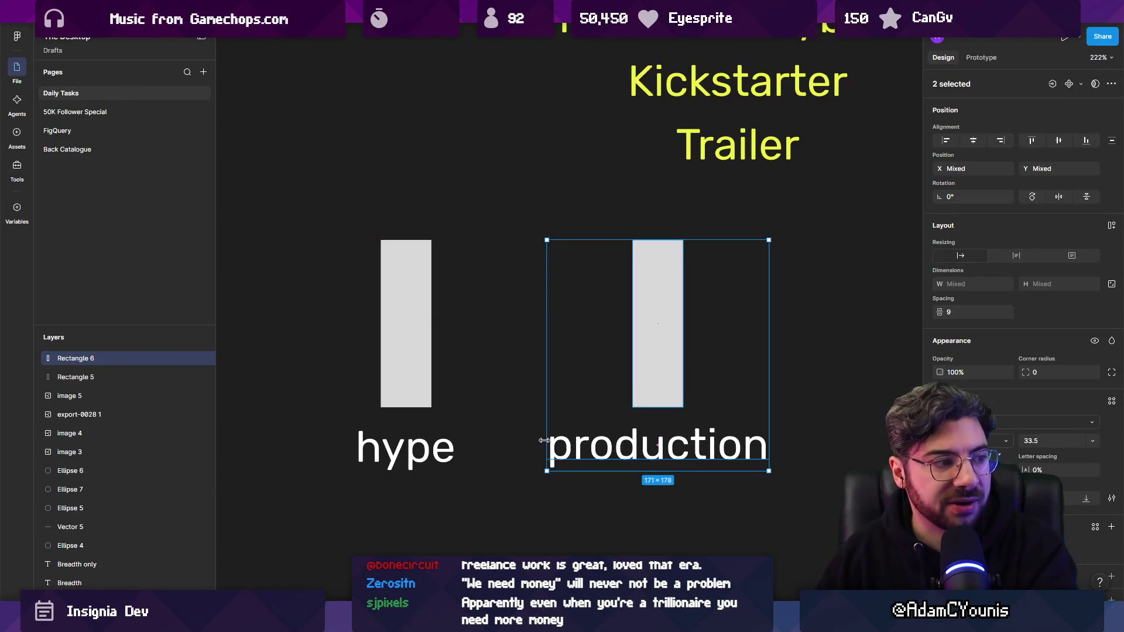
pyautogui.click(509, 446)
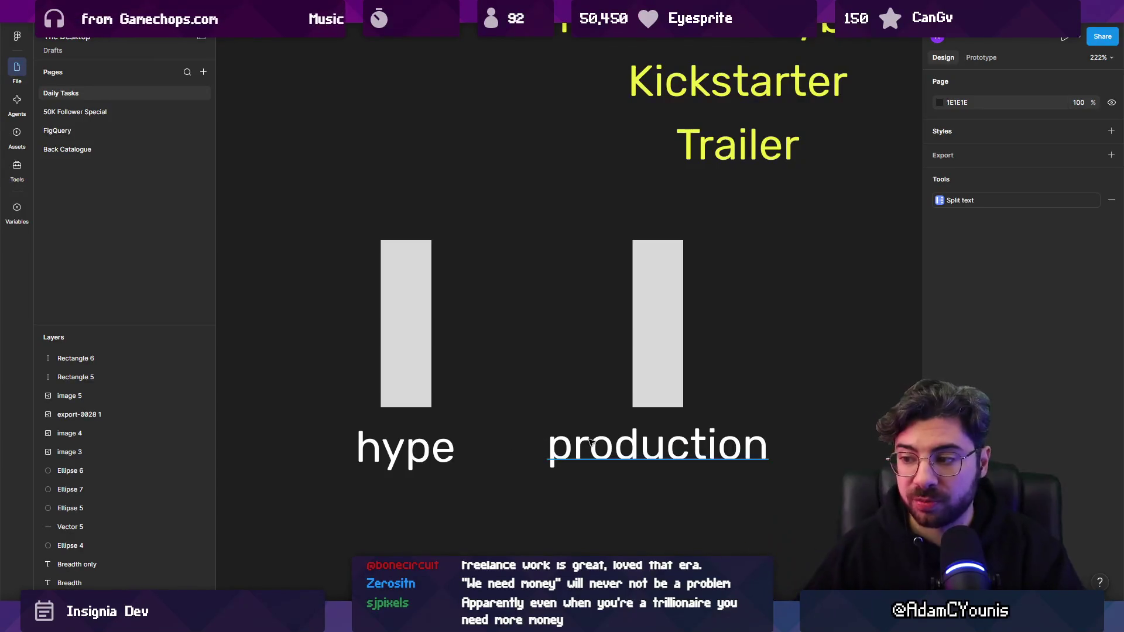
pyautogui.click(553, 445)
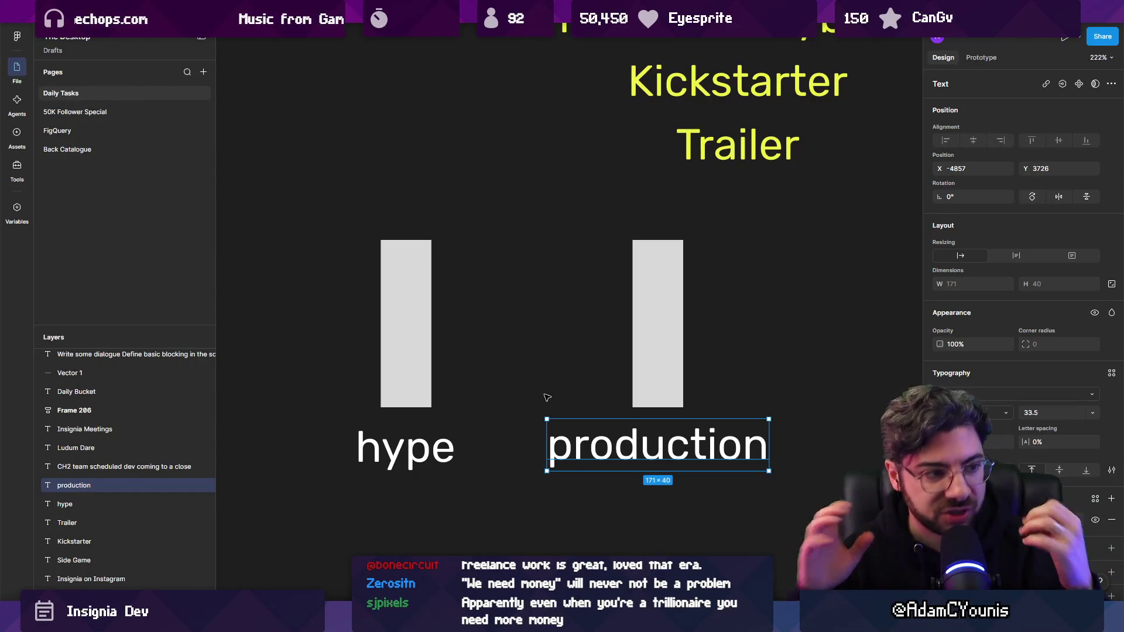
pyautogui.click(536, 382)
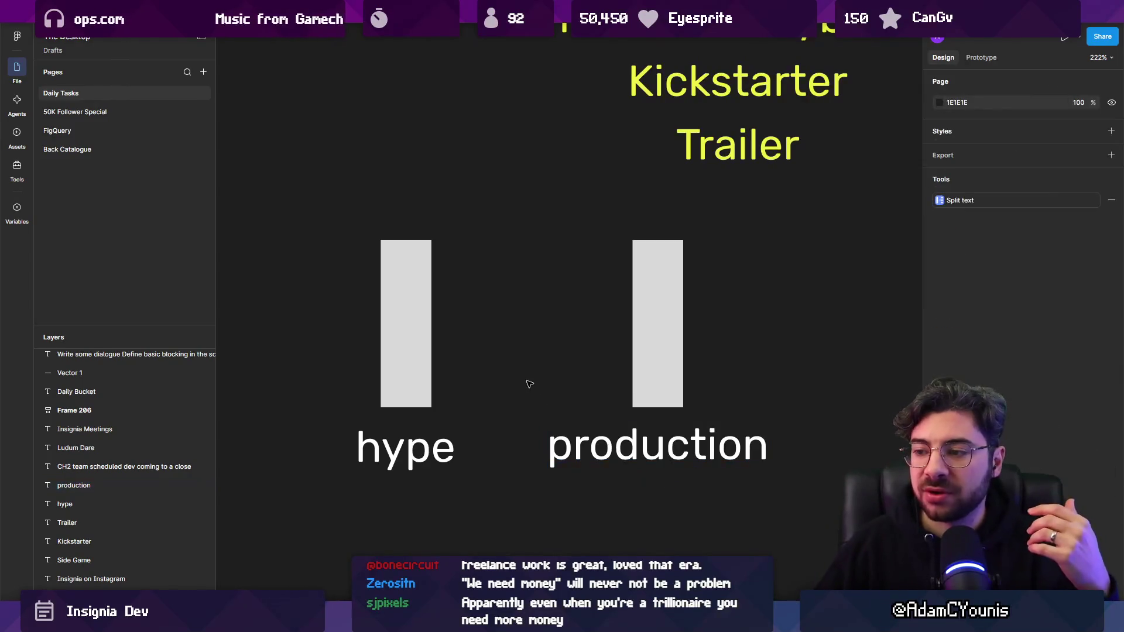
pyautogui.moveTo(417, 462); pyautogui.dragTo(417, 458)
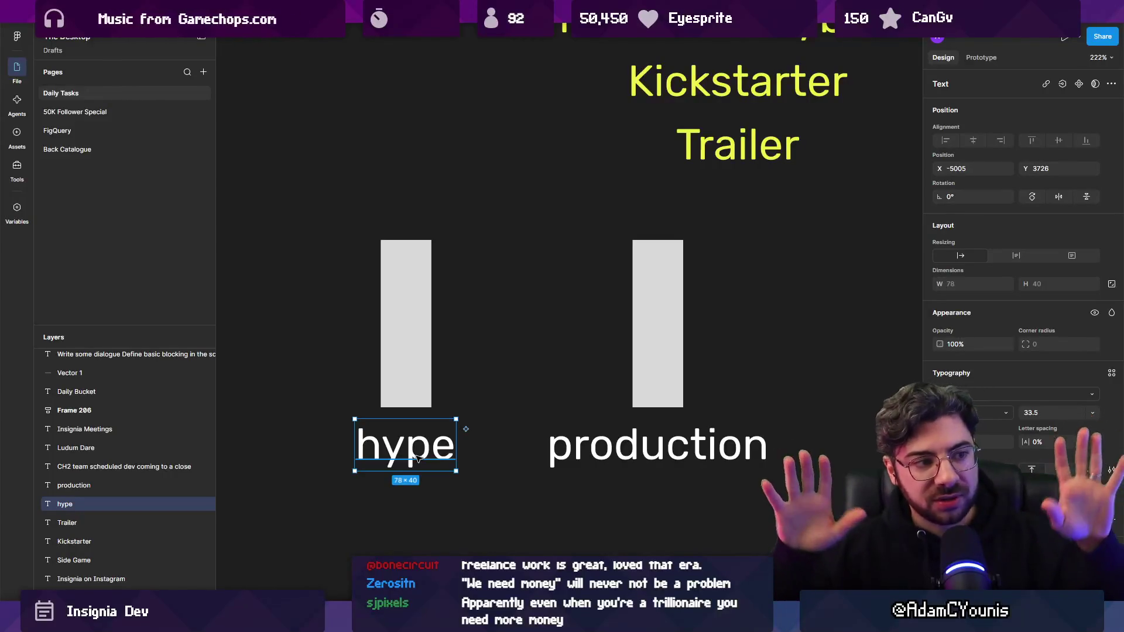
pyautogui.click(525, 384)
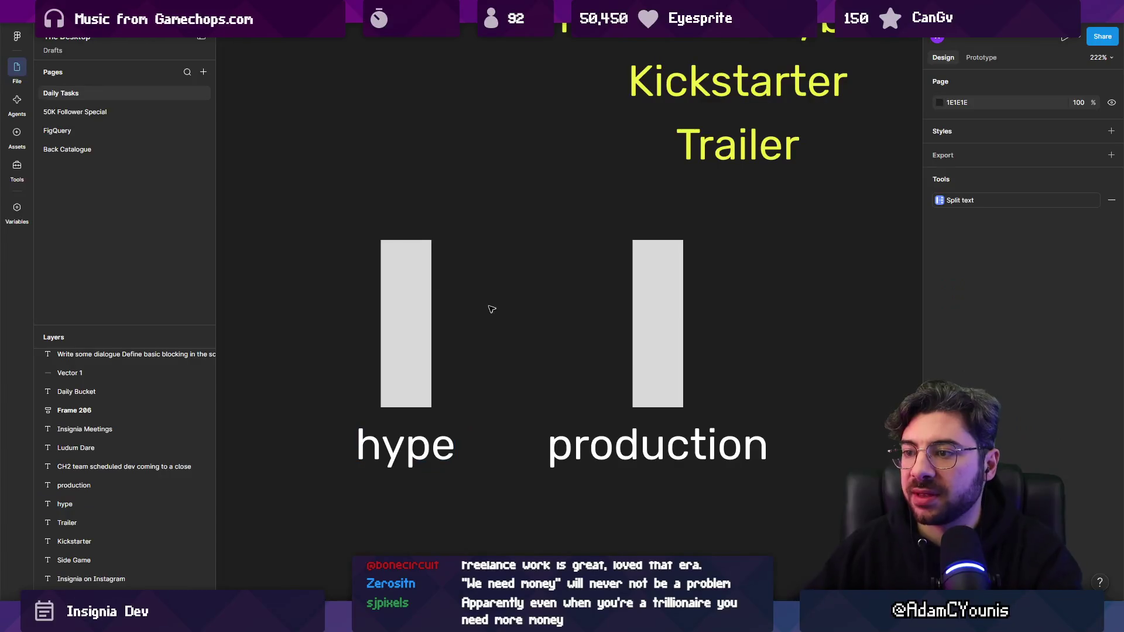
# - Resize the left hype bar so it stands taller than the production bar
pyautogui.click(401, 242)
pyautogui.moveTo(411, 252); pyautogui.dragTo(419, 354)
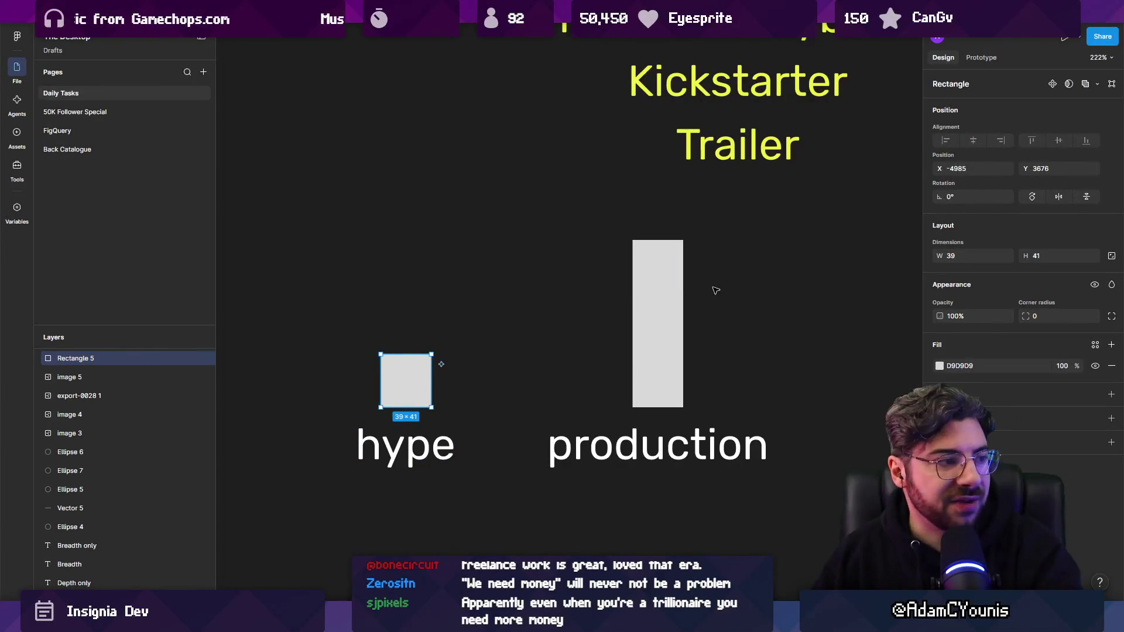
pyautogui.click(664, 258)
pyautogui.click(406, 358)
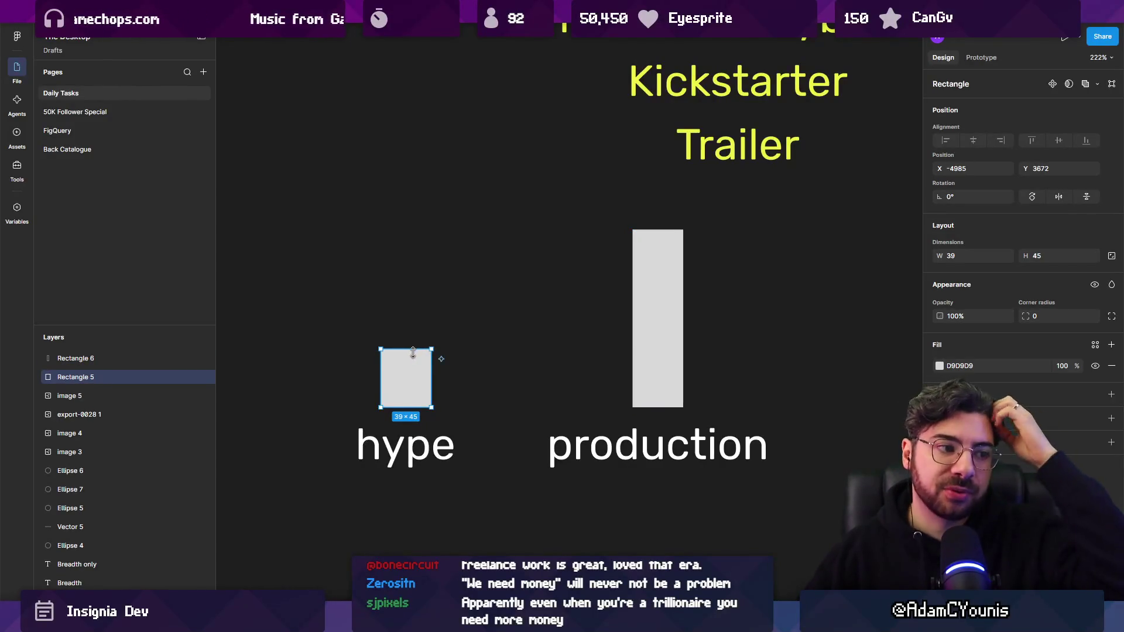
pyautogui.moveTo(409, 351); pyautogui.dragTo(412, 204)
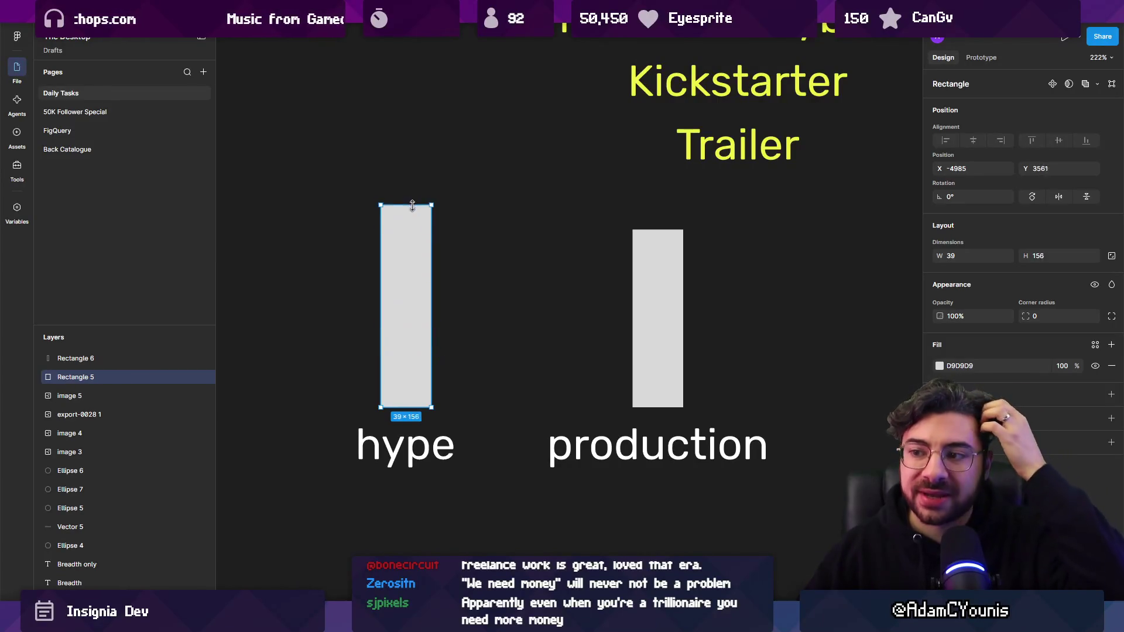
pyautogui.click(643, 249)
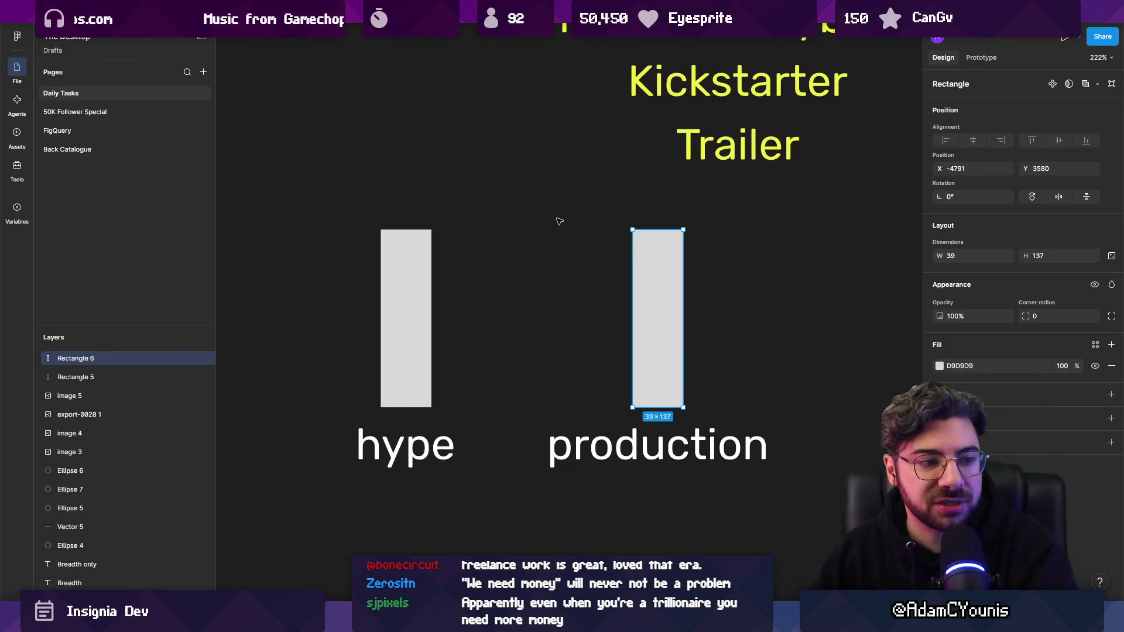
pyautogui.scroll(-5, 356, 246)
pyautogui.moveTo(347, 351); pyautogui.dragTo(556, 452)
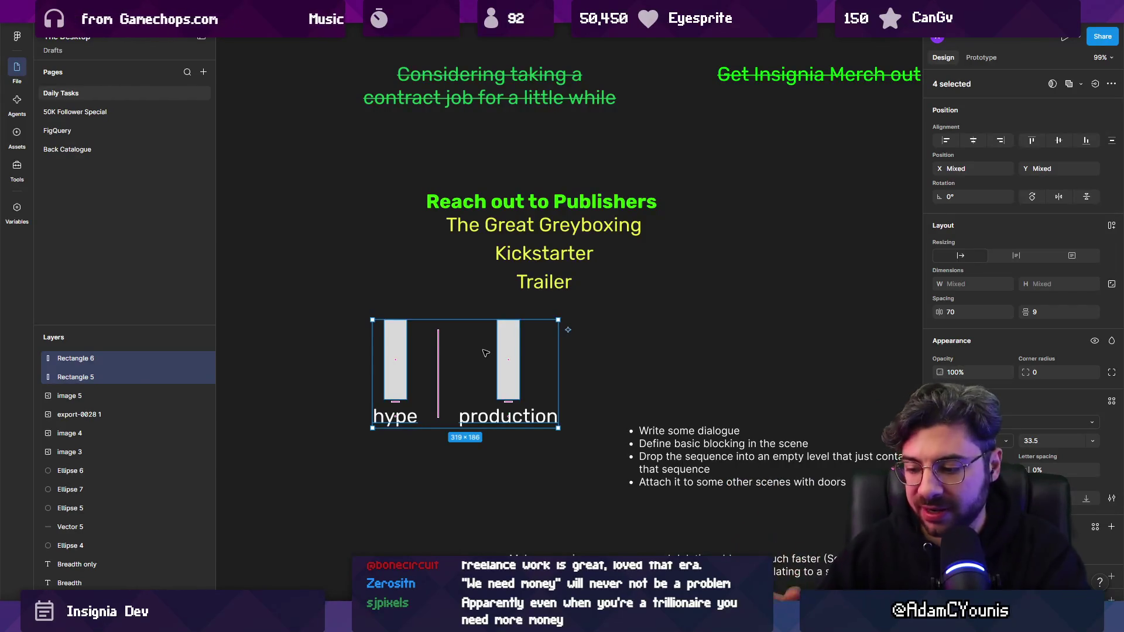
# - Delete the hype and production bars; evenly stack Greyboxing, Kickstarter and Trailer
pyautogui.press('Delete')
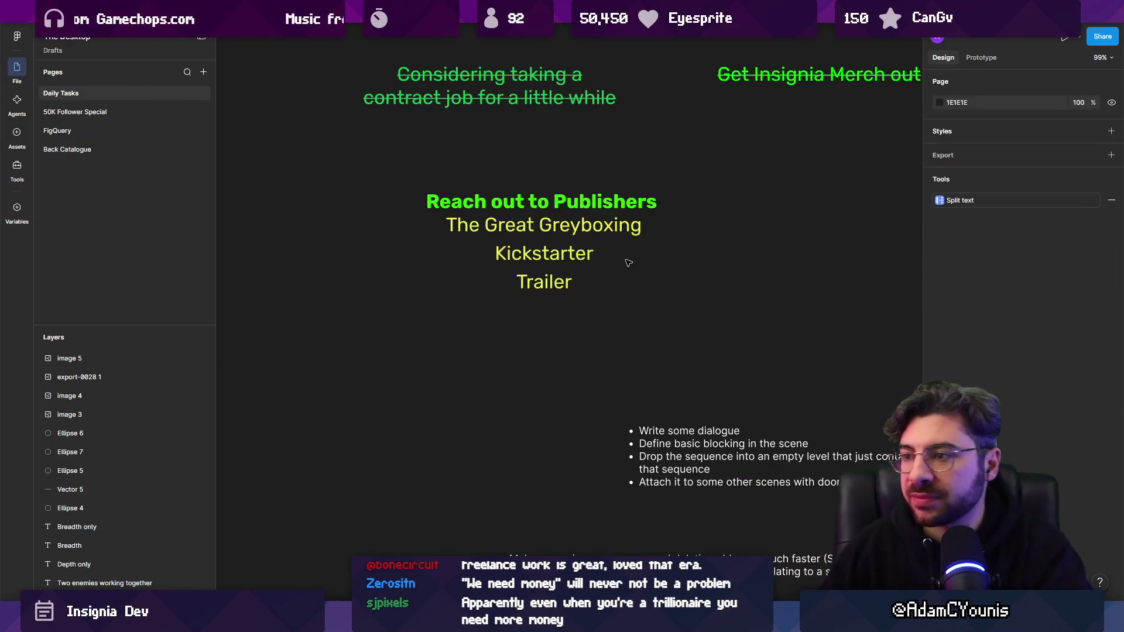
pyautogui.keyDown('ctrl'); pyautogui.scroll(3, 629, 263); pyautogui.keyUp('ctrl')
pyautogui.click(436, 213)
pyautogui.keyDown('shift'); pyautogui.click(474, 249); pyautogui.keyUp('shift')
pyautogui.keyDown('shift'); pyautogui.click(474, 295); pyautogui.keyUp('shift')
pyautogui.hotkey('shift', 'a')
pyautogui.click(718, 355)
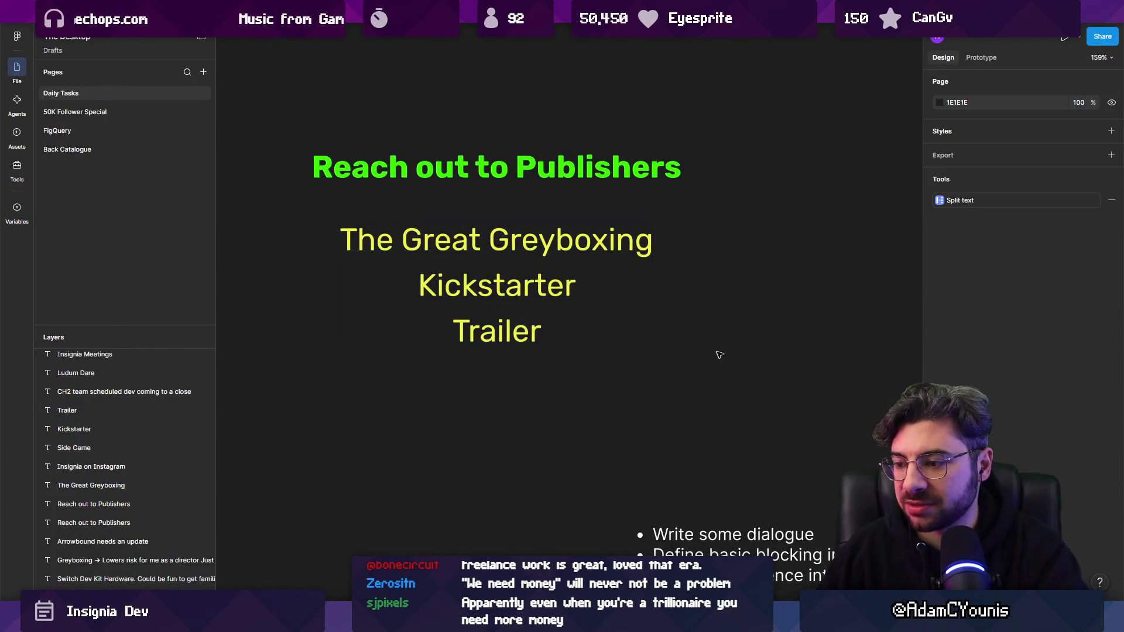
# - Draw a bracket line beside the three tasks and thicken its stroke
pyautogui.hscroll(2, 717, 356)
pyautogui.click(633, 225)
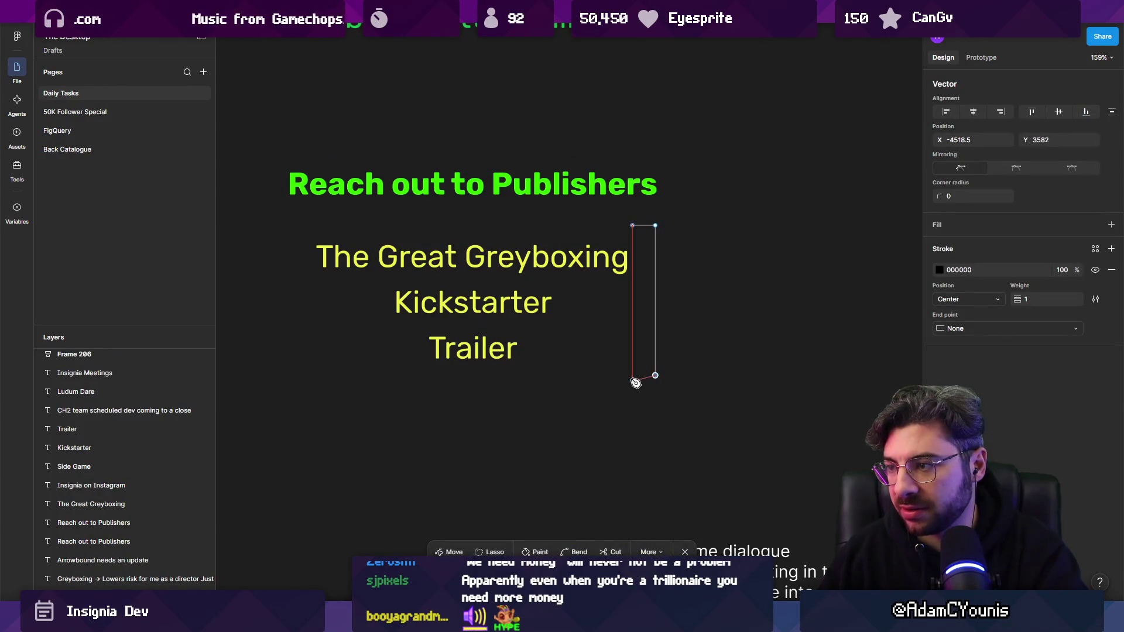
pyautogui.click(655, 301)
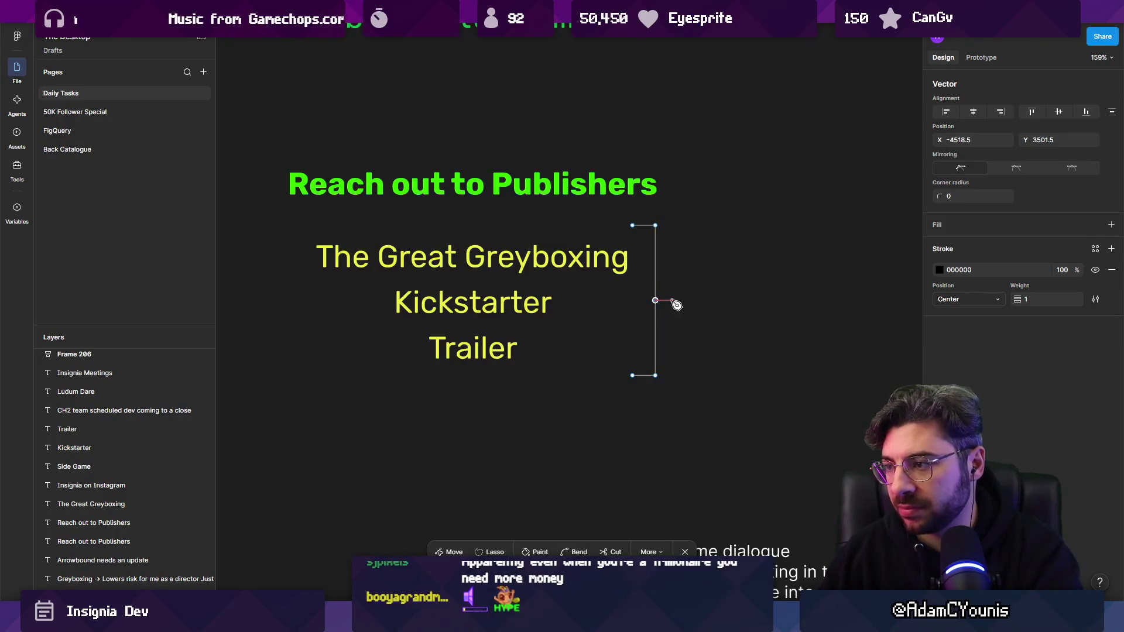
pyautogui.click(937, 272)
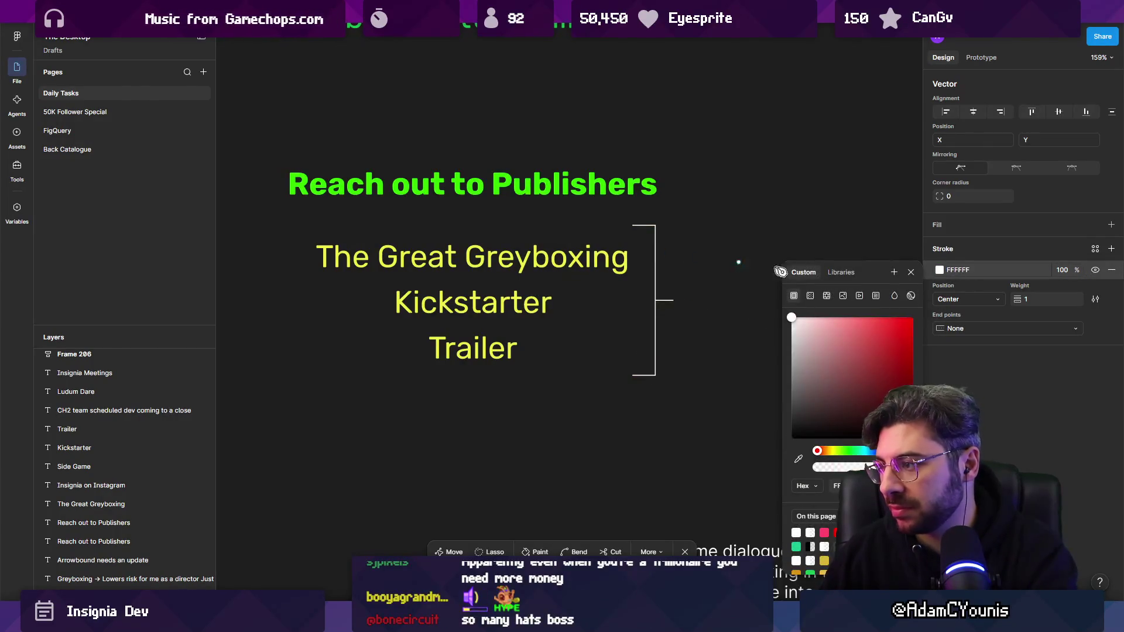
pyautogui.moveTo(1021, 300); pyautogui.dragTo(1039, 299)
# - Copy Kickstarter right of the bracket and retype it as 'Validate production'
pyautogui.hscroll(3, 514, 339)
pyautogui.moveTo(404, 302); pyautogui.dragTo(691, 301)
pyautogui.doubleClick(693, 302)
pyautogui.write('VA')
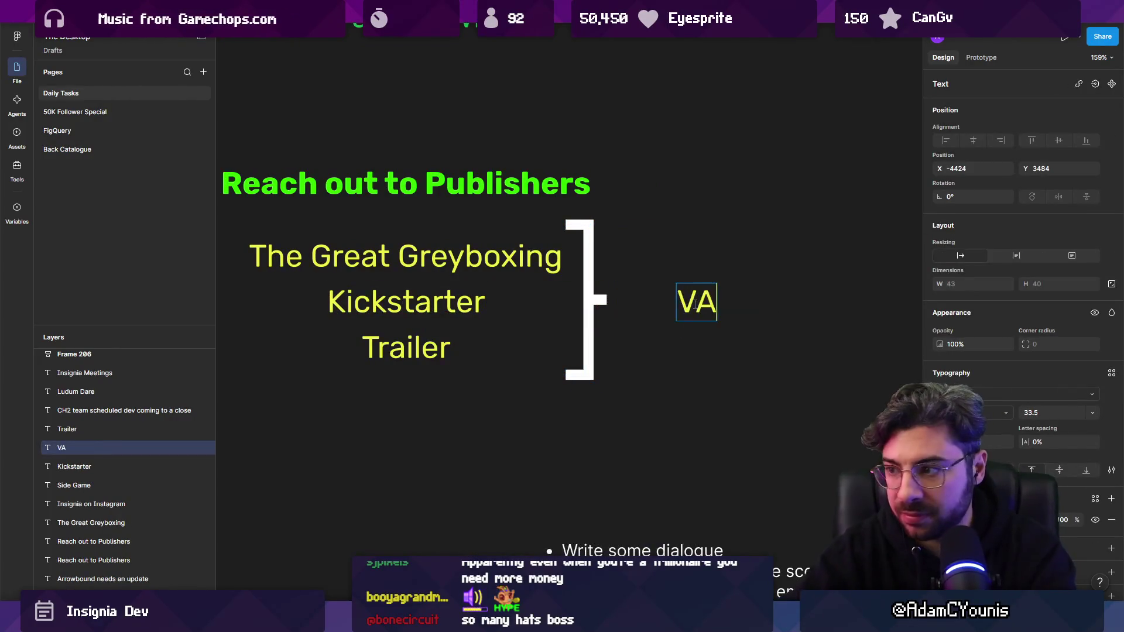
pyautogui.write('date prou')
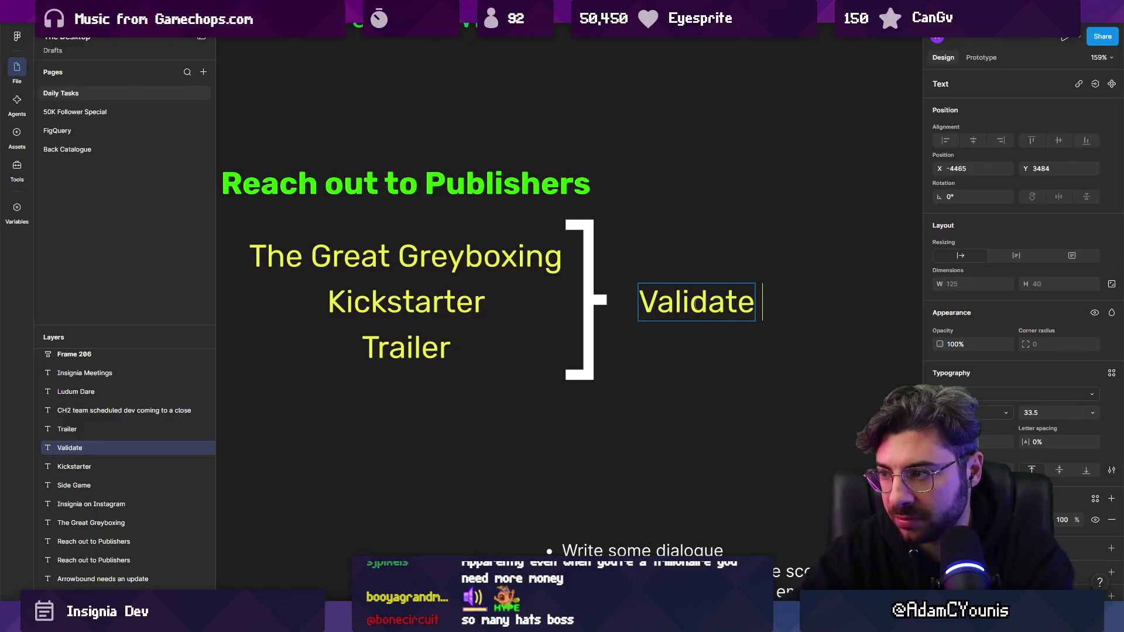
pyautogui.press('BackSpace')
pyautogui.write('duction')
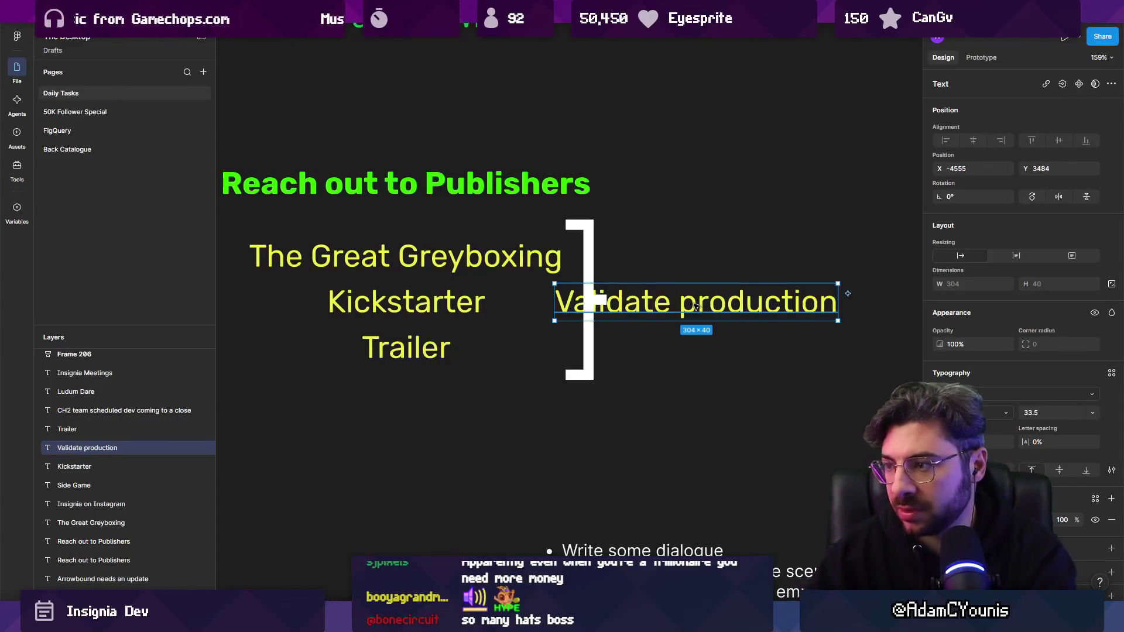
pyautogui.press('Escape')
pyautogui.moveTo(723, 299); pyautogui.dragTo(772, 297)
# - Extend the label to 'Validate production strategy' and reposition it beside the bracket
pyautogui.press('Return')
pyautogui.press('Right')
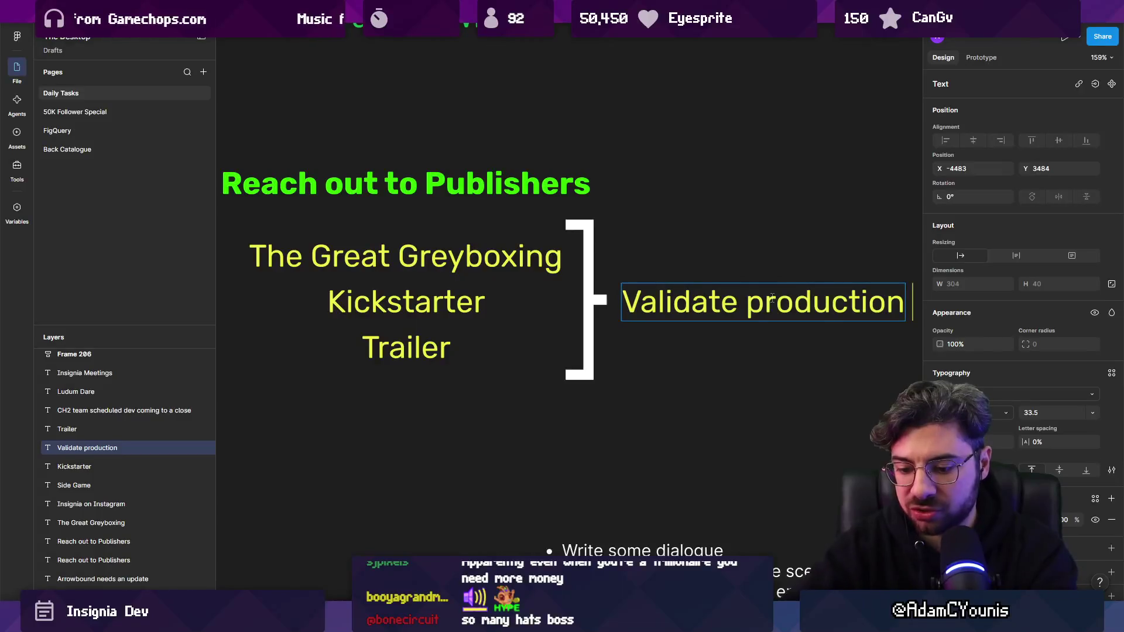
pyautogui.write('strt')
pyautogui.scroll(-3, 703, 297)
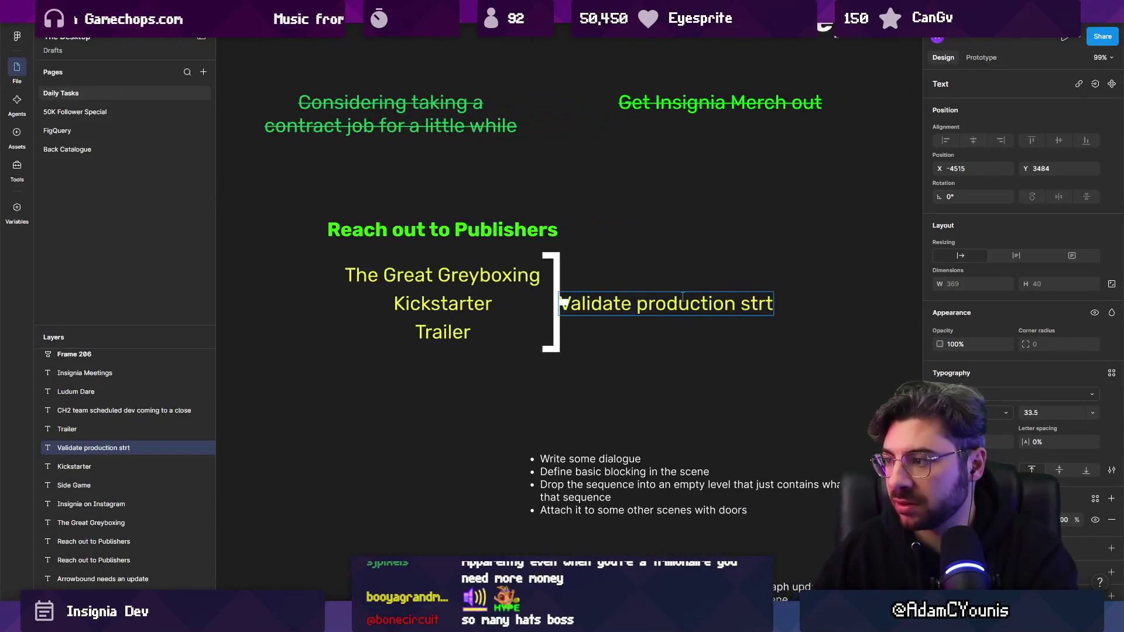
pyautogui.press('BackSpace')
pyautogui.write('ategy')
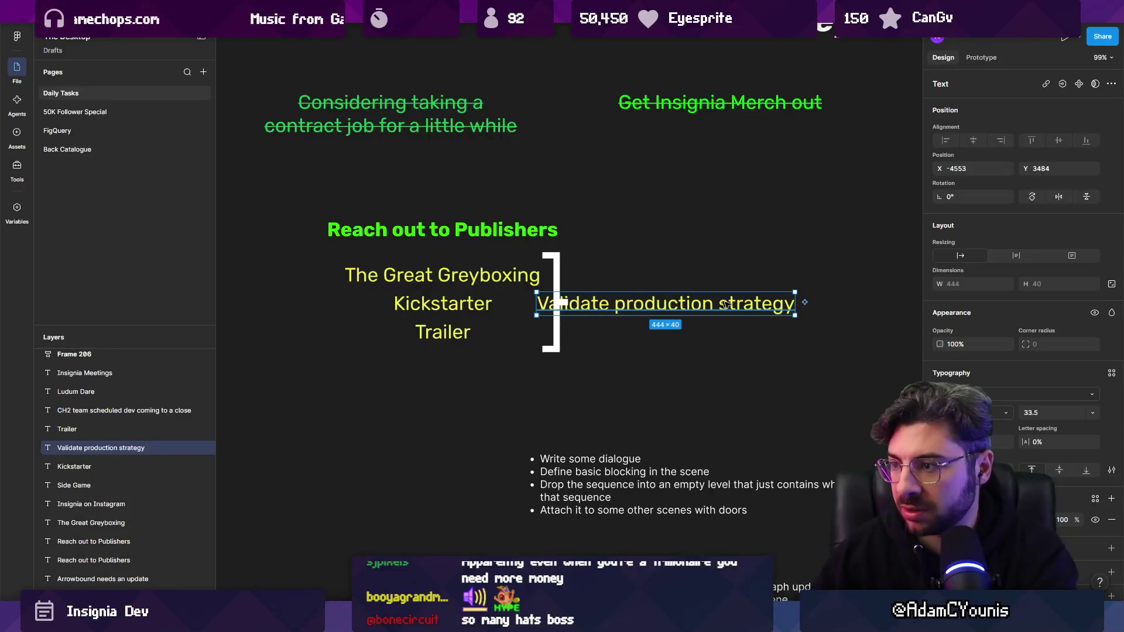
pyautogui.moveTo(710, 302); pyautogui.dragTo(695, 306)
# - Recolour the label from yellow to green, then move Reach out to Publishers up-right
pyautogui.click(941, 520)
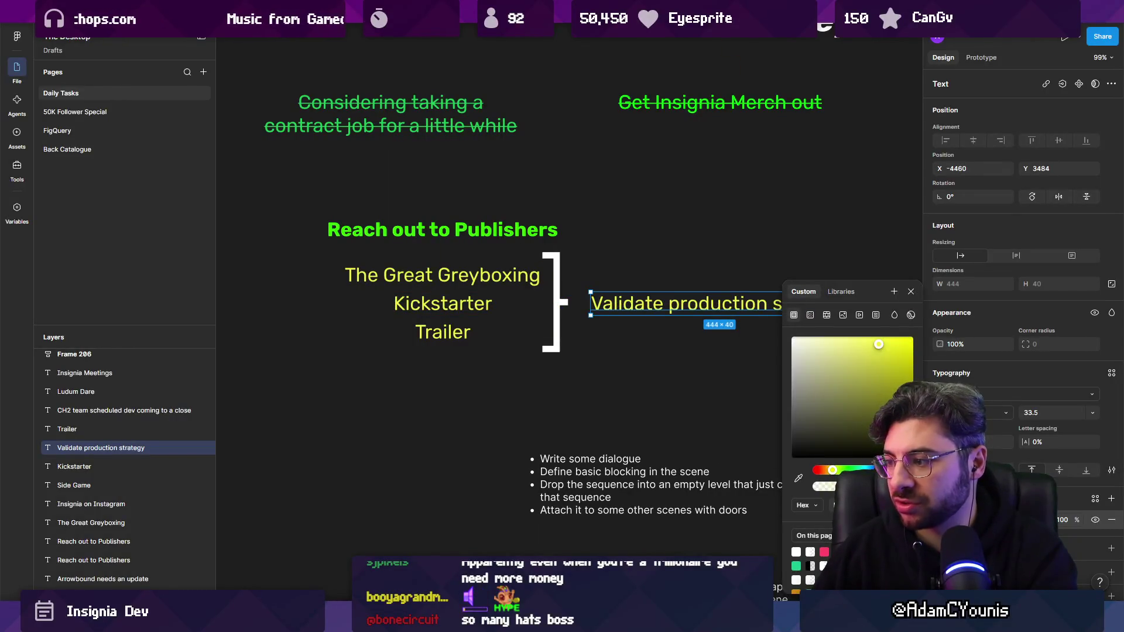
pyautogui.moveTo(832, 470); pyautogui.dragTo(856, 466)
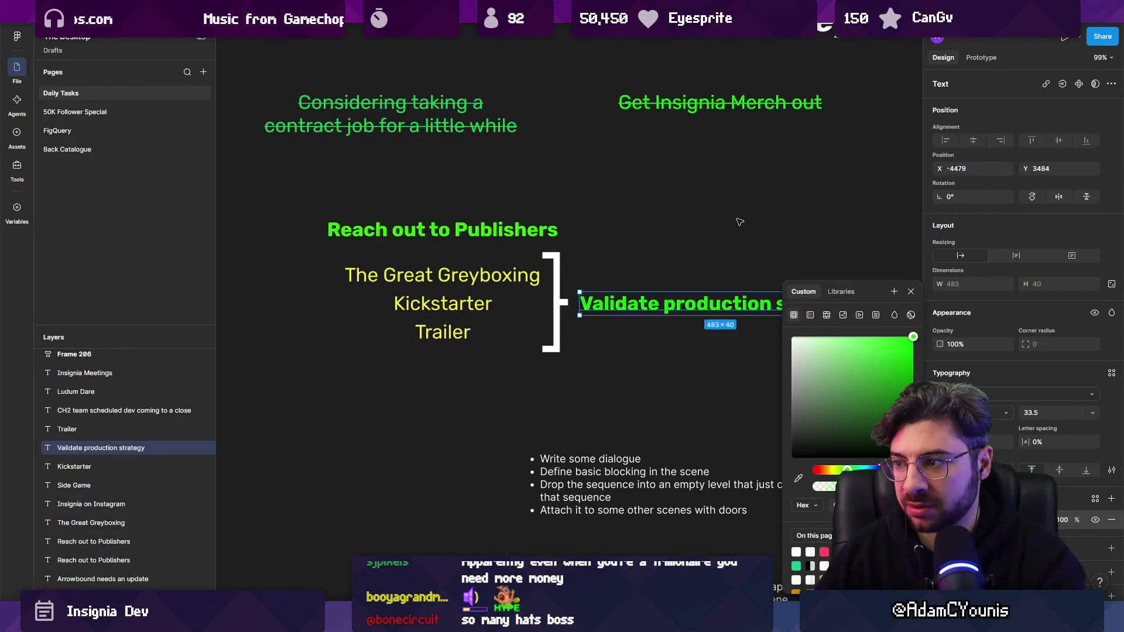
pyautogui.click(673, 231)
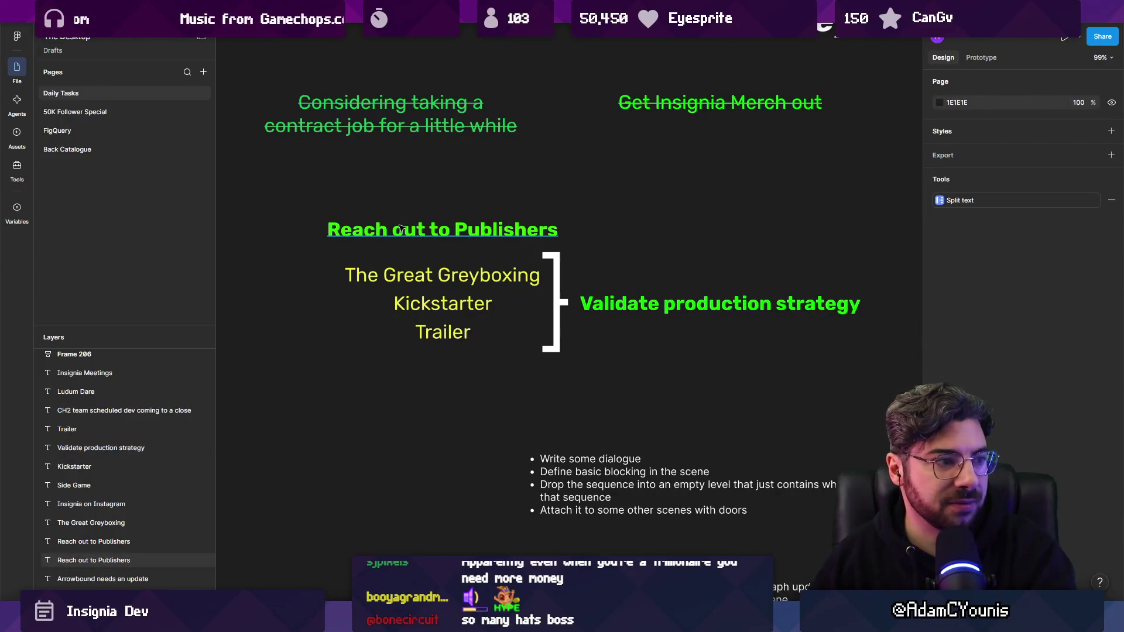
pyautogui.hscroll(2, 401, 228)
pyautogui.moveTo(401, 228); pyautogui.dragTo(555, 213)
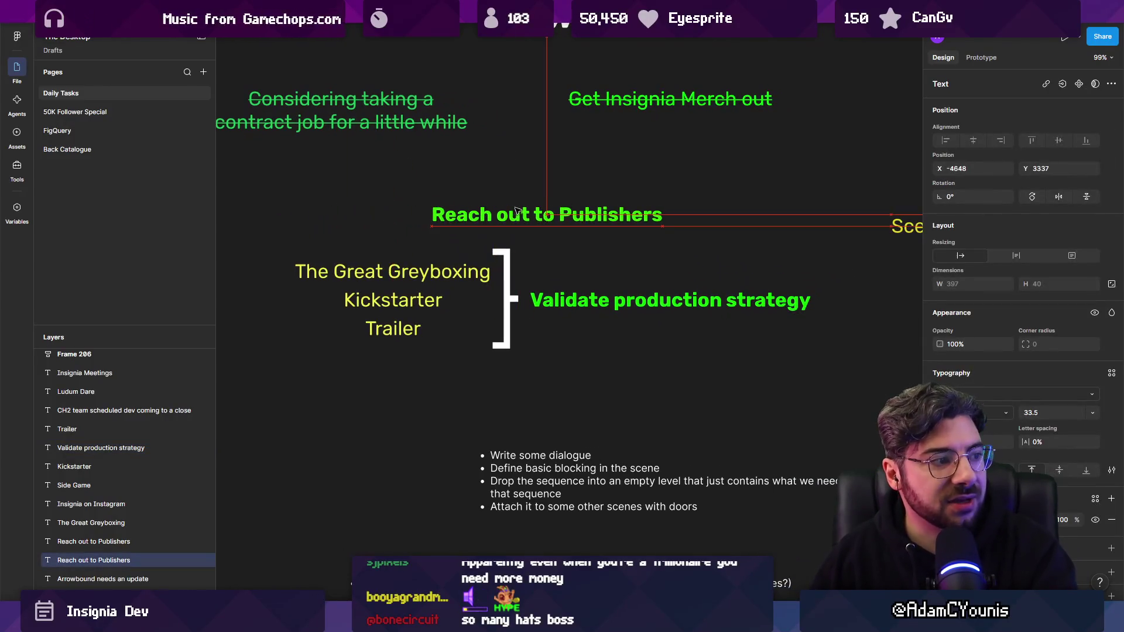
# - Shift the bracketed task group left to free space on the row
pyautogui.click(570, 302)
pyautogui.click(514, 219)
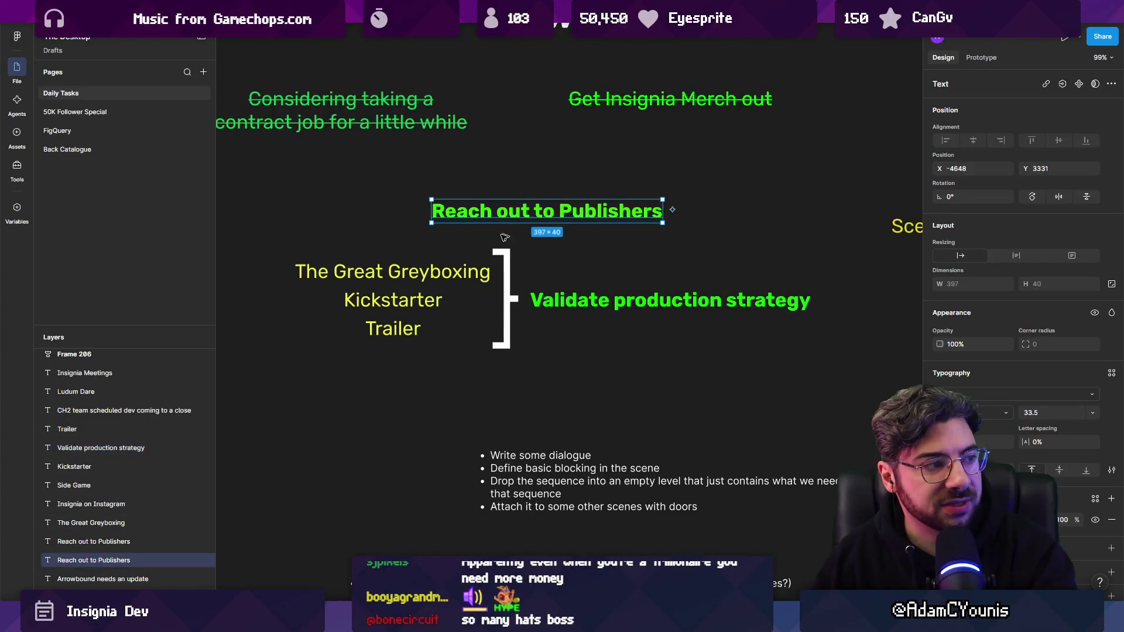
pyautogui.scroll(2, 404, 272)
pyautogui.click(398, 271)
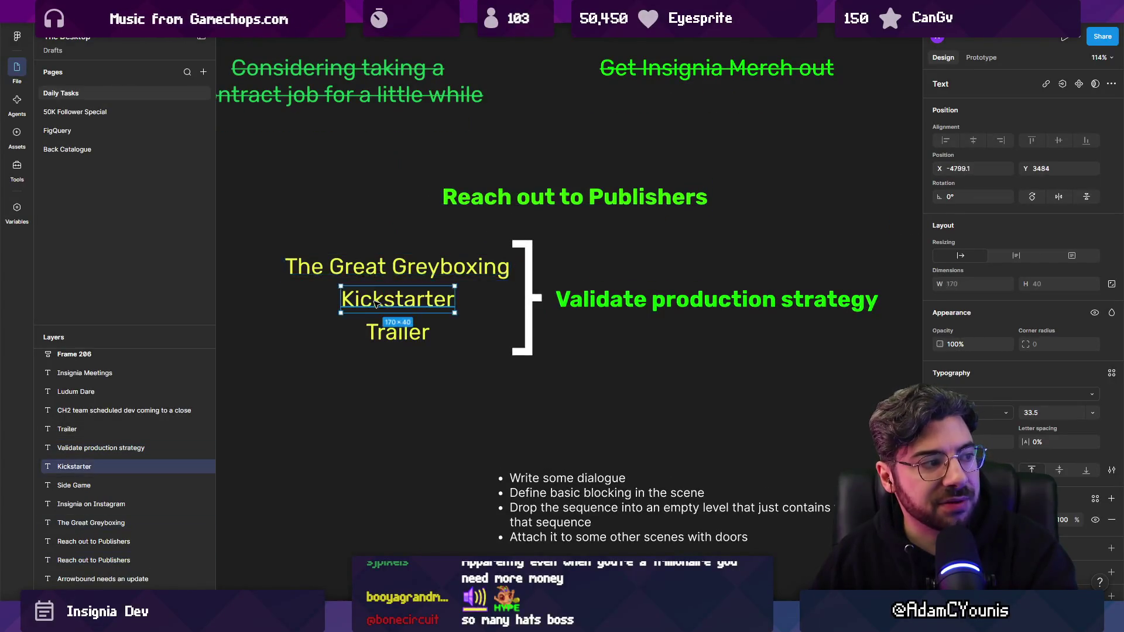
pyautogui.click(398, 331)
pyautogui.press('Tab')
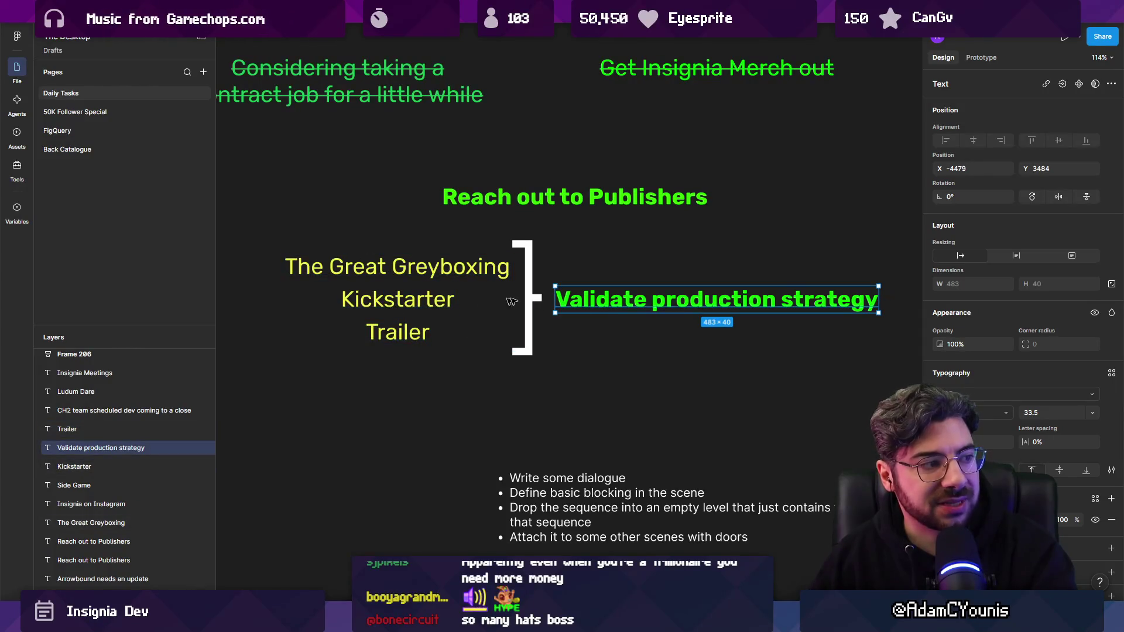
pyautogui.scroll(-3, 521, 322)
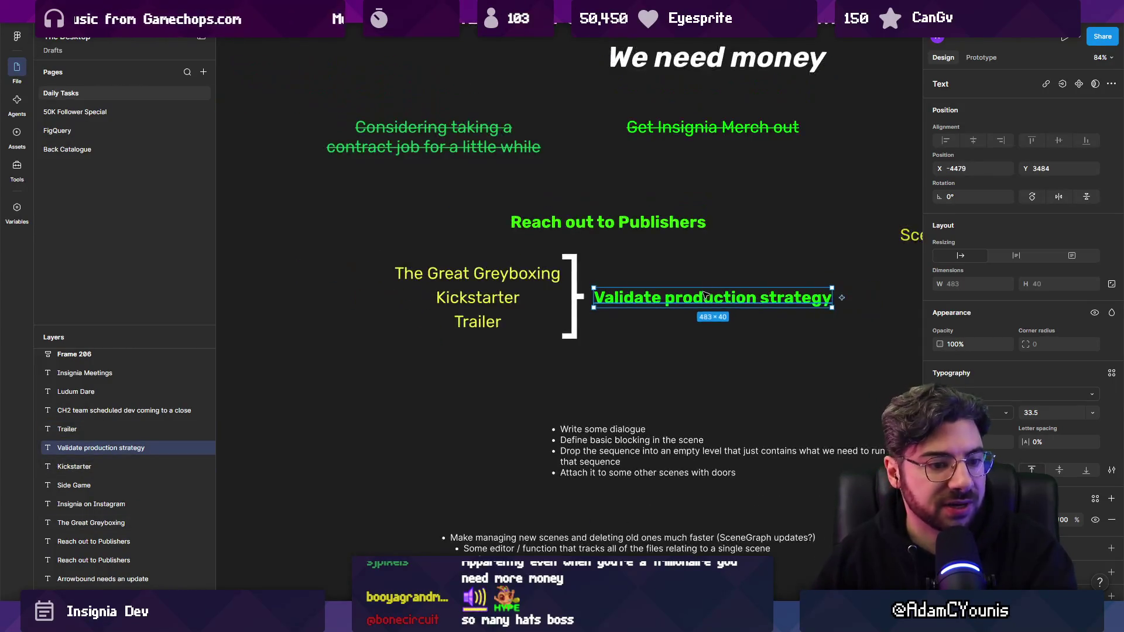
pyautogui.moveTo(398, 255)
pyautogui.mouseDown()
pyautogui.moveTo(590, 326)
pyautogui.moveTo(784, 337)
pyautogui.mouseUp()
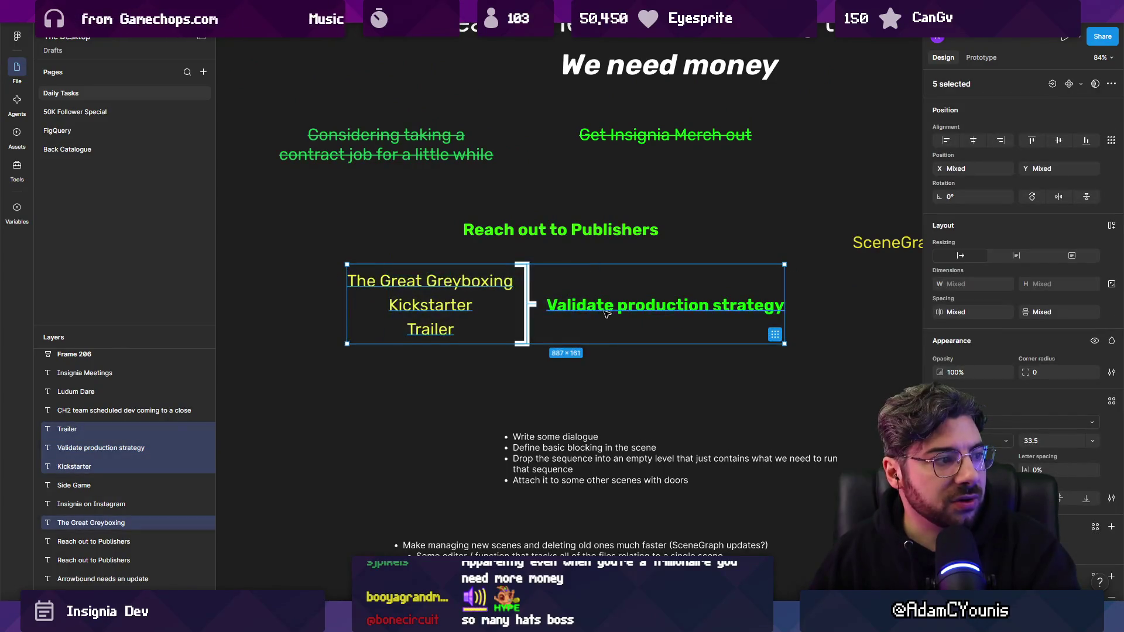
pyautogui.moveTo(585, 305); pyautogui.dragTo(513, 305)
pyautogui.click(538, 246)
# - Place 'Reach out to Publishers' beside 'Validate production strategy'
pyautogui.click(537, 240)
pyautogui.click(588, 307)
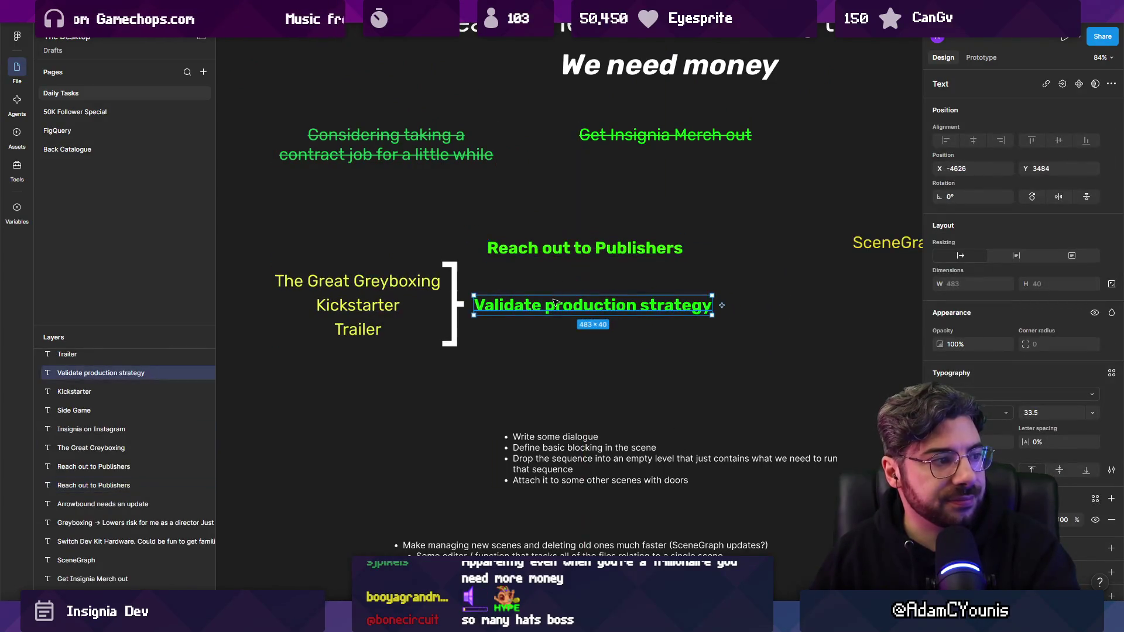
pyautogui.moveTo(563, 236)
pyautogui.mouseDown()
pyautogui.moveTo(787, 325)
pyautogui.moveTo(858, 311)
pyautogui.mouseUp()
# - Draw a short Pen line between the two labels and give it an arrowhead end
pyautogui.press('p')
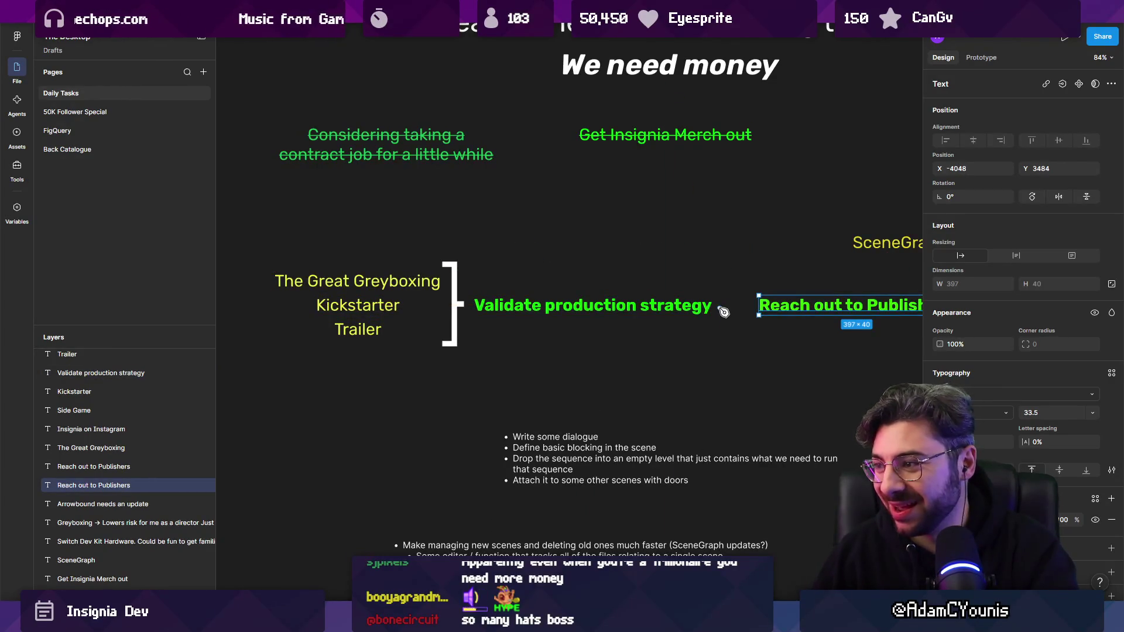
pyautogui.click(719, 308)
pyautogui.click(750, 308)
pyautogui.press('Escape')
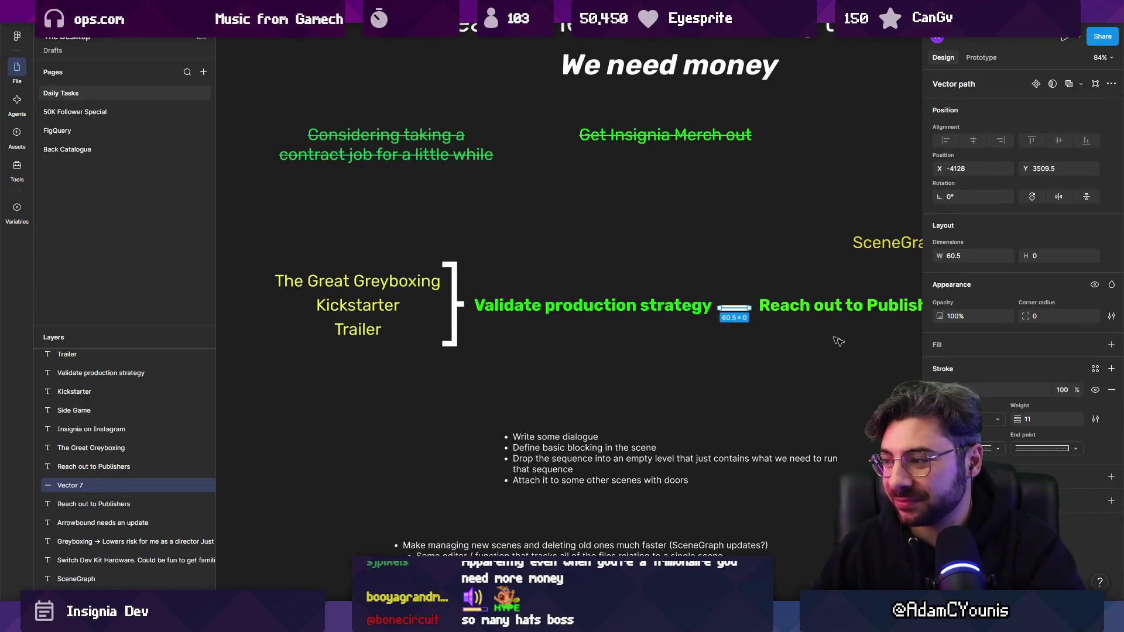
pyautogui.click(1032, 445)
pyautogui.click(1025, 499)
pyautogui.write('6')
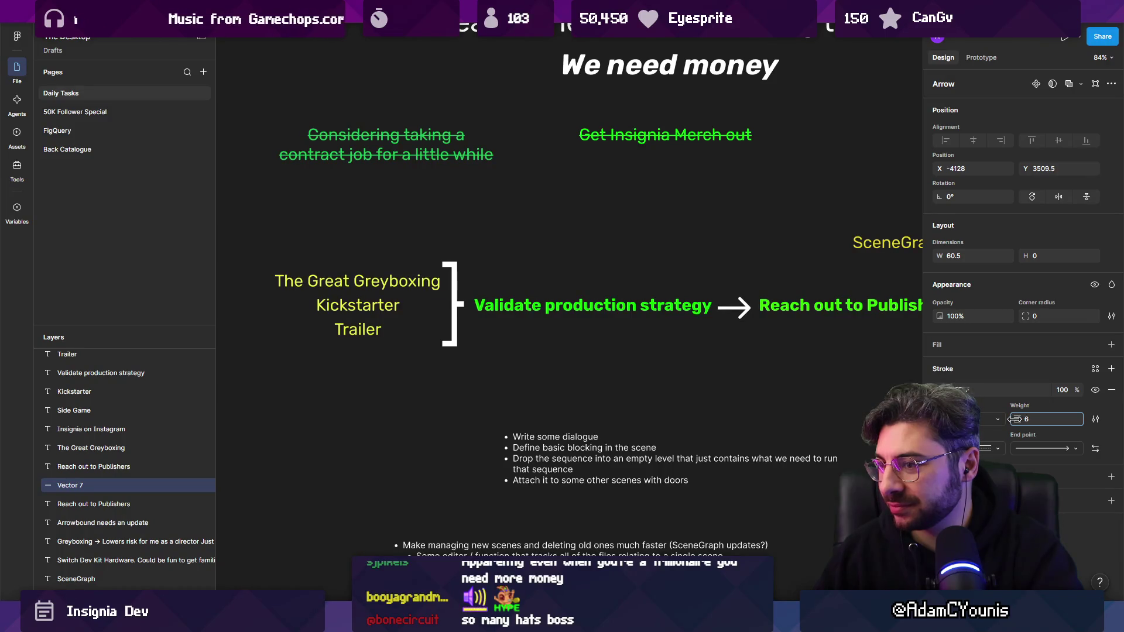
# - Leave the bracket's end point unchanged and move the SceneGraph label left above the flow
pyautogui.click(439, 317)
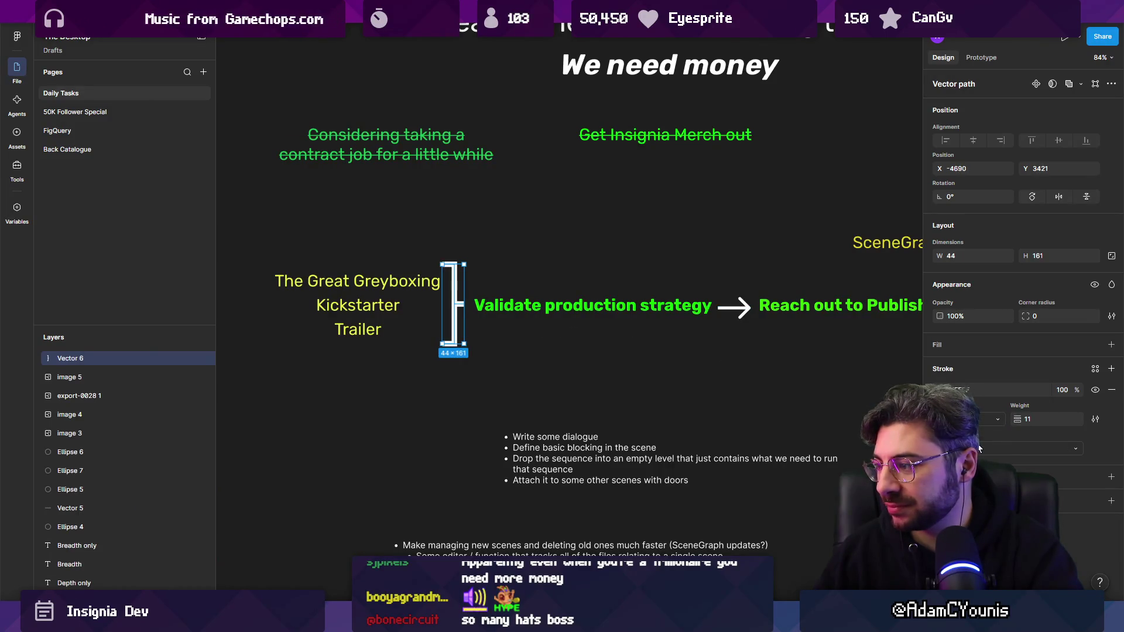
pyautogui.click(1046, 449)
pyautogui.press('Escape')
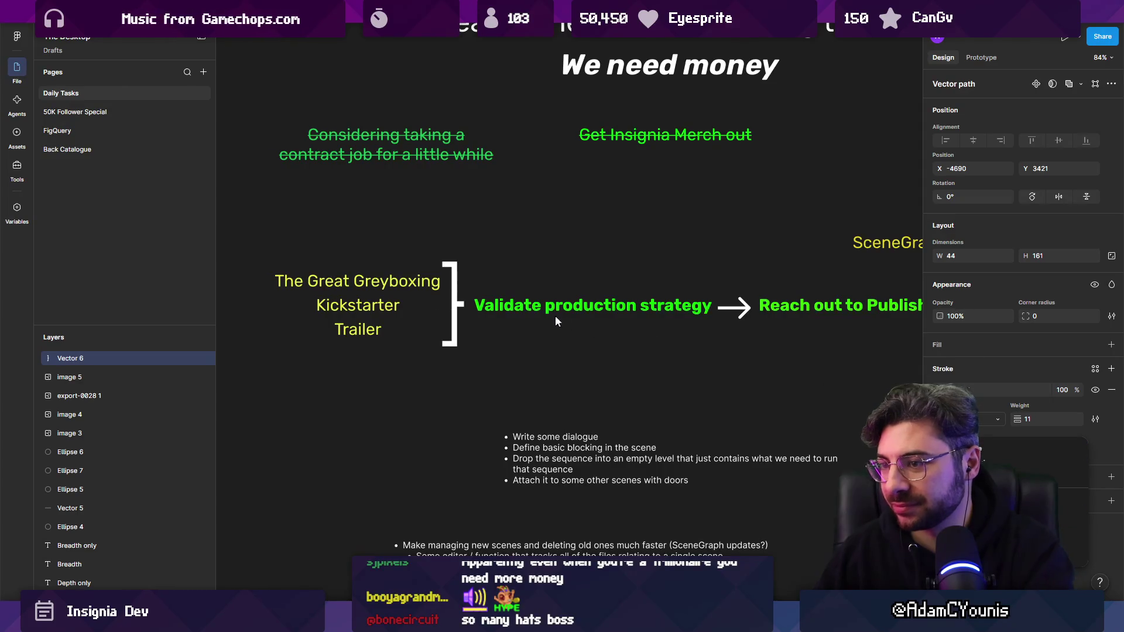
pyautogui.scroll(-3, 550, 307)
pyautogui.scroll(-3, 550, 305)
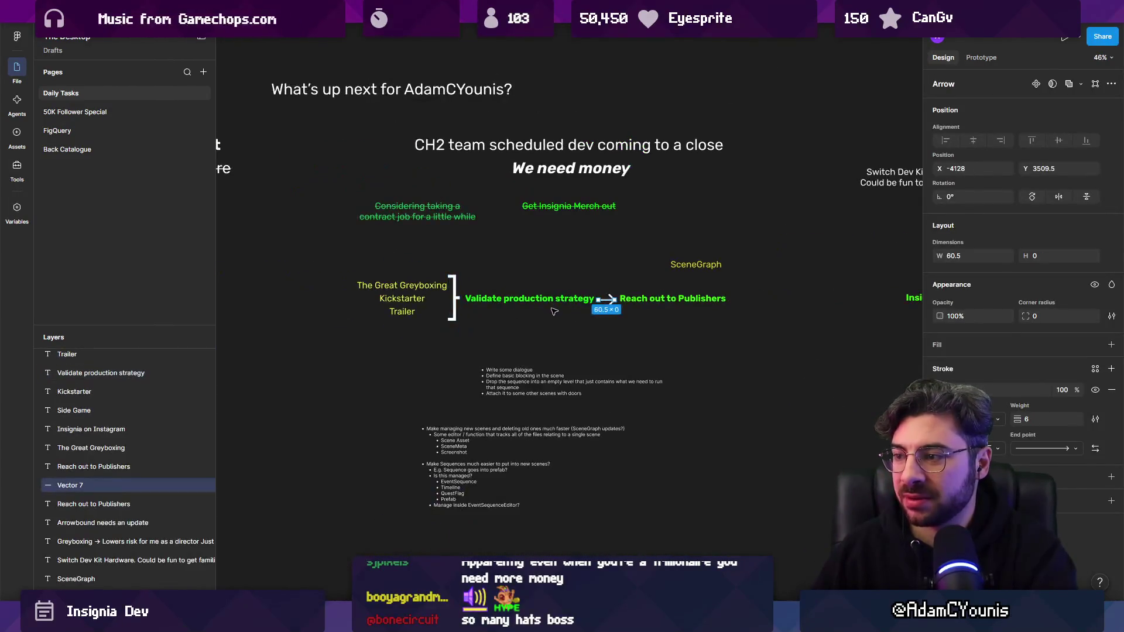
pyautogui.press('Escape')
pyautogui.moveTo(693, 273)
pyautogui.mouseDown()
pyautogui.moveTo(576, 193)
pyautogui.moveTo(534, 262)
pyautogui.mouseUp()
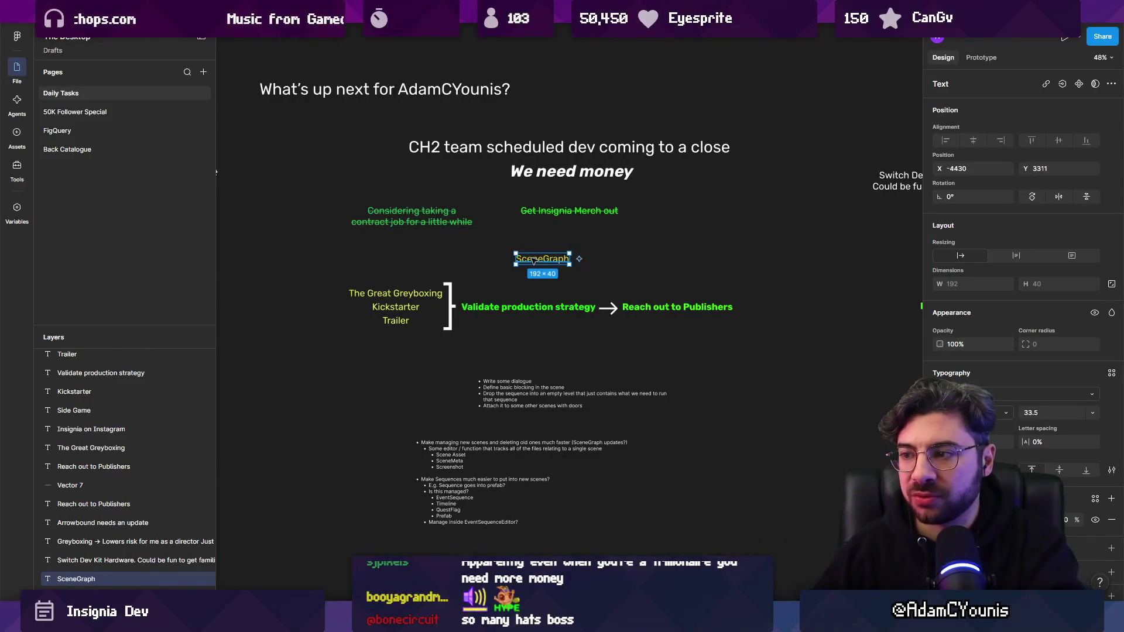
# - Check the SceneGraph label's fill colour options, then reselect the label for styling
pyautogui.scroll(5, 532, 261)
pyautogui.click(940, 520)
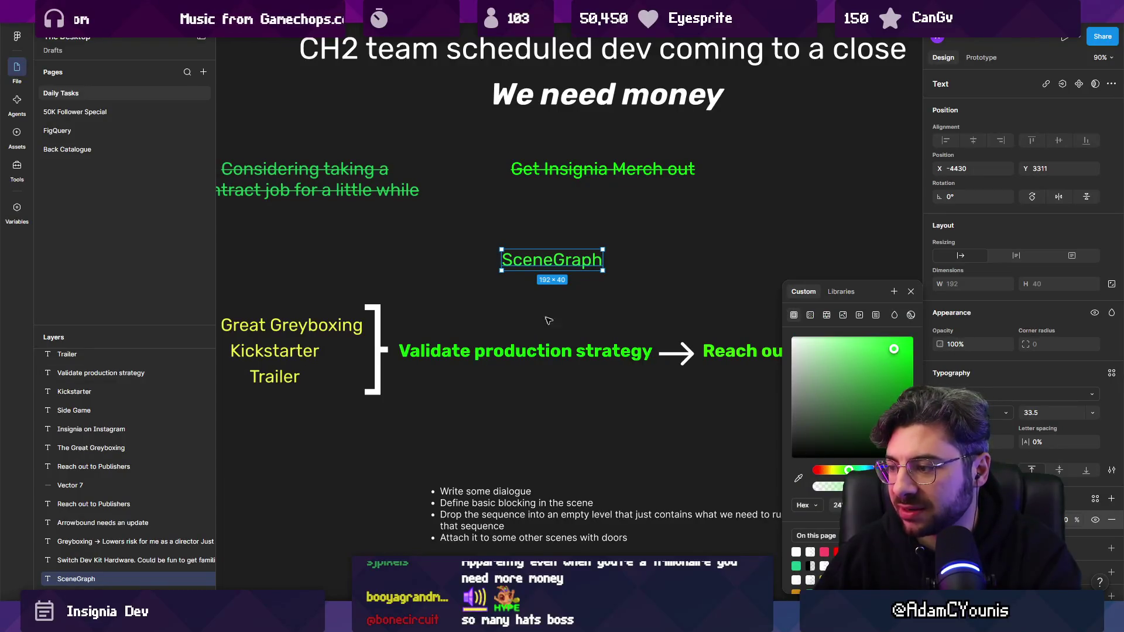
pyautogui.press('Escape')
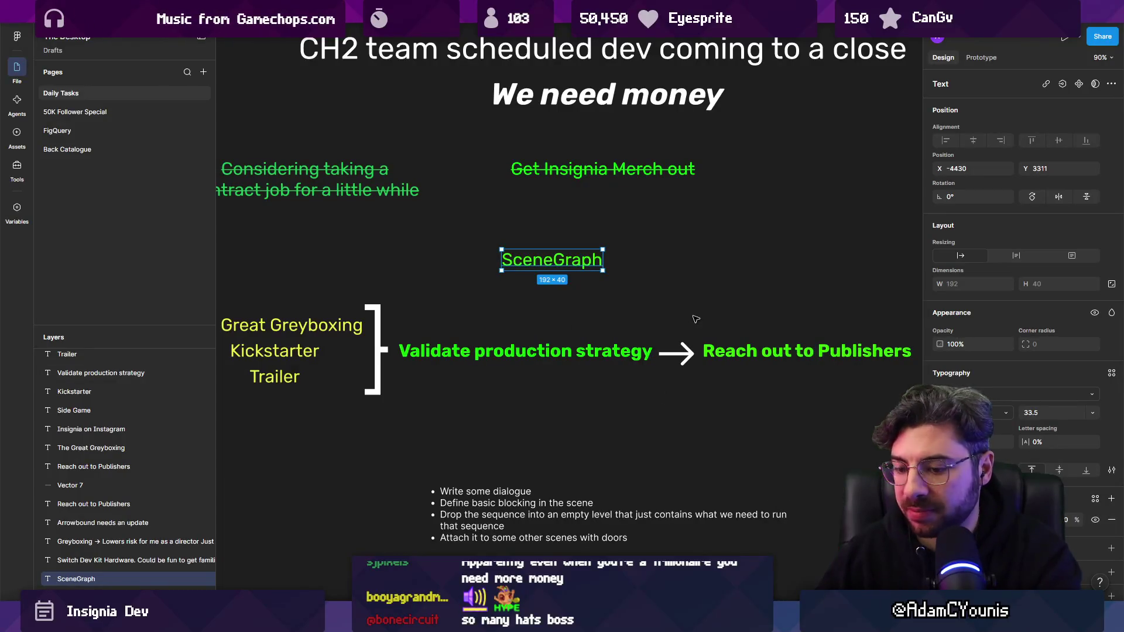
pyautogui.click(642, 262)
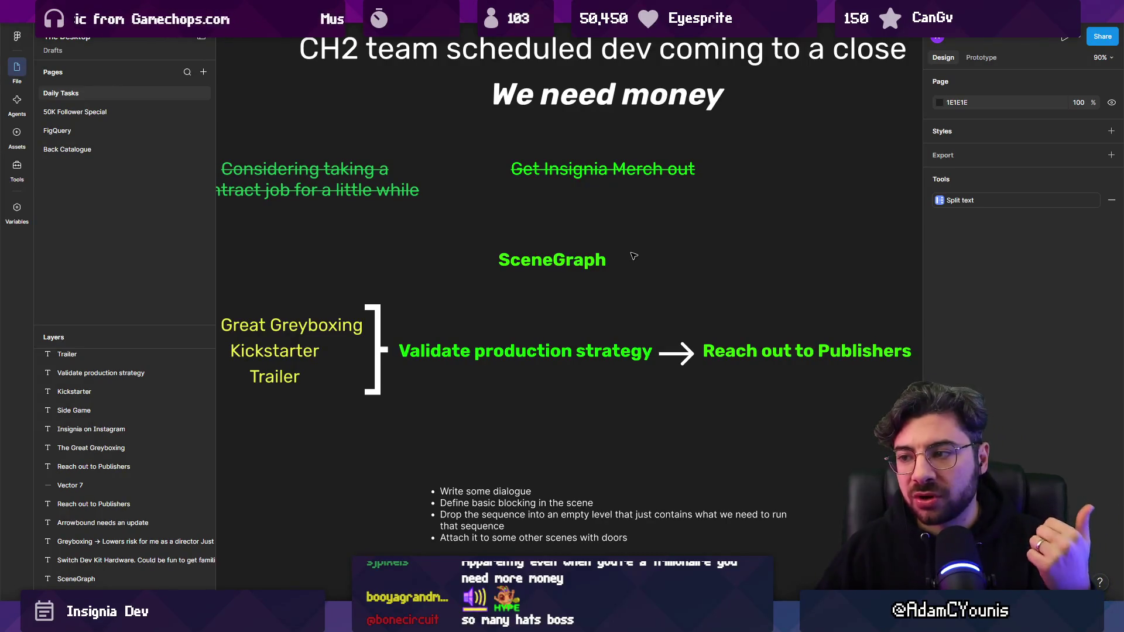
pyautogui.click(583, 268)
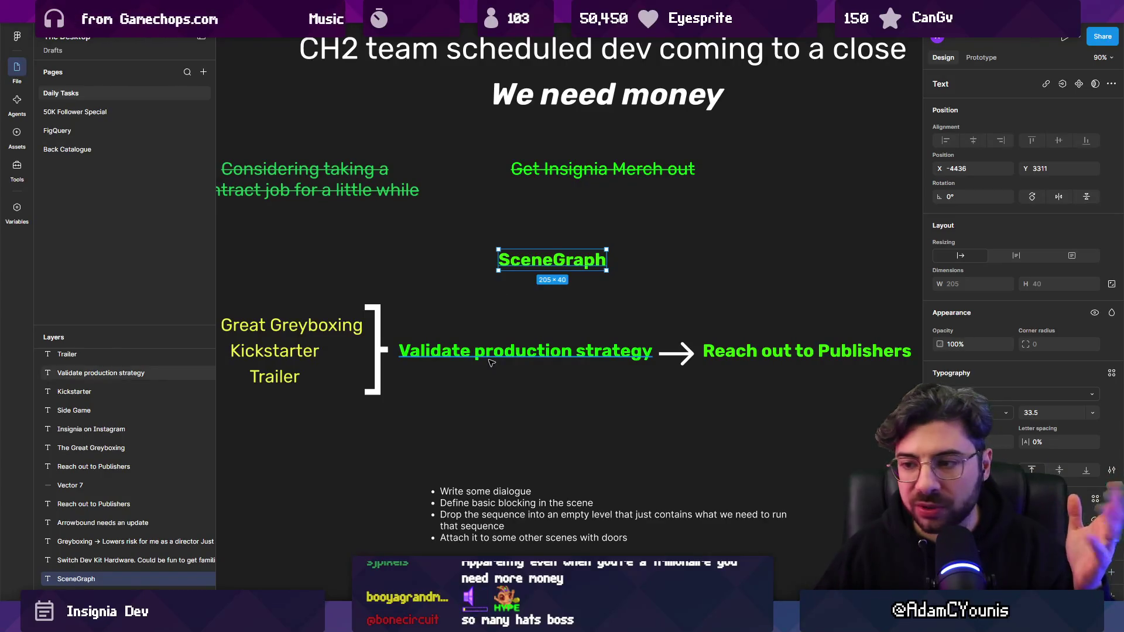
pyautogui.moveTo(576, 615)
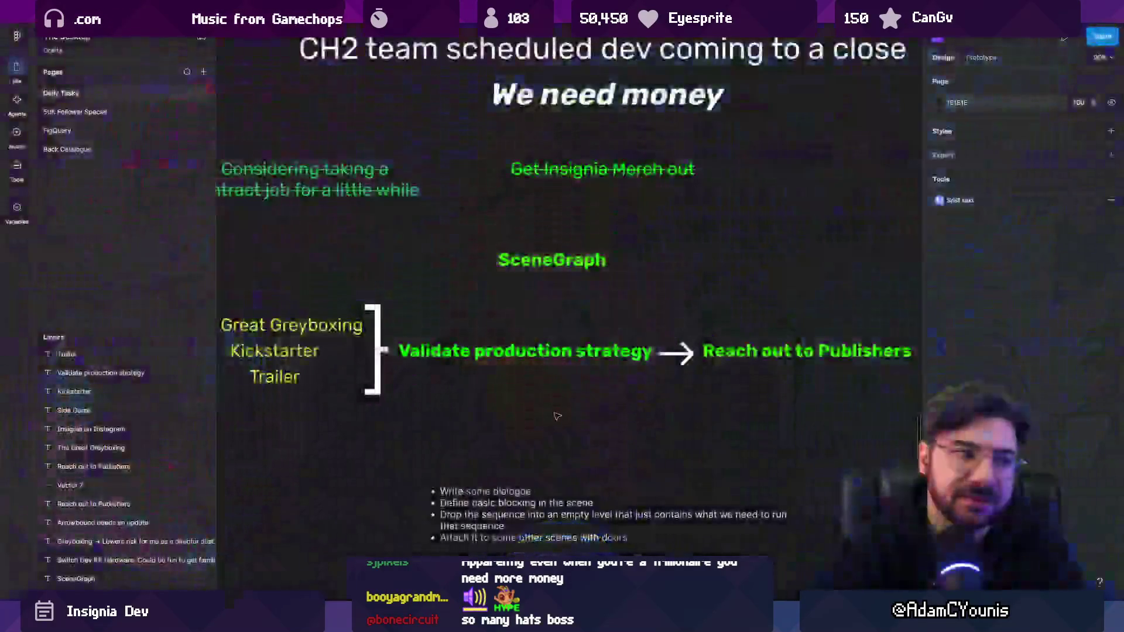
pyautogui.scroll(-5, 434, 367)
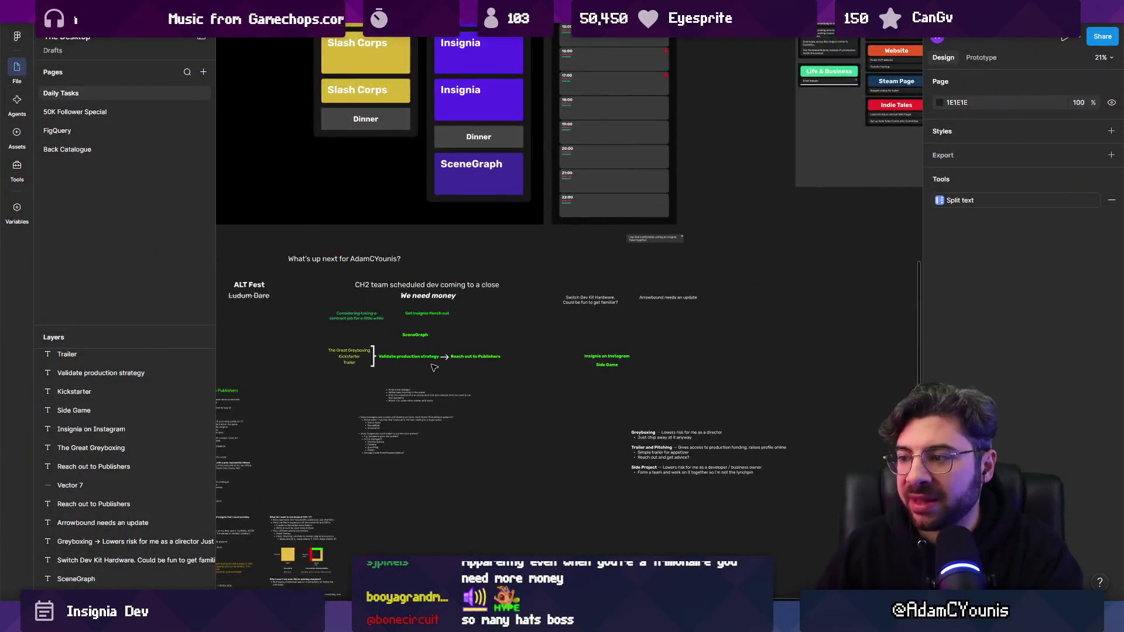
pyautogui.scroll(-4, 435, 367)
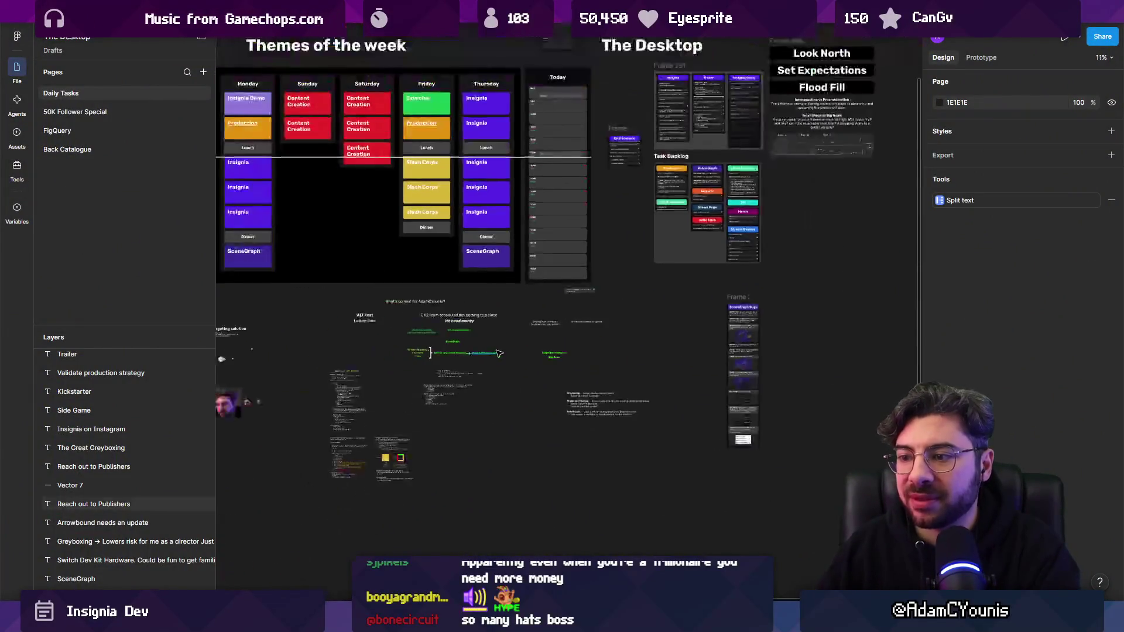
pyautogui.scroll(8, 448, 354)
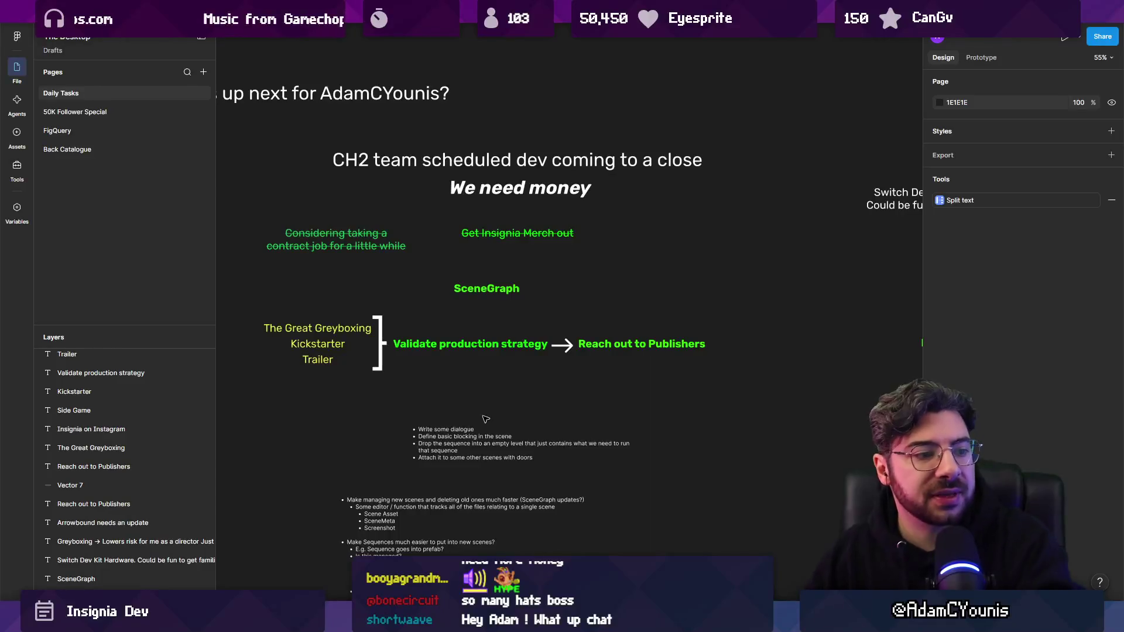
pyautogui.scroll(-5, 473, 357)
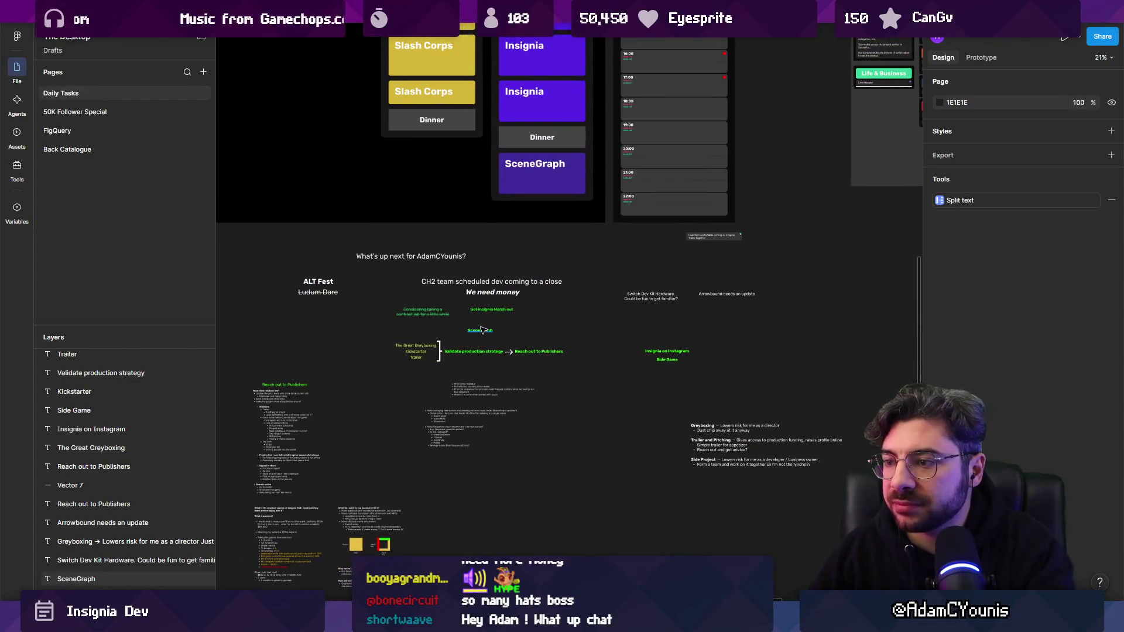
pyautogui.click(486, 331)
pyautogui.scroll(2, 486, 331)
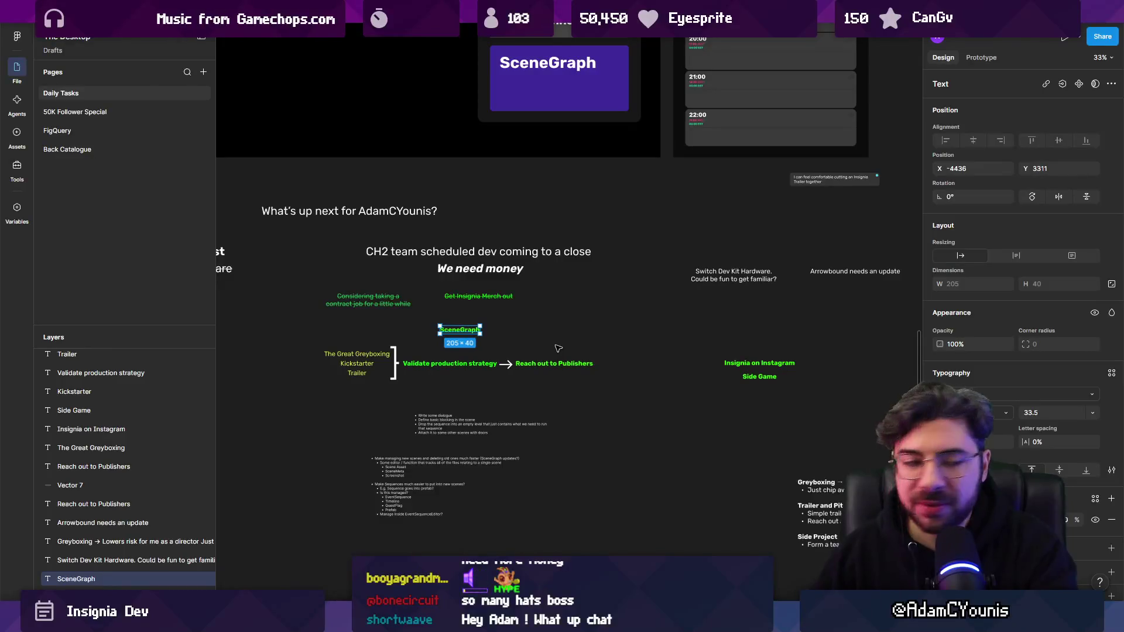
pyautogui.scroll(-3, 558, 348)
pyautogui.scroll(5, 727, 346)
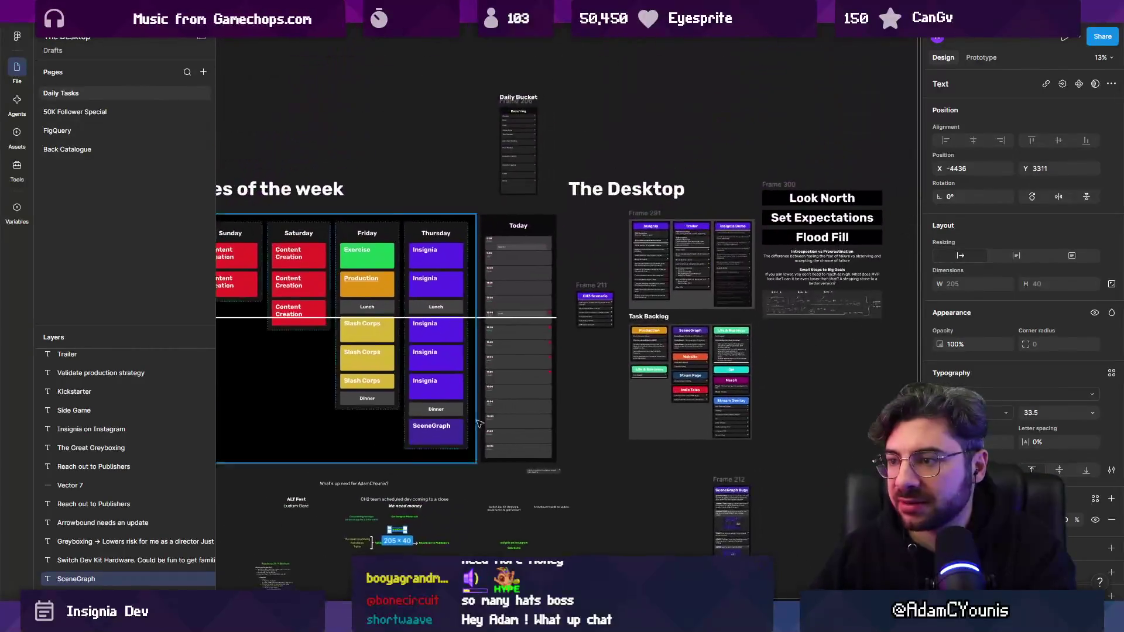
# - Move the cooking-flags task onto the 14:00 slot and lower the white time marker above it
pyautogui.click(726, 345)
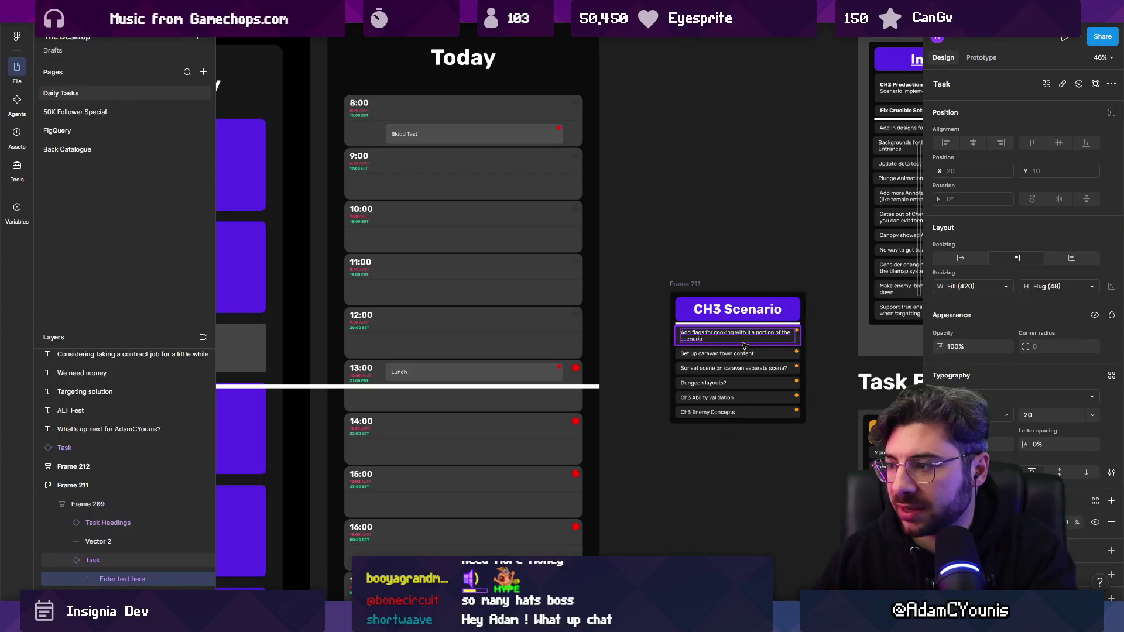
pyautogui.doubleClick(688, 349)
pyautogui.moveTo(686, 347)
pyautogui.mouseDown()
pyautogui.moveTo(410, 410)
pyautogui.moveTo(406, 442)
pyautogui.moveTo(467, 460)
pyautogui.mouseUp()
pyautogui.scroll(3, 466, 460)
pyautogui.click(378, 368)
pyautogui.moveTo(378, 369); pyautogui.dragTo(378, 406)
# - Rewrite the 14:00 task's text as SceneGraph
pyautogui.click(429, 434)
pyautogui.doubleClick(429, 435)
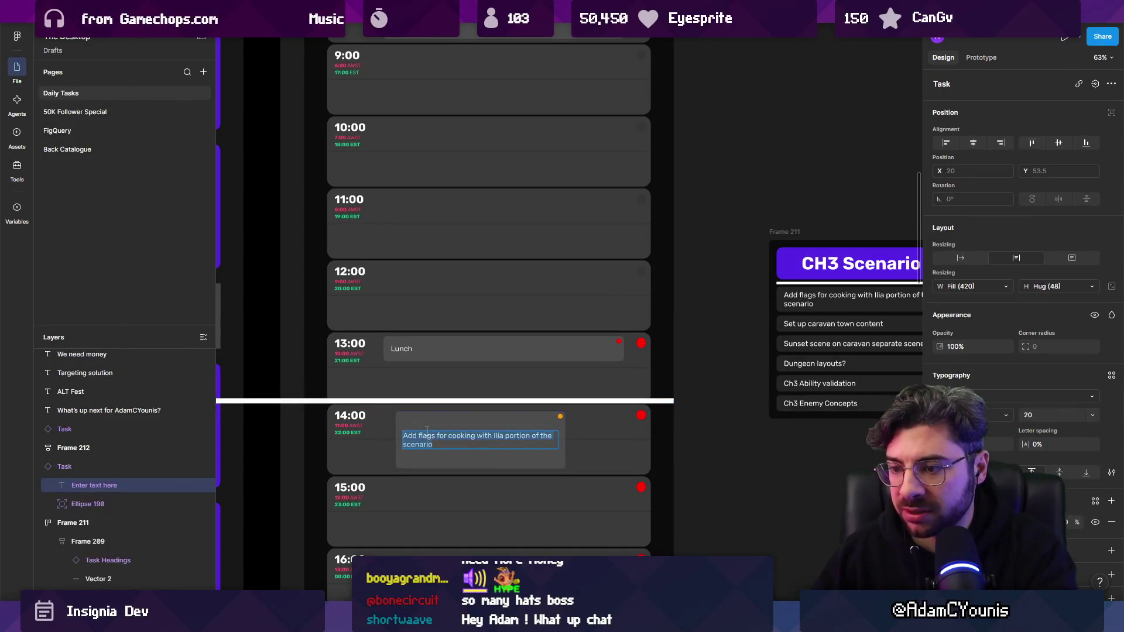
pyautogui.write('sCRE')
pyautogui.press('BackSpace')
pyautogui.press('BackSpace')
pyautogui.press('BackSpace')
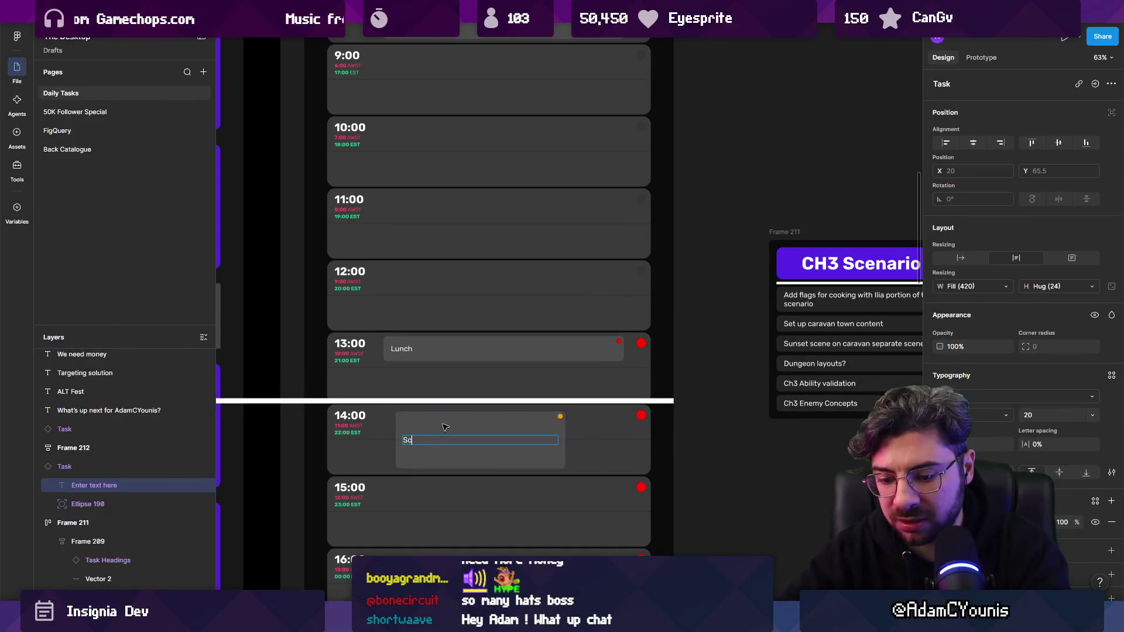
# - Stretch the 15:00 task down to cover 16:00 and rename it Greyboxing
pyautogui.moveTo(445, 427)
pyautogui.mouseDown()
pyautogui.moveTo(436, 348)
pyautogui.moveTo(523, 303)
pyautogui.moveTo(540, 304)
pyautogui.moveTo(534, 388)
pyautogui.mouseUp()
pyautogui.doubleClick(527, 387)
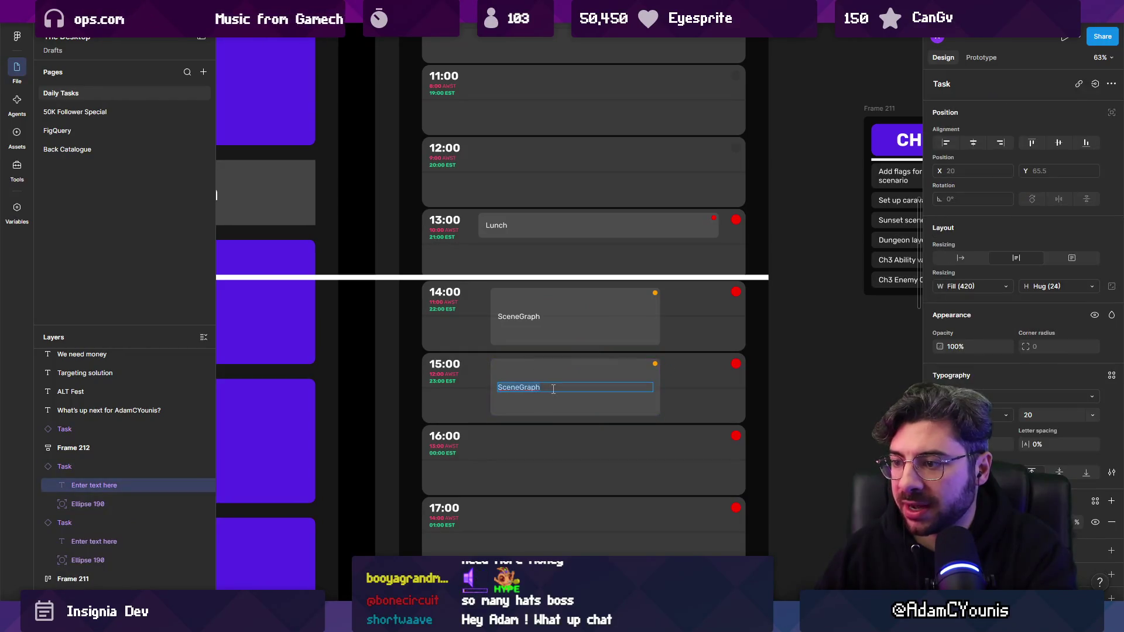
pyautogui.press('Escape')
pyautogui.press('Escape')
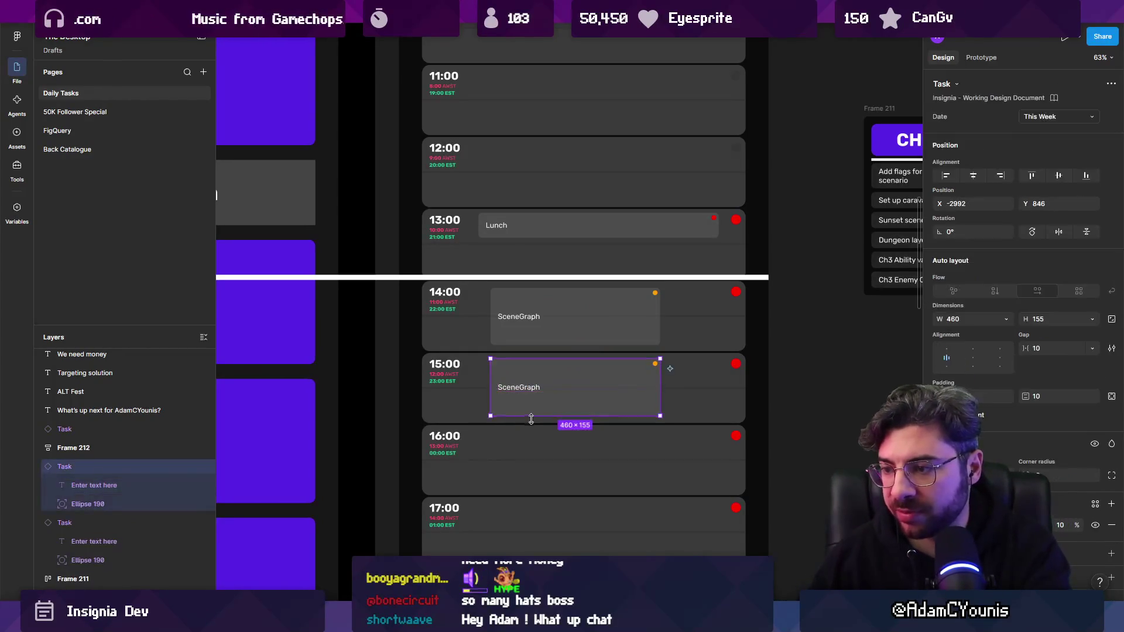
pyautogui.moveTo(537, 416); pyautogui.dragTo(537, 491)
pyautogui.doubleClick(526, 422)
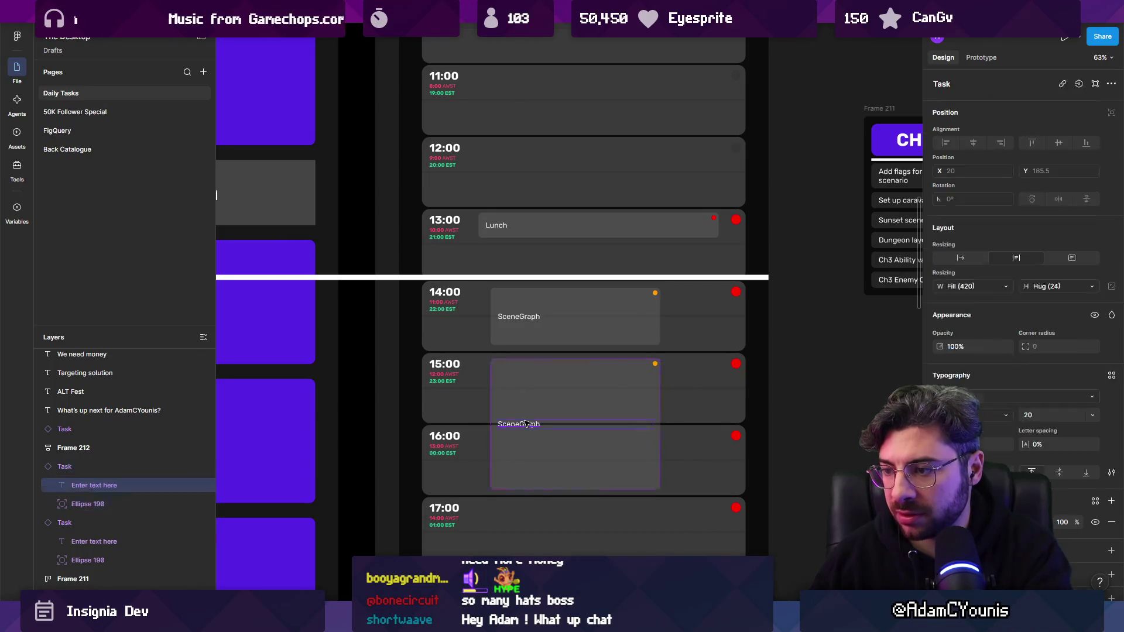
pyautogui.write('Greyboxing')
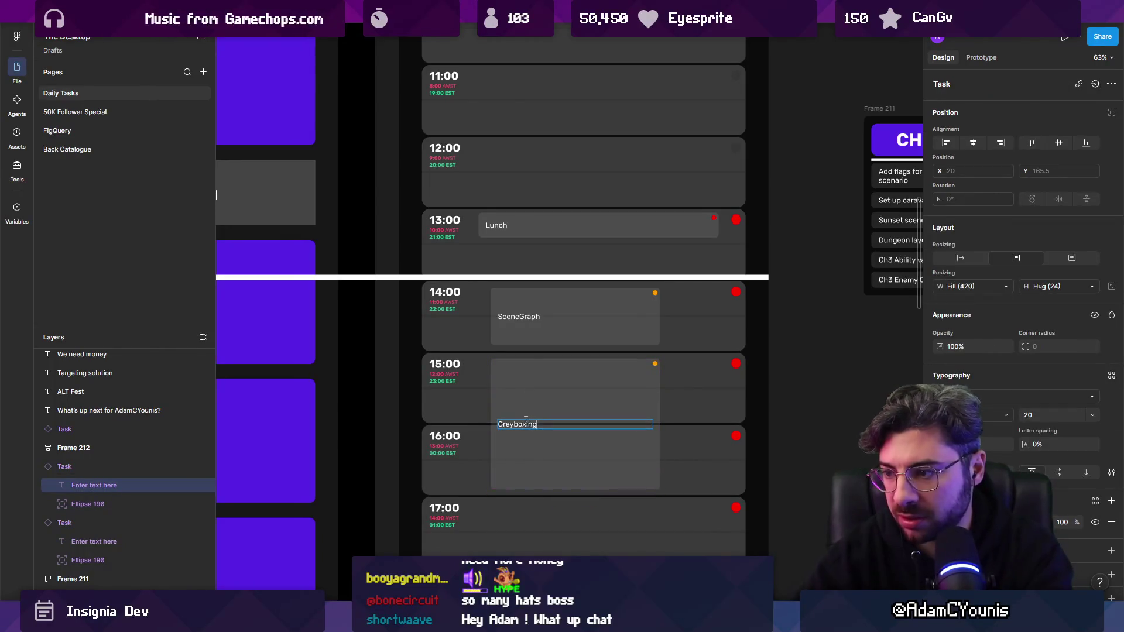
pyautogui.press('Escape')
pyautogui.press('Escape')
# - Replace the 17:00 task copy's Greyboxing text with 'Hype shit'
pyautogui.scroll(-3, 547, 402)
pyautogui.keyDown('alt'); pyautogui.moveTo(544, 294); pyautogui.dragTo(543, 438); pyautogui.keyUp('alt')
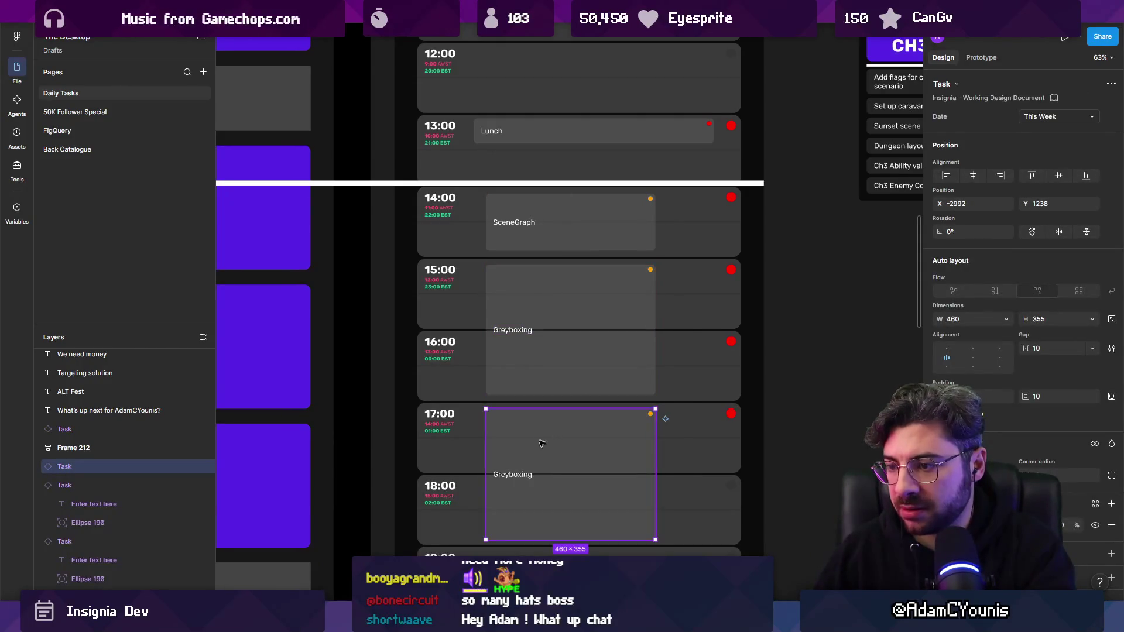
pyautogui.doubleClick(524, 539)
pyautogui.doubleClick(527, 436)
pyautogui.write('Hype shit')
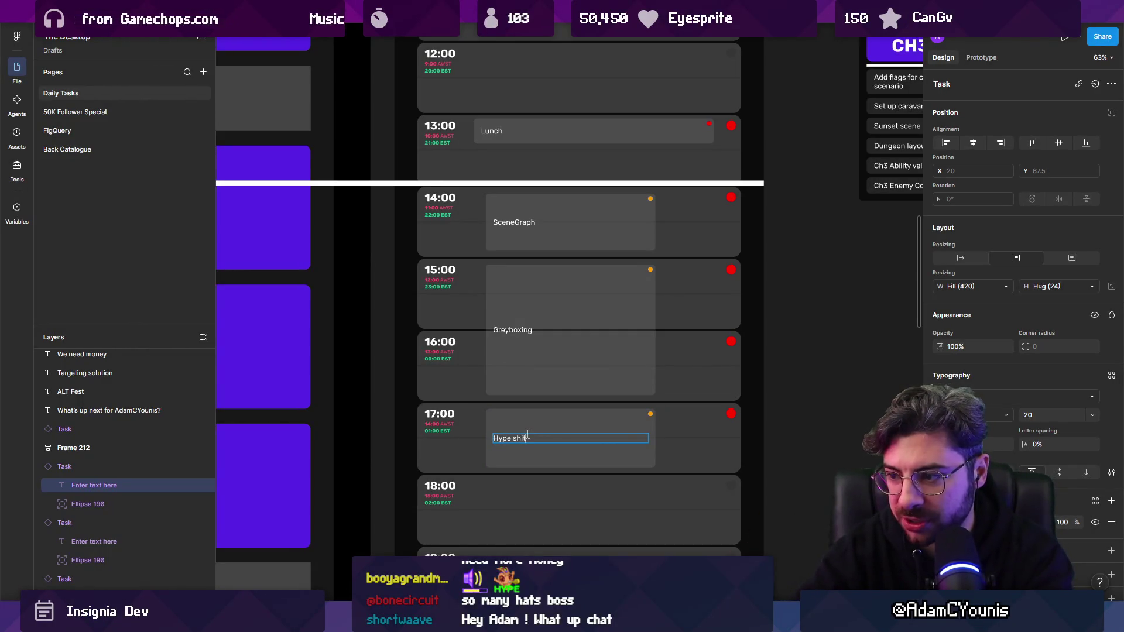
pyautogui.press('Escape')
pyautogui.press('Escape')
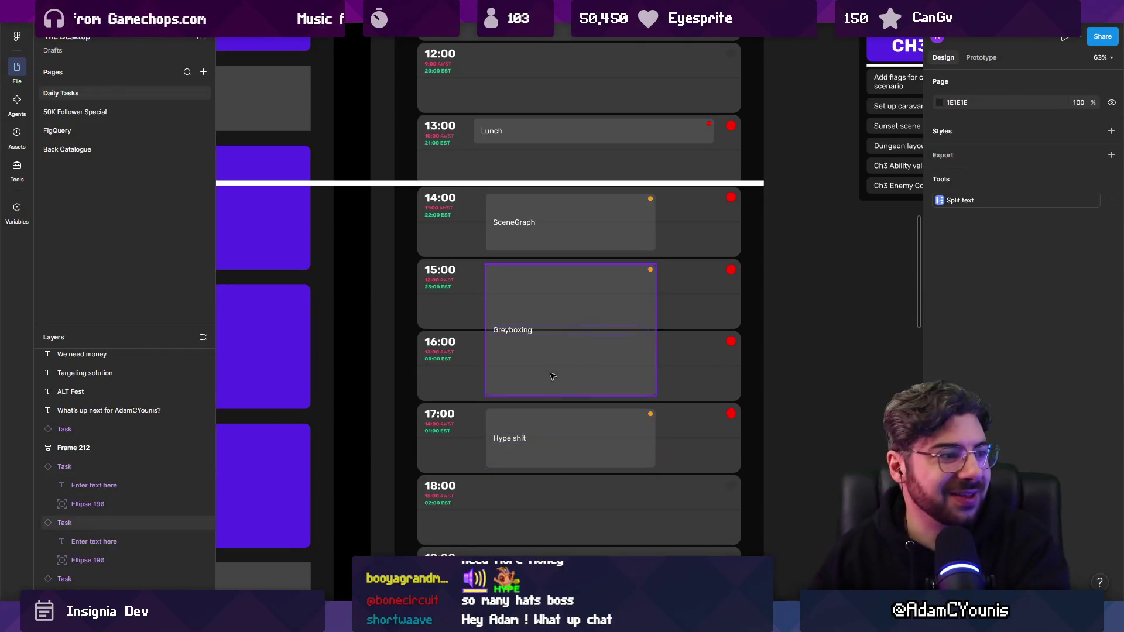
# - Zoom to the CH2 scheduled dev notes and duplicate Trailer just below the original
pyautogui.scroll(-3, 556, 346)
pyautogui.scroll(-5, 677, 376)
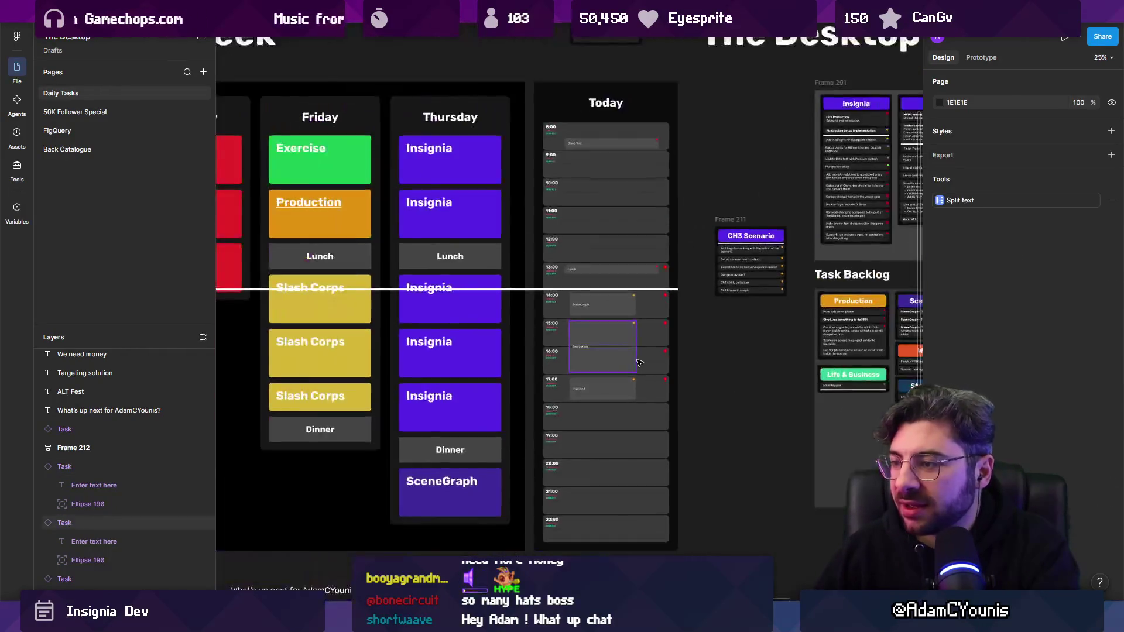
pyautogui.scroll(5, 604, 297)
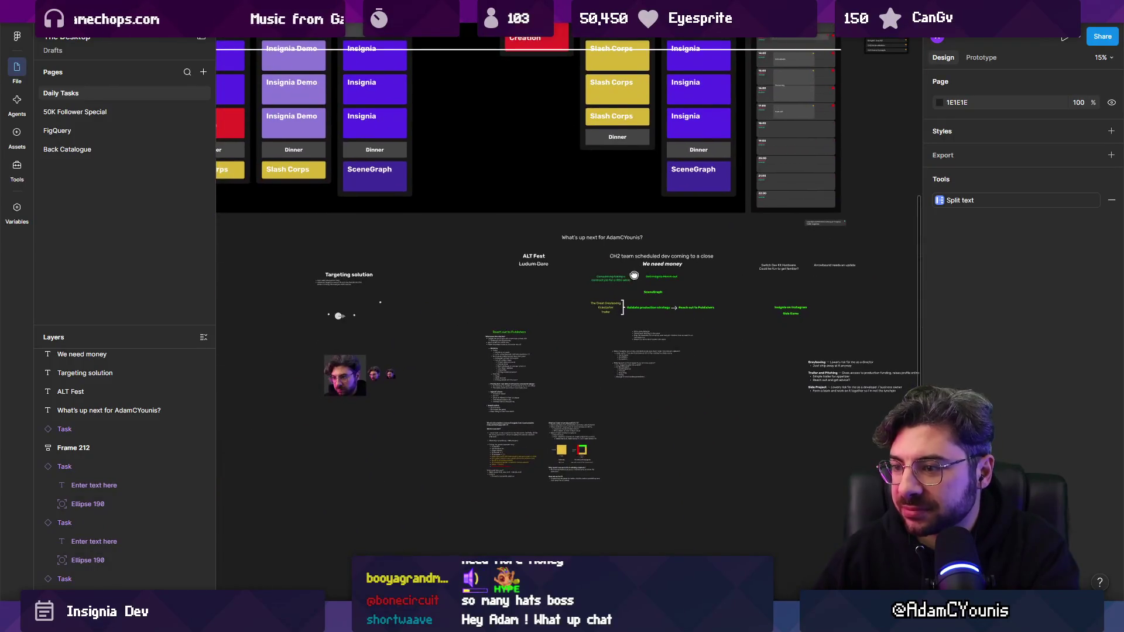
pyautogui.scroll(-3, 620, 388)
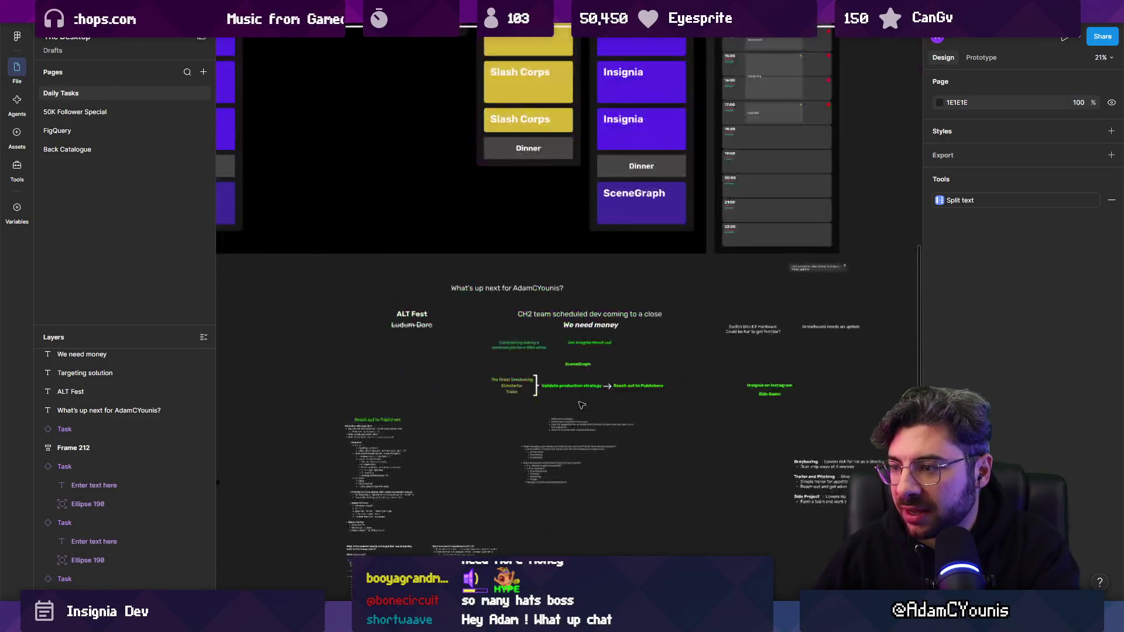
pyautogui.scroll(5, 609, 281)
pyautogui.scroll(3, 598, 173)
pyautogui.scroll(2, 644, 246)
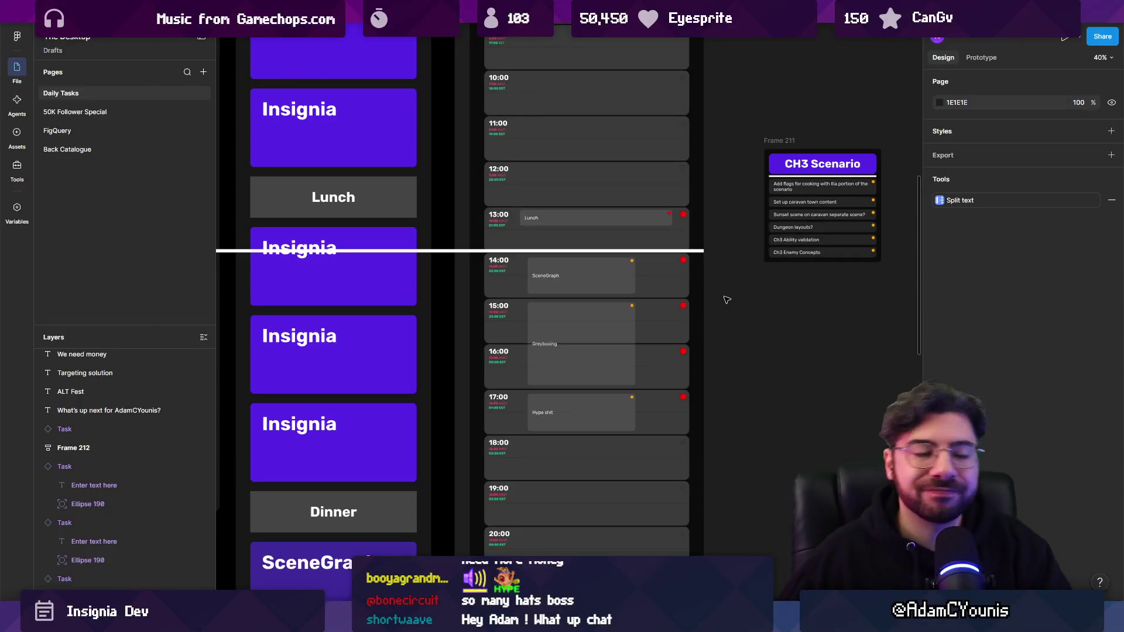
pyautogui.scroll(-10, 691, 303)
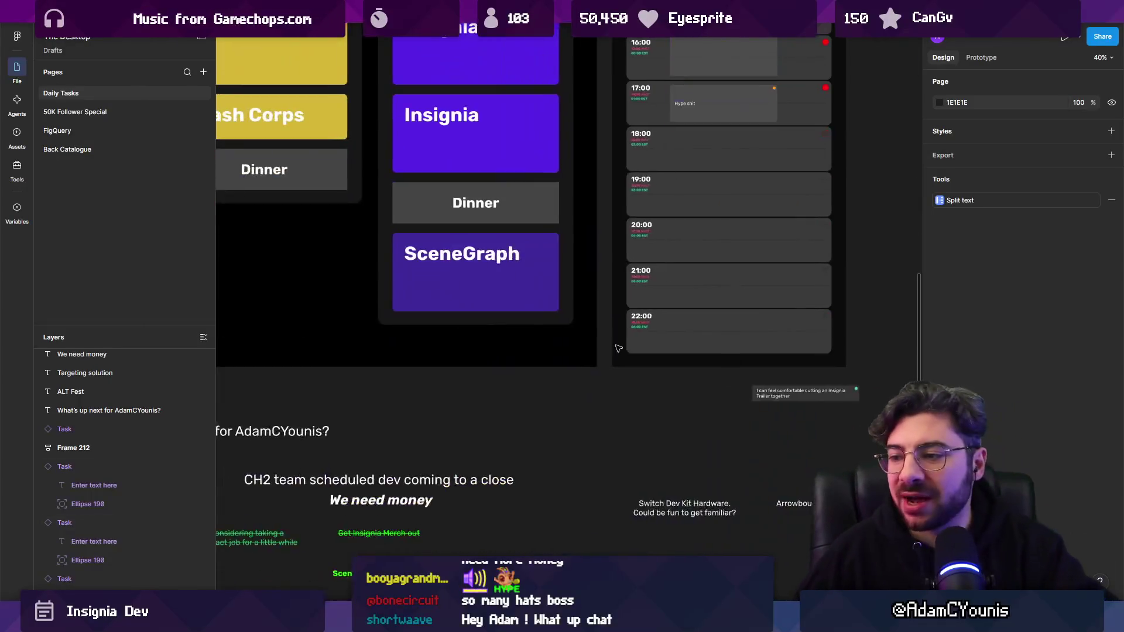
pyautogui.keyDown('ctrl'); pyautogui.scroll(5, 602, 240); pyautogui.keyUp('ctrl')
pyautogui.scroll(1, 602, 239)
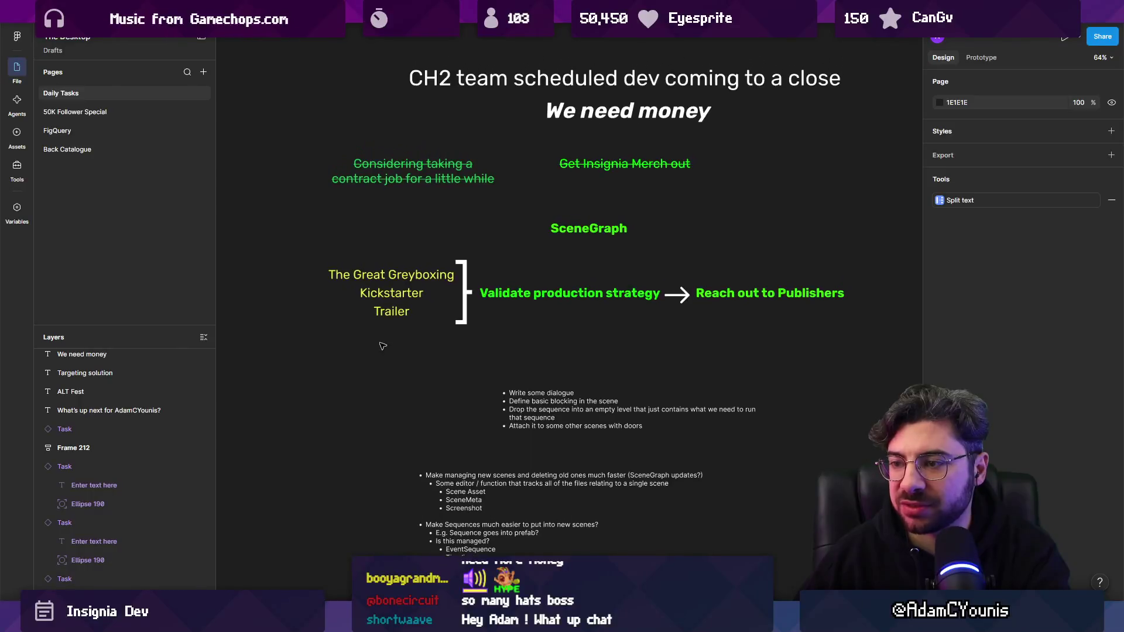
pyautogui.keyDown('ctrl'); pyautogui.scroll(3, 391, 309); pyautogui.keyUp('ctrl')
pyautogui.moveTo(392, 306); pyautogui.dragTo(391, 331)
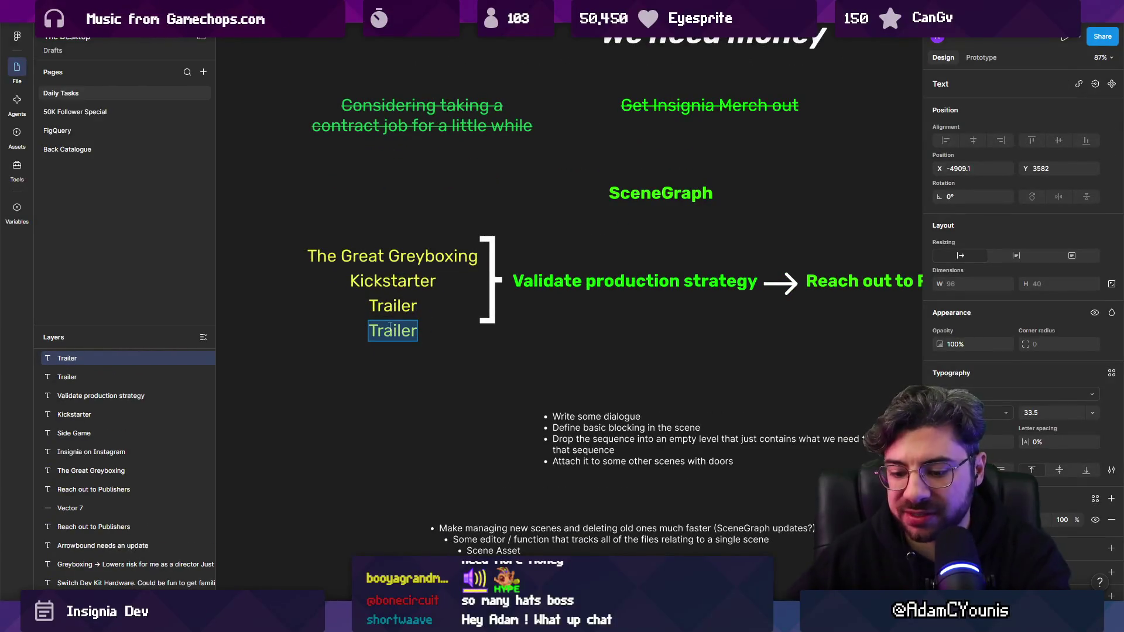
# - Make the copied line read 'Rekindle publisher chats' in bright green
pyautogui.write('Rekindle publnisher')
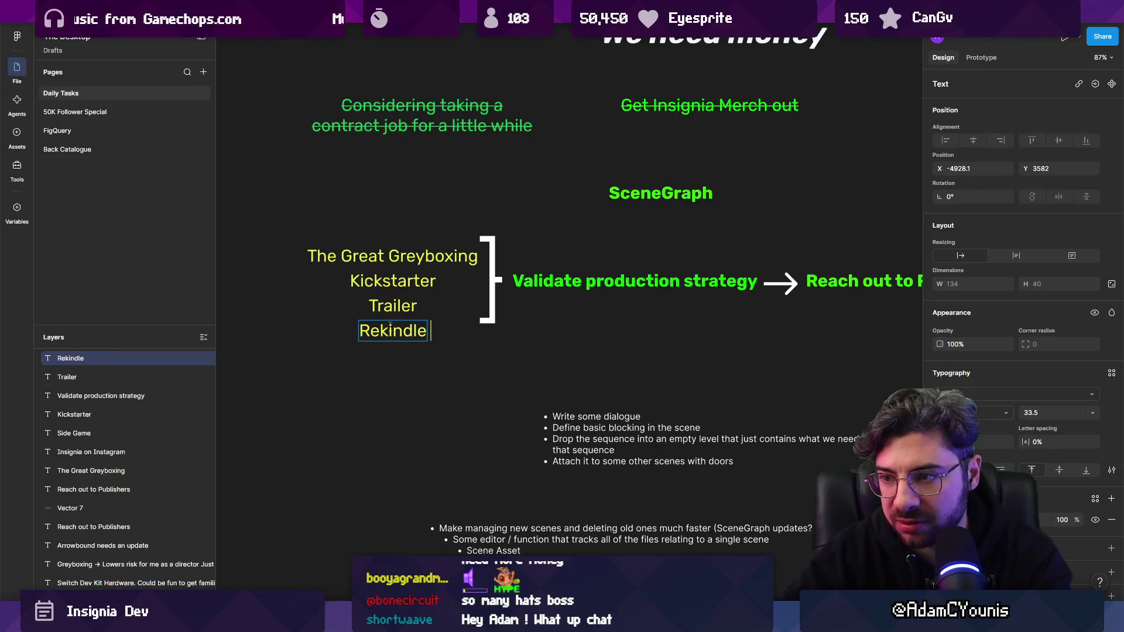
pyautogui.press('BackSpace')
pyautogui.press('BackSpace')
pyautogui.press('BackSpace')
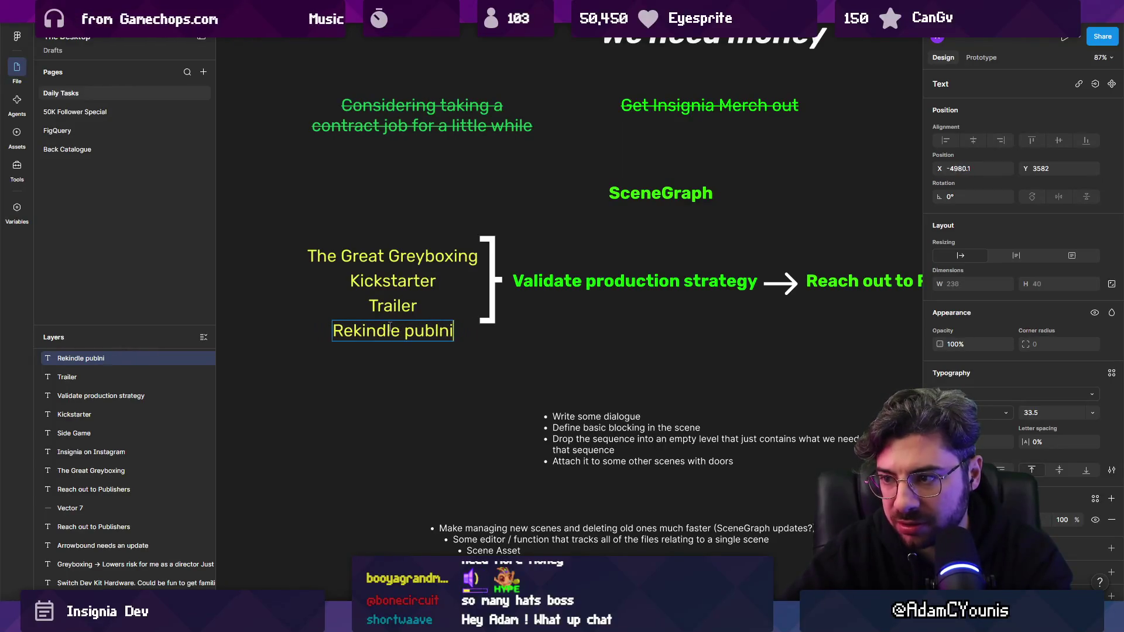
pyautogui.write('isher chats')
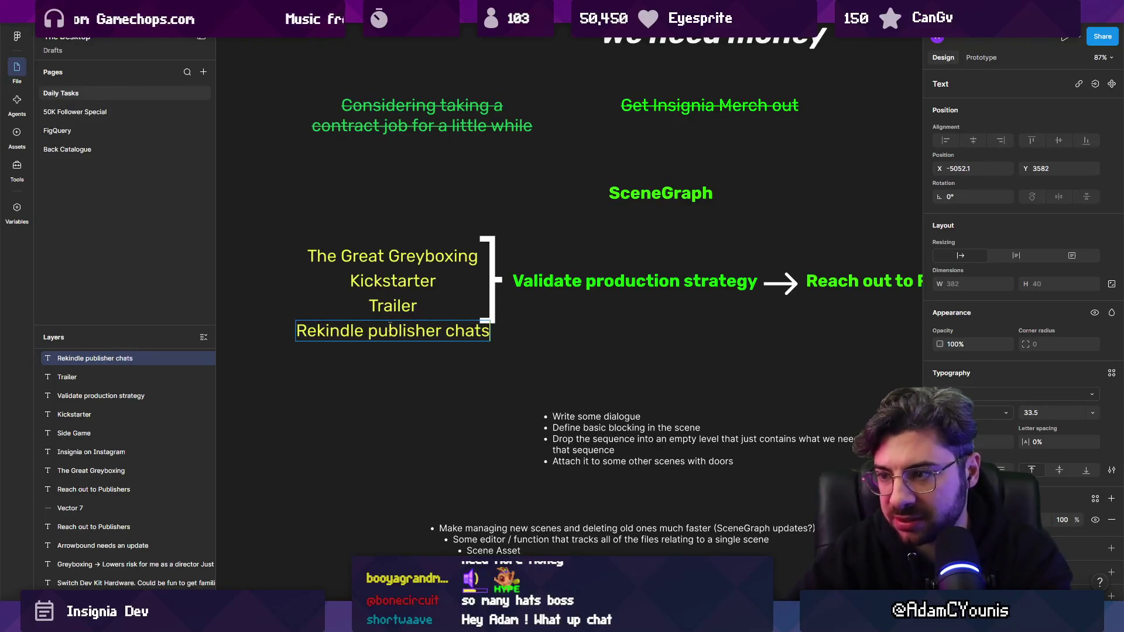
pyautogui.press('Escape')
pyautogui.click(941, 520)
pyautogui.click(797, 566)
# - Stretch the bracket over four lines, then right-align the four lines and nudge them up
pyautogui.click(496, 294)
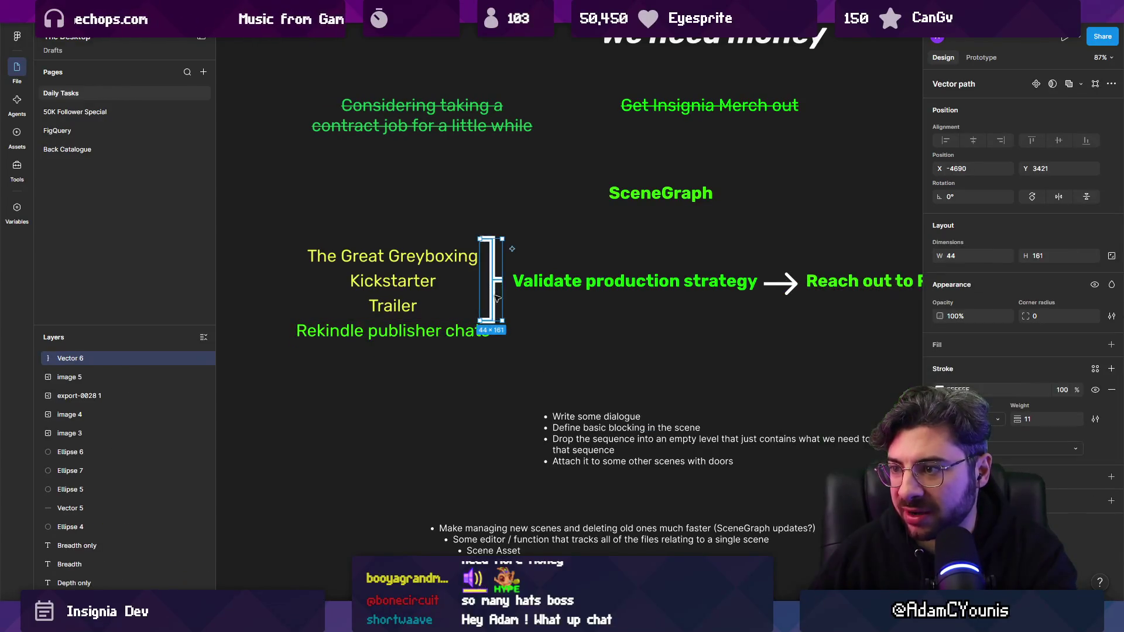
pyautogui.moveTo(497, 321)
pyautogui.mouseDown()
pyautogui.moveTo(496, 349)
pyautogui.moveTo(436, 332)
pyautogui.mouseUp()
pyautogui.keyDown('shift'); pyautogui.click(393, 306); pyautogui.keyUp('shift')
pyautogui.keyDown('shift'); pyautogui.click(393, 281); pyautogui.keyUp('shift')
pyautogui.keyDown('shift'); pyautogui.click(392, 256); pyautogui.keyUp('shift')
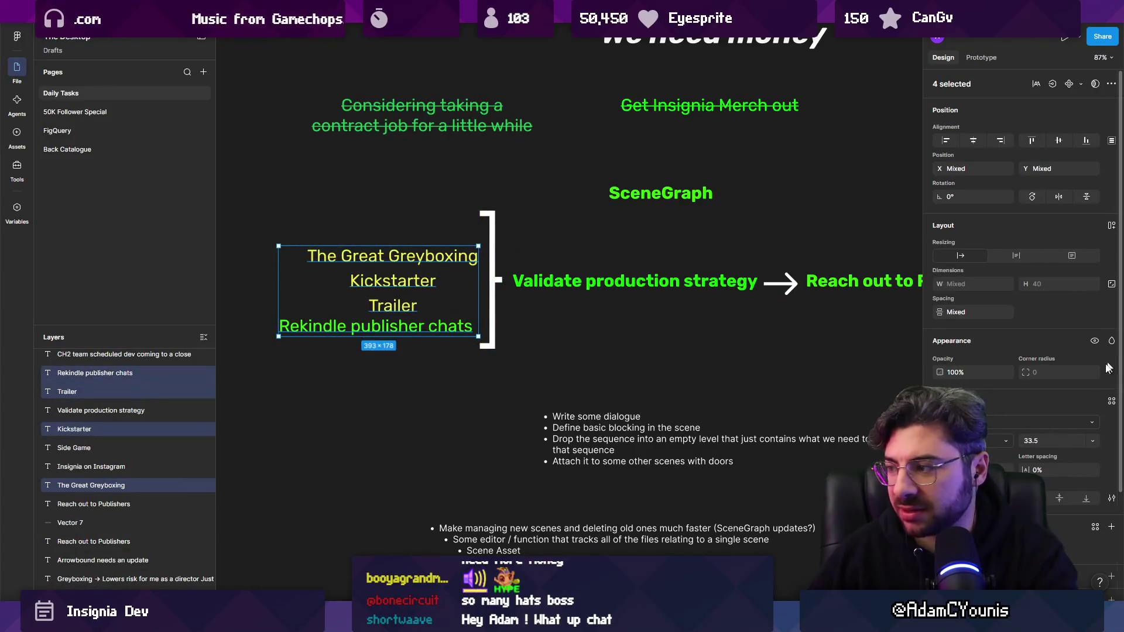
pyautogui.click(1000, 141)
pyautogui.moveTo(443, 285); pyautogui.dragTo(443, 275)
pyautogui.click(441, 347)
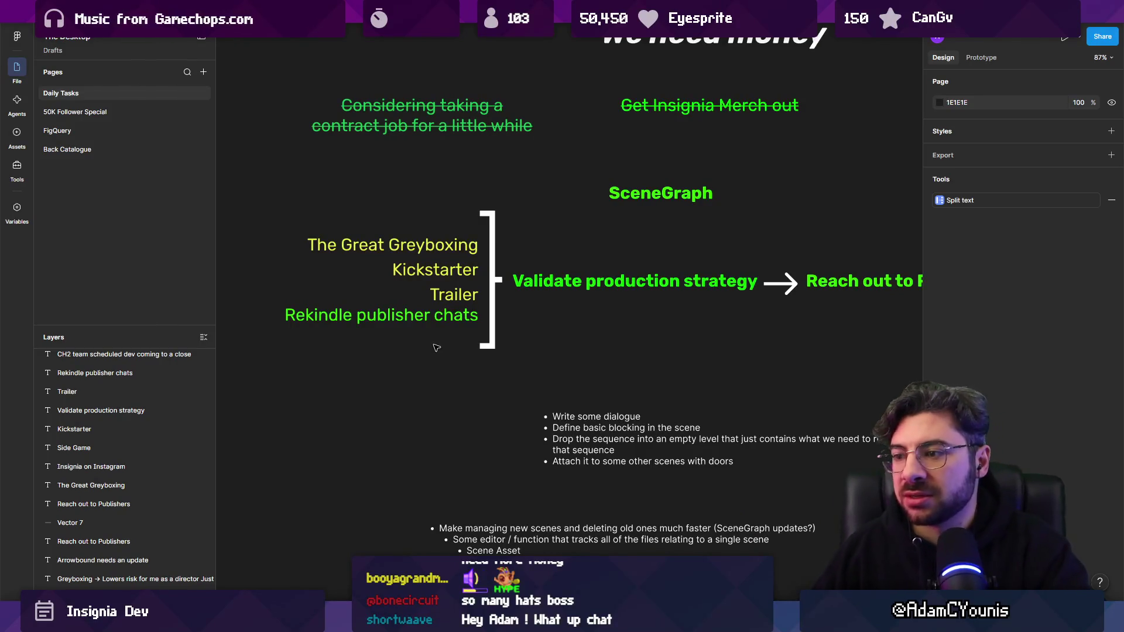
# - Shorten the bracket to fit the four lines, then select the Rekindle line and SceneGraph note
pyautogui.scroll(-1, 439, 346)
pyautogui.click(493, 332)
pyautogui.moveTo(491, 344); pyautogui.dragTo(489, 331)
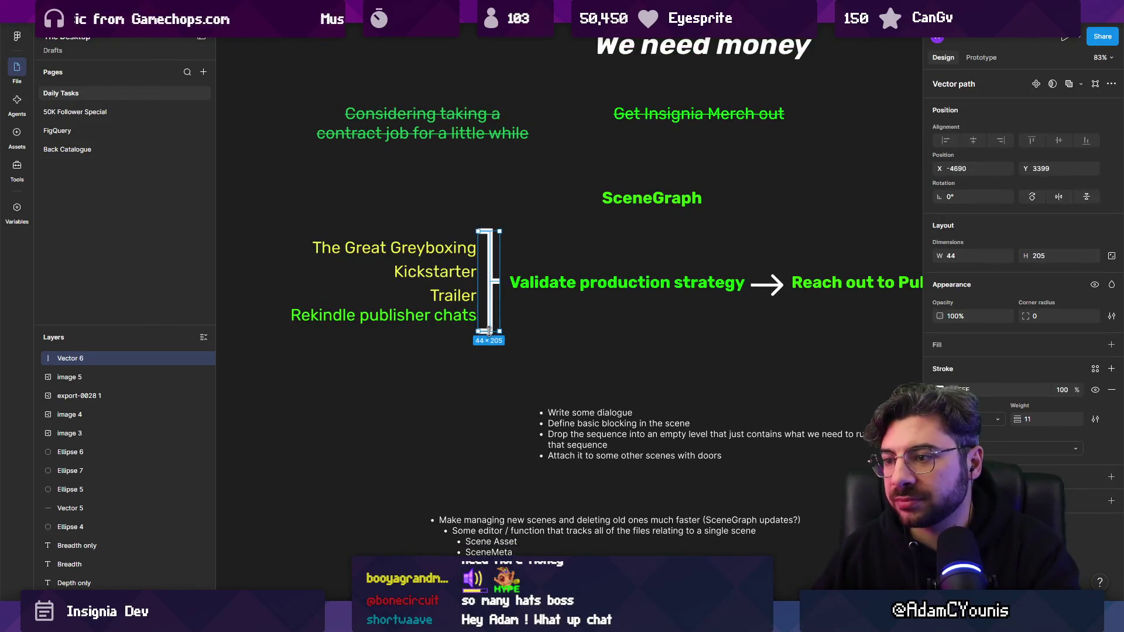
pyautogui.press('Escape')
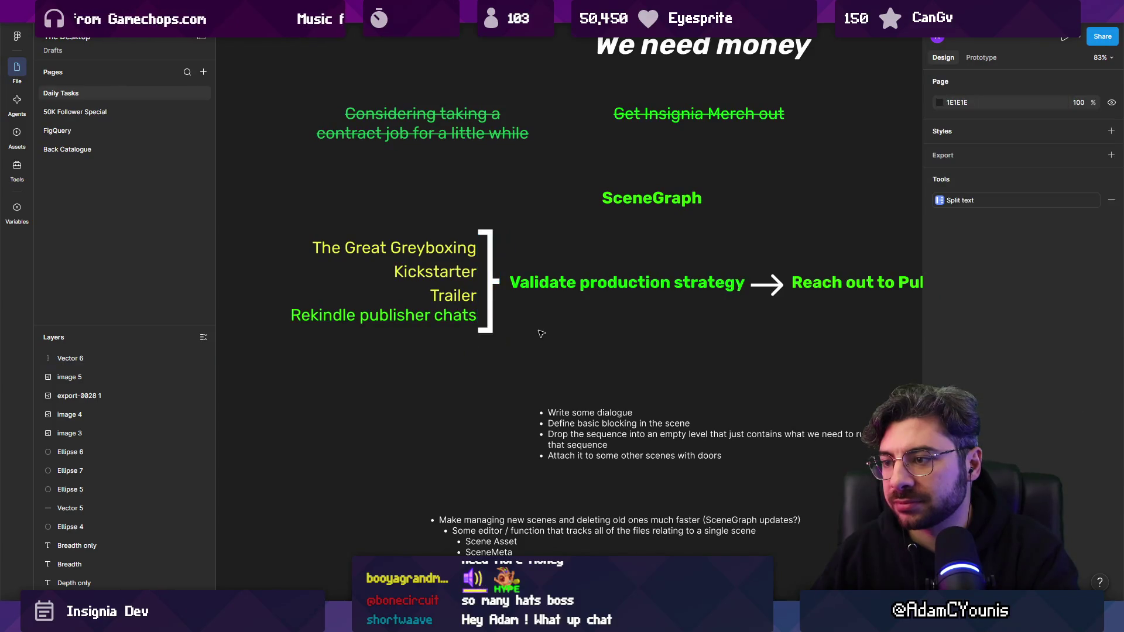
pyautogui.scroll(-5, 527, 334)
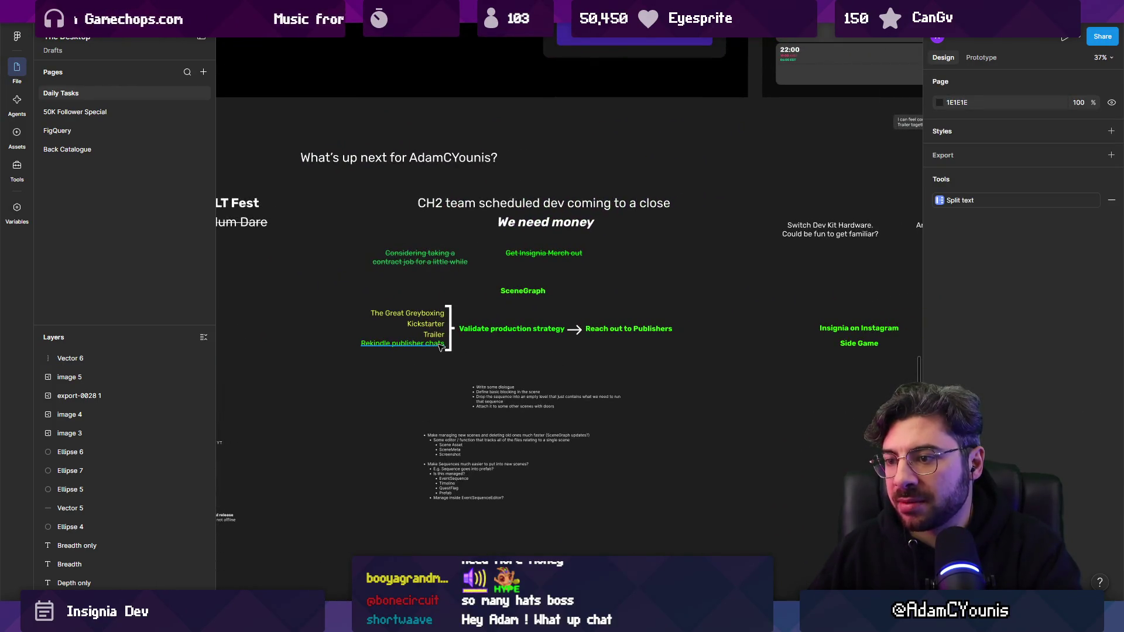
pyautogui.click(417, 345)
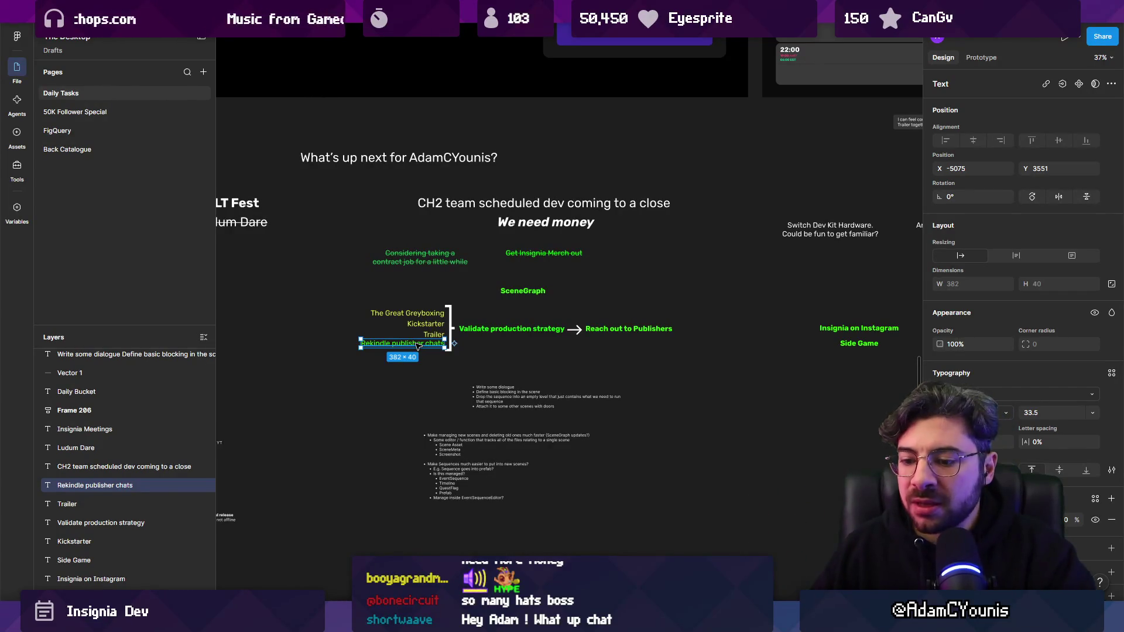
pyautogui.click(523, 291)
pyautogui.scroll(5, 410, 525)
pyautogui.hscroll(4, 410, 525)
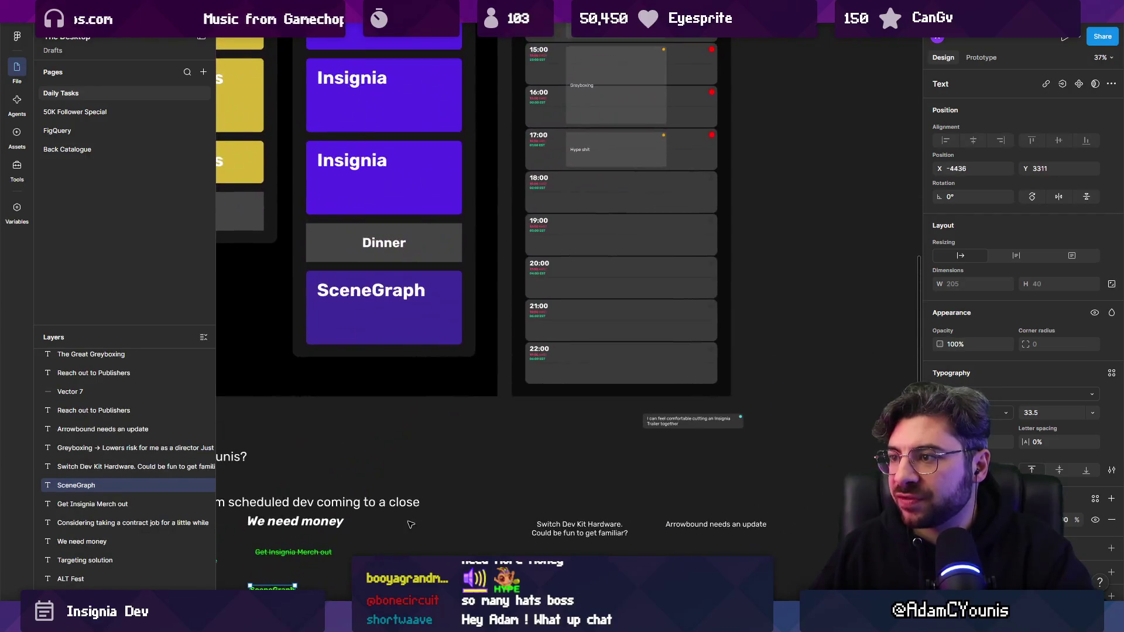
# - Leave the schedule board and search files for 'scene' in a new Ctrl+T tab
pyautogui.moveTo(548, 298); pyautogui.dragTo(497, 506)
pyautogui.click(577, 242)
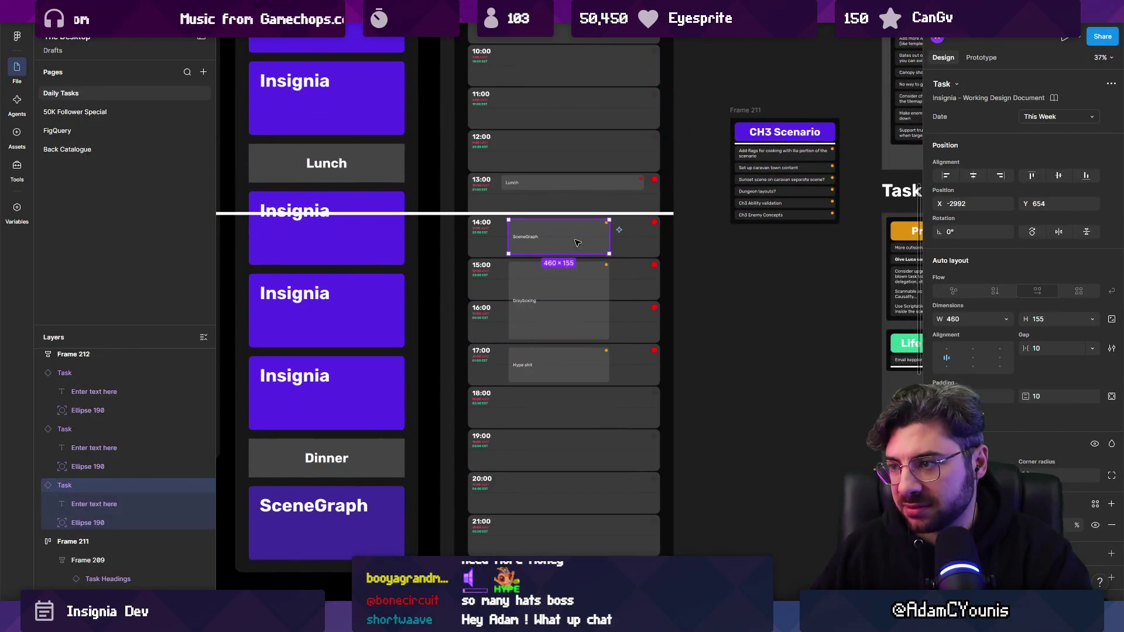
pyautogui.scroll(5, 577, 242)
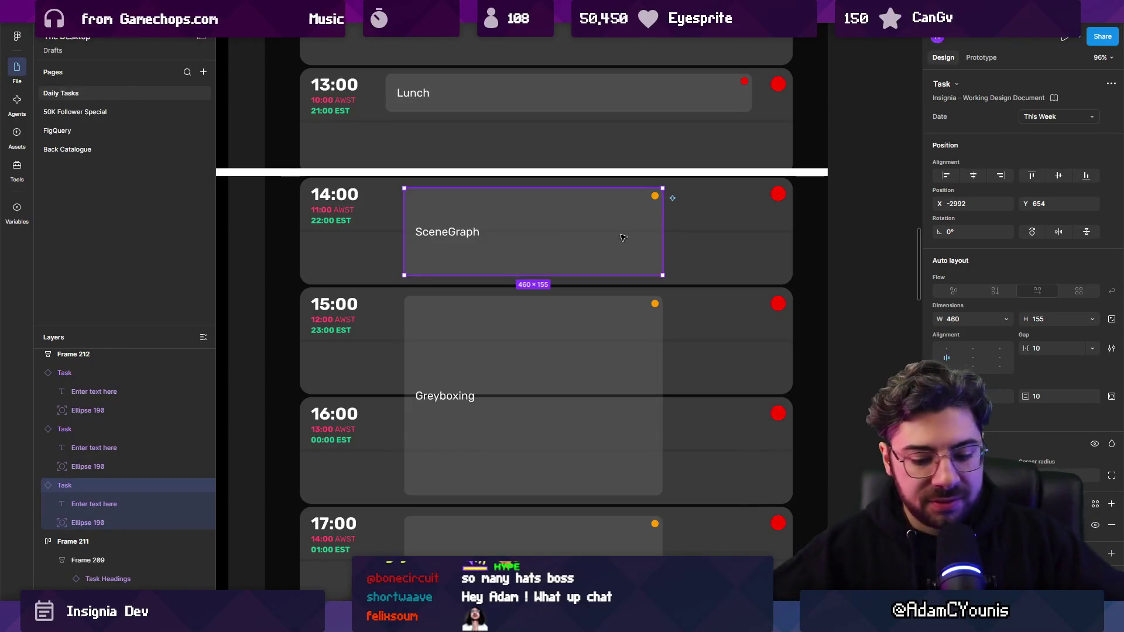
pyautogui.hotkey('ctrl', 't')
pyautogui.write('scene')
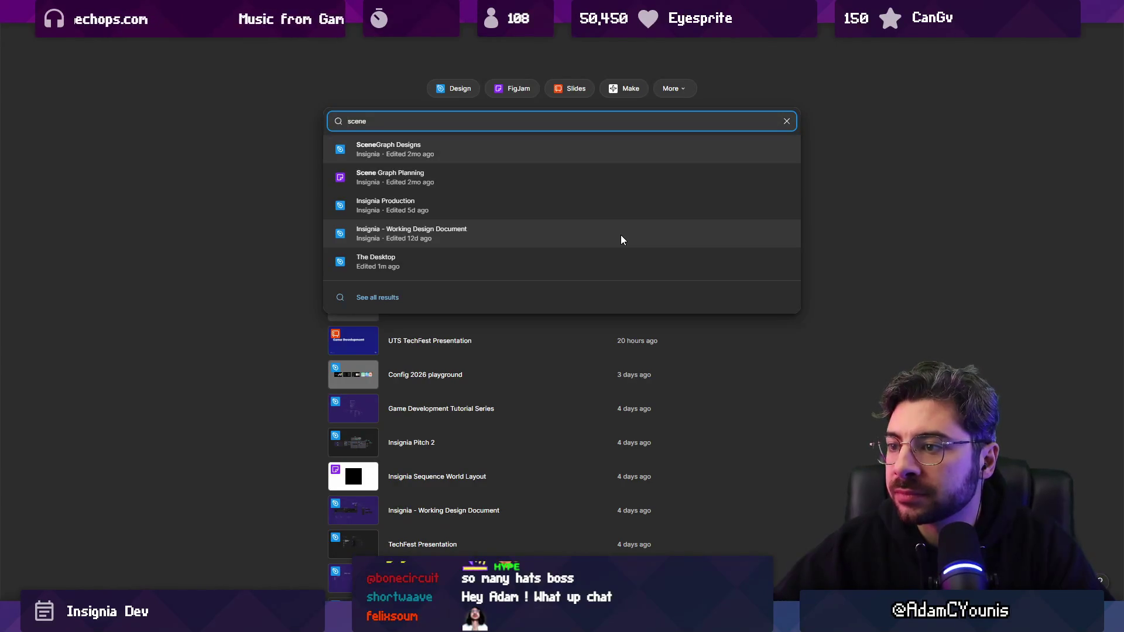
# - Search for 'scenegraph' and open the Scene Graph Planning board
pyautogui.hotkey('ctrl', 't')
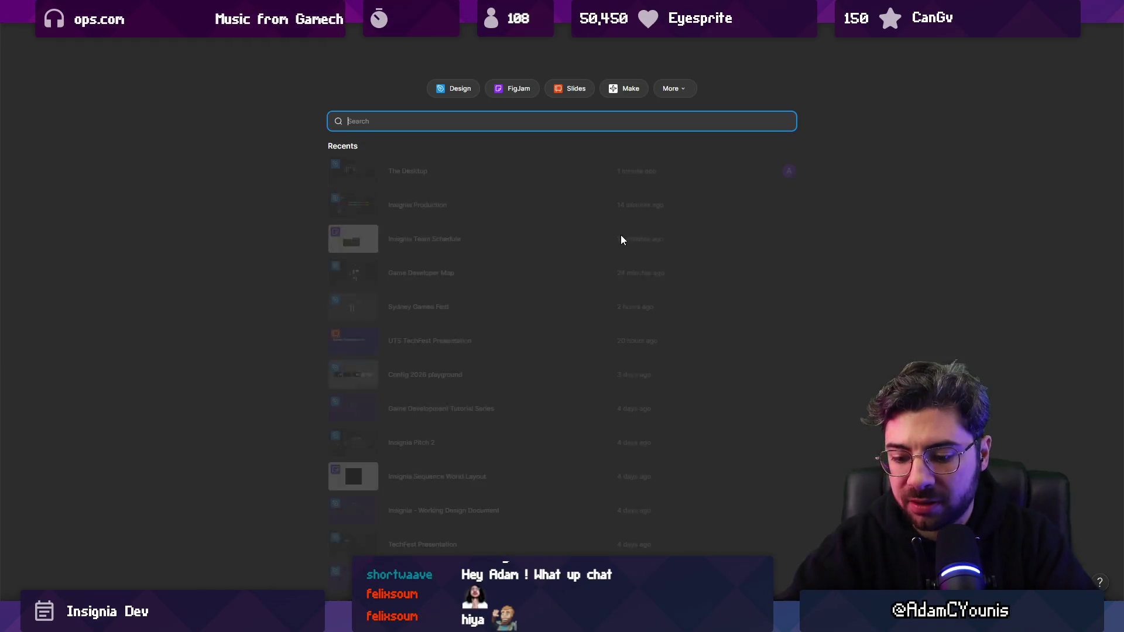
pyautogui.write('scenegraph')
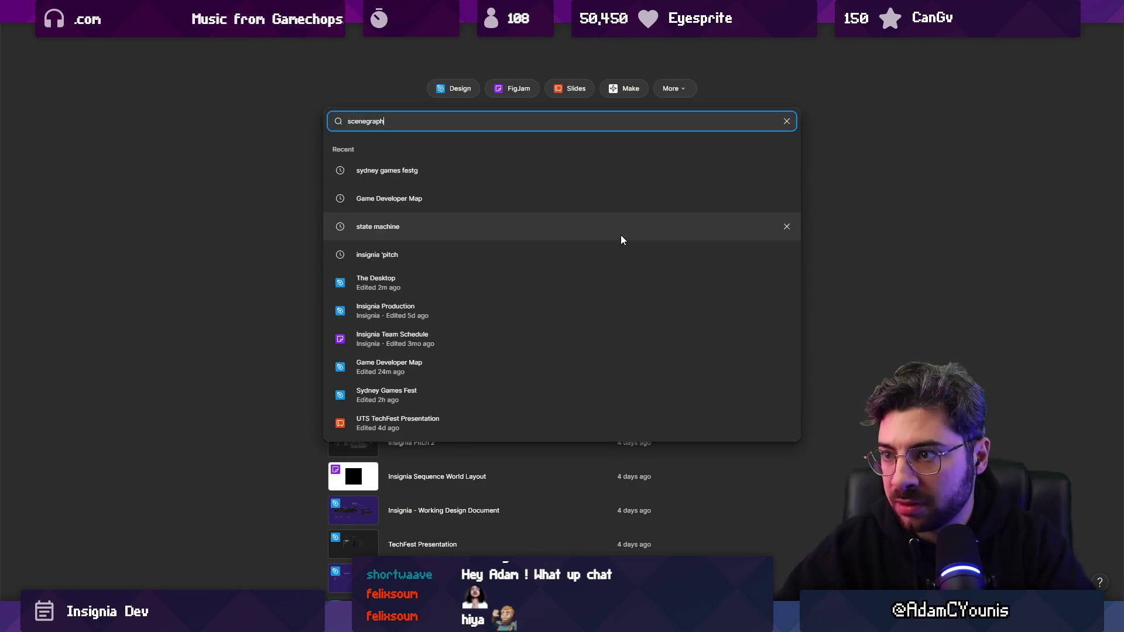
pyautogui.press('Return')
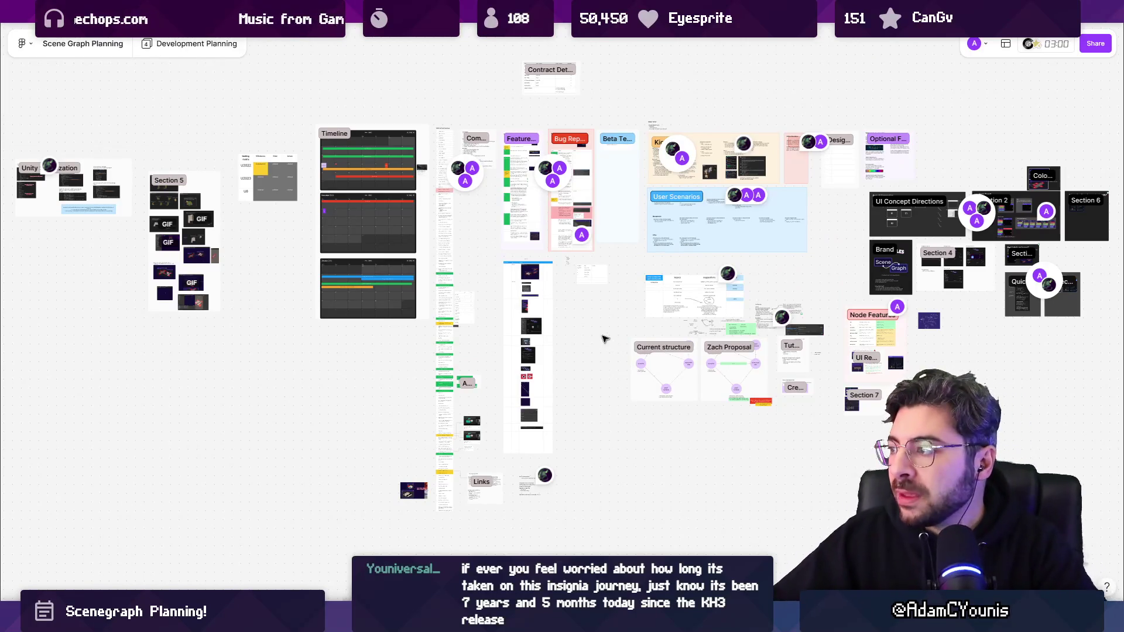
# - Open the SceneGraph Designs file card from the board and go to its Design WIP page
pyautogui.hscroll(5, 774, 244)
pyautogui.scroll(5, 774, 244)
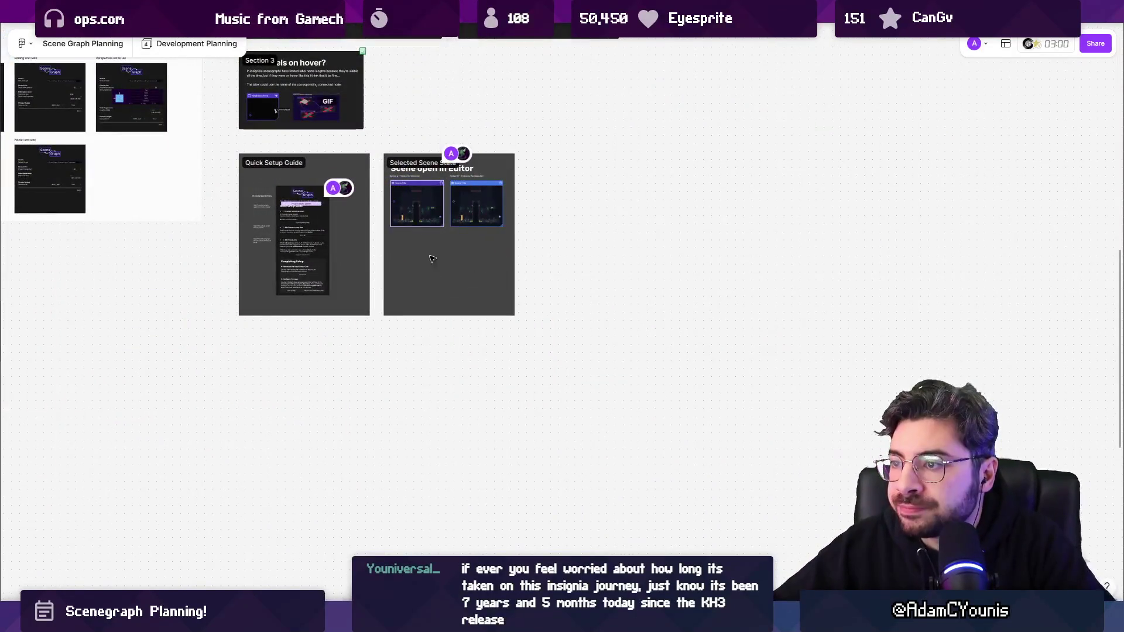
pyautogui.scroll(-10, 442, 259)
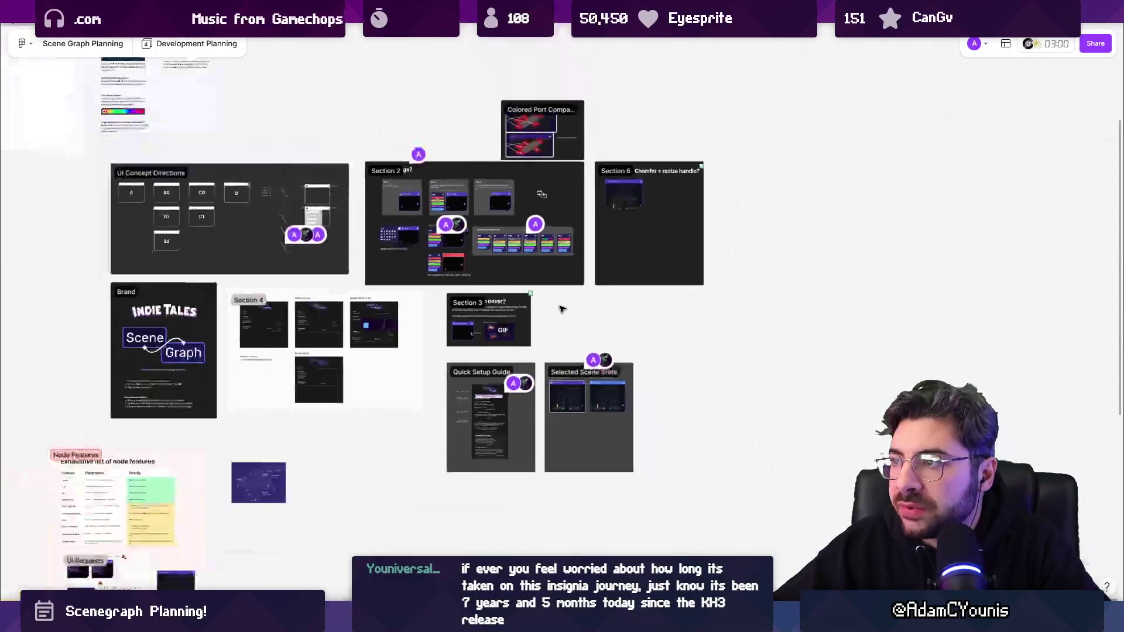
pyautogui.click(543, 111)
pyautogui.click(163, 110)
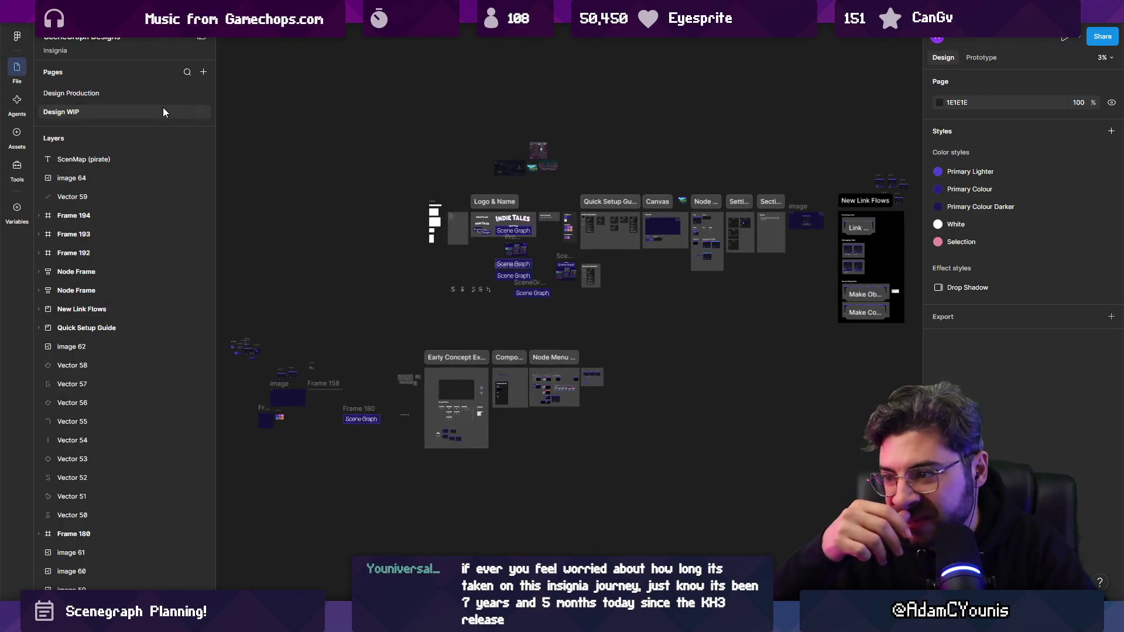
# - Jump the view to the New Link Flows frame, then switch away from Figma
pyautogui.press('n')
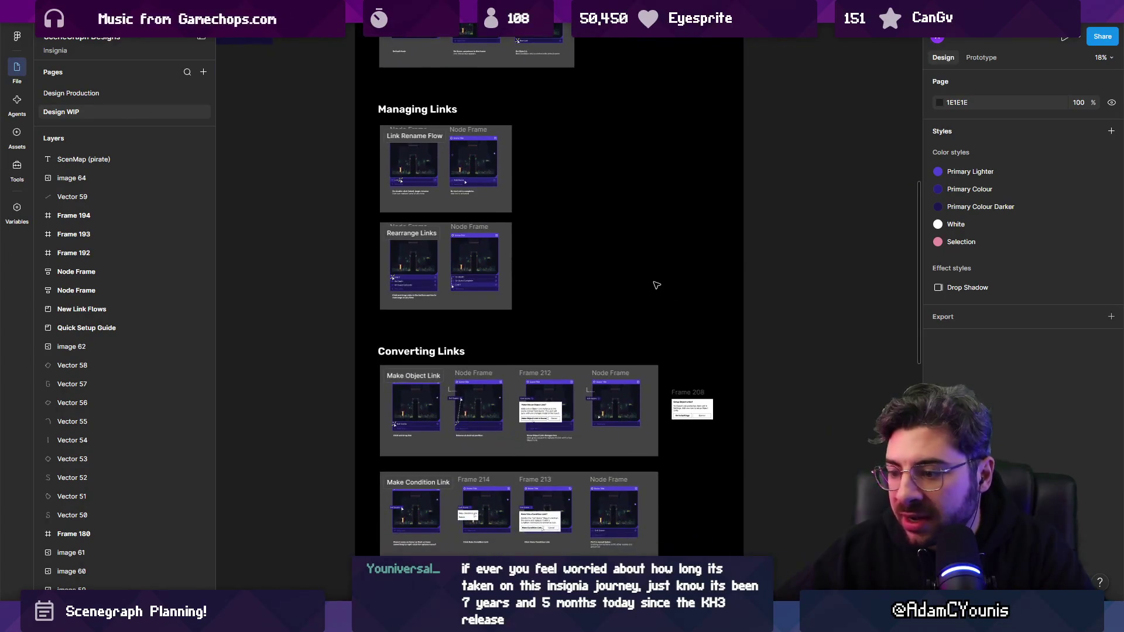
pyautogui.press('super')
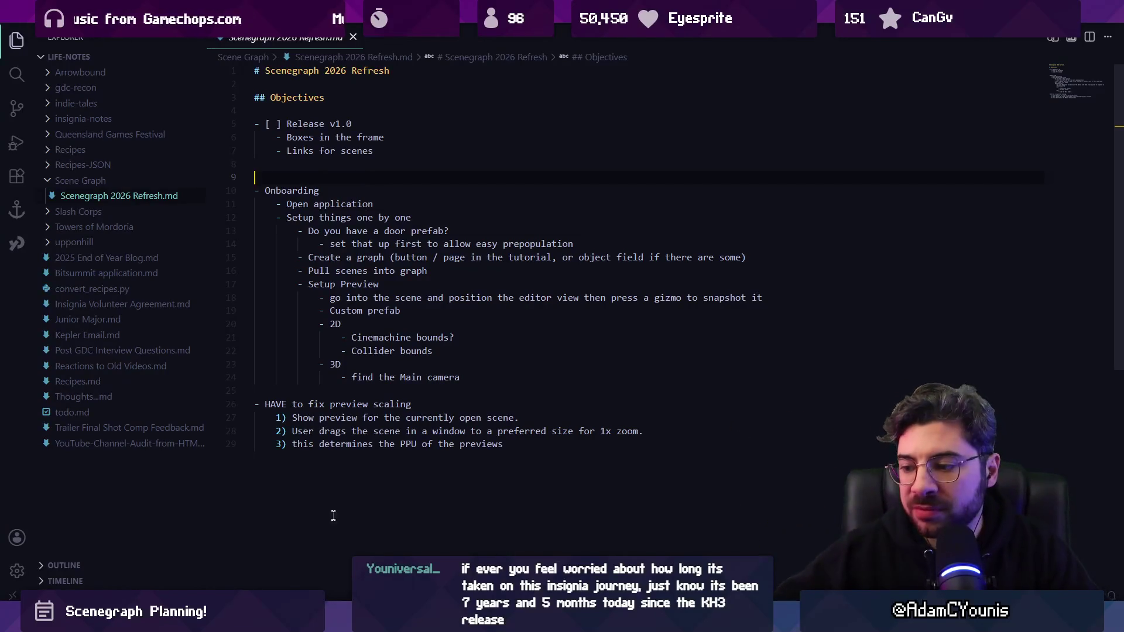
# - Bring Unity Hub forward from the taskbar and launch the Insignia project
pyautogui.moveTo(615, 624)
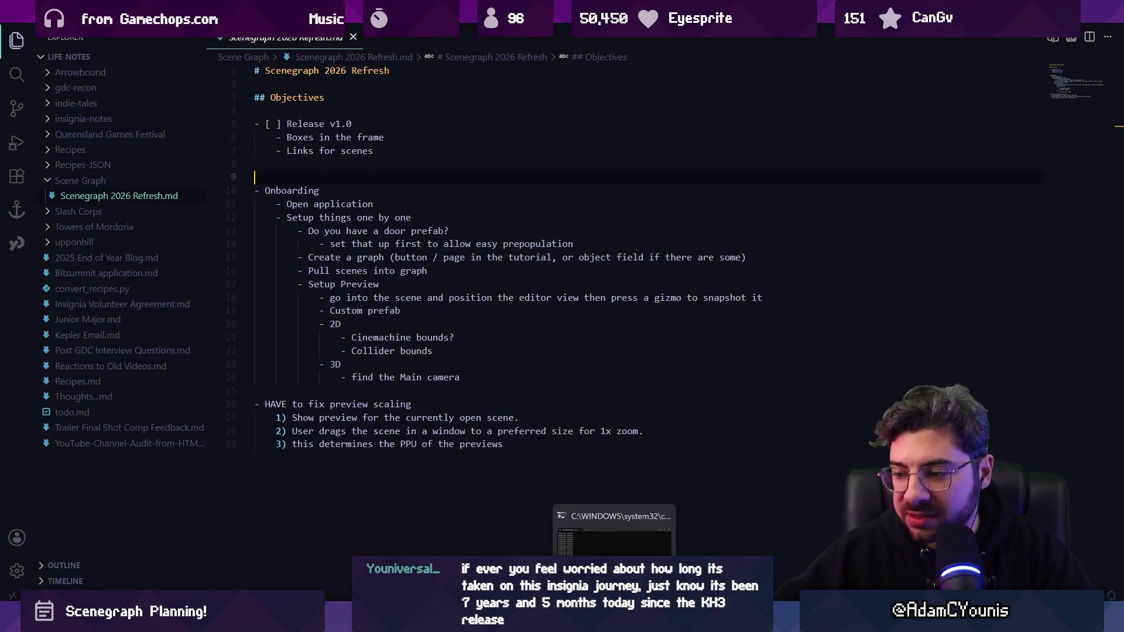
pyautogui.moveTo(511, 623)
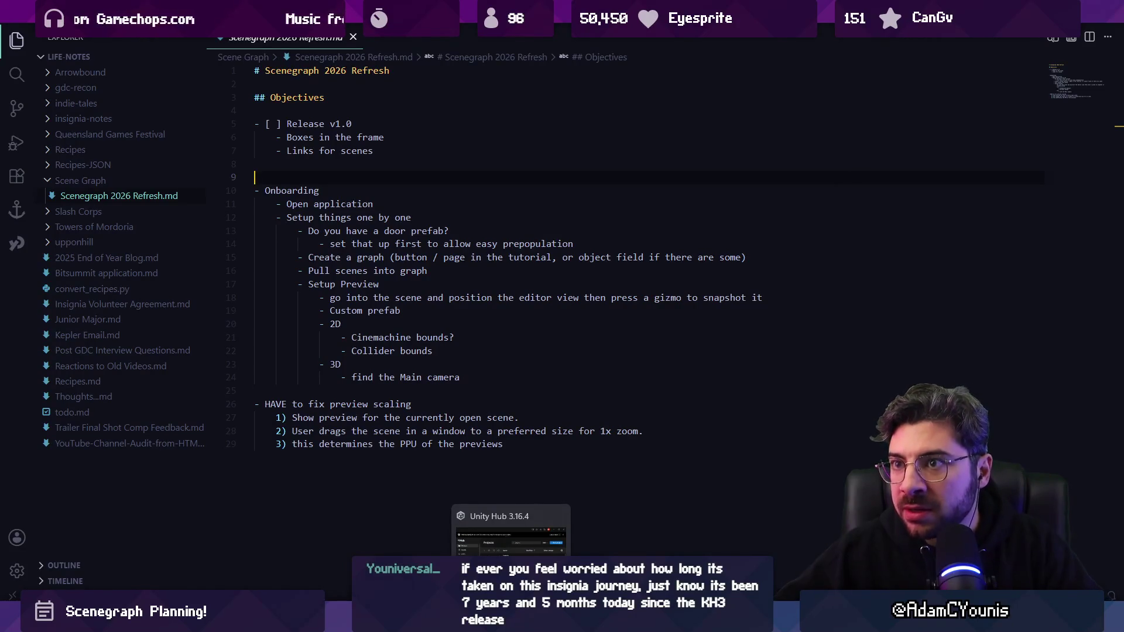
pyautogui.click(511, 536)
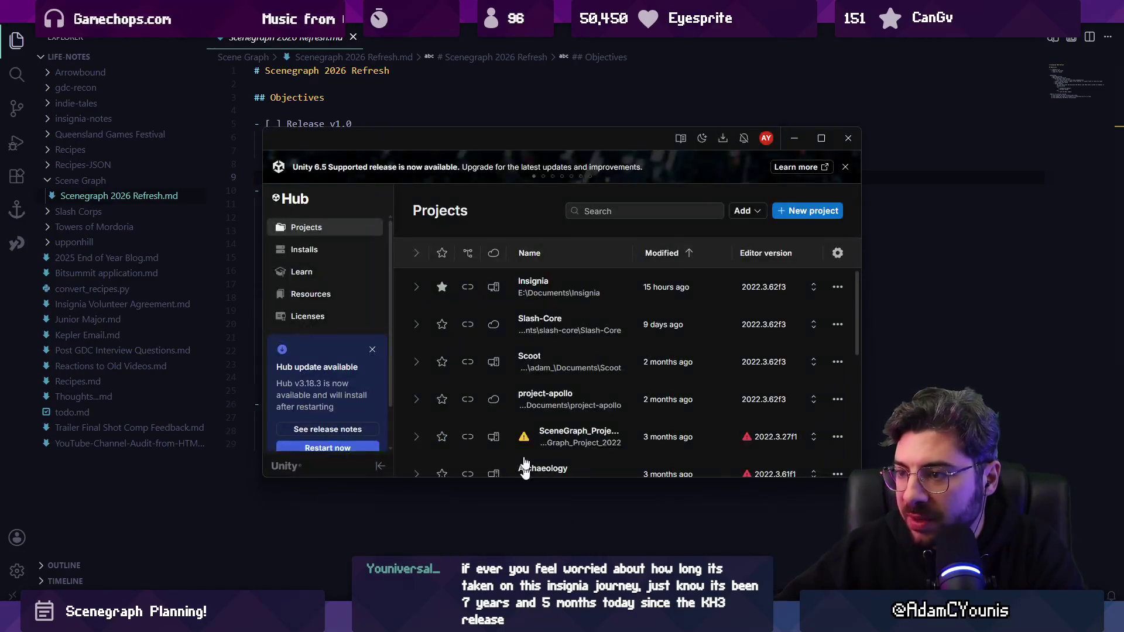
pyautogui.click(547, 291)
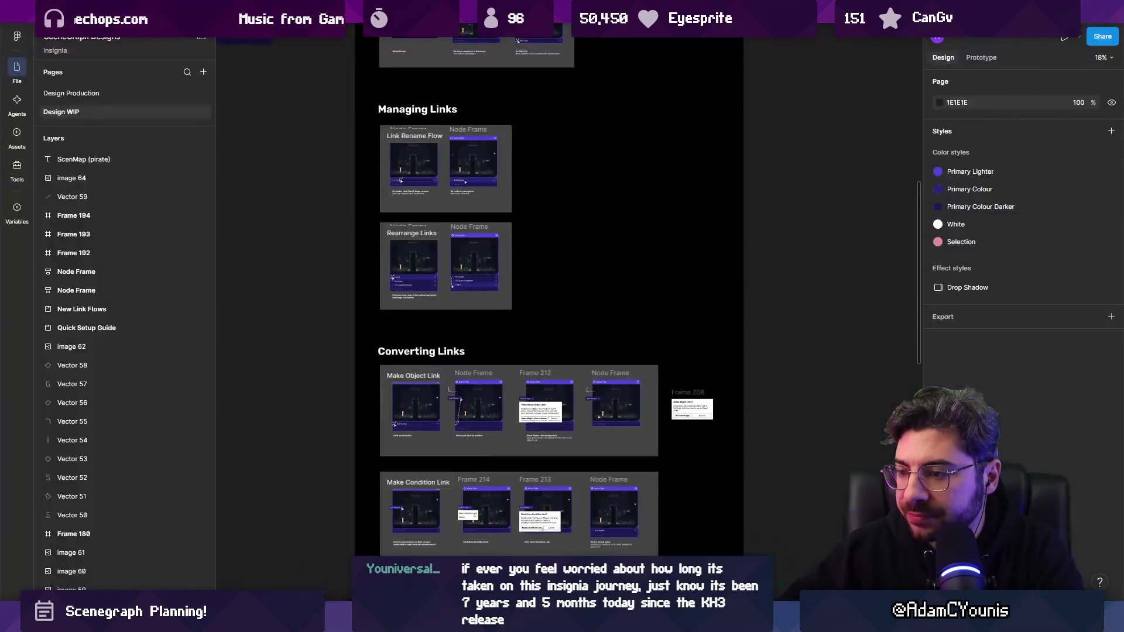
# - Pan and zoom past the Design WIP frames to an empty canvas area at 50%
pyautogui.scroll(-5, 526, 246)
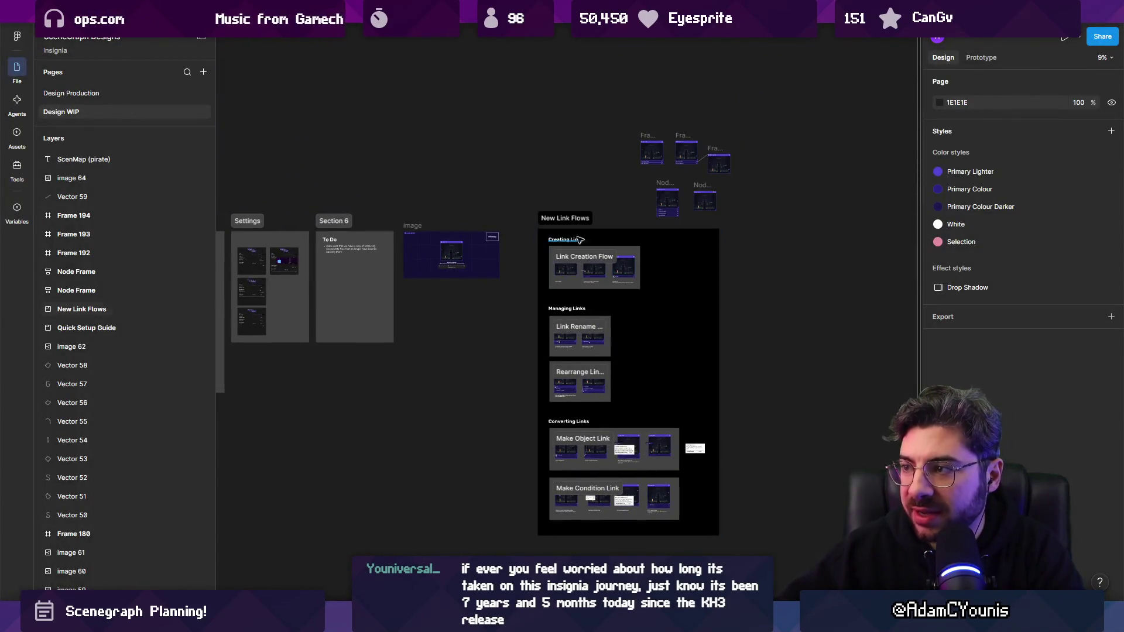
pyautogui.moveTo(514, 298); pyautogui.dragTo(748, 303)
pyautogui.scroll(5, 275, 328)
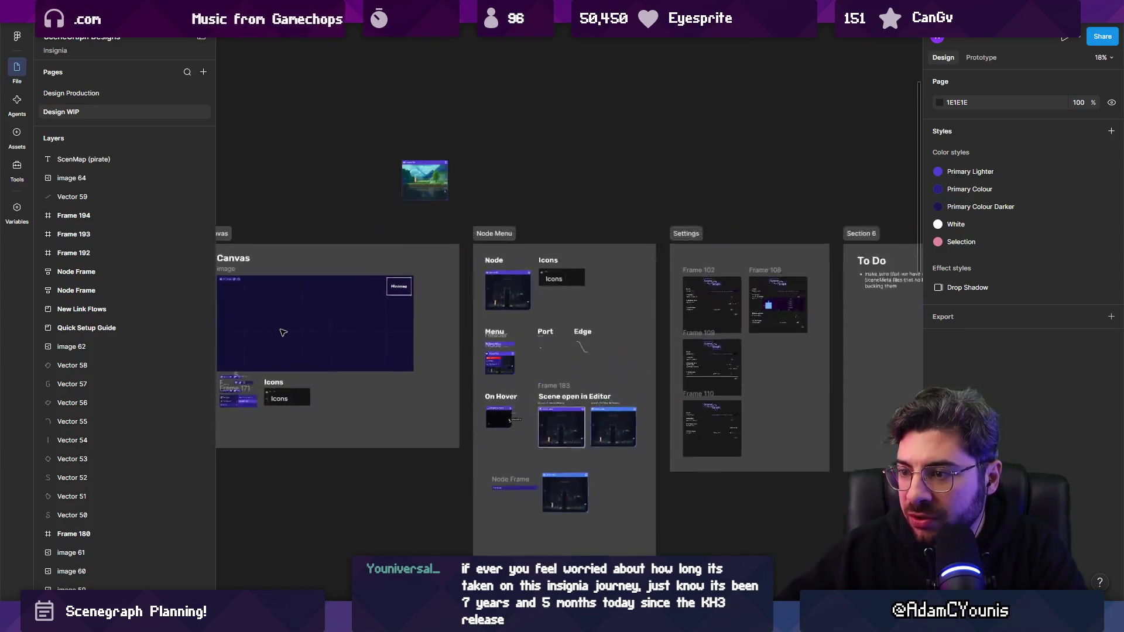
pyautogui.scroll(-3, 309, 323)
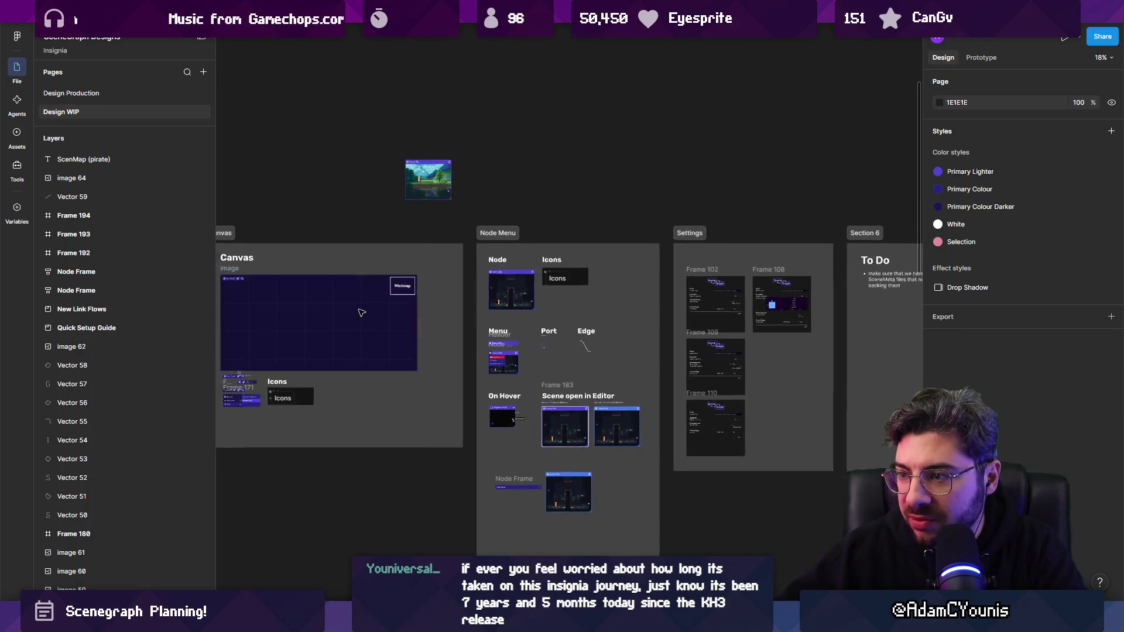
pyautogui.scroll(5, 345, 303)
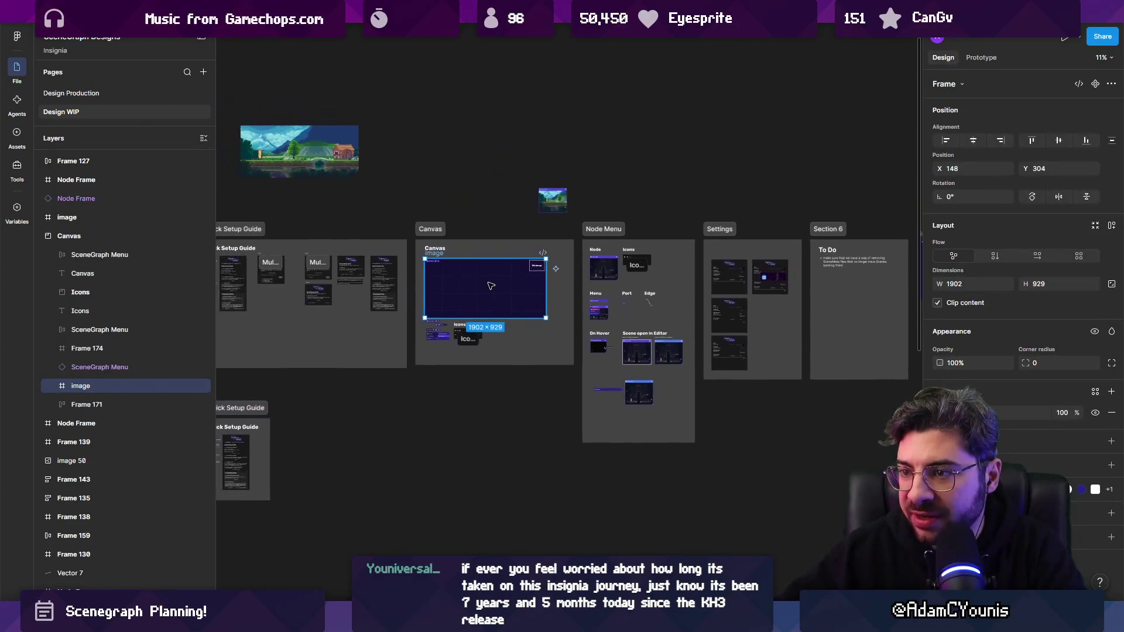
pyautogui.scroll(-10, 476, 309)
pyautogui.scroll(6, 509, 379)
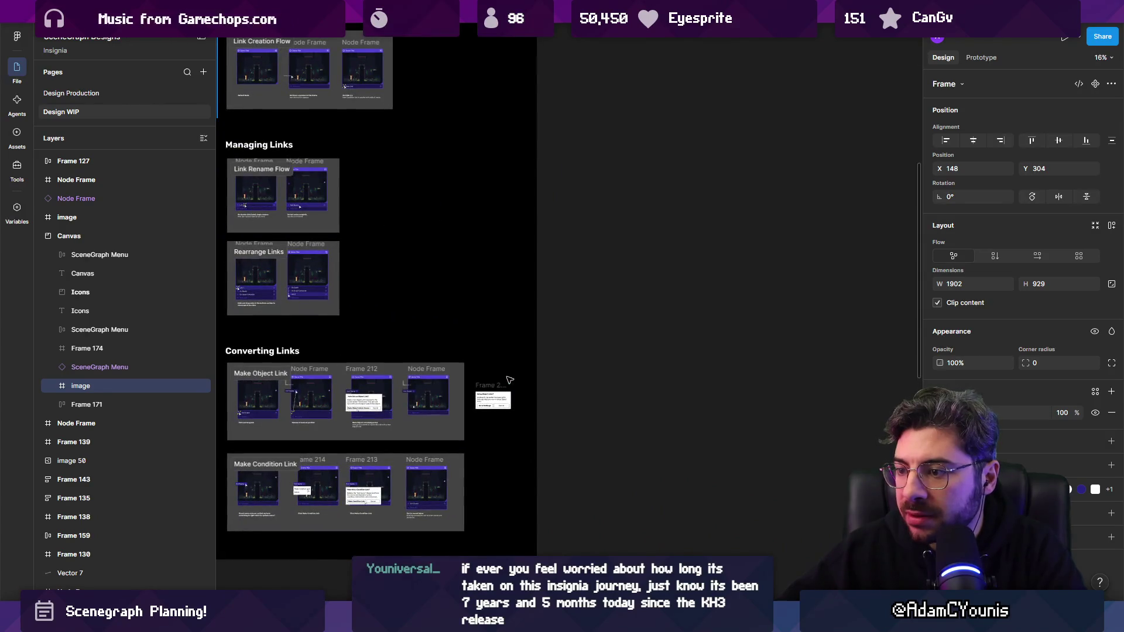
pyautogui.scroll(4, 479, 378)
pyautogui.scroll(-5, 479, 378)
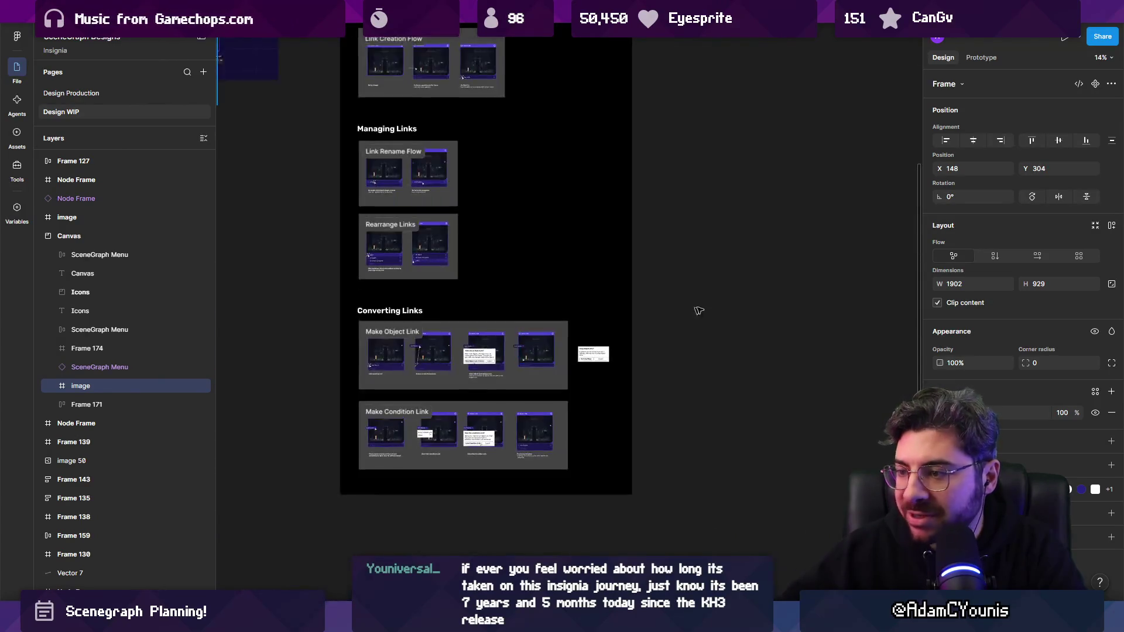
pyautogui.scroll(-5, 301, 291)
pyautogui.scroll(6, 507, 346)
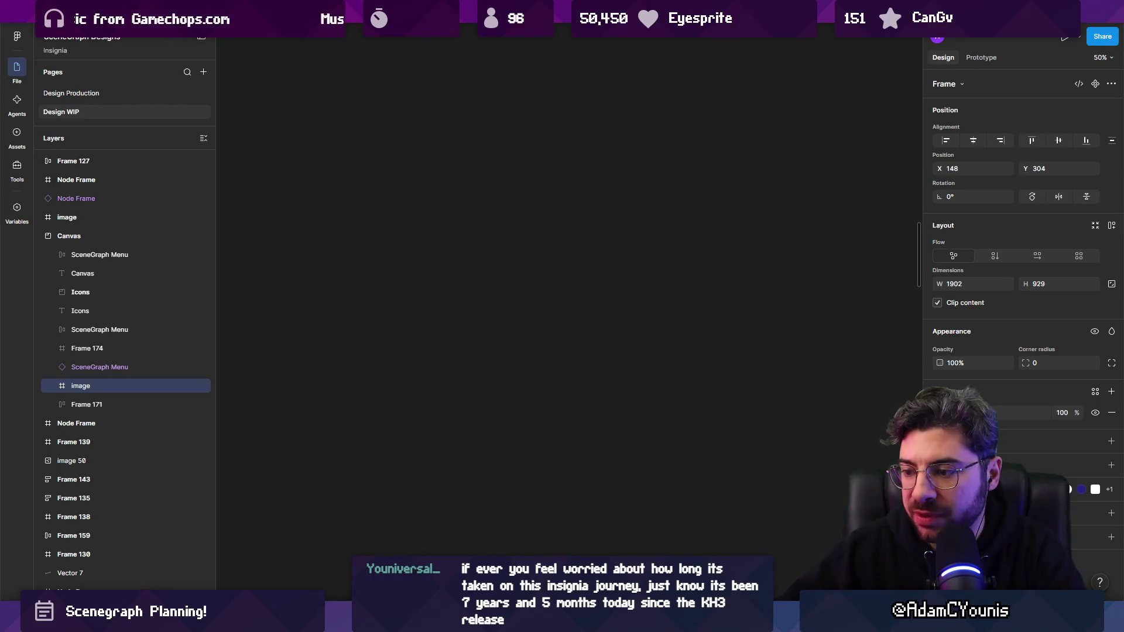
# - Draw a 1498×1130 rectangle on empty canvas and give it a 595959 fill
pyautogui.moveTo(351, 183)
pyautogui.mouseDown()
pyautogui.moveTo(793, 489)
pyautogui.moveTo(794, 516)
pyautogui.mouseUp()
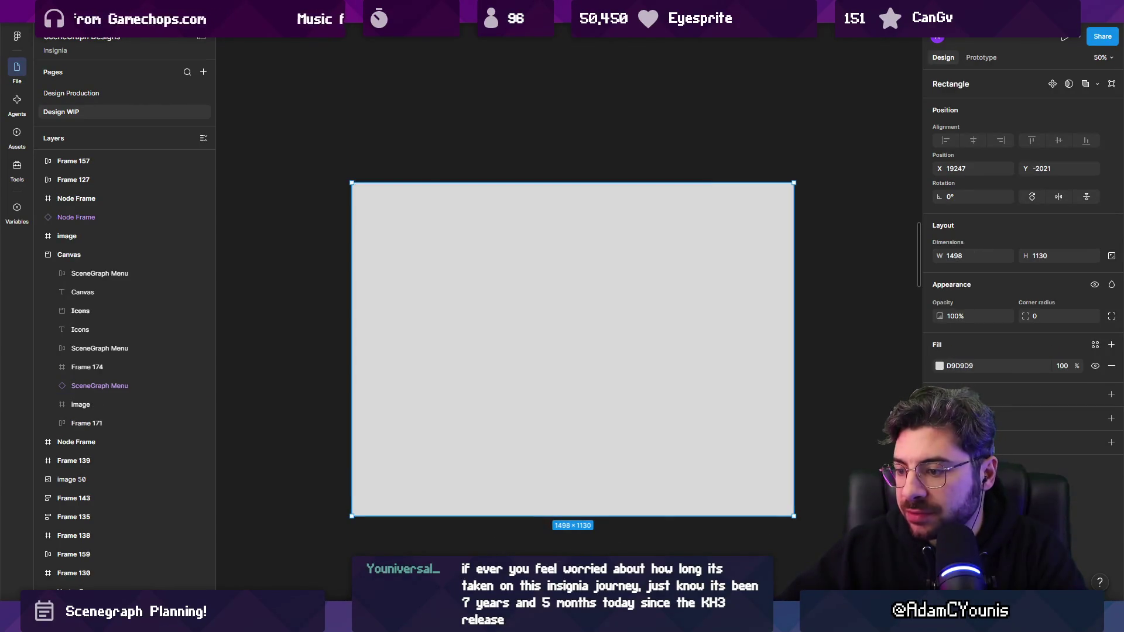
pyautogui.click(953, 366)
pyautogui.click(787, 419)
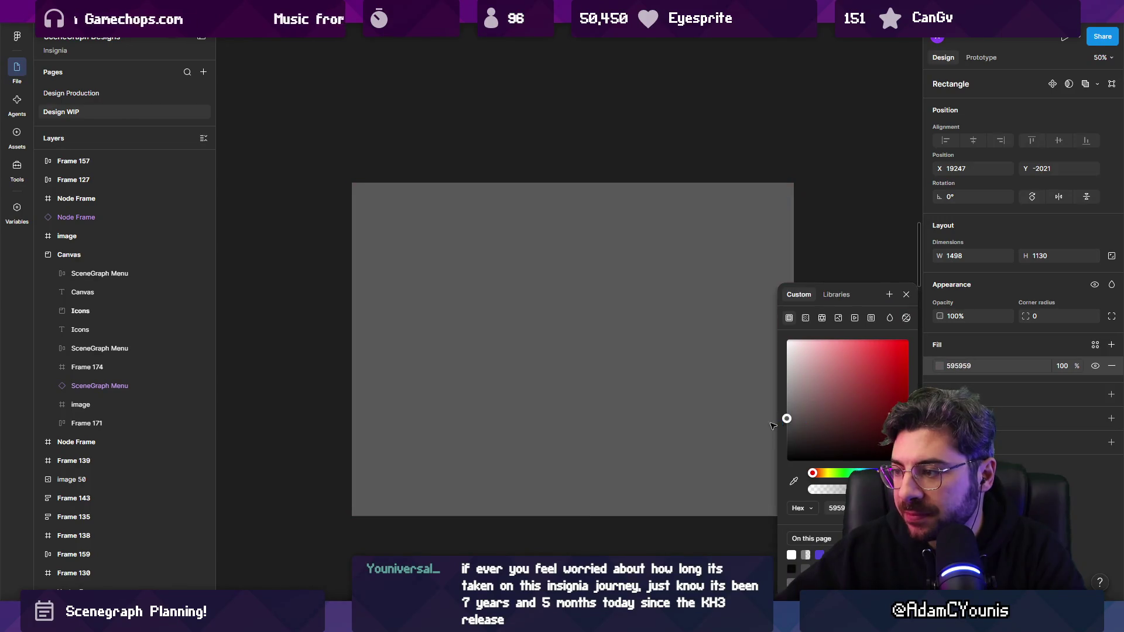
pyautogui.moveTo(844, 311); pyautogui.dragTo(852, 302)
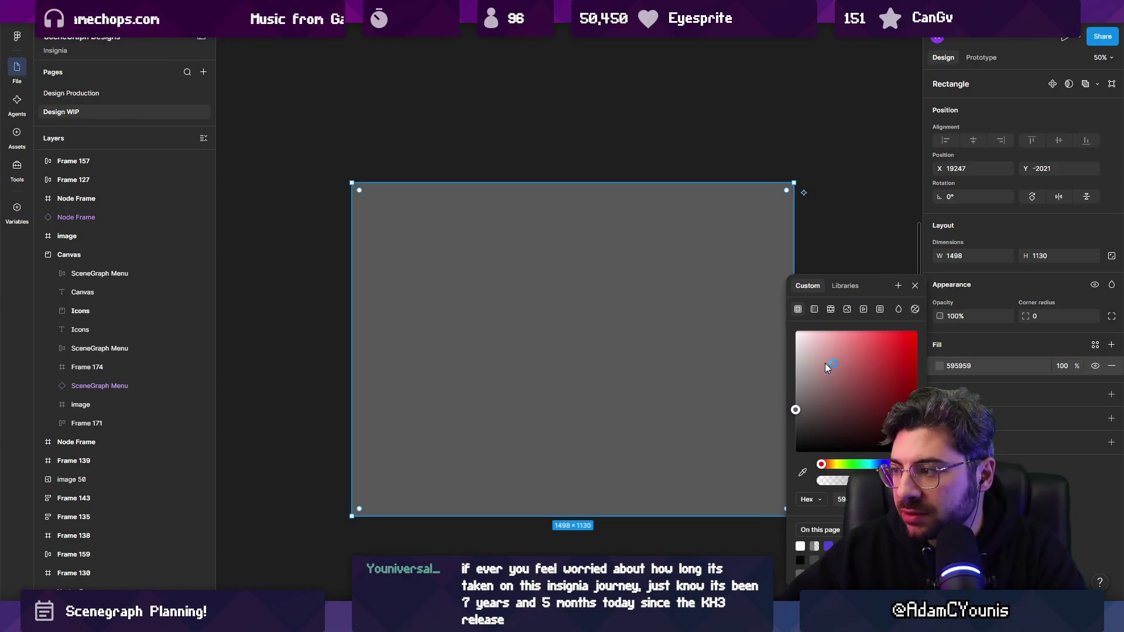
pyautogui.click(916, 286)
# - Centre the grey rectangle in view, then switch to the Scenegraph notes in VS Code
pyautogui.scroll(2, 351, 319)
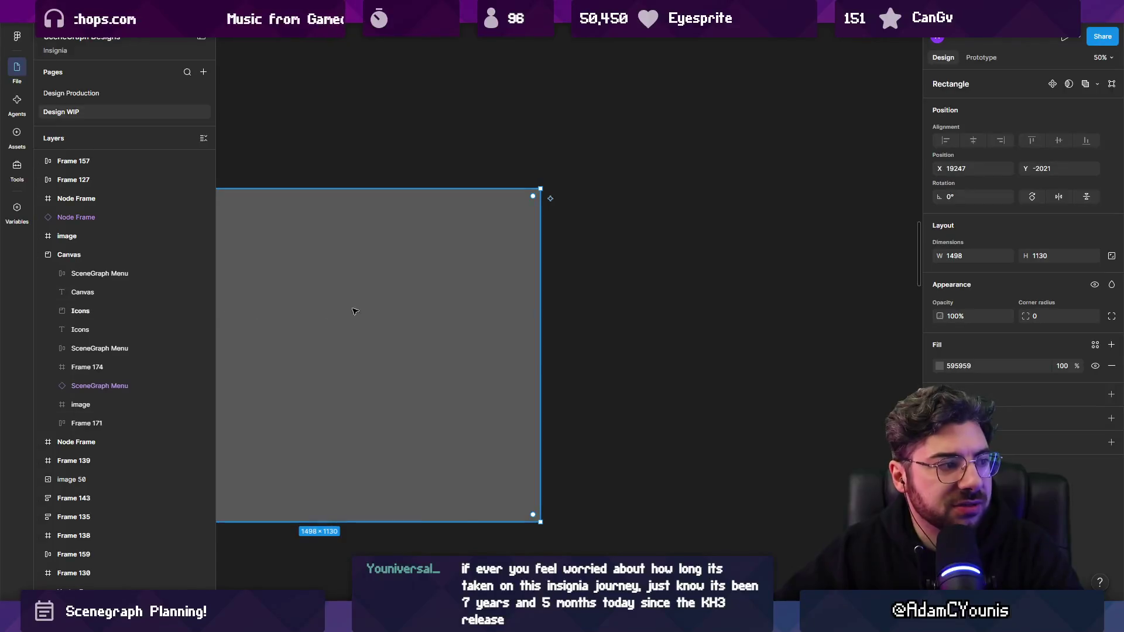
pyautogui.moveTo(560, 414); pyautogui.dragTo(489, 253)
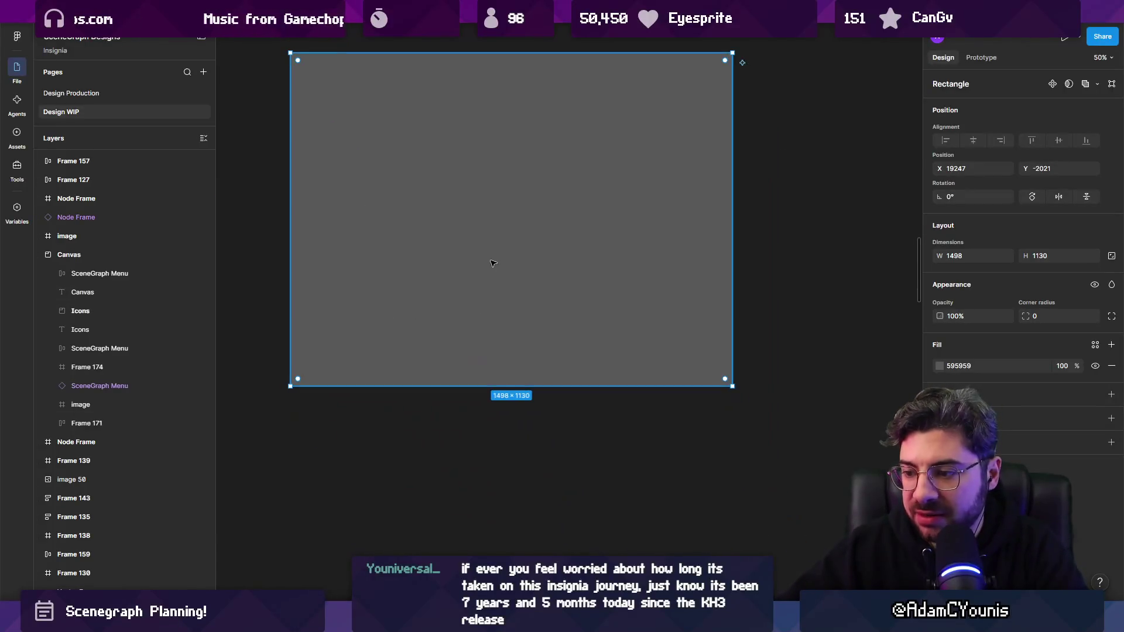
pyautogui.hotkey('alt', 'Tab')
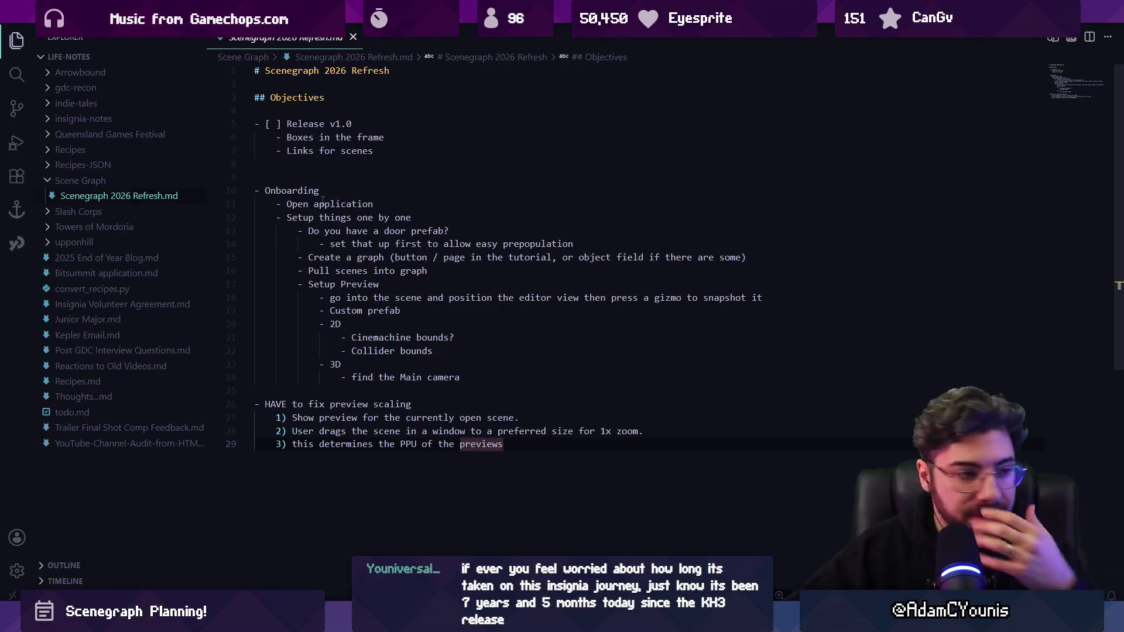
# - Replace 'application' with 'plugin' on line 11 of the notes, then return to Figma
pyautogui.moveTo(286, 204); pyautogui.dragTo(379, 206)
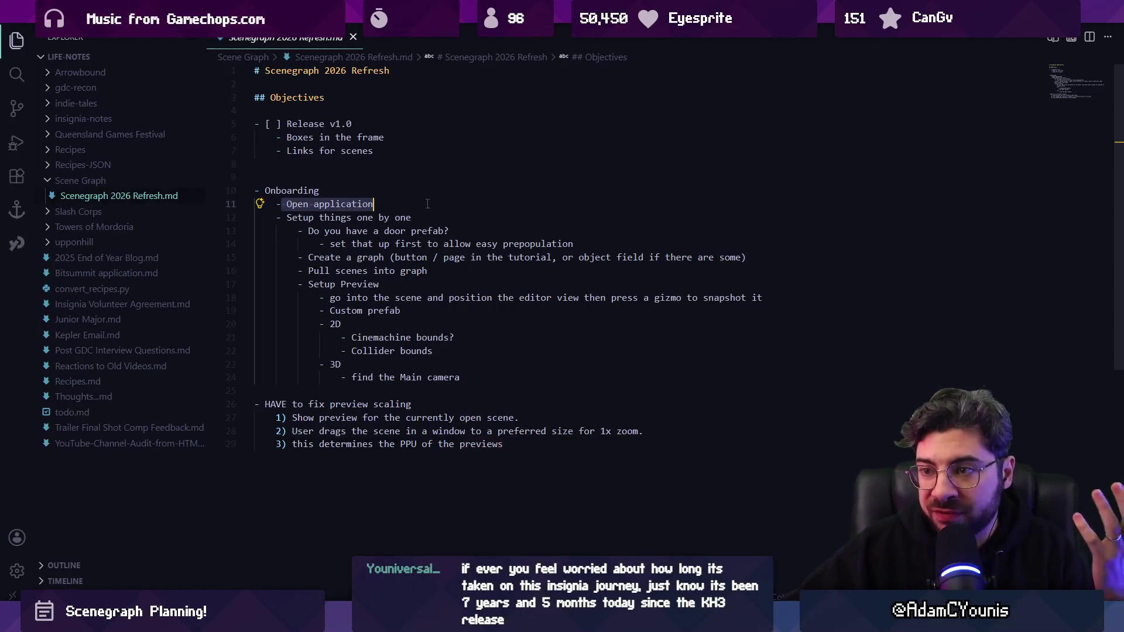
pyautogui.write('pl')
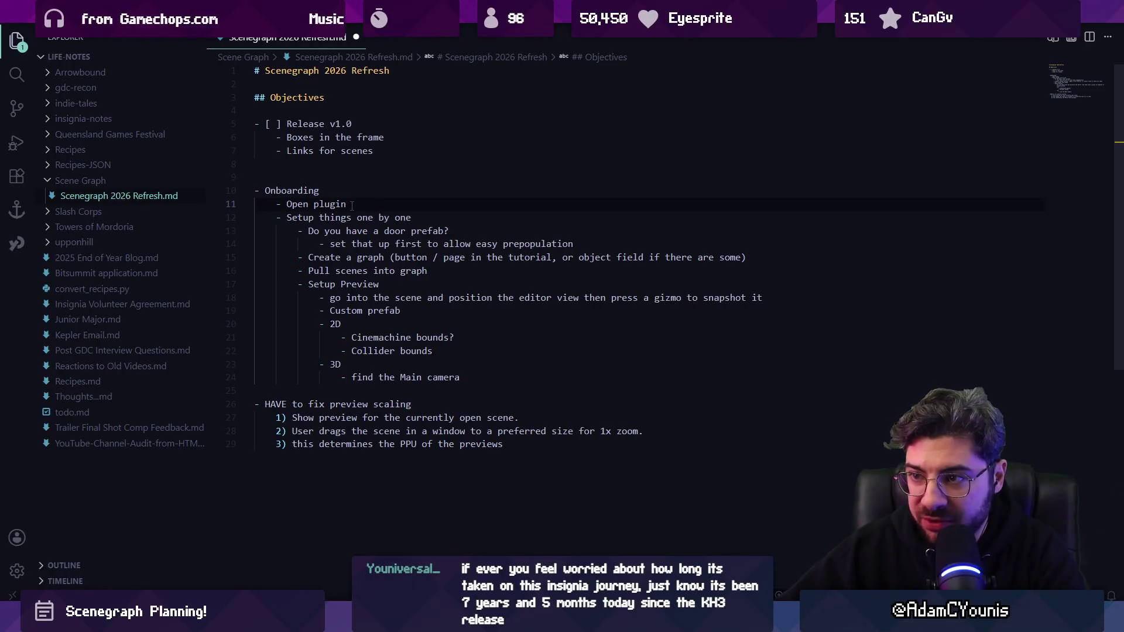
pyautogui.moveTo(292, 219); pyautogui.dragTo(410, 360)
pyautogui.click(412, 377)
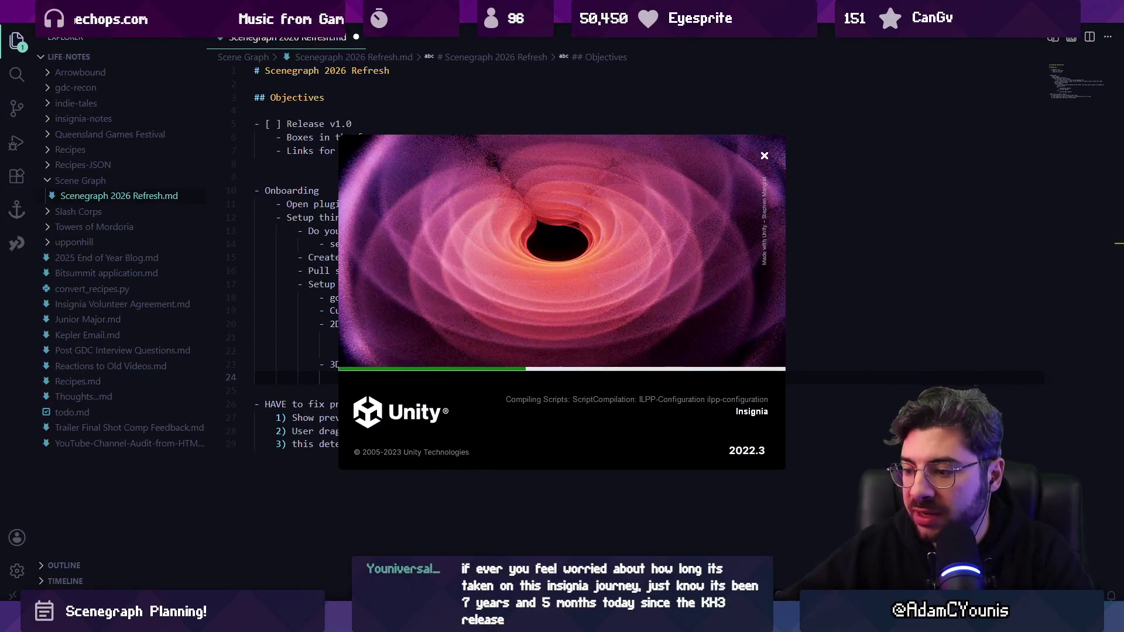
pyautogui.hotkey('alt', 'Tab')
# - Scroll around the Design WIP board's canvas
pyautogui.scroll(-10, 565, 294)
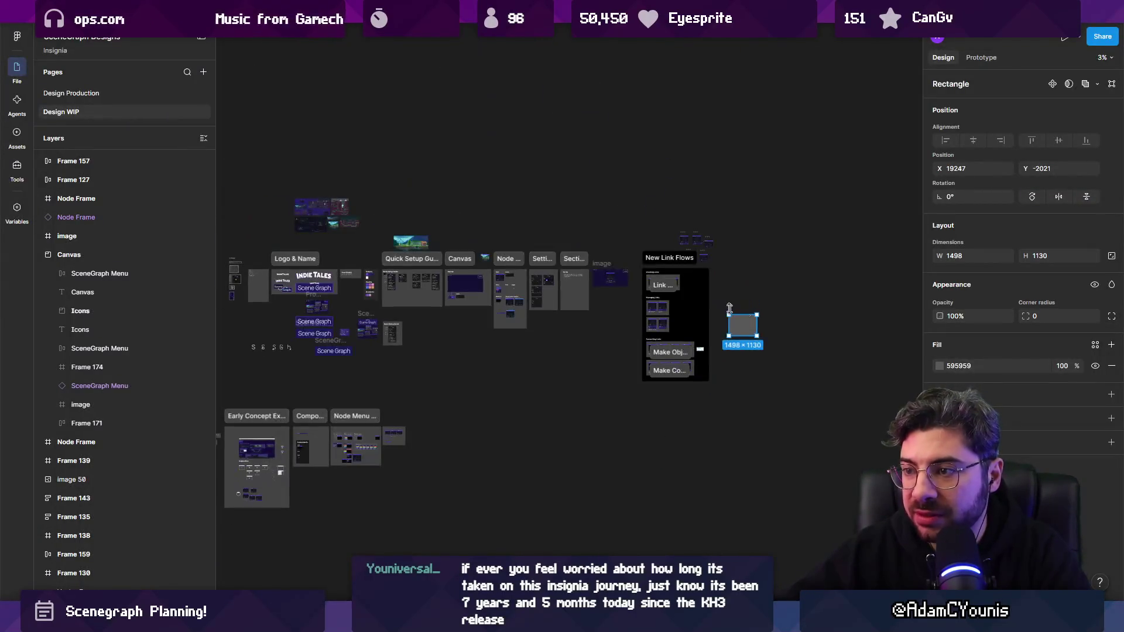
pyautogui.scroll(5, 537, 385)
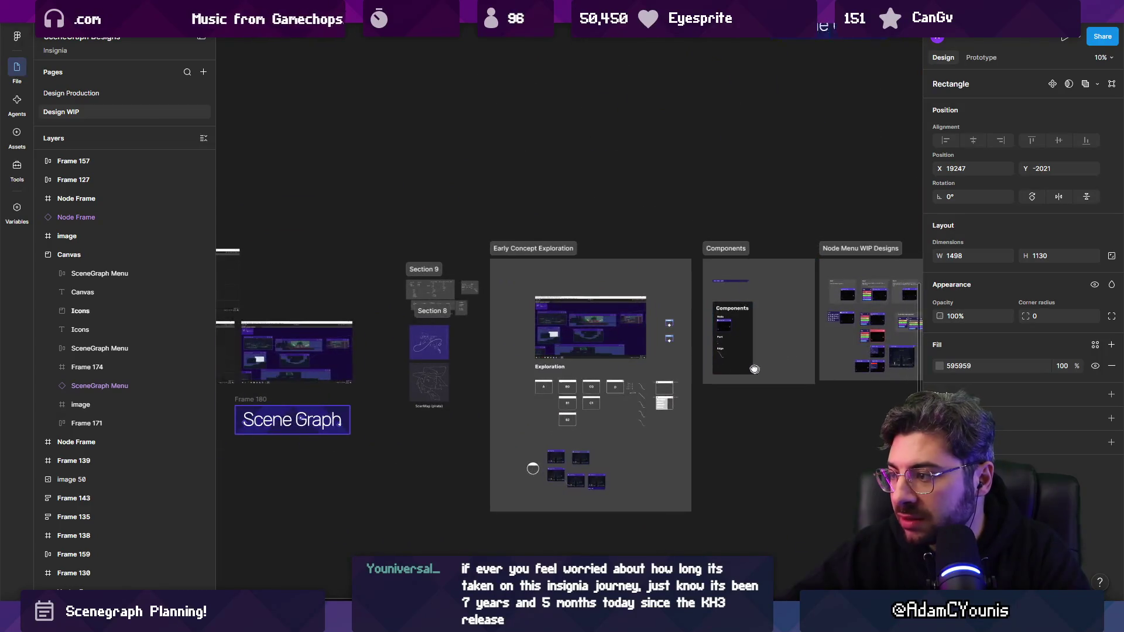
pyautogui.scroll(-3, 537, 384)
pyautogui.hscroll(-6, 615, 272)
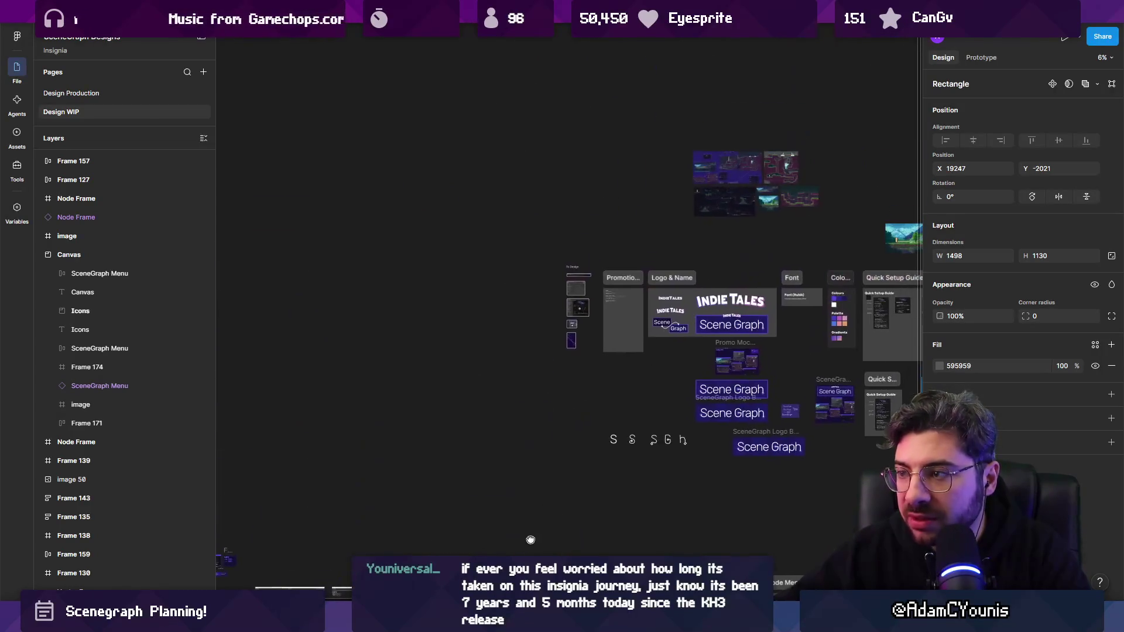
pyautogui.scroll(6, 754, 365)
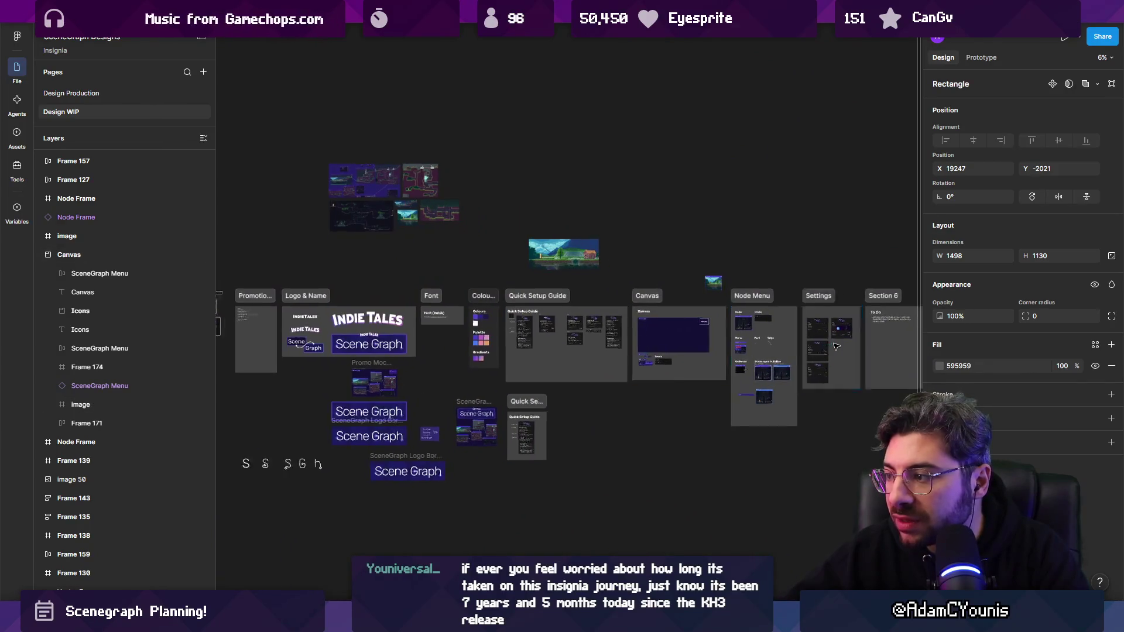
pyautogui.hscroll(5, 853, 364)
pyautogui.scroll(-5, 570, 321)
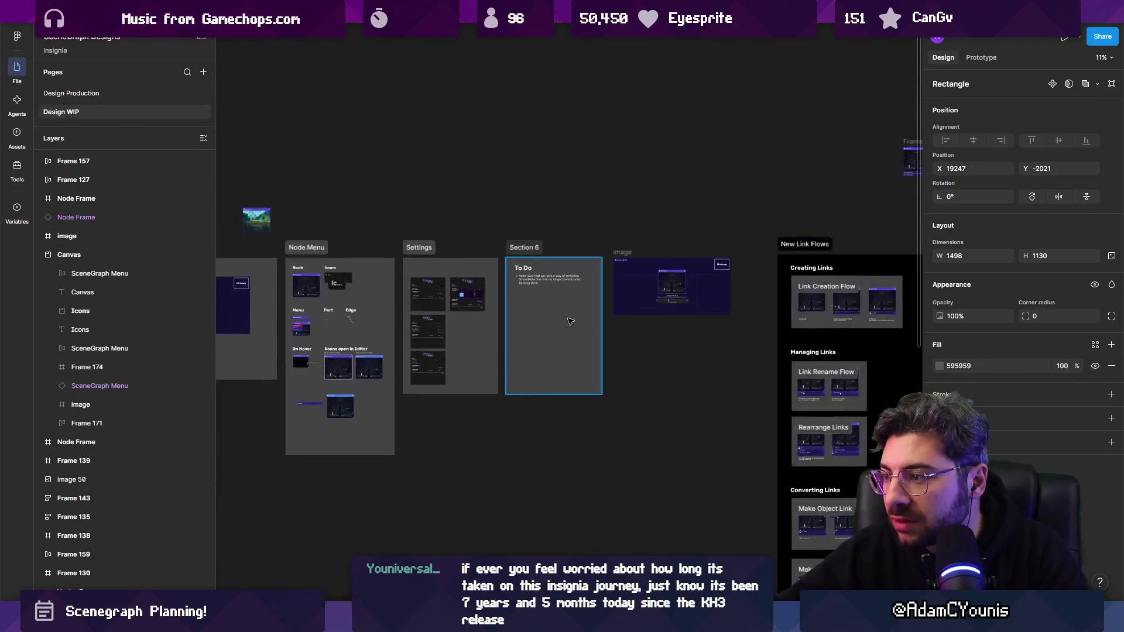
pyautogui.hscroll(5, 569, 321)
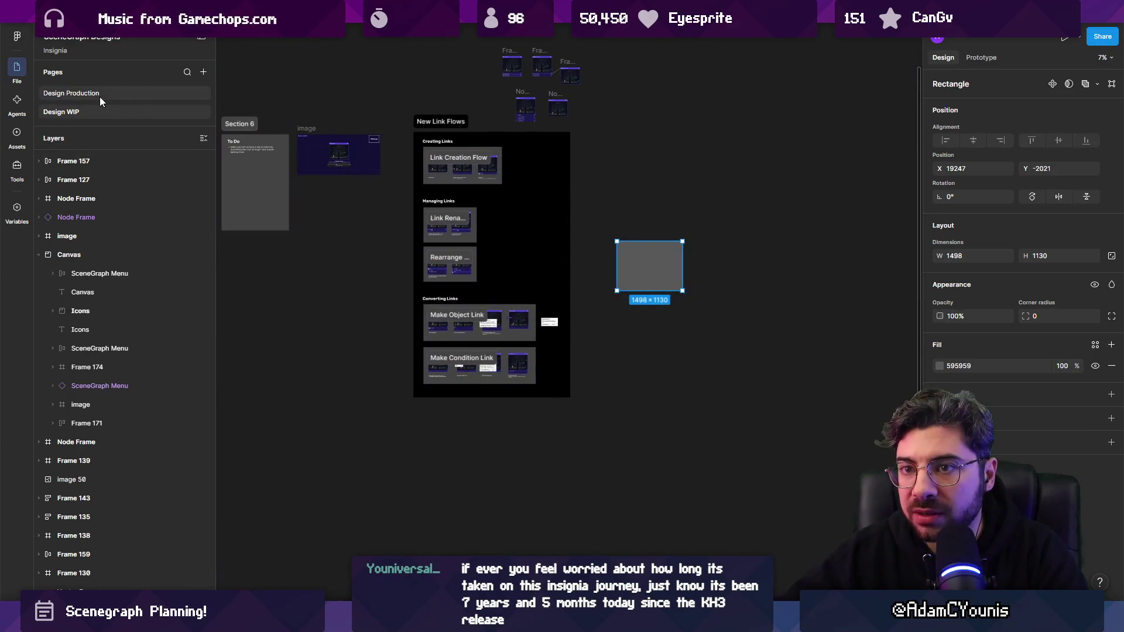
# - Open the Design Production page and look over its frames
pyautogui.click(97, 93)
pyautogui.scroll(8, 872, 245)
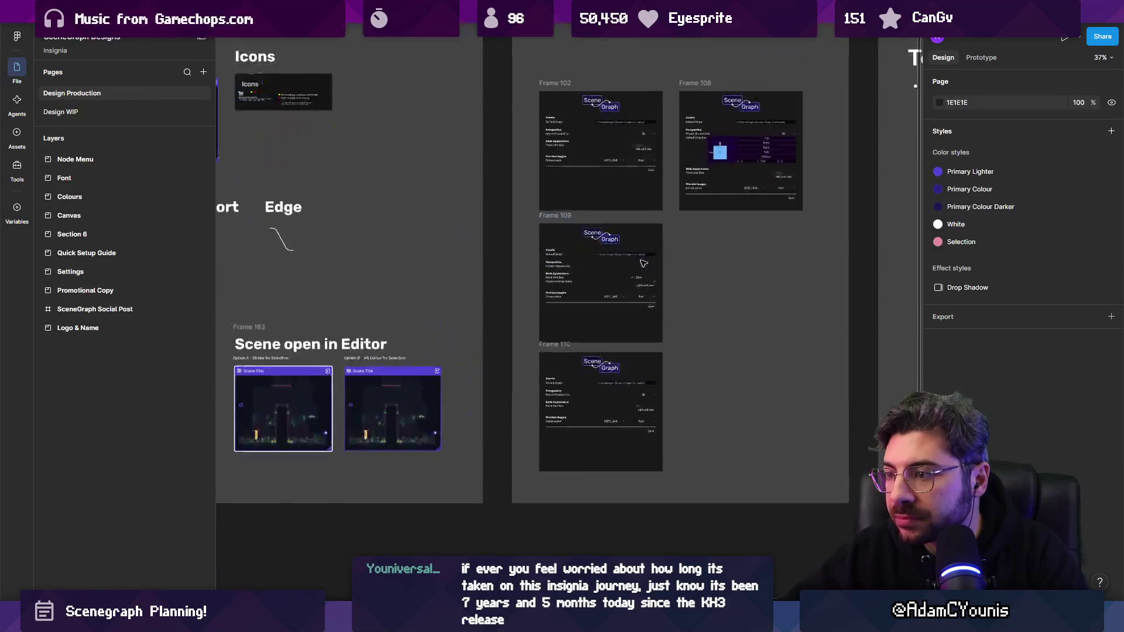
pyautogui.scroll(-5, 397, 355)
pyautogui.scroll(3, 849, 367)
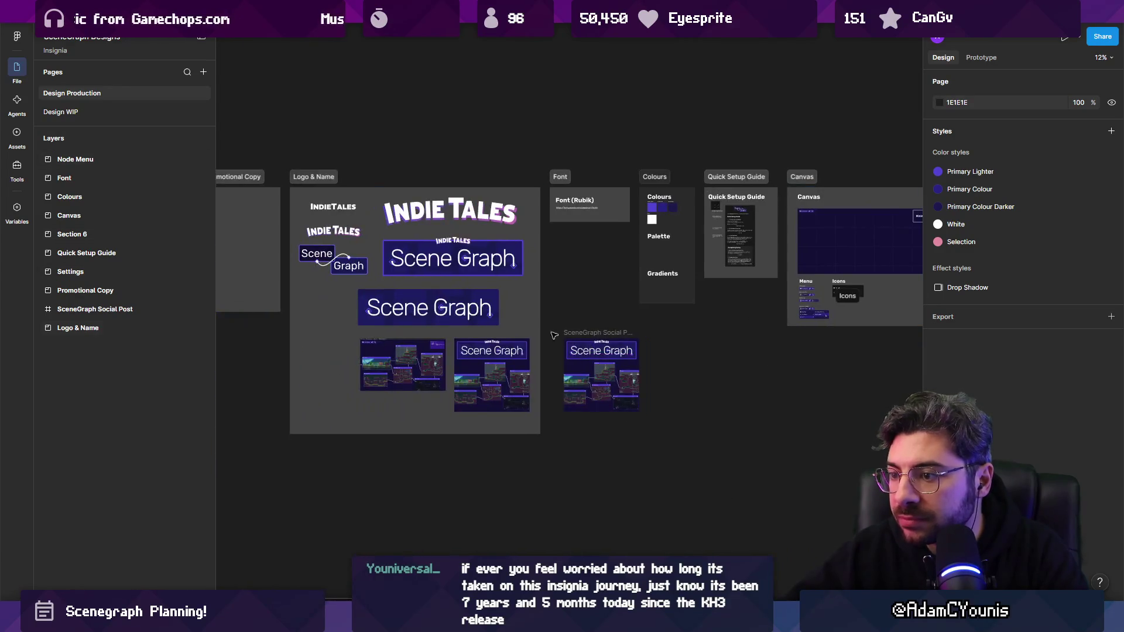
pyautogui.scroll(-2, 849, 368)
pyautogui.hscroll(5, 586, 351)
pyautogui.scroll(6, 324, 262)
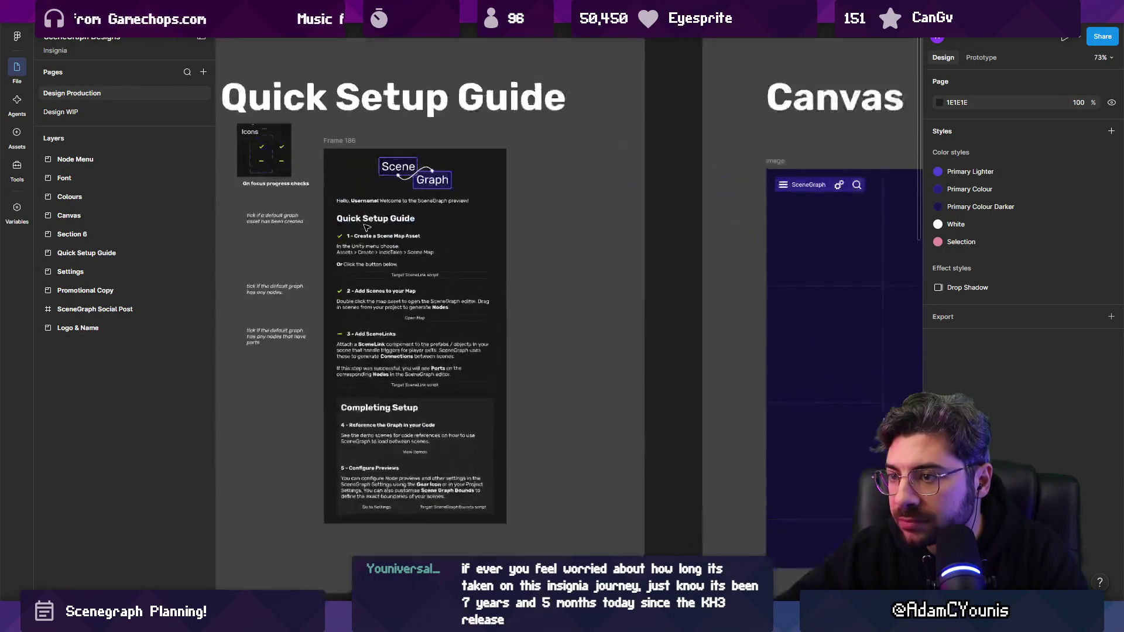
pyautogui.scroll(3, 324, 262)
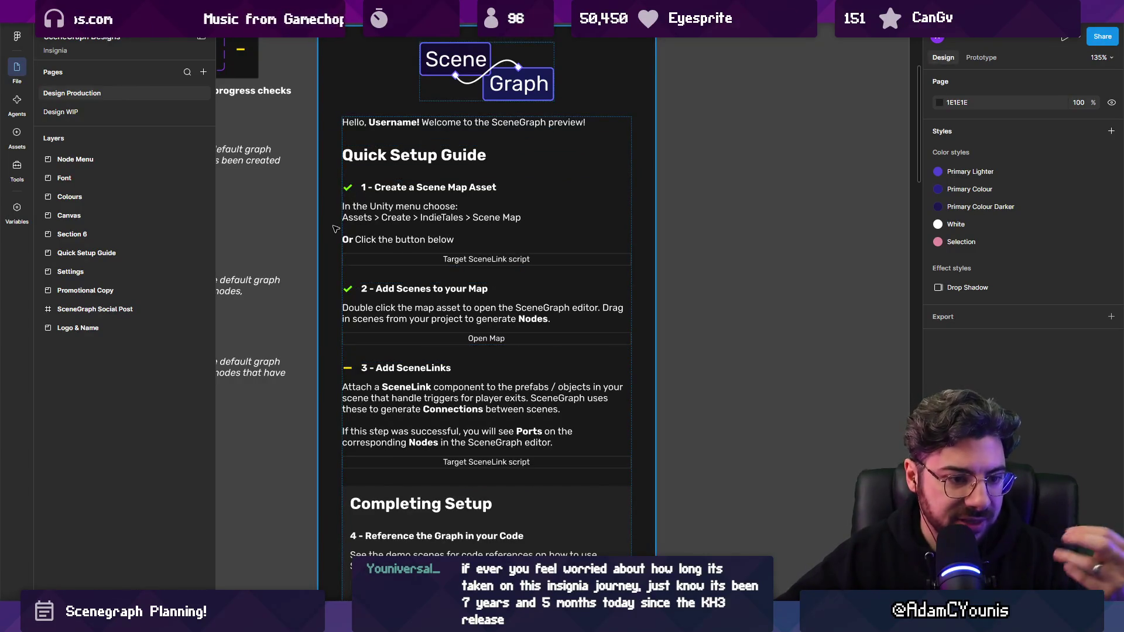
pyautogui.scroll(-10, 438, 331)
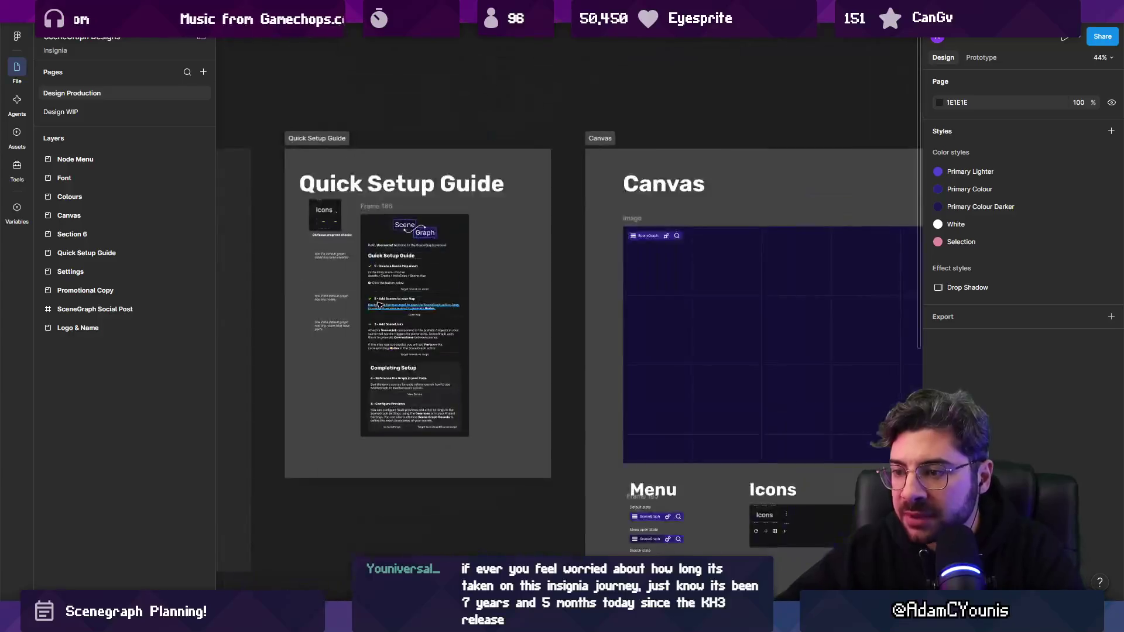
pyautogui.hscroll(5, 744, 302)
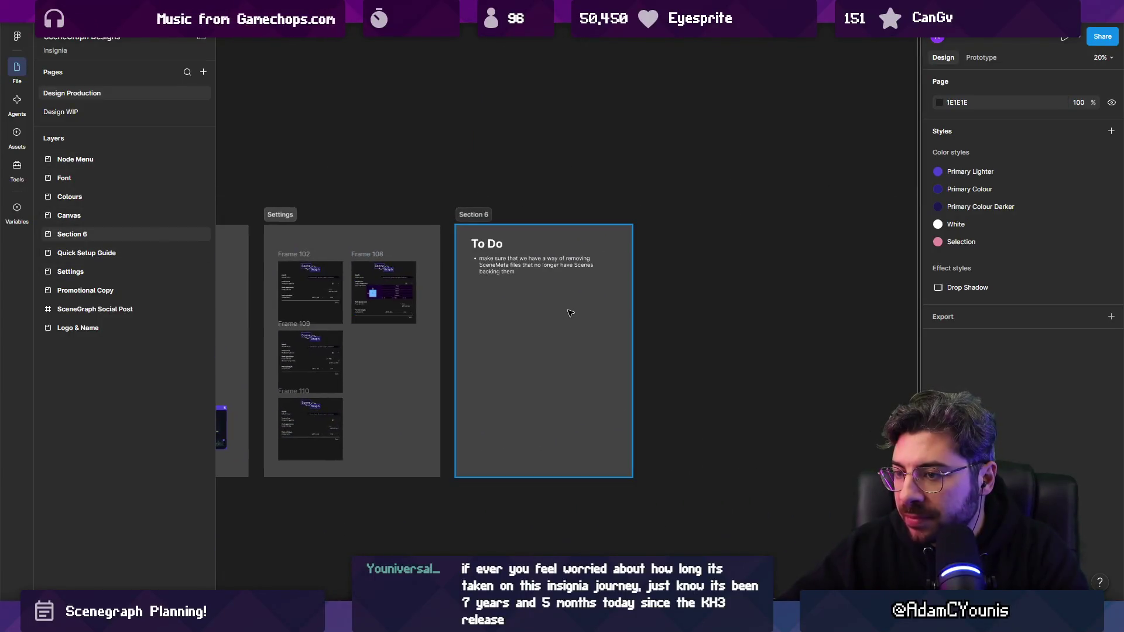
pyautogui.scroll(1, 567, 313)
# - Return to Design WIP, zoom onto Rectangle 106, and switch to the VS Code notes
pyautogui.moveTo(674, 14)
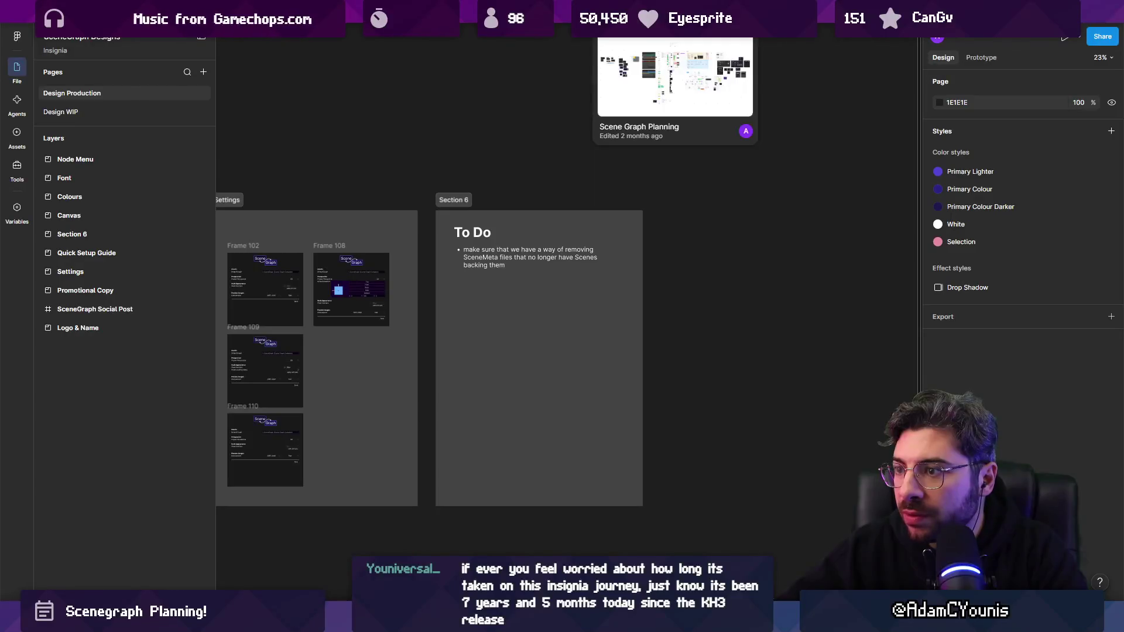
pyautogui.click(87, 112)
pyautogui.hotkey('shift', '2')
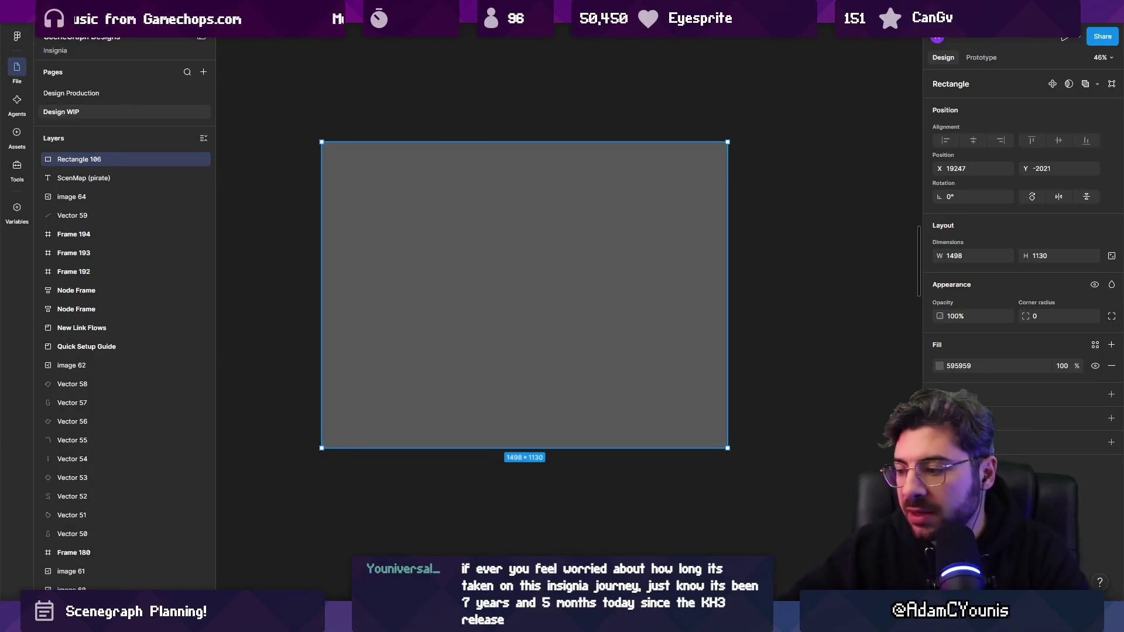
pyautogui.hotkey('alt', 'Tab')
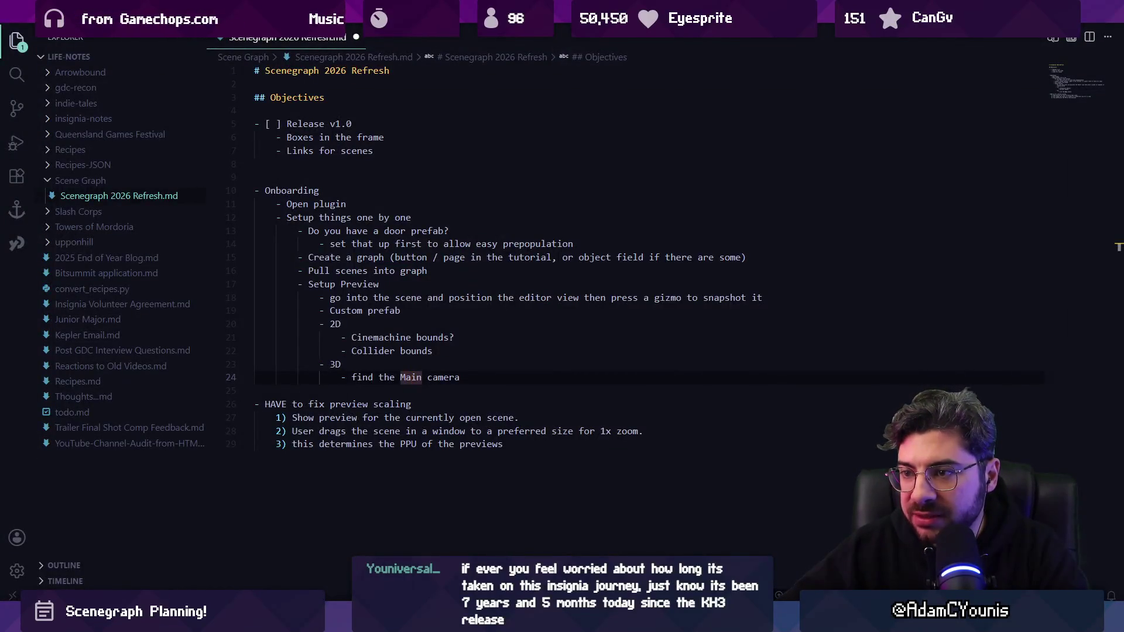
# - In Unity, filter the Project window search down to Scene Map assets
pyautogui.hotkey('alt', 'Tab')
pyautogui.hotkey('alt', 'Tab')
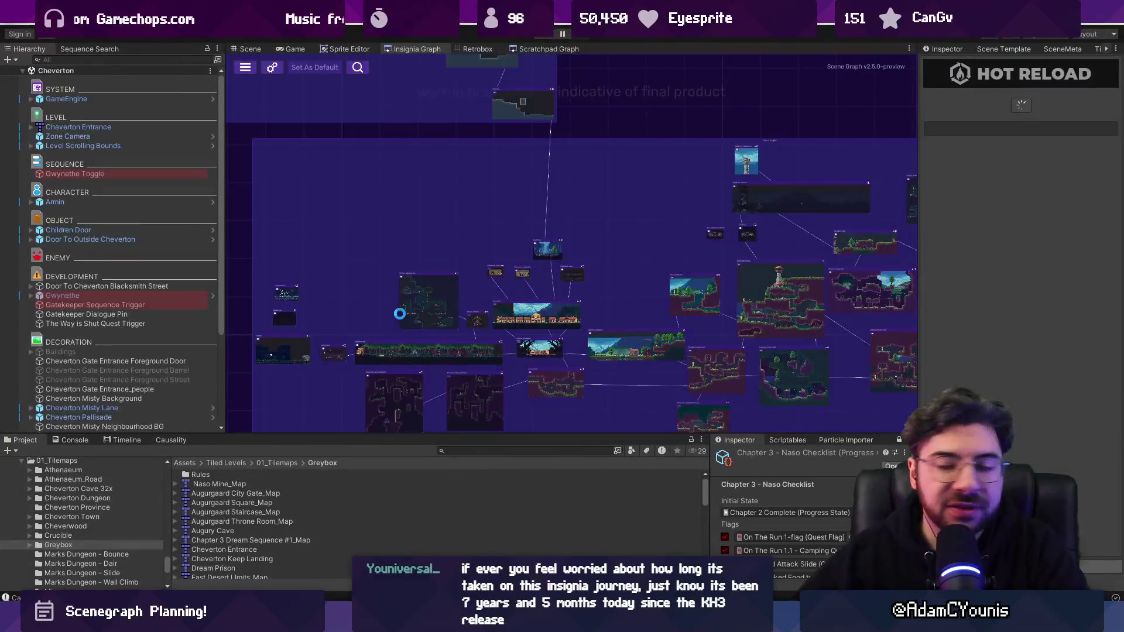
pyautogui.scroll(-5, 328, 201)
pyautogui.write('t:scenegraph')
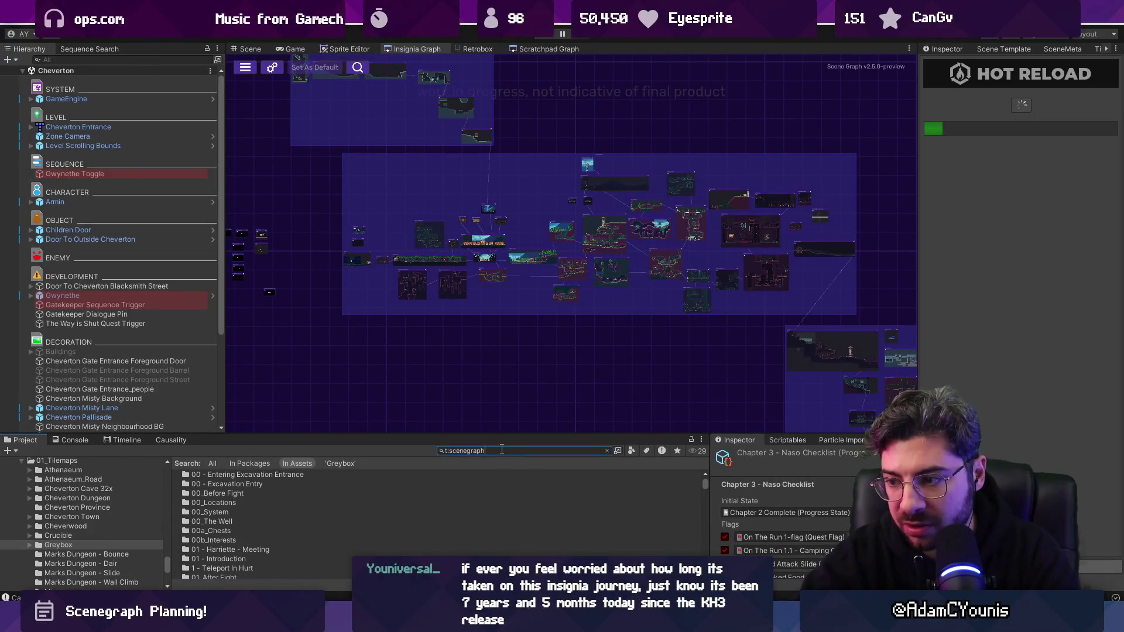
pyautogui.press('BackSpace')
pyautogui.press('BackSpace')
pyautogui.press('BackSpace')
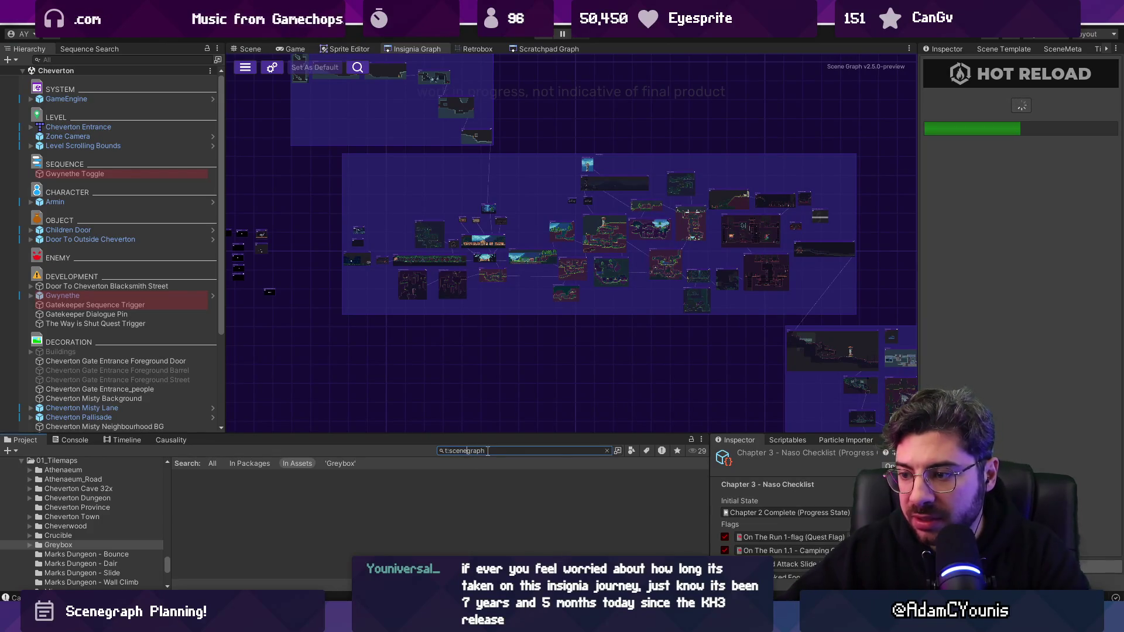
pyautogui.press('Delete')
pyautogui.press('Delete')
pyautogui.press('Delete')
pyautogui.write('sc')
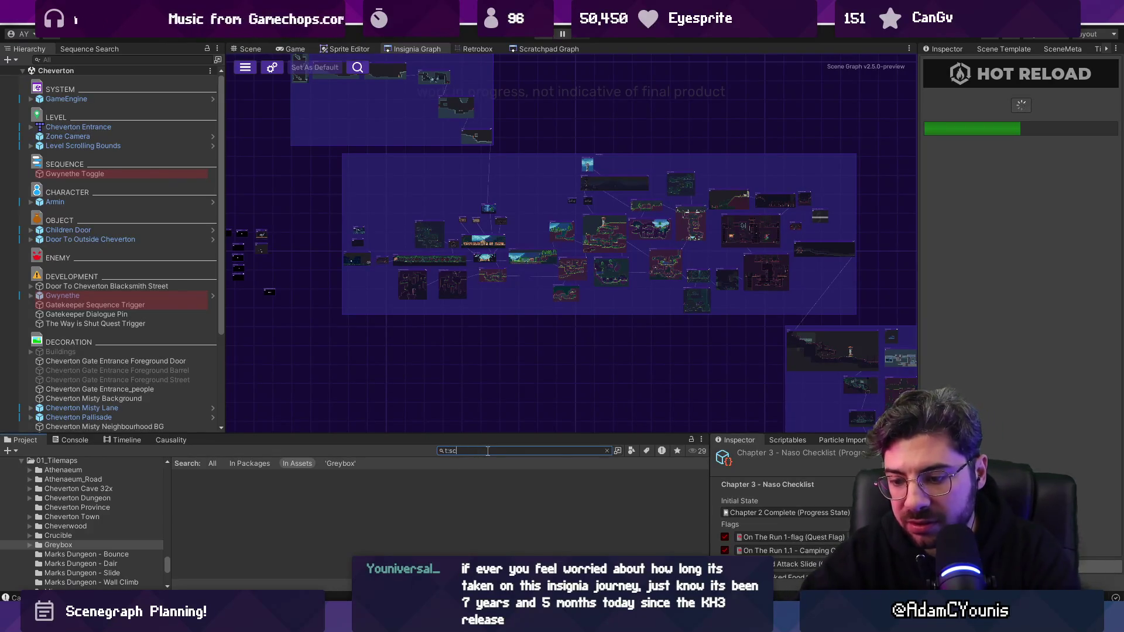
pyautogui.write('eneGraph')
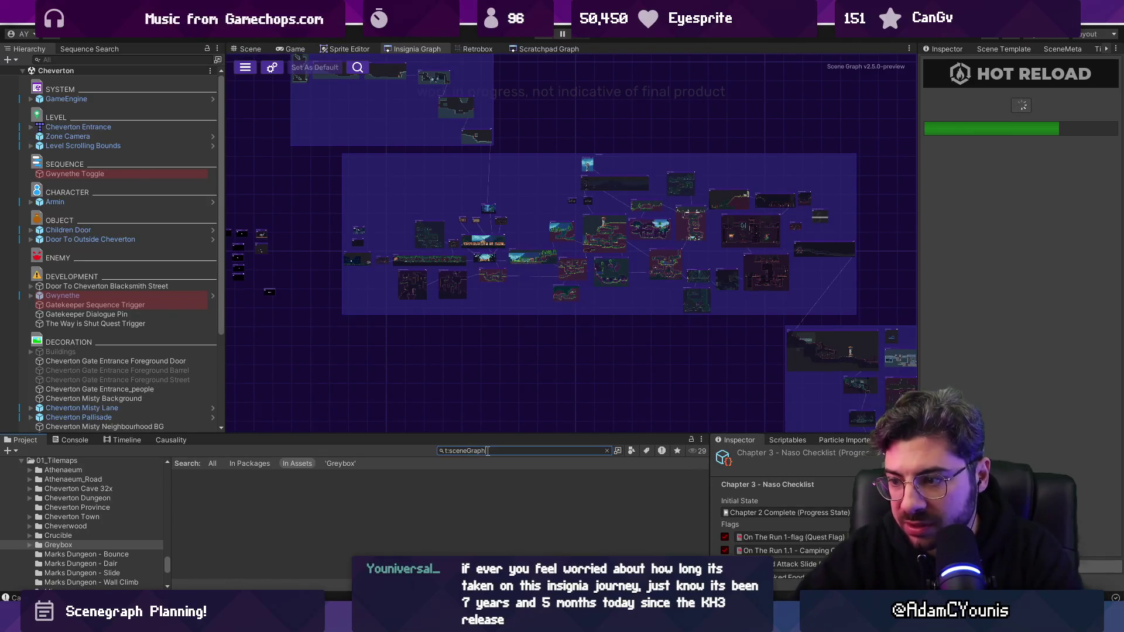
pyautogui.press('BackSpace')
pyautogui.write('S')
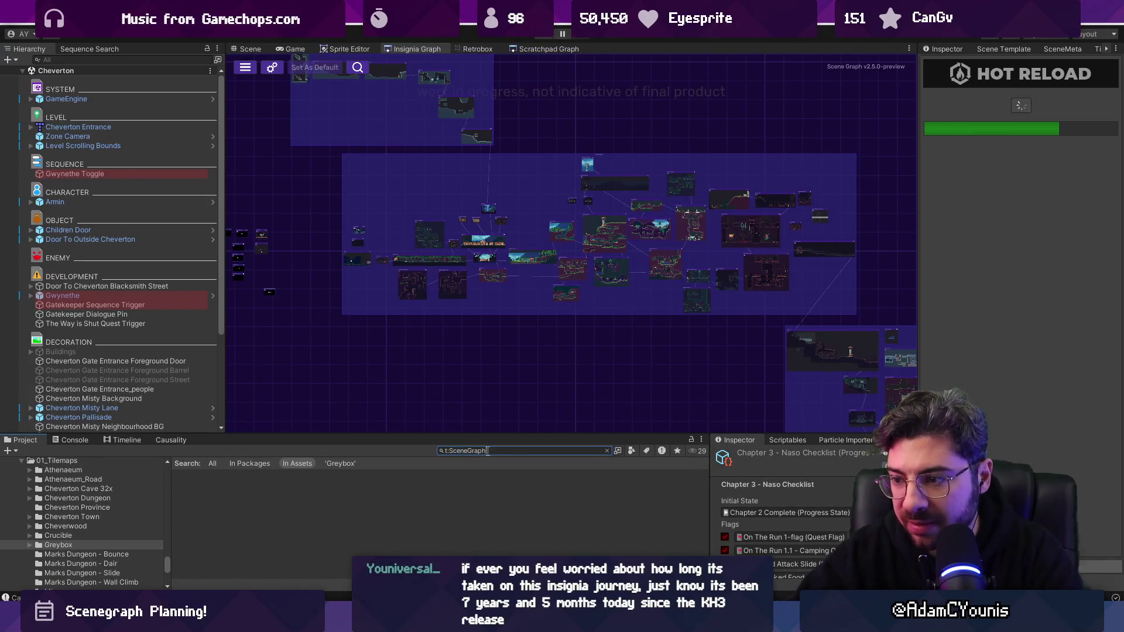
pyautogui.press('BackSpace')
pyautogui.write('ma')
pyautogui.write('ap')
# - Inspect the Insignia Graph and Scratchpad Graph scene maps, then return to the notes
pyautogui.click(209, 476)
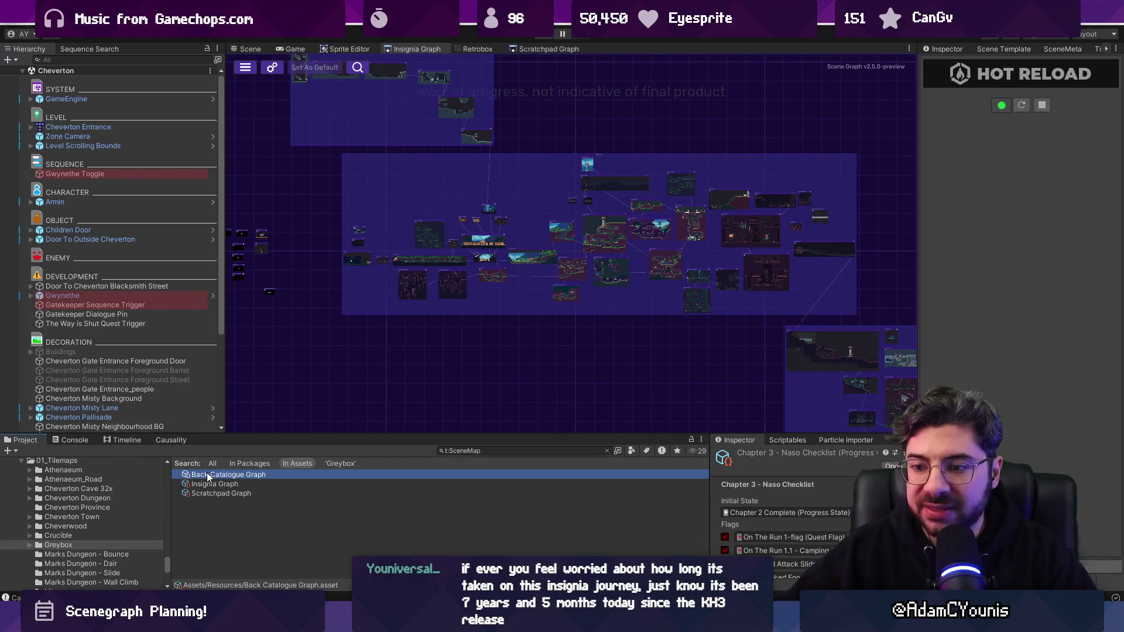
pyautogui.click(230, 484)
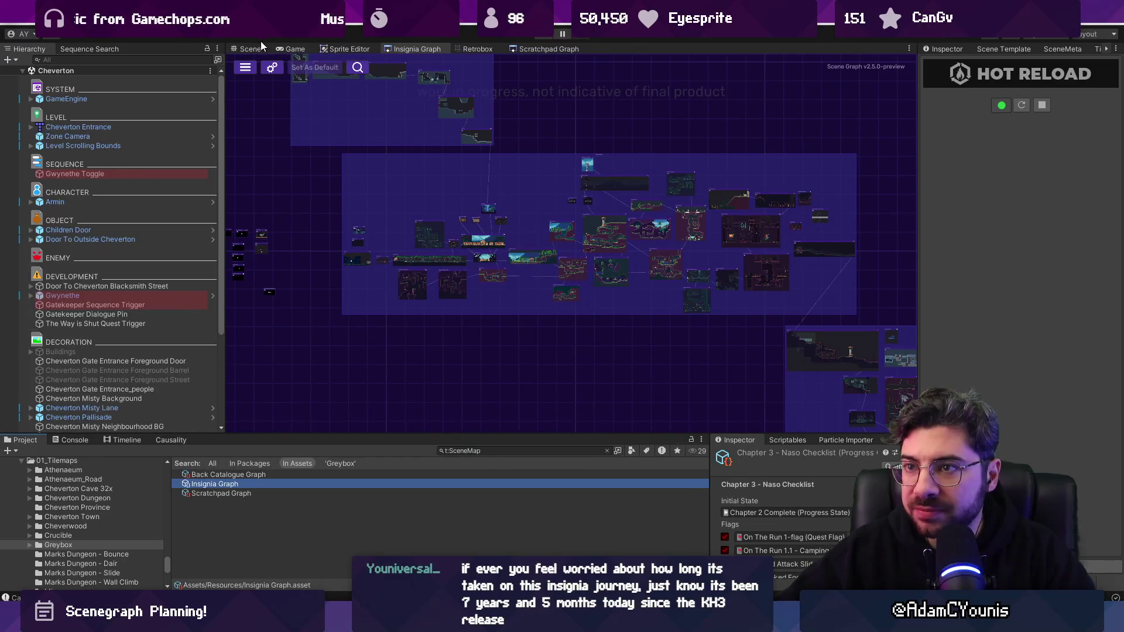
pyautogui.click(923, 54)
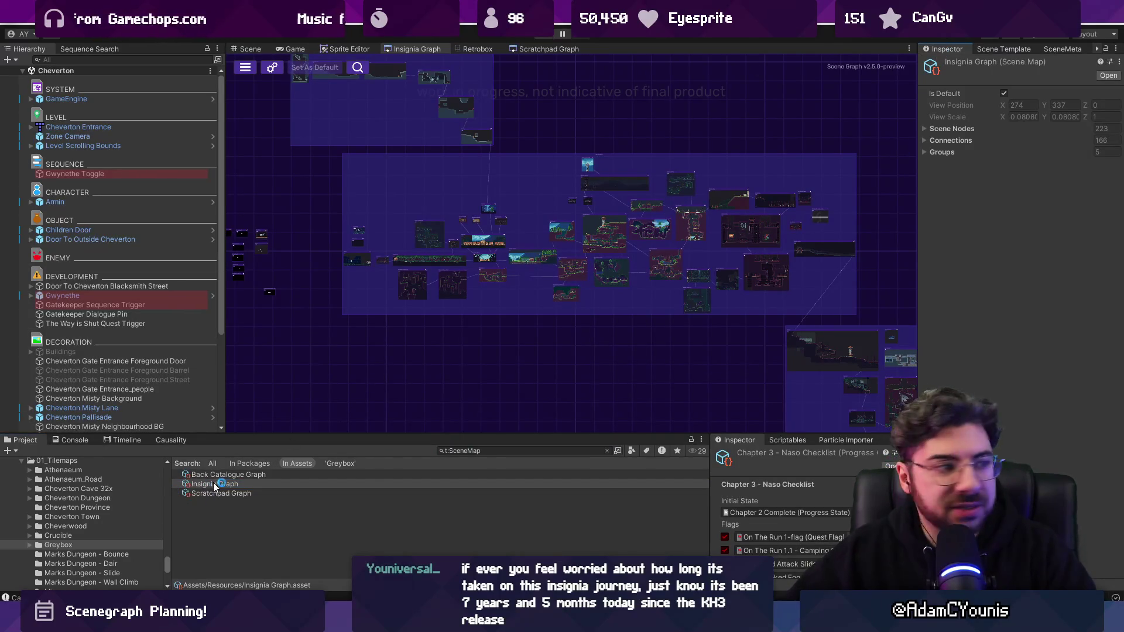
pyautogui.keyDown('ctrl'); pyautogui.scroll(2, 237, 488); pyautogui.keyUp('ctrl')
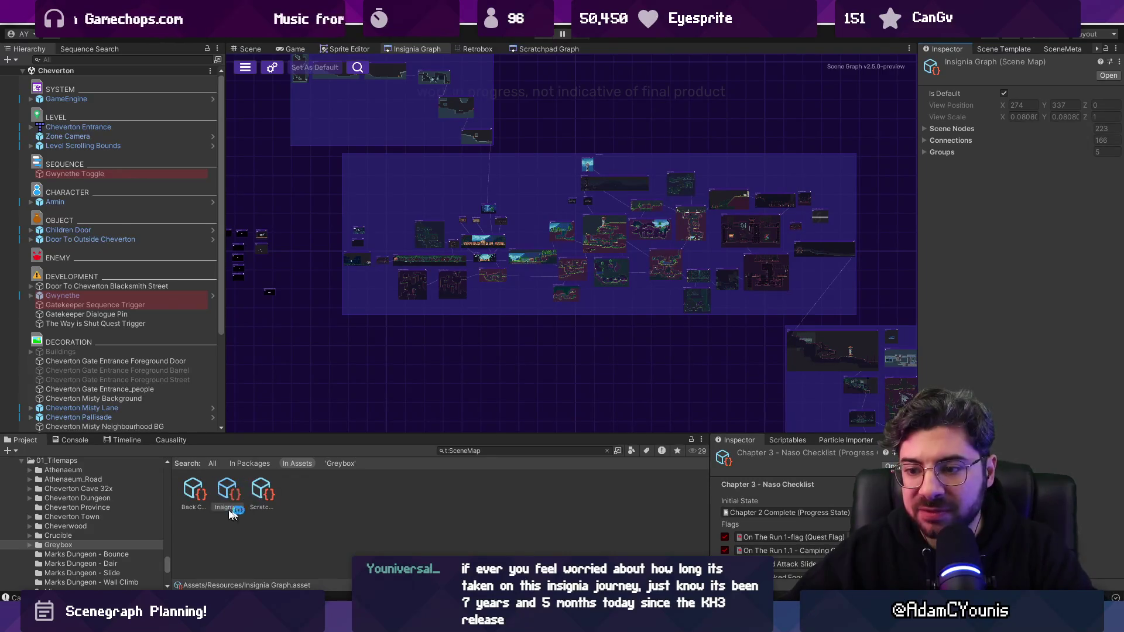
pyautogui.click(261, 492)
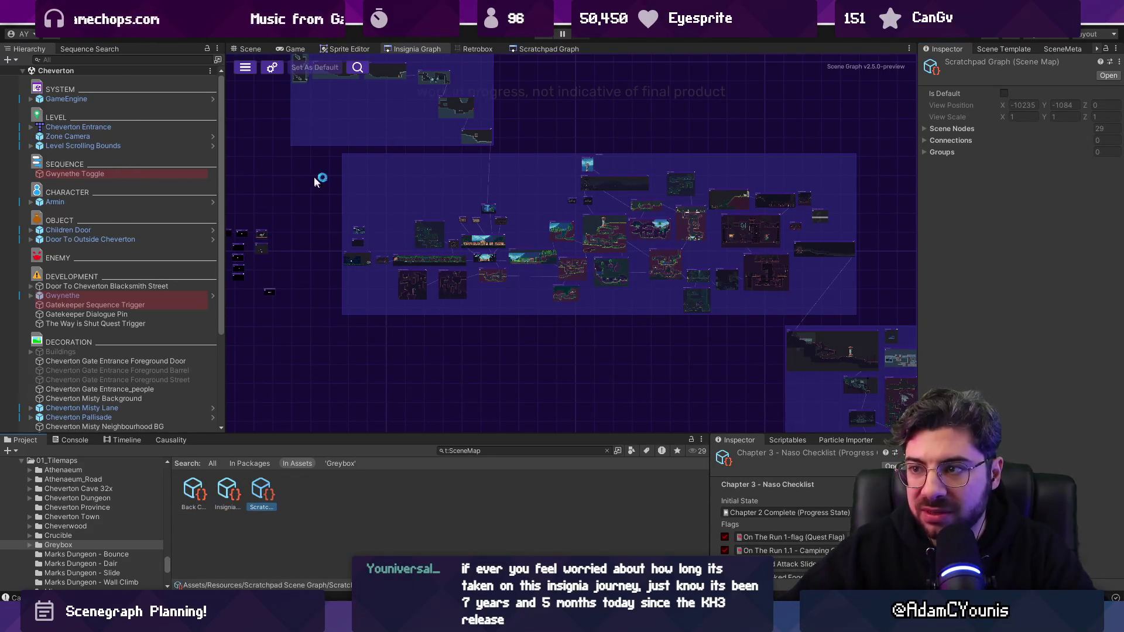
pyautogui.moveTo(551, 624)
pyautogui.hotkey('alt', 'Tab')
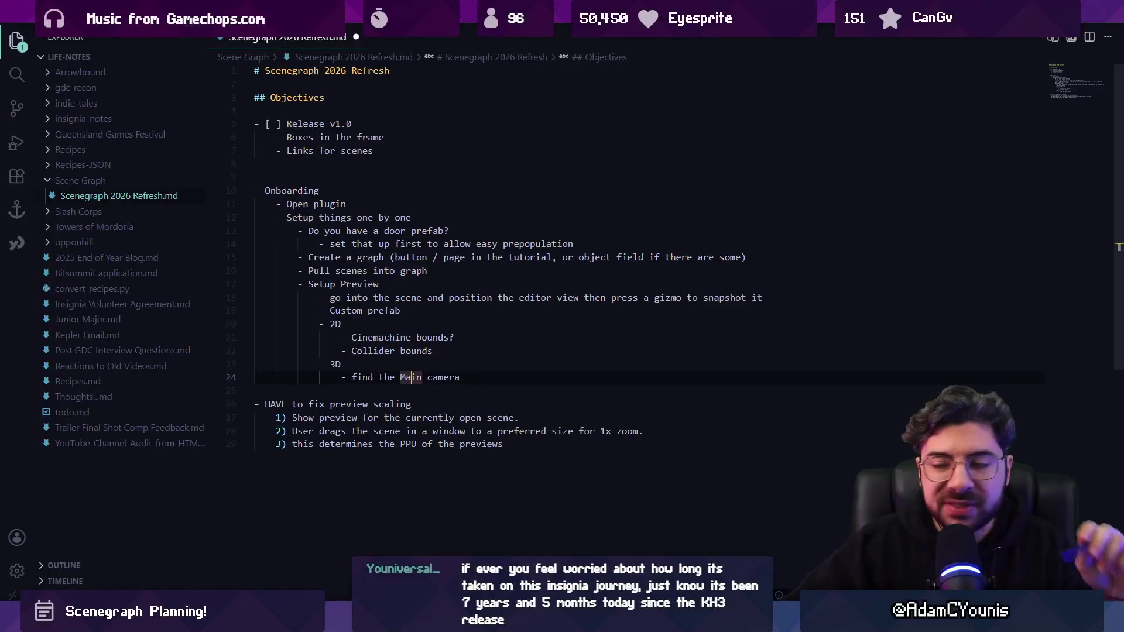
# - Read through the Setup Preview notes on lines 17–24, then switch back to Figma
pyautogui.moveTo(309, 285); pyautogui.dragTo(420, 377)
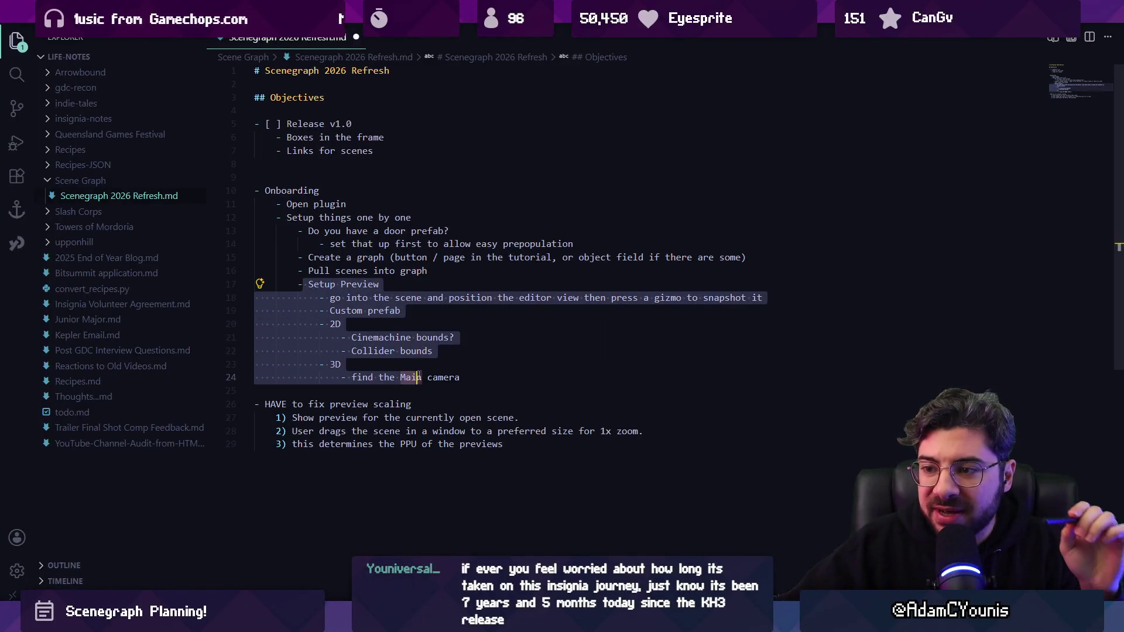
pyautogui.click(475, 379)
pyautogui.hotkey('alt', 'Tab')
pyautogui.hotkey('alt', 'Tab')
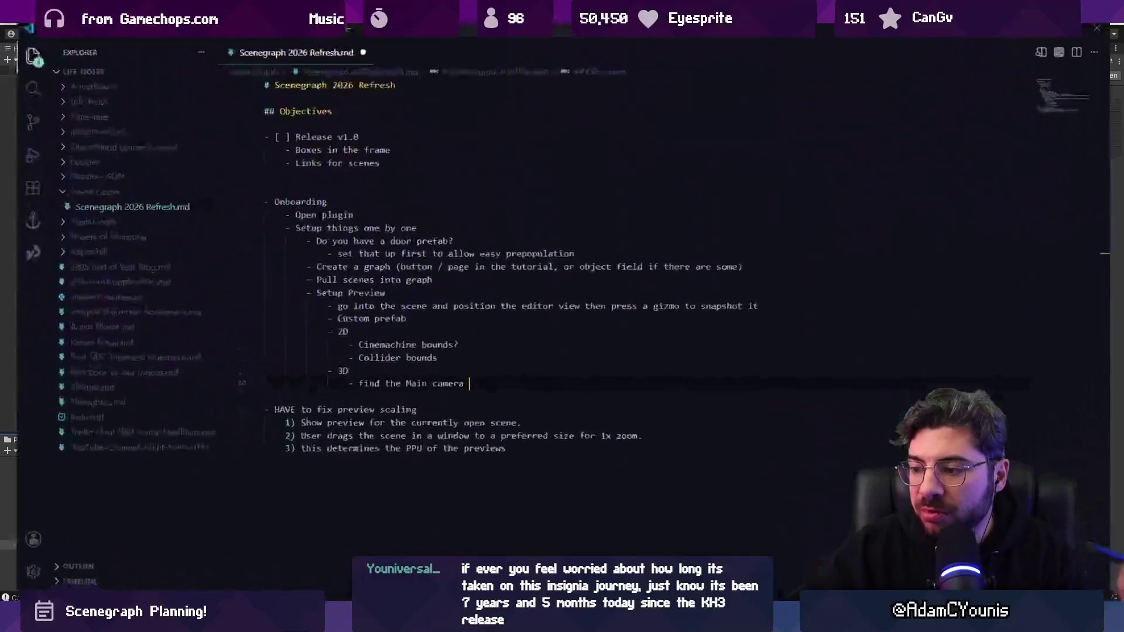
pyautogui.scroll(-2, 482, 432)
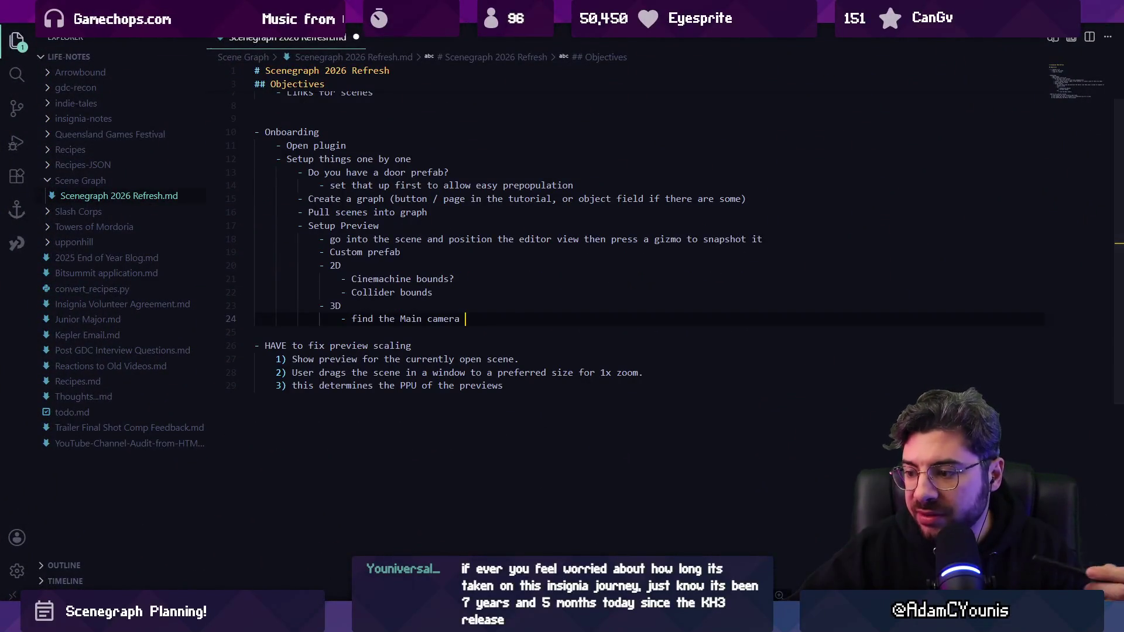
pyautogui.hotkey('alt', 'Tab')
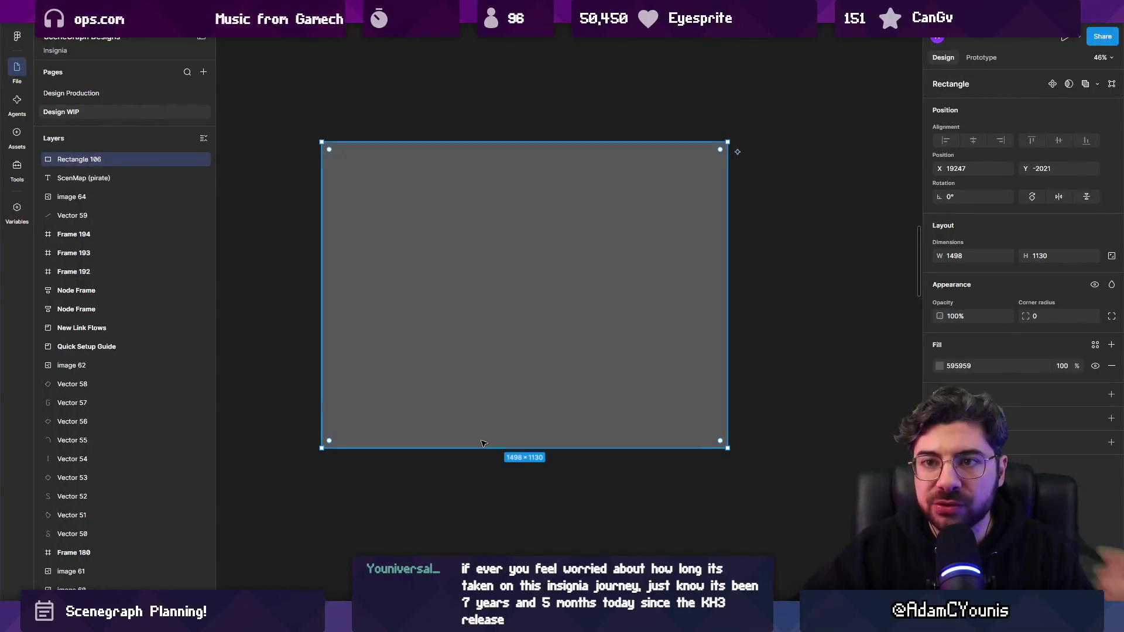
# - Add a 64-size text label below the rectangle reading '3D vs 2D projects'
pyautogui.moveTo(455, 401)
pyautogui.mouseDown()
pyautogui.moveTo(379, 316)
pyautogui.moveTo(427, 309)
pyautogui.mouseUp()
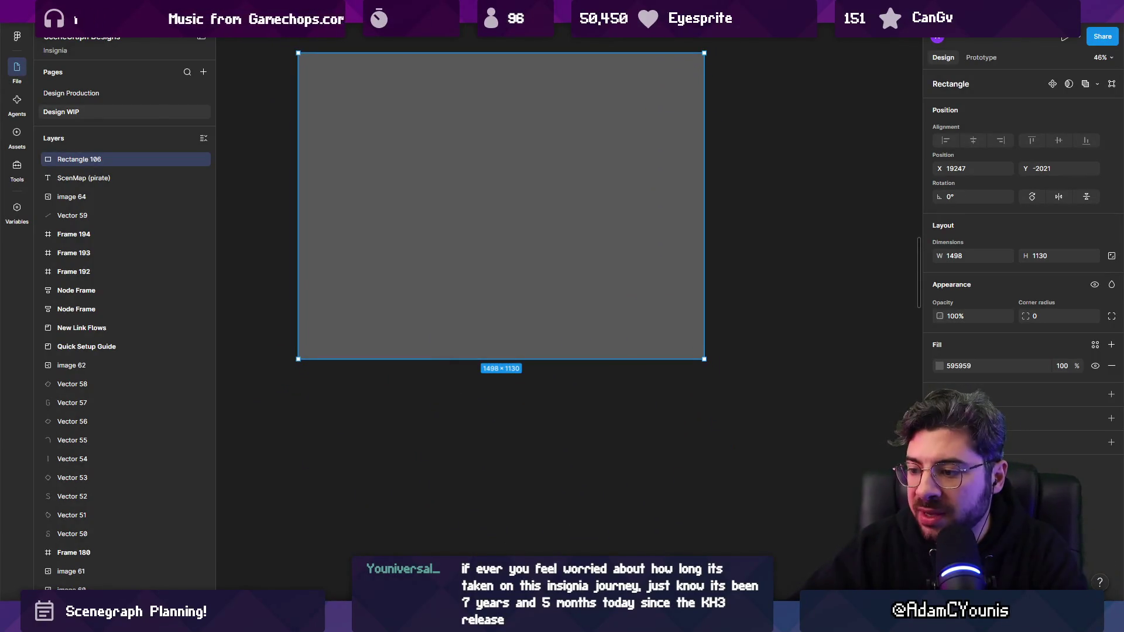
pyautogui.scroll(-3, 469, 456)
pyautogui.scroll(2, 462, 419)
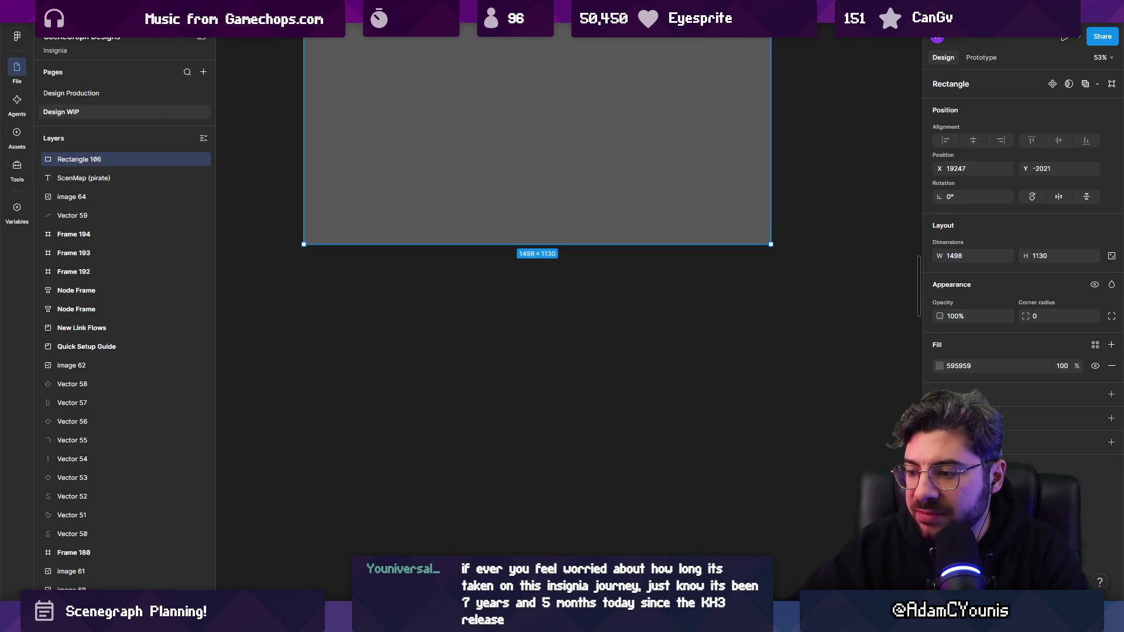
pyautogui.click(439, 373)
pyautogui.scroll(3, 414, 379)
pyautogui.scroll(1, 379, 359)
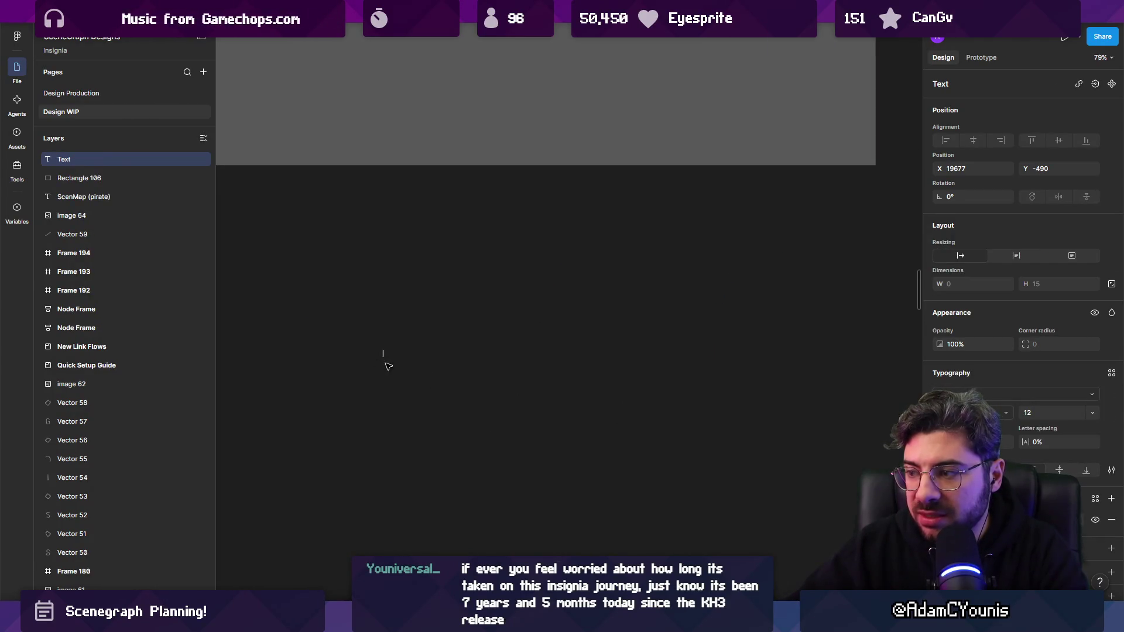
pyautogui.click(1043, 410)
pyautogui.write('64')
pyautogui.press('Return')
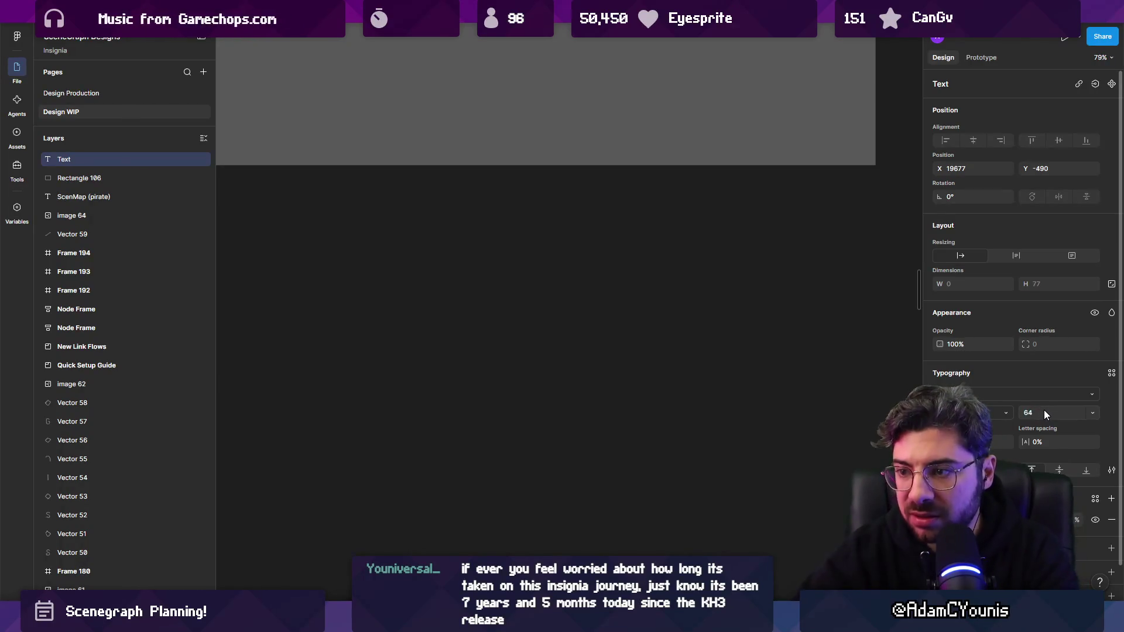
pyautogui.write('asd')
pyautogui.doubleClick(416, 367)
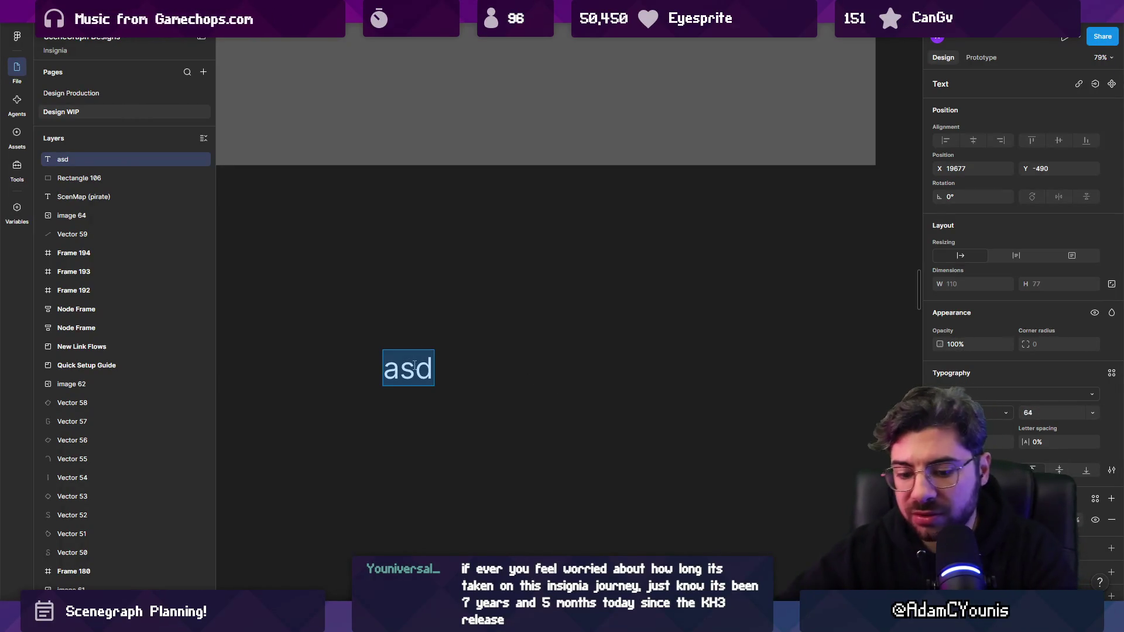
pyautogui.write('3D projects vs 2D')
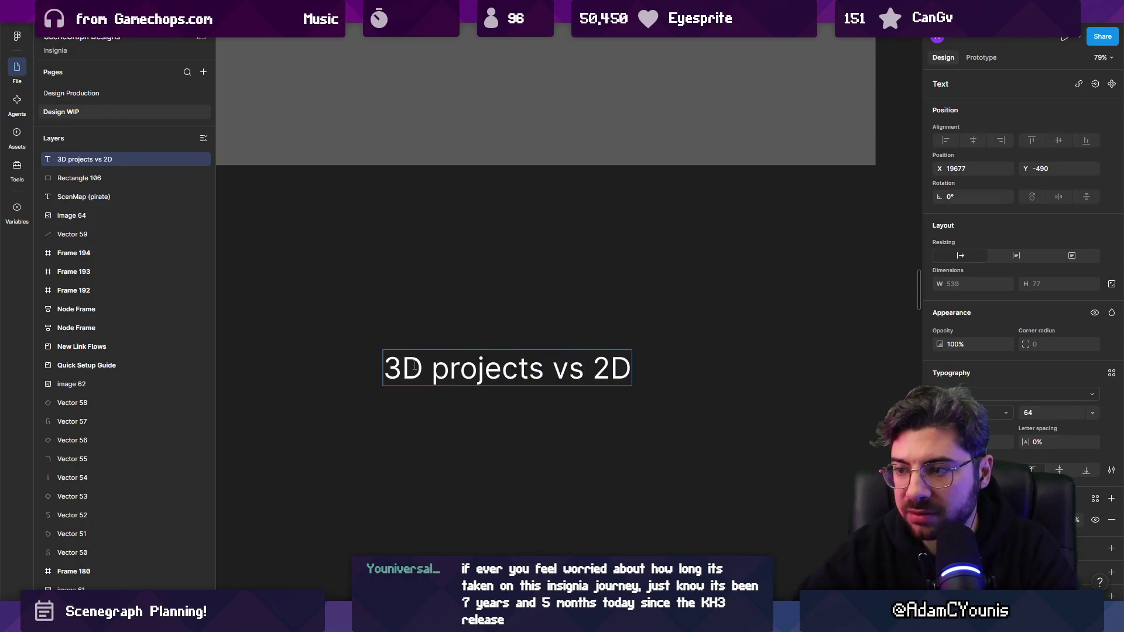
pyautogui.press('Escape')
# - Touch up the wording of the '3D vs 2D projects' label and select it
pyautogui.scroll(-2, 464, 315)
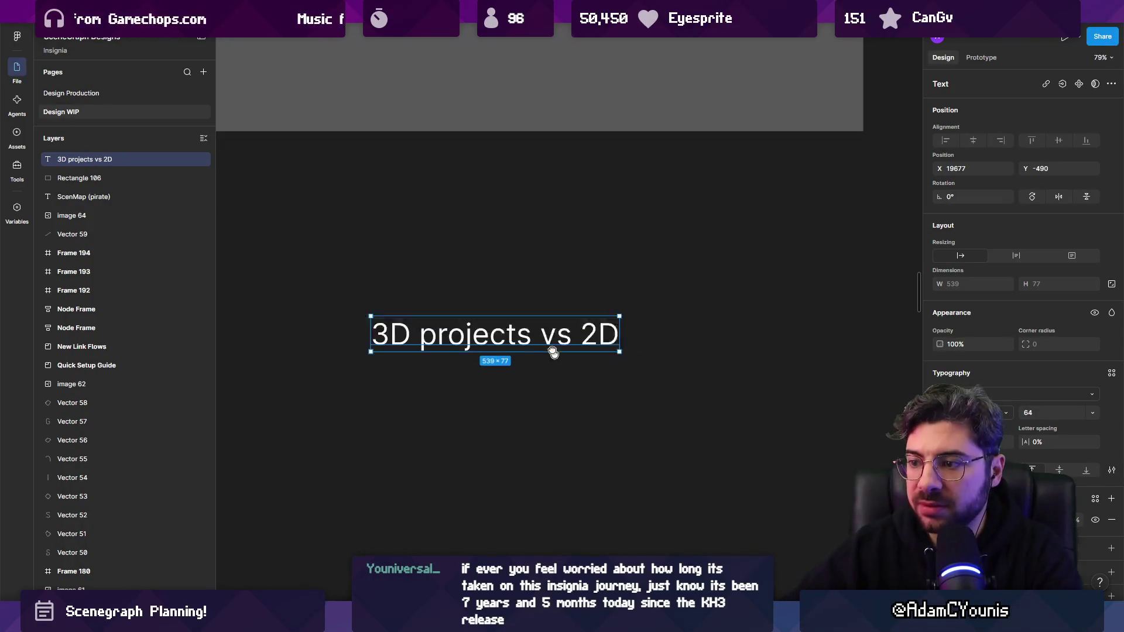
pyautogui.keyDown('ctrl'); pyautogui.scroll(-3, 403, 158); pyautogui.keyUp('ctrl')
pyautogui.doubleClick(465, 315)
pyautogui.doubleClick(464, 315)
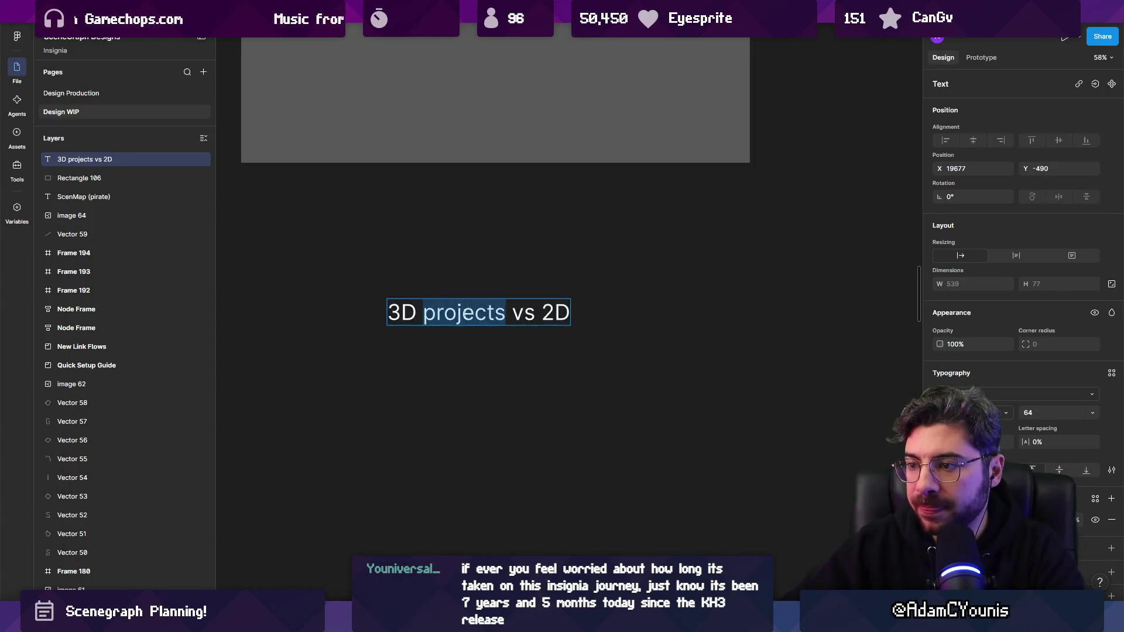
pyautogui.press('BackSpace')
pyautogui.press('BackSpace')
pyautogui.hotkey('ctrl', 'z')
pyautogui.press('Escape')
pyautogui.press('Escape')
pyautogui.click(459, 314)
# - Place a copy of the label just below it and retype it as 'Character or Not'
pyautogui.keyDown('alt'); pyautogui.moveTo(457, 314); pyautogui.dragTo(454, 370); pyautogui.keyUp('alt')
pyautogui.press('Return')
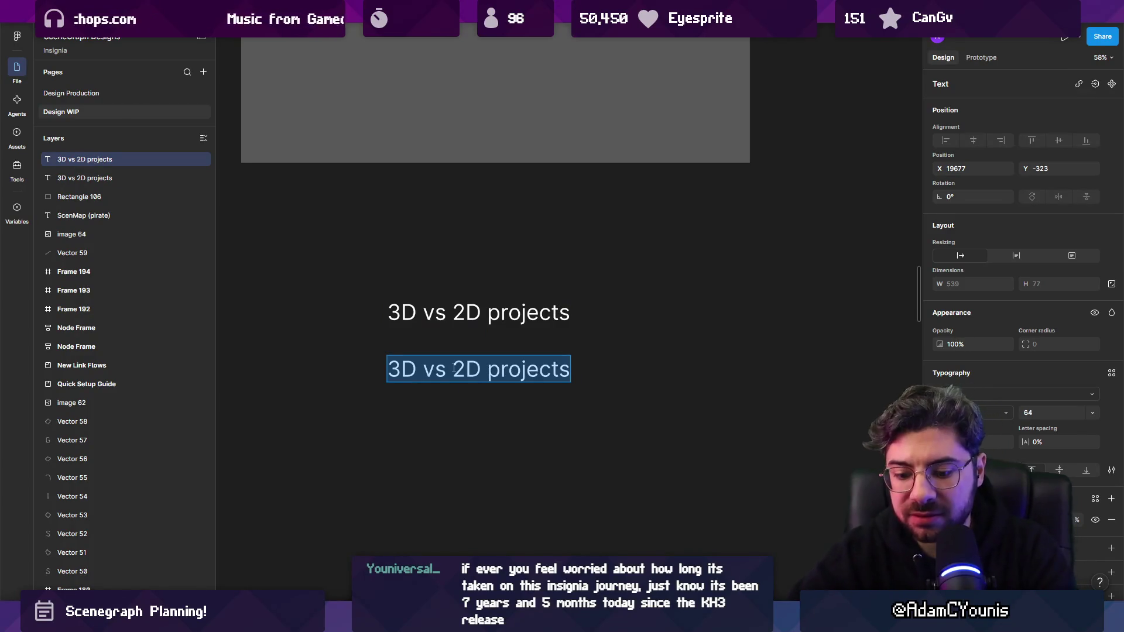
pyautogui.write('Avatar driven vs')
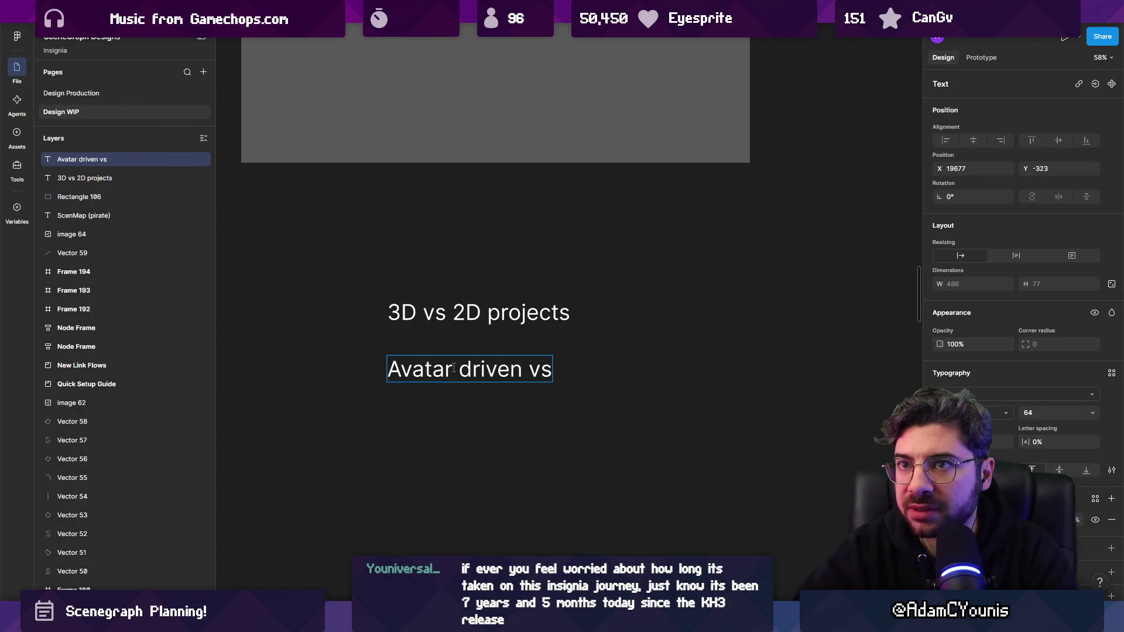
pyautogui.hotkey('ctrl', 'a')
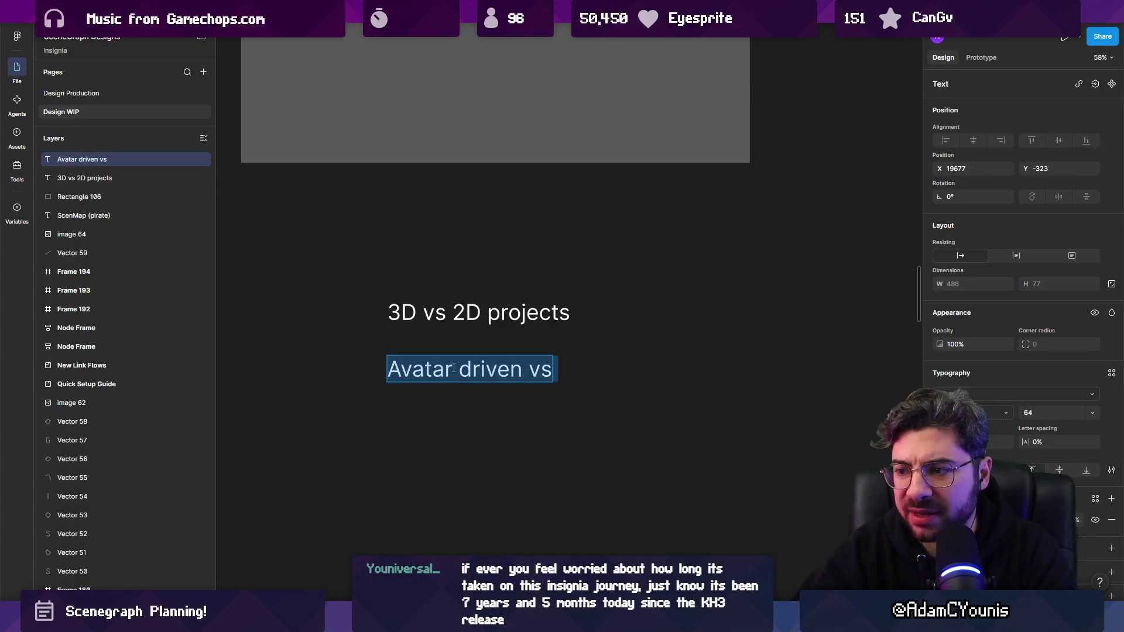
pyautogui.write('Has avatar or')
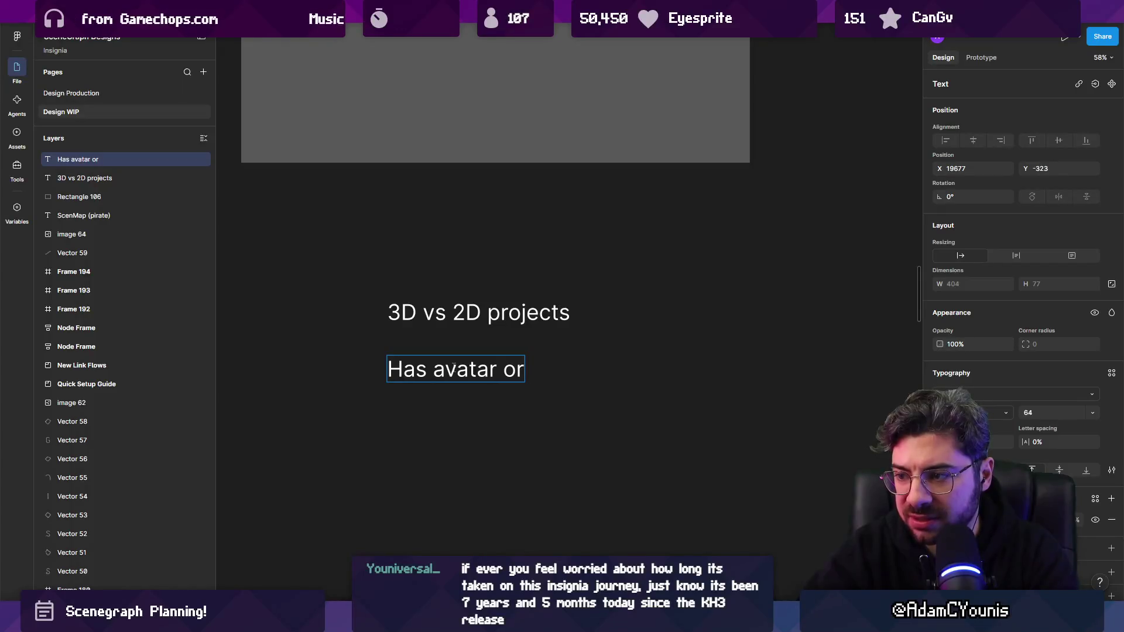
pyautogui.hotkey('ctrl', 'a')
pyautogui.press('Right')
pyautogui.press('Left')
pyautogui.press('Left')
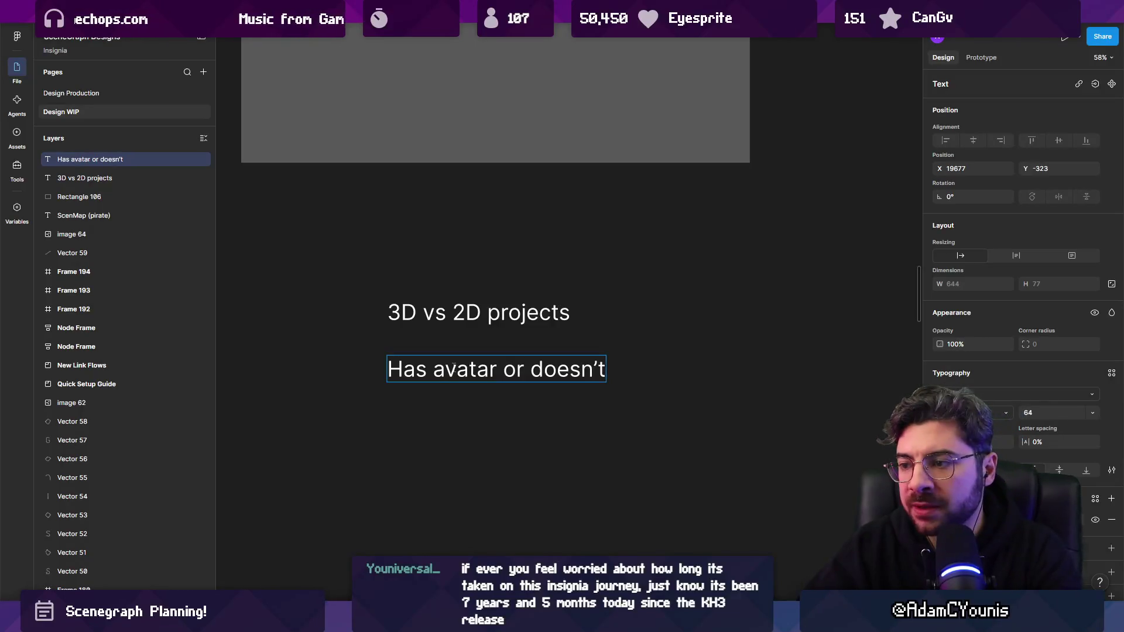
pyautogui.doubleClick(455, 369)
pyautogui.hotkey('ctrl', 'a')
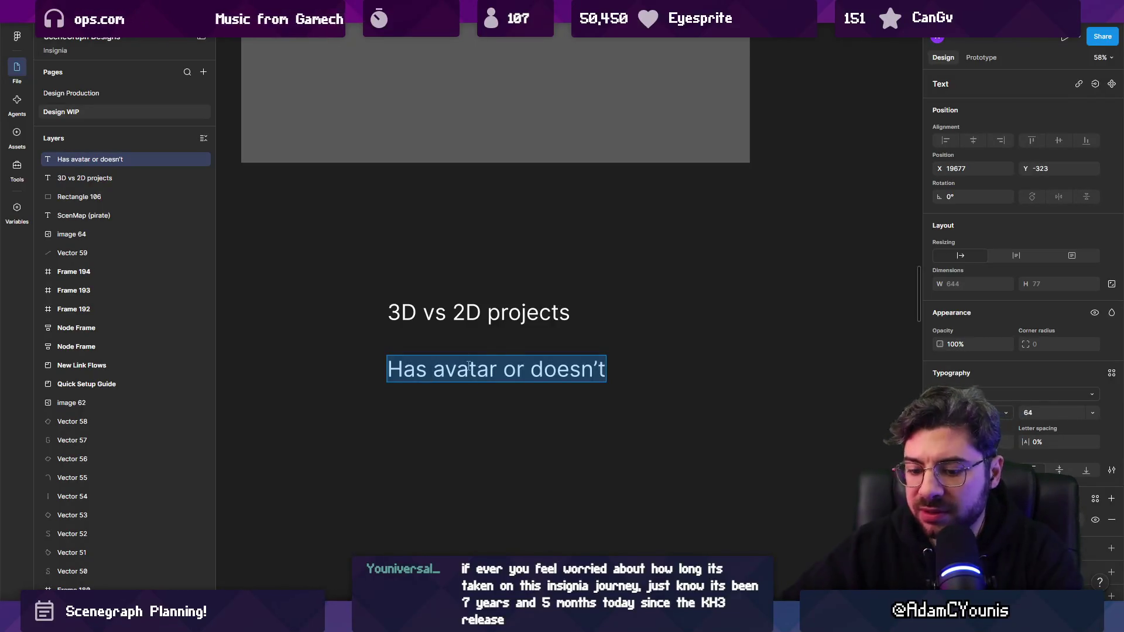
pyautogui.write('physica')
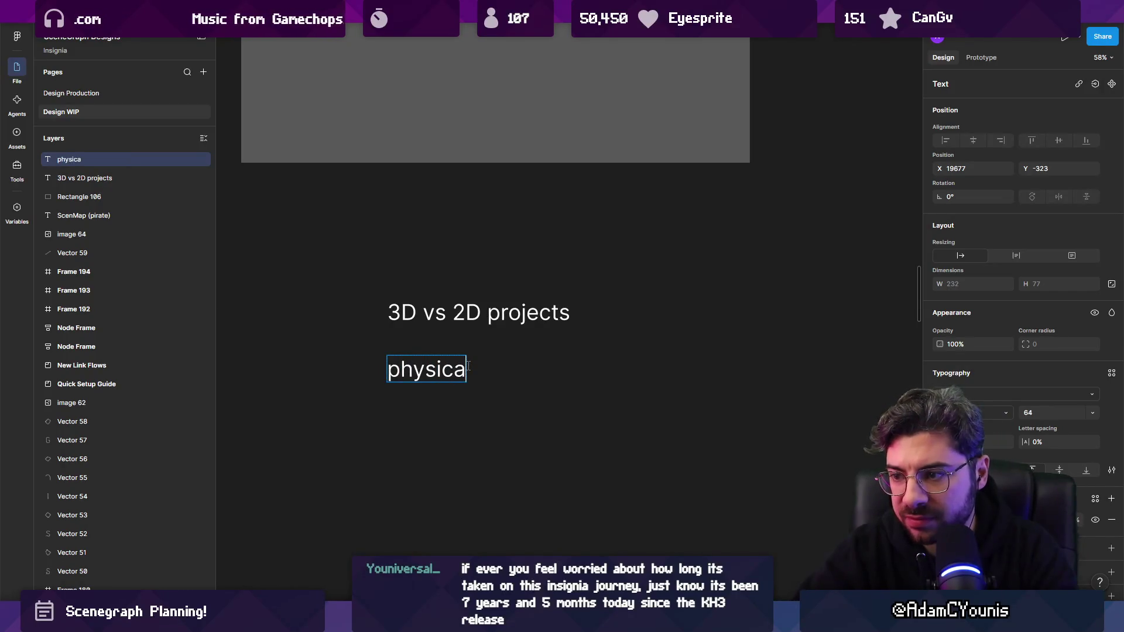
pyautogui.hotkey('ctrl', 'a')
pyautogui.write('C')
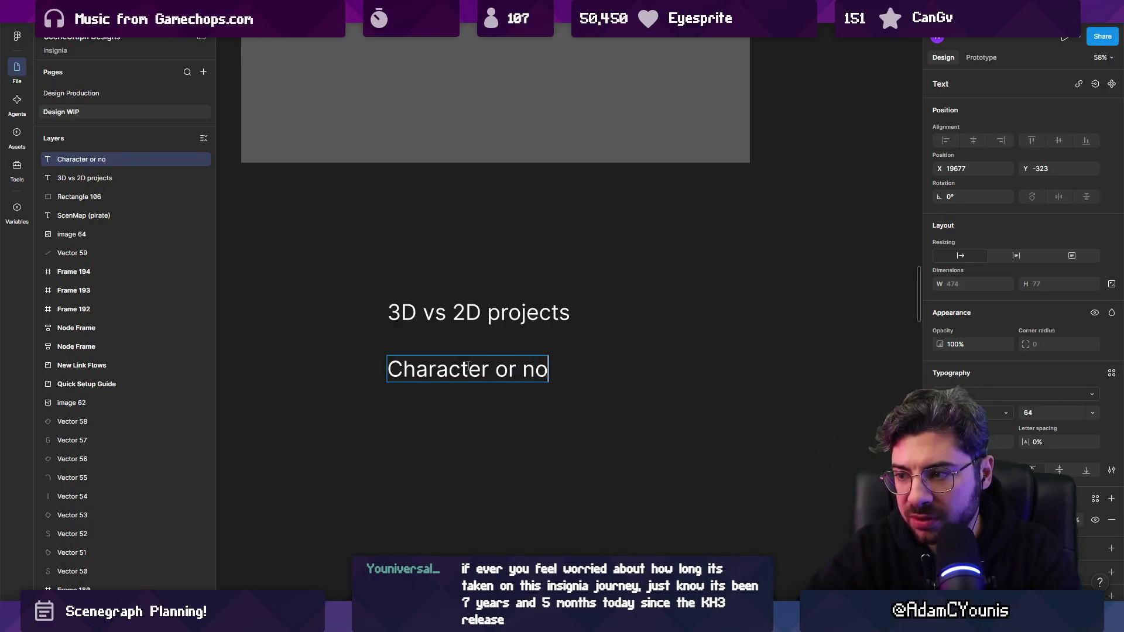
pyautogui.write('Not')
pyautogui.press('Escape')
pyautogui.press('Escape')
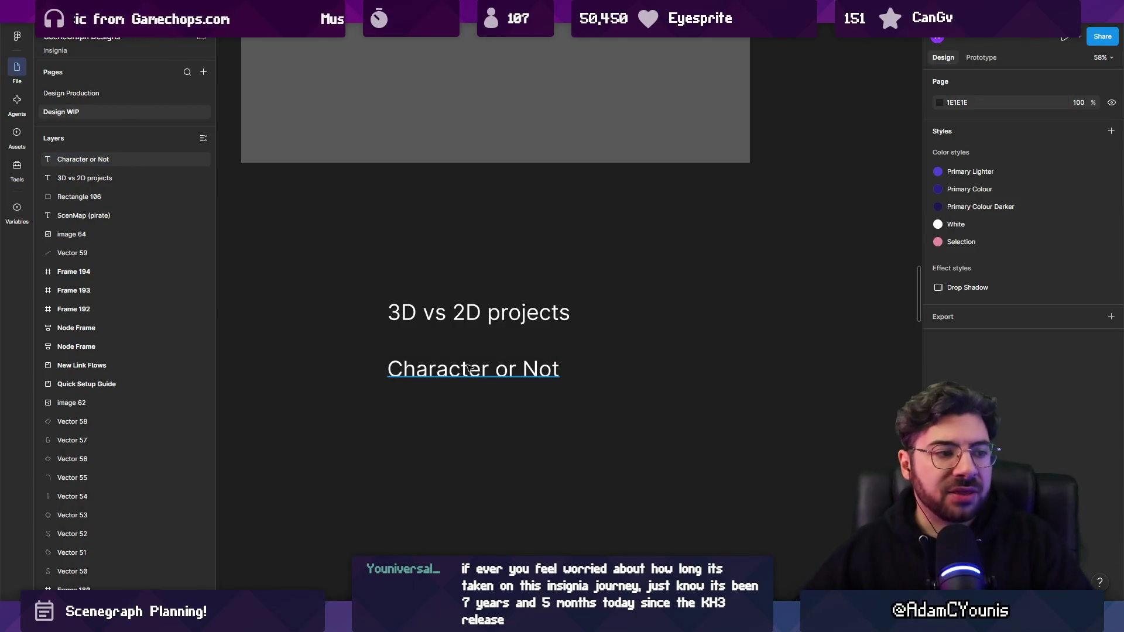
pyautogui.click(445, 322)
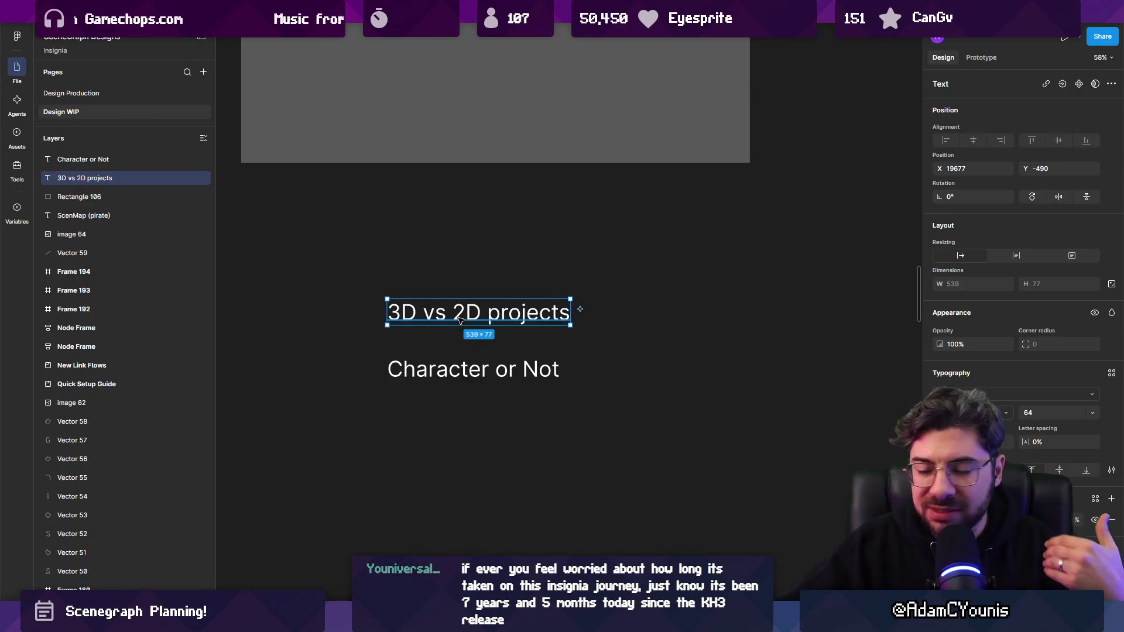
pyautogui.click(701, 543)
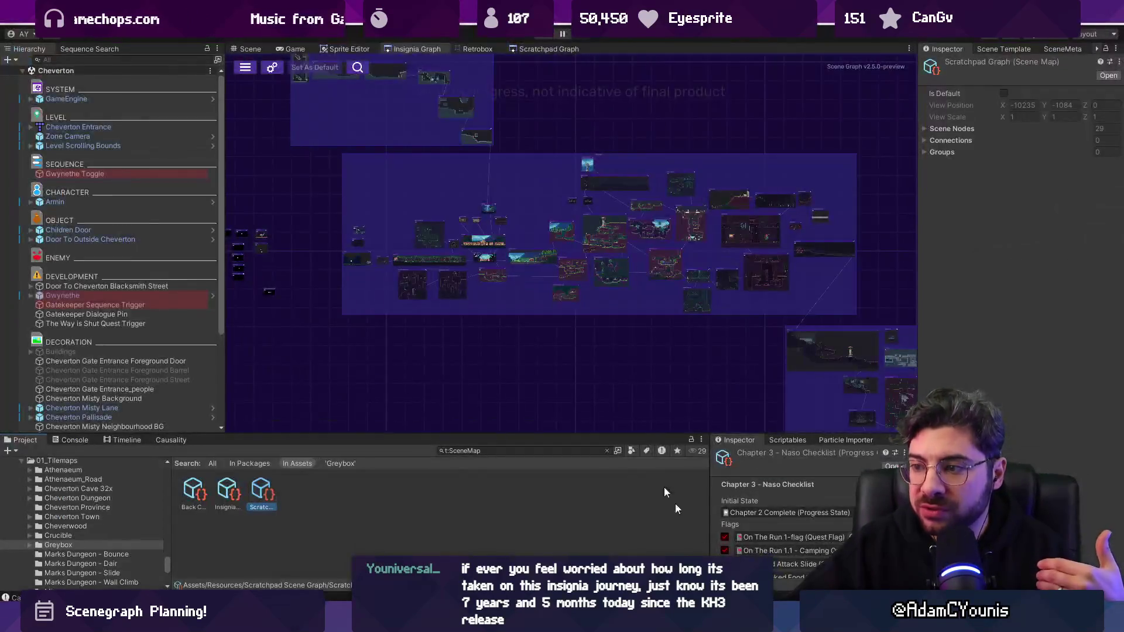
# - Pan around the Unity scene graph's level nodes, then return to Figma
pyautogui.moveTo(363, 260)
pyautogui.mouseDown()
pyautogui.moveTo(463, 202)
pyautogui.moveTo(331, 179)
pyautogui.mouseUp()
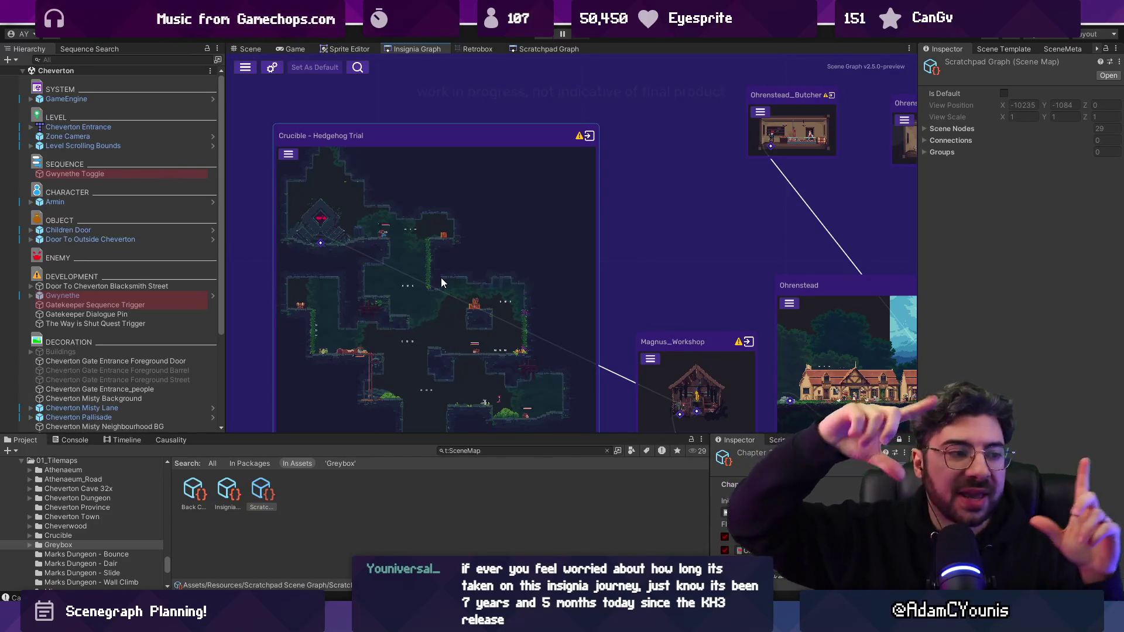
pyautogui.moveTo(441, 277)
pyautogui.mouseDown()
pyautogui.moveTo(506, 212)
pyautogui.moveTo(522, 220)
pyautogui.mouseUp()
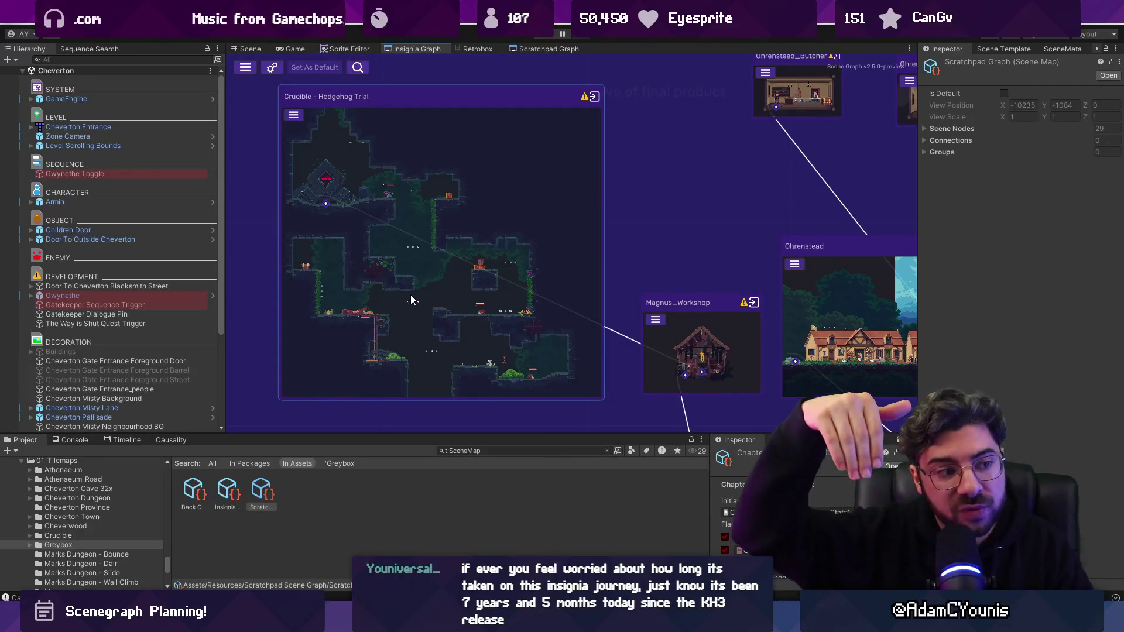
pyautogui.moveTo(577, 620)
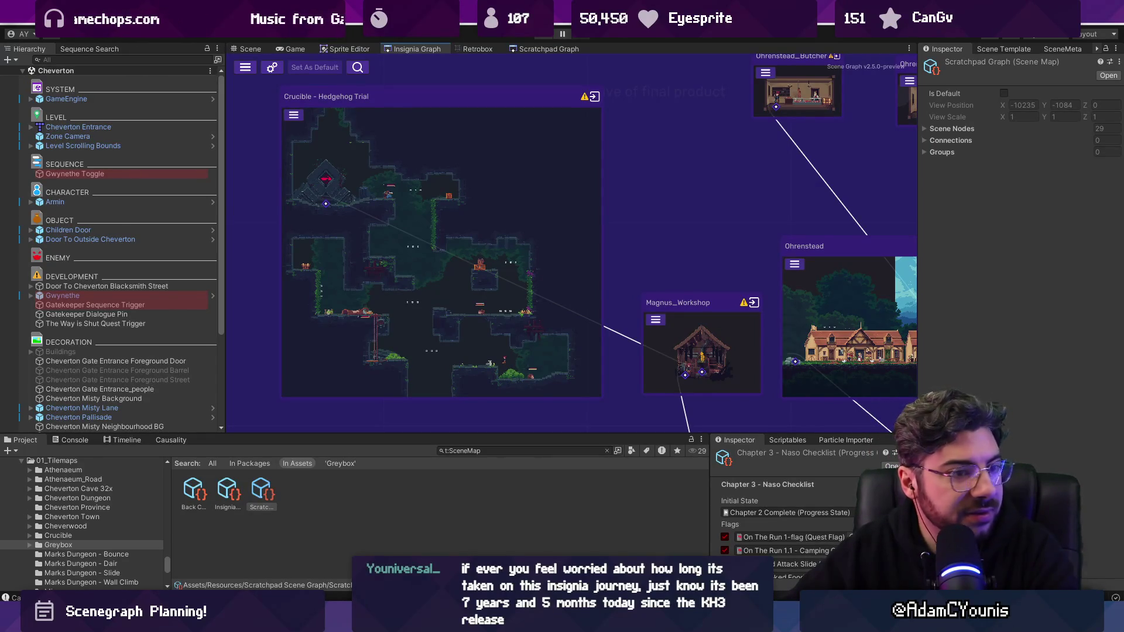
pyautogui.hotkey('alt', 'Tab')
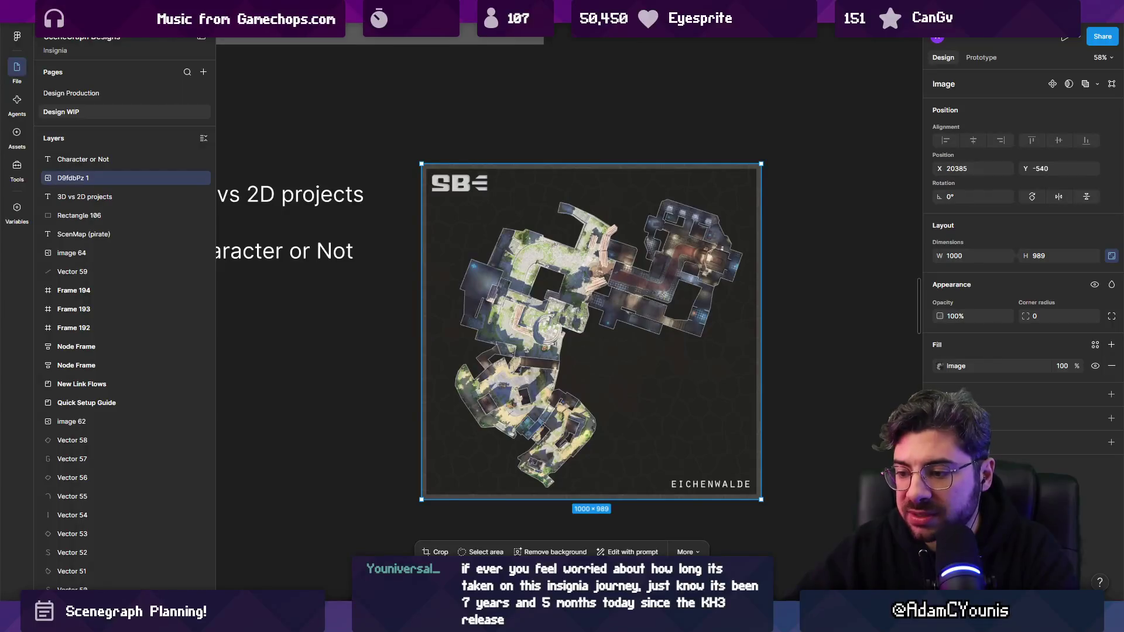
# - Paste the snowy base image, scale it to 1742×980, and place it right of the Eichenwalde map
pyautogui.moveTo(471, 621)
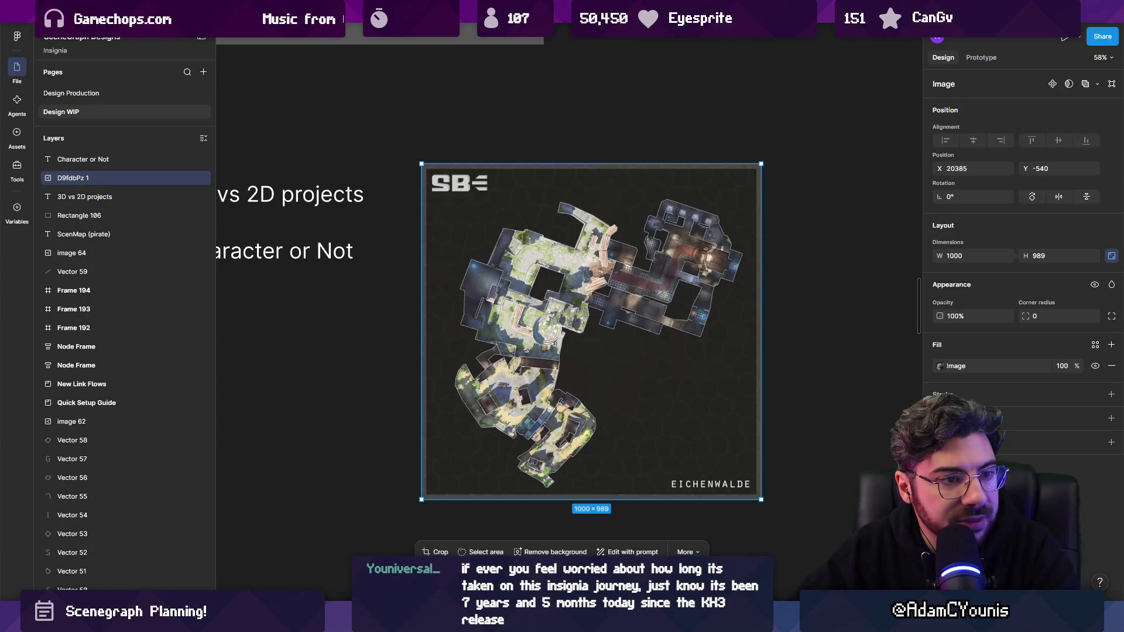
pyautogui.hotkey('ctrl', 'v')
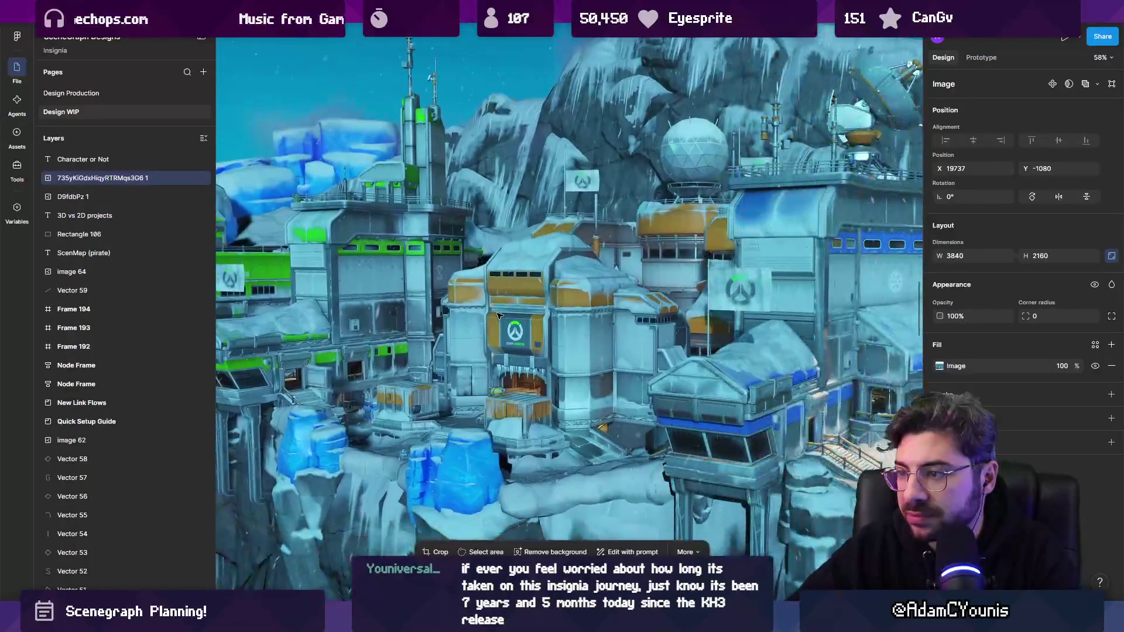
pyautogui.keyDown('ctrl'); pyautogui.scroll(-5, 498, 316); pyautogui.keyUp('ctrl')
pyautogui.moveTo(327, 200); pyautogui.dragTo(442, 263)
pyautogui.moveTo(508, 319); pyautogui.dragTo(584, 314)
pyautogui.keyDown('ctrl'); pyautogui.scroll(4, 602, 323); pyautogui.keyUp('ctrl')
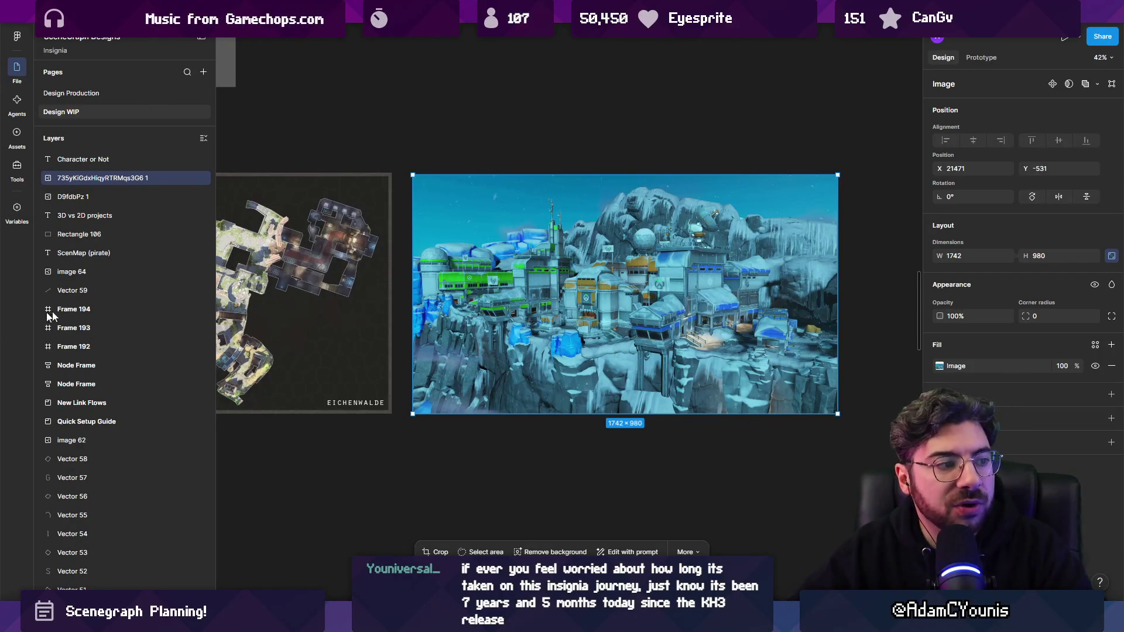
pyautogui.keyDown('ctrl'); pyautogui.scroll(-2, 465, 402); pyautogui.keyUp('ctrl')
pyautogui.click(464, 421)
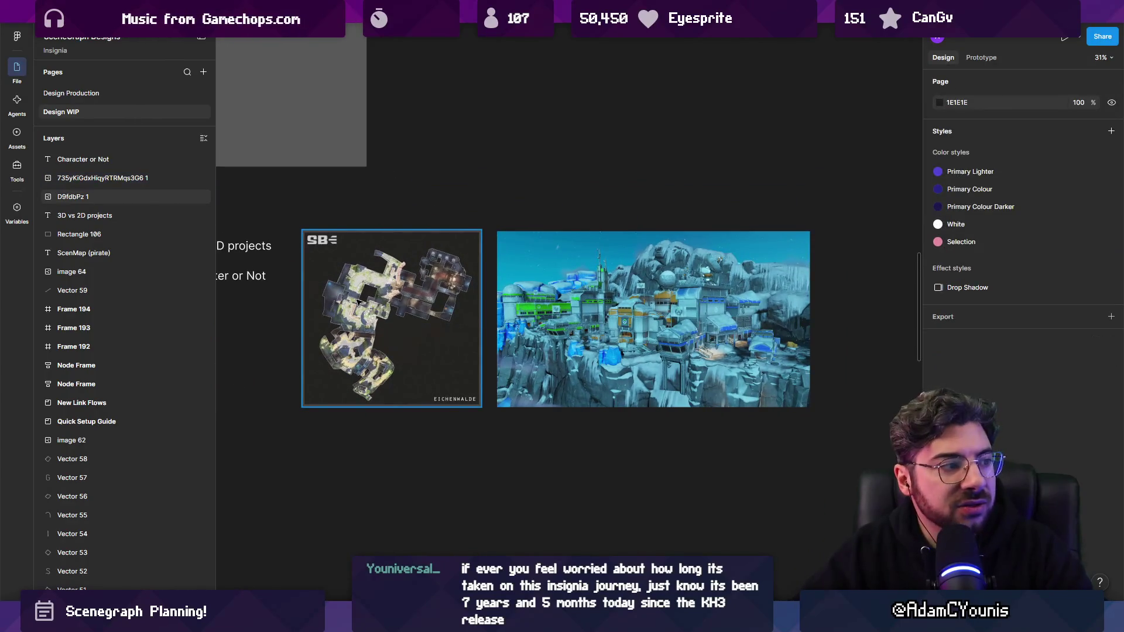
# - Frame the snowy image, clear the selection, zoom out, and switch to Unity's Insignia Graph
pyautogui.keyDown('ctrl'); pyautogui.scroll(4, 350, 303); pyautogui.keyUp('ctrl')
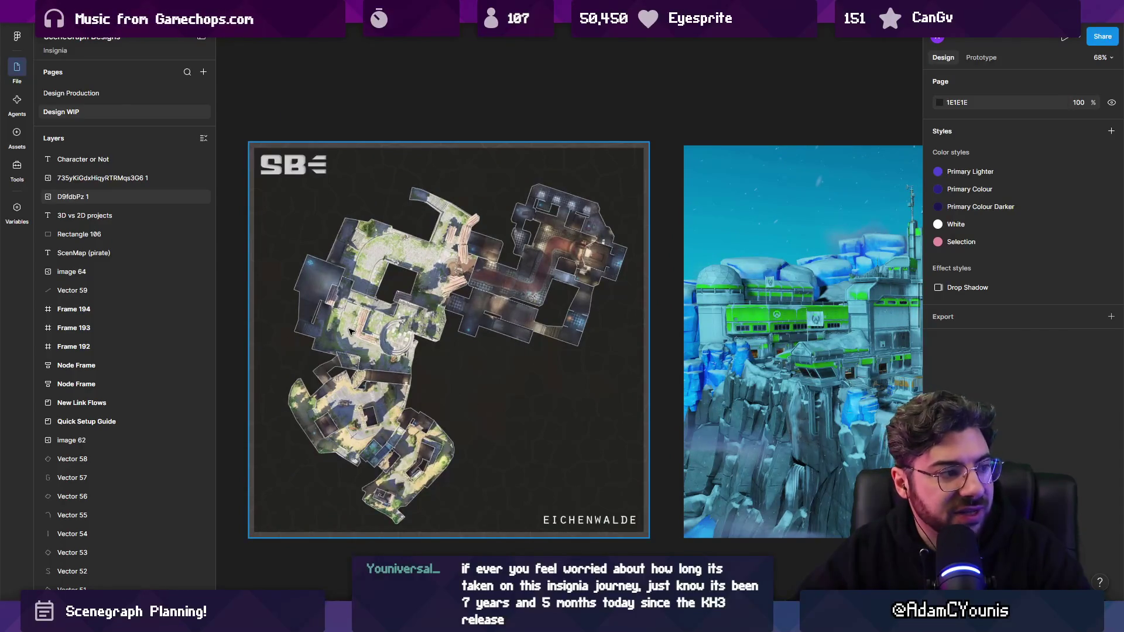
pyautogui.keyDown('ctrl'); pyautogui.scroll(-3, 351, 332); pyautogui.keyUp('ctrl')
pyautogui.keyDown('ctrl'); pyautogui.scroll(3, 380, 276); pyautogui.keyUp('ctrl')
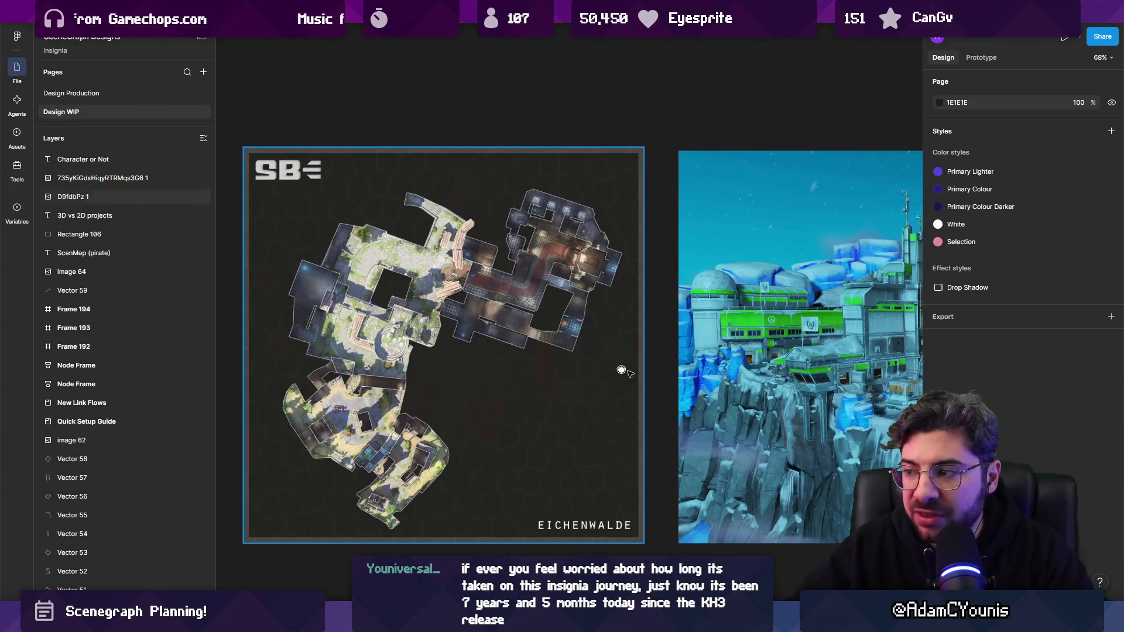
pyautogui.press('n')
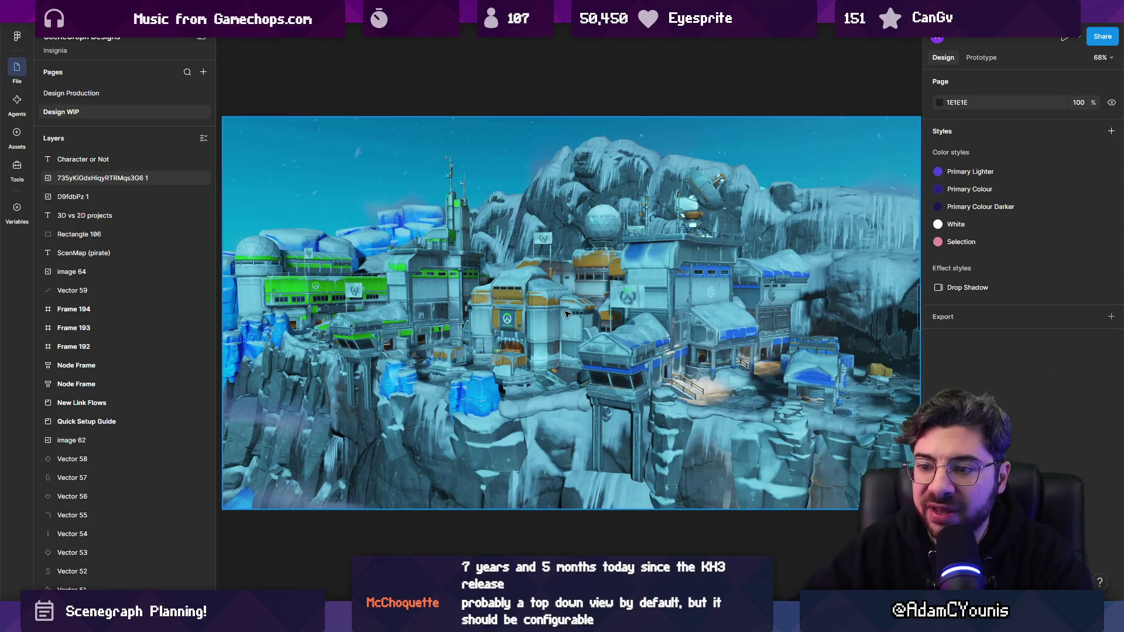
pyautogui.scroll(-5, 632, 323)
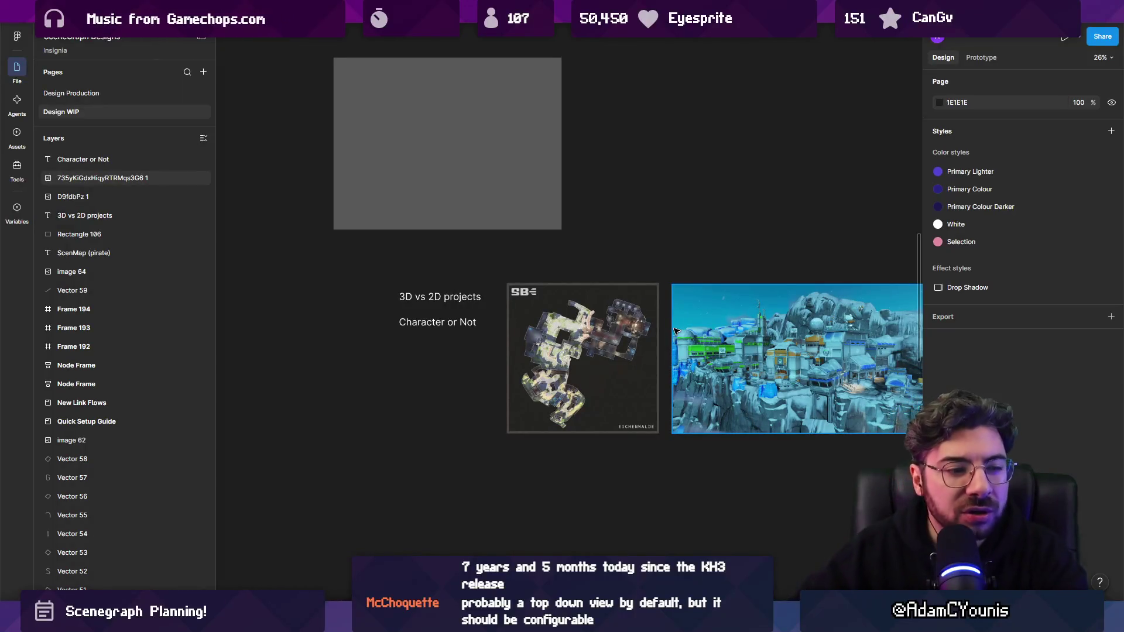
pyautogui.moveTo(383, 408)
pyautogui.mouseDown()
pyautogui.moveTo(459, 433)
pyautogui.moveTo(444, 451)
pyautogui.mouseUp()
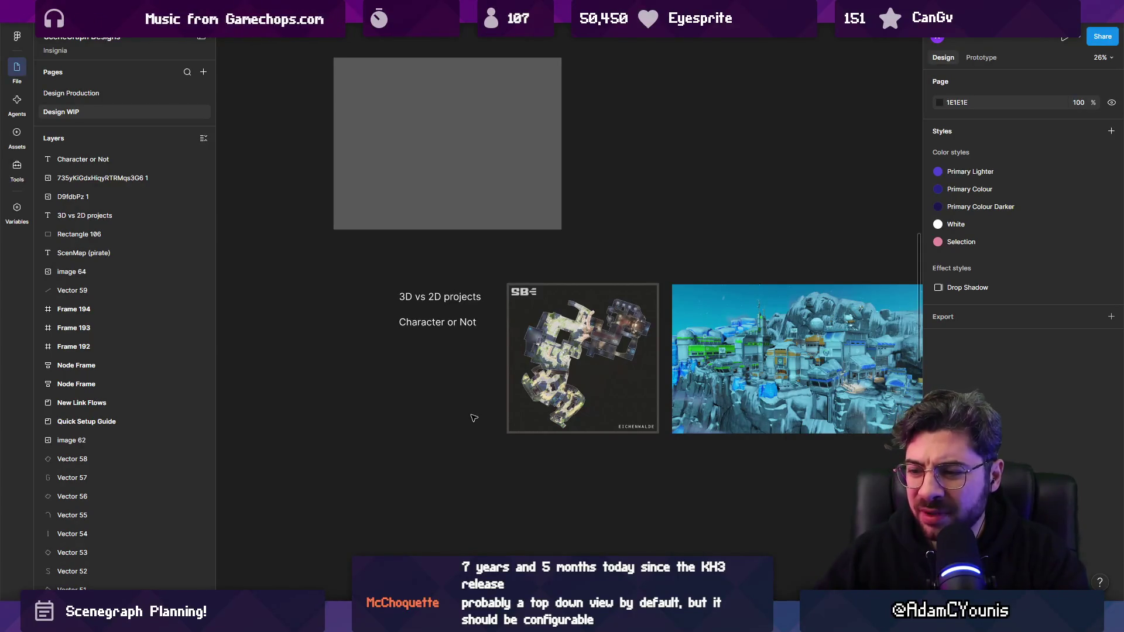
pyautogui.scroll(-5, 524, 320)
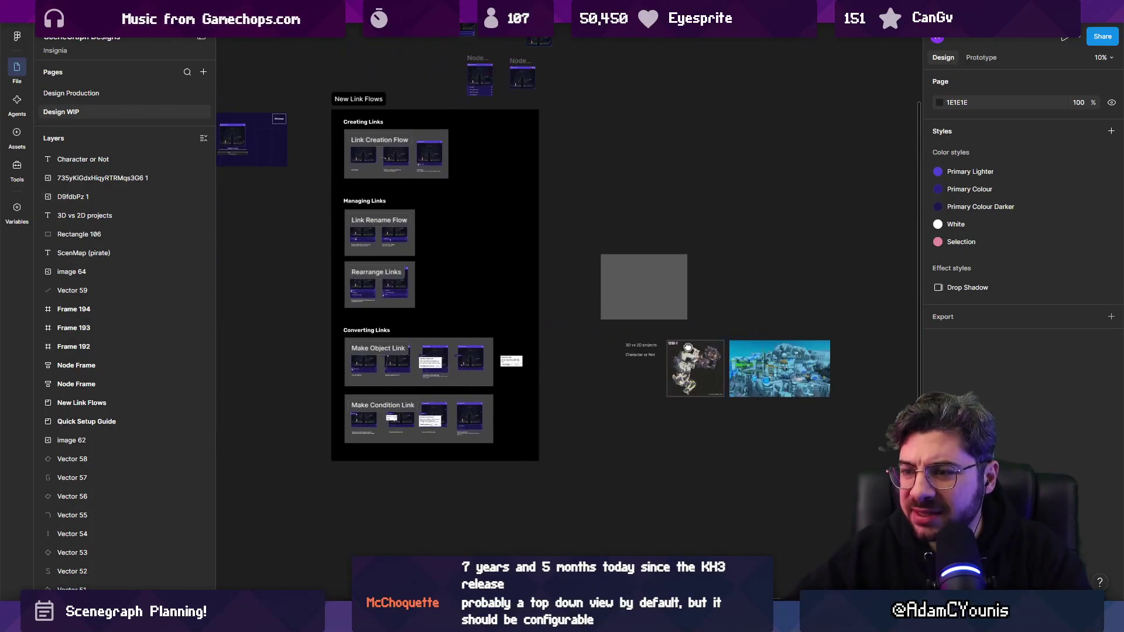
pyautogui.hotkey('alt', 'Tab')
pyautogui.scroll(-5, 487, 177)
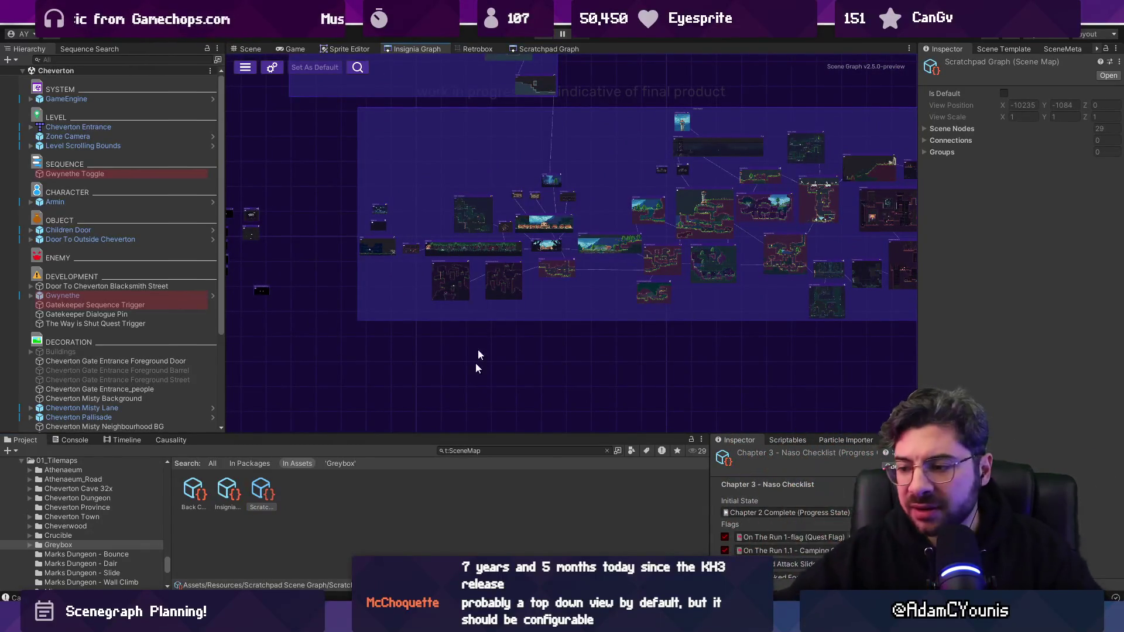
# - Leave Unity's Insignia scene graph and bring the Figma Design WIP board back to front
pyautogui.moveTo(550, 622)
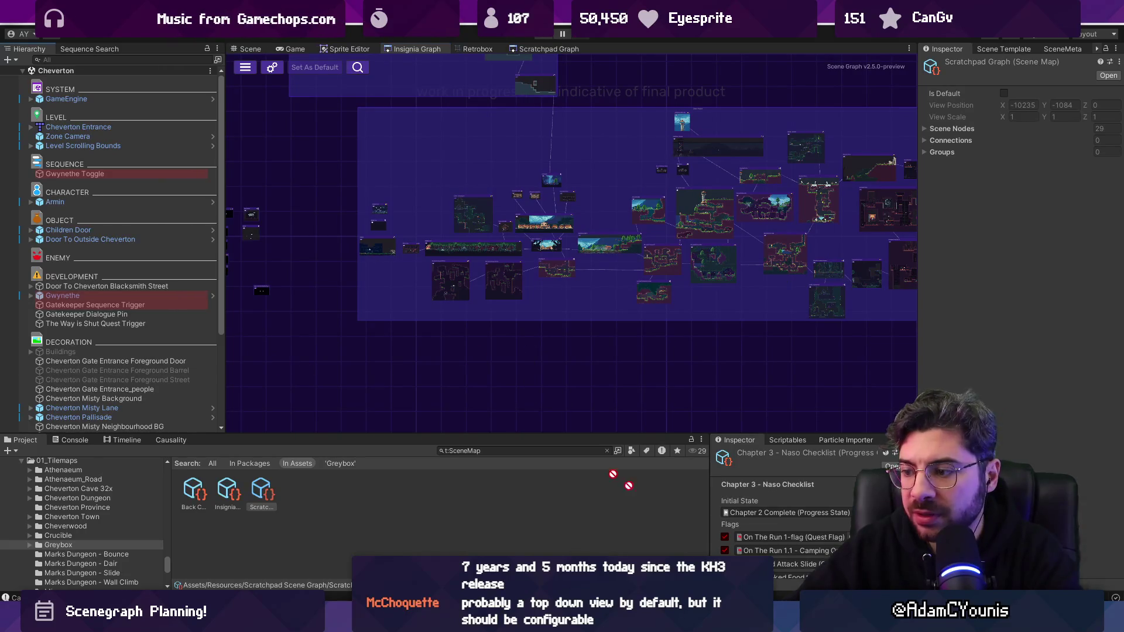
pyautogui.hotkey('alt', 'Tab')
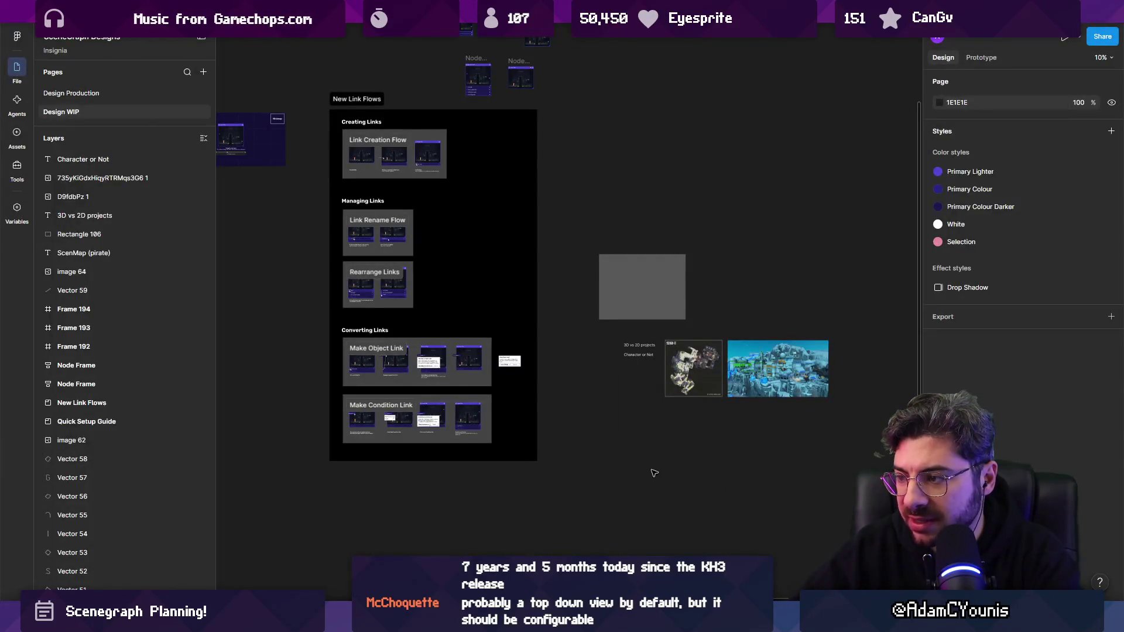
# - Paste the 1920 × 1080 colour-coded 3D level map below the map references, inspect it, then switch to Unity
pyautogui.hotkey('ctrl', 'v')
pyautogui.moveTo(691, 489); pyautogui.dragTo(768, 449)
pyautogui.hotkey('shift', '2')
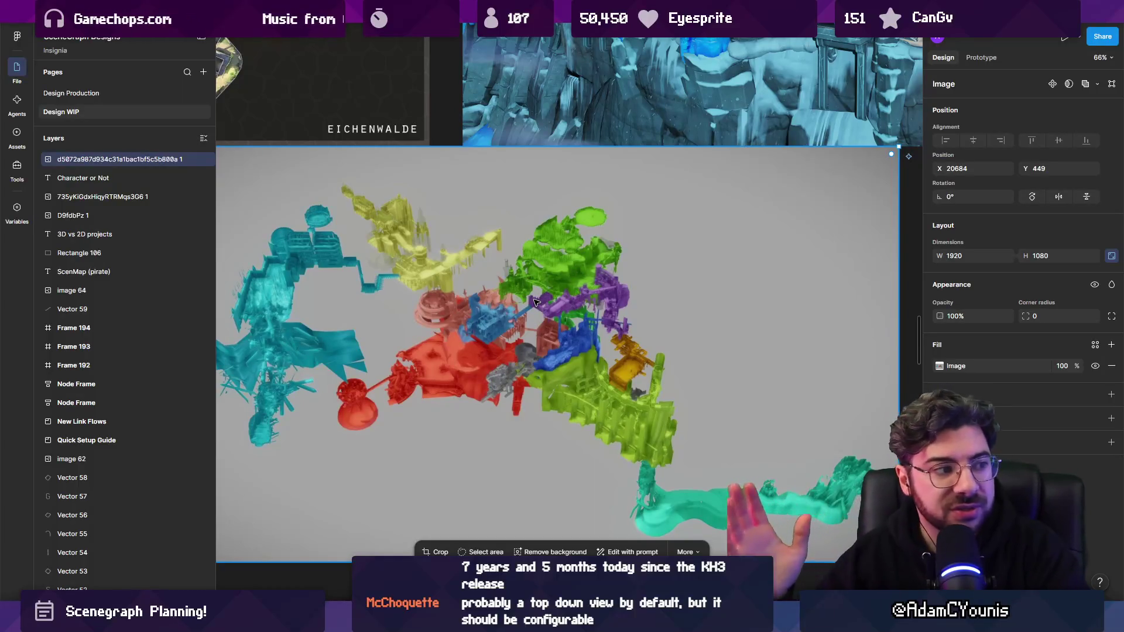
pyautogui.scroll(5, 324, 413)
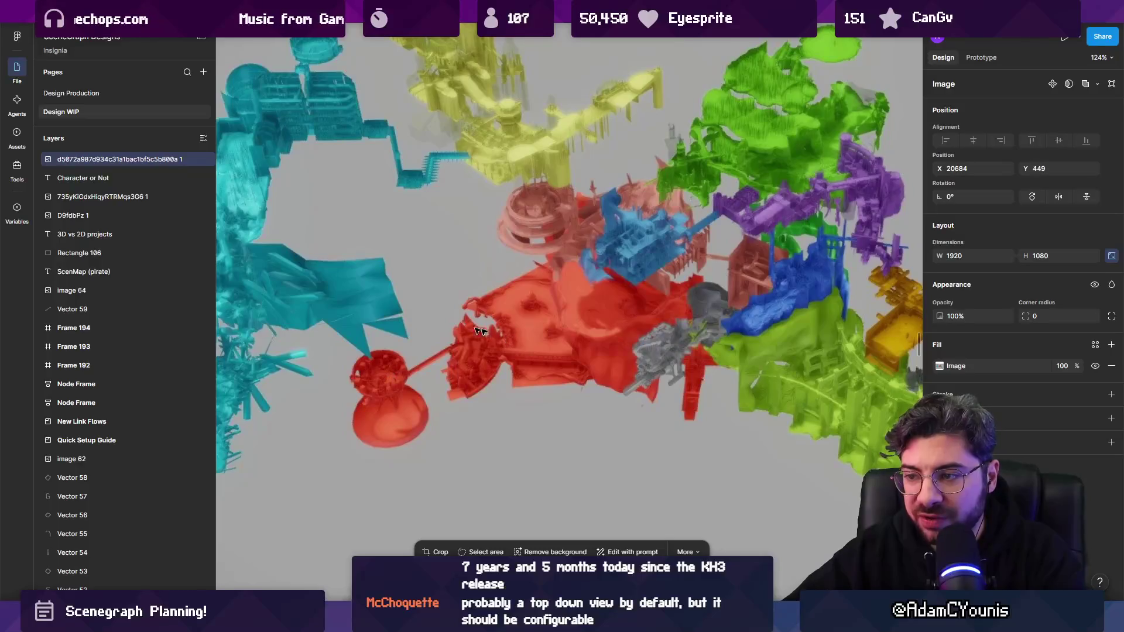
pyautogui.scroll(-5, 410, 332)
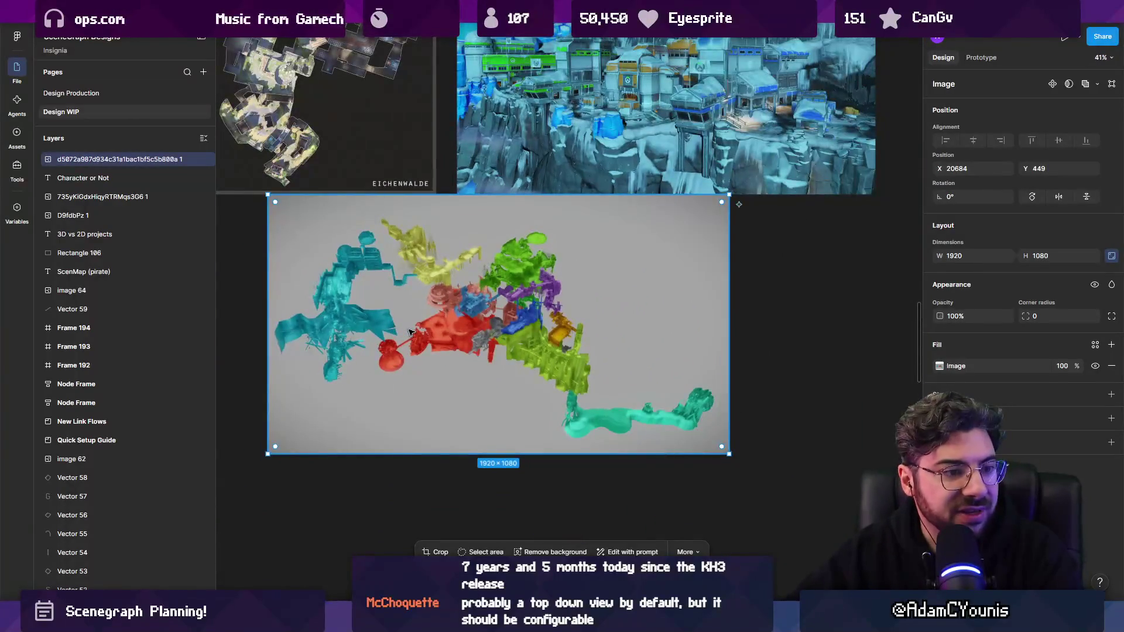
pyautogui.scroll(-3, 410, 332)
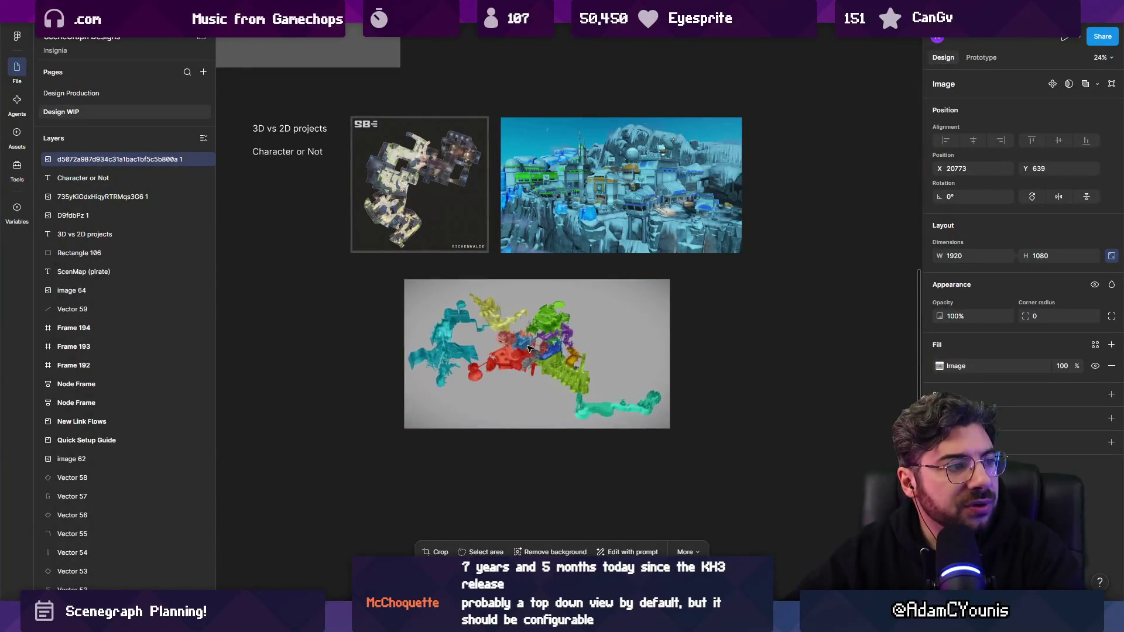
pyautogui.scroll(3, 528, 348)
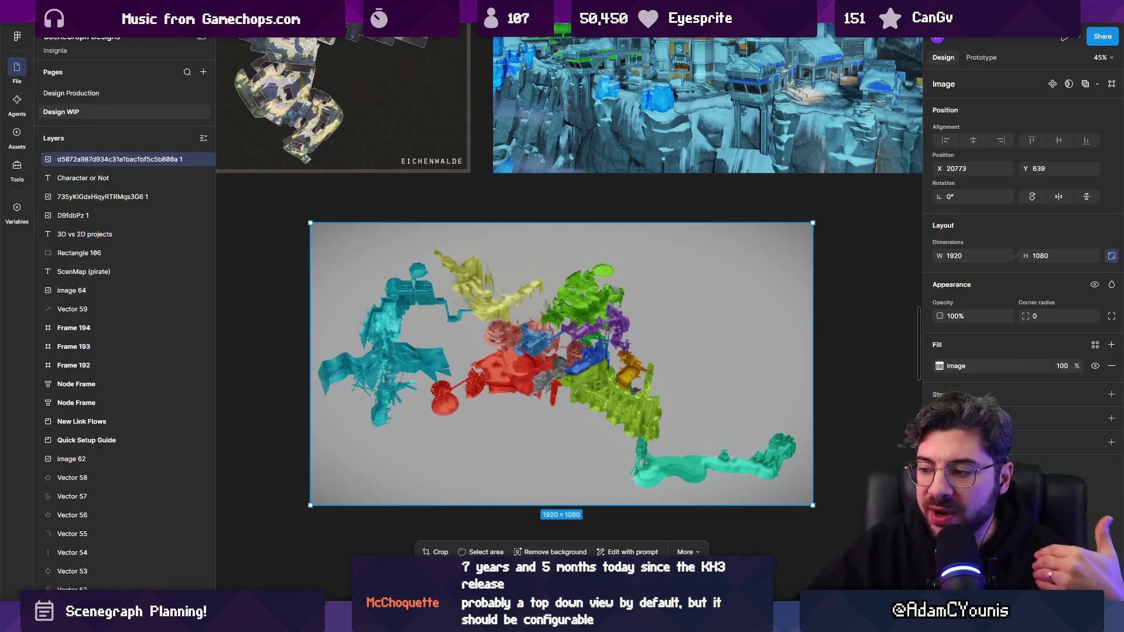
pyautogui.hotkey('alt', 'Tab')
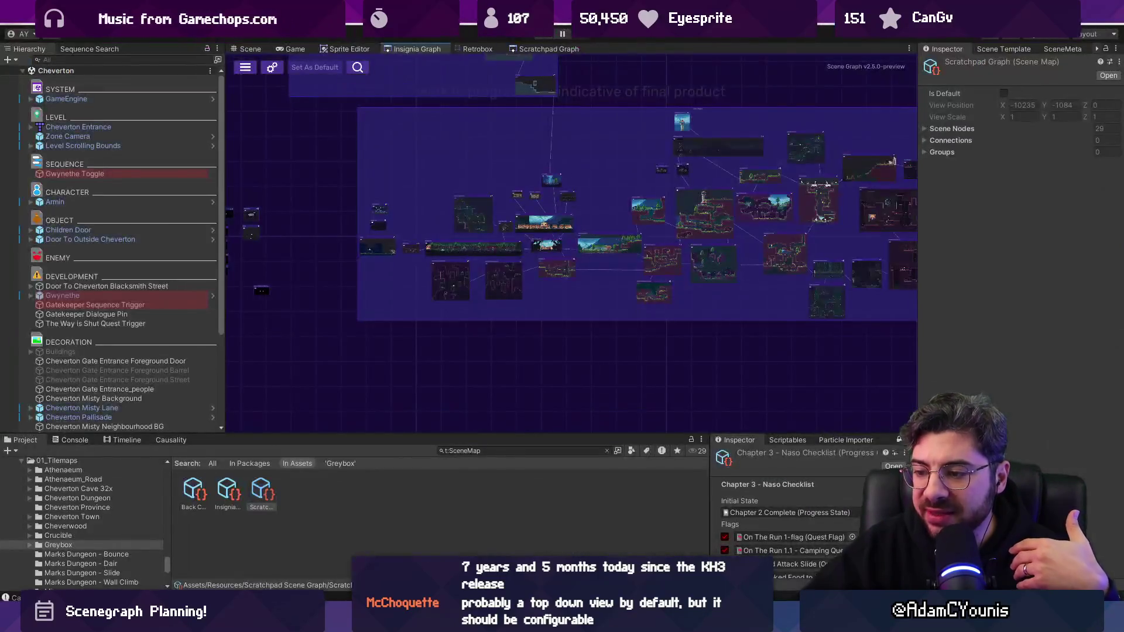
# - Pan and zoom across the Insignia graph's room nodes, then return to the Figma board
pyautogui.moveTo(561, 230); pyautogui.dragTo(425, 272)
pyautogui.scroll(1, 424, 272)
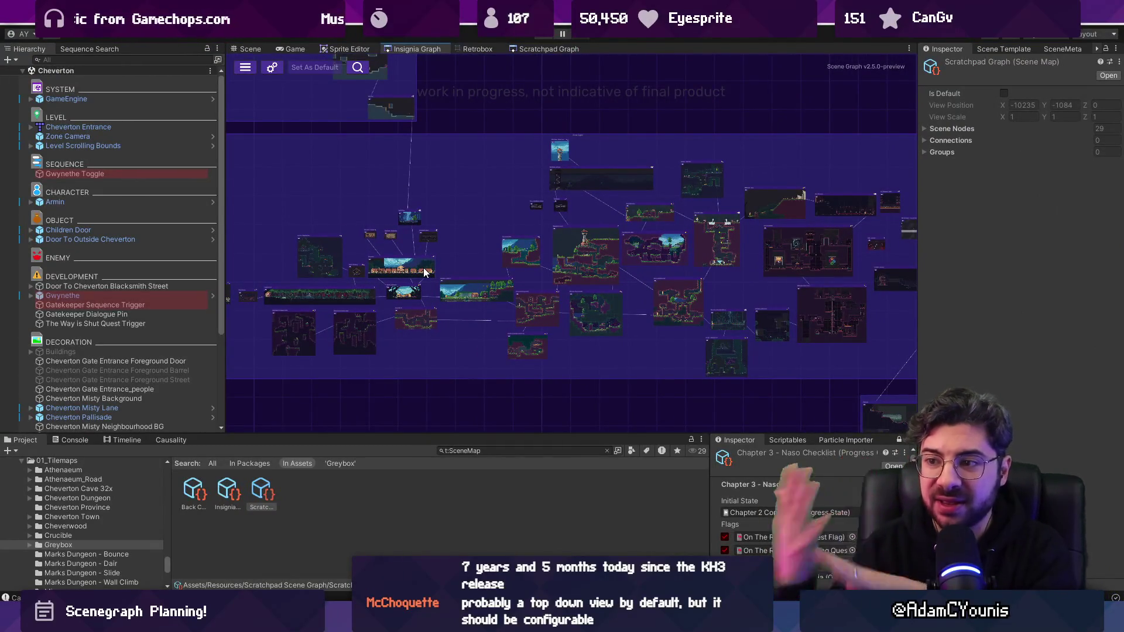
pyautogui.scroll(3, 431, 267)
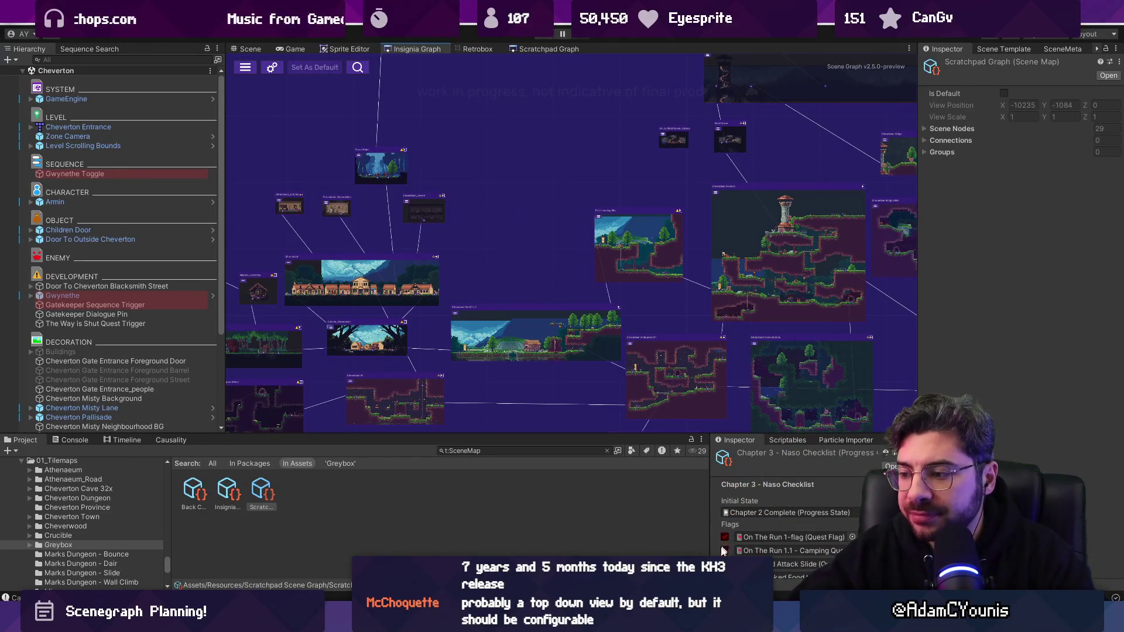
pyautogui.hotkey('alt', 'Tab')
pyautogui.scroll(3, 552, 366)
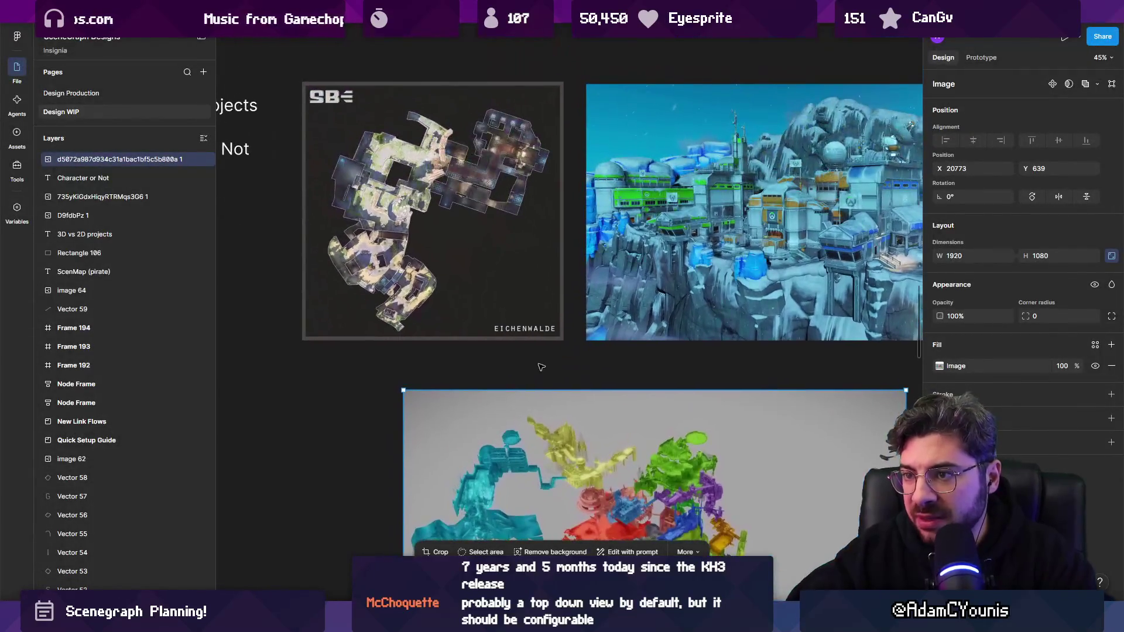
# - Replace the word 'Character' with 'Doors' so the second label reads 'Doors or Not'
pyautogui.scroll(-3, 552, 365)
pyautogui.scroll(5, 376, 240)
pyautogui.click(448, 293)
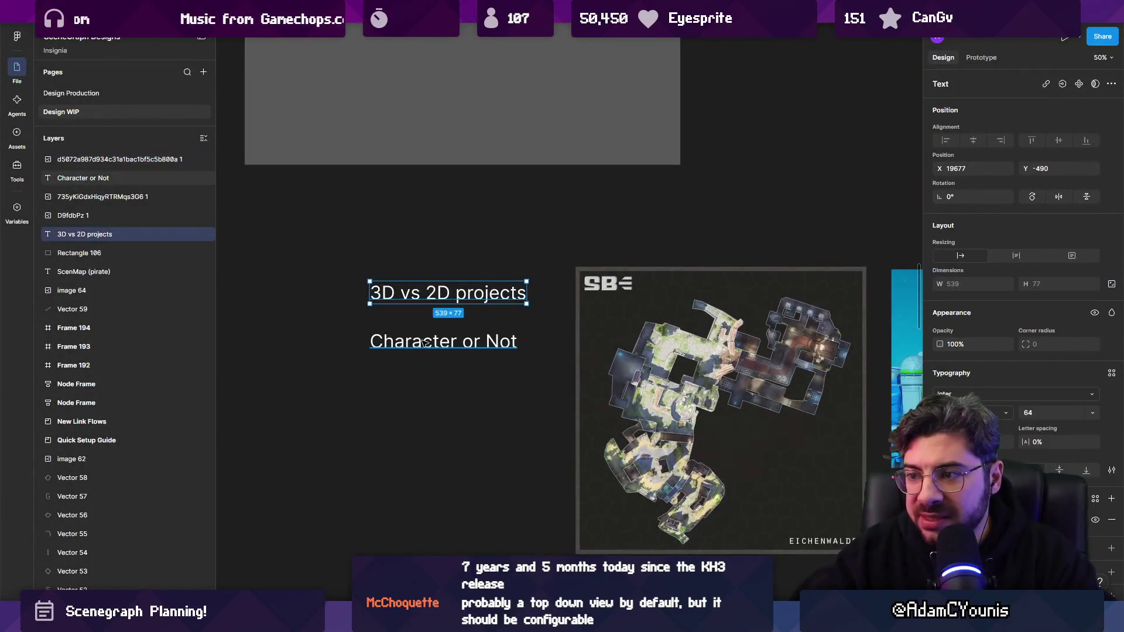
pyautogui.click(426, 345)
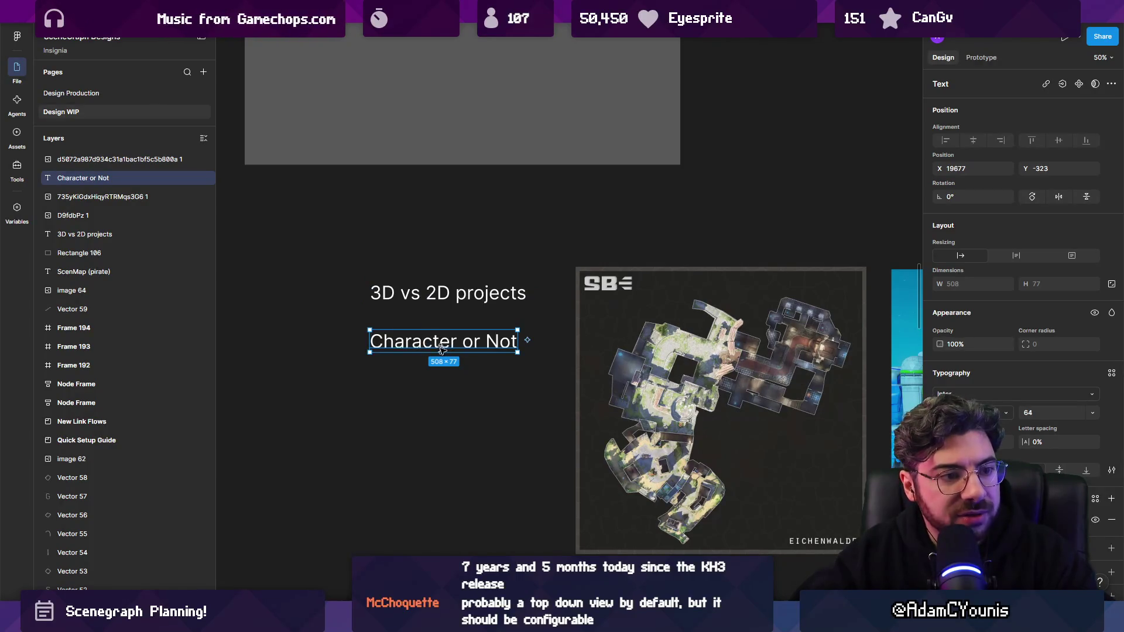
pyautogui.scroll(-3, 440, 339)
pyautogui.scroll(-3, 586, 366)
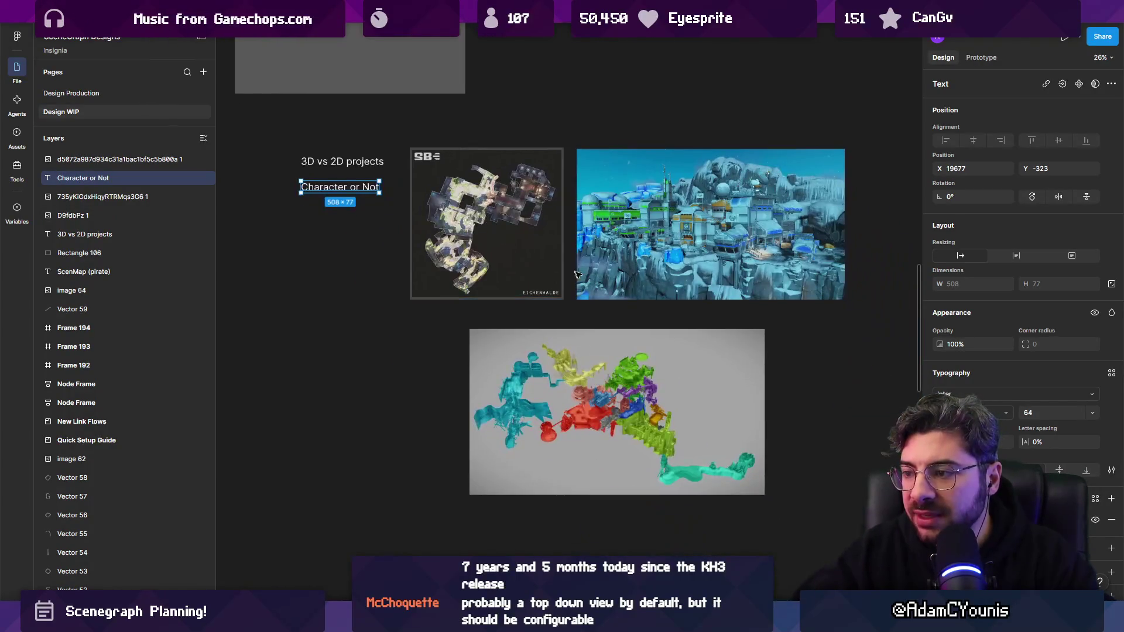
pyautogui.scroll(5, 326, 223)
pyautogui.doubleClick(326, 223)
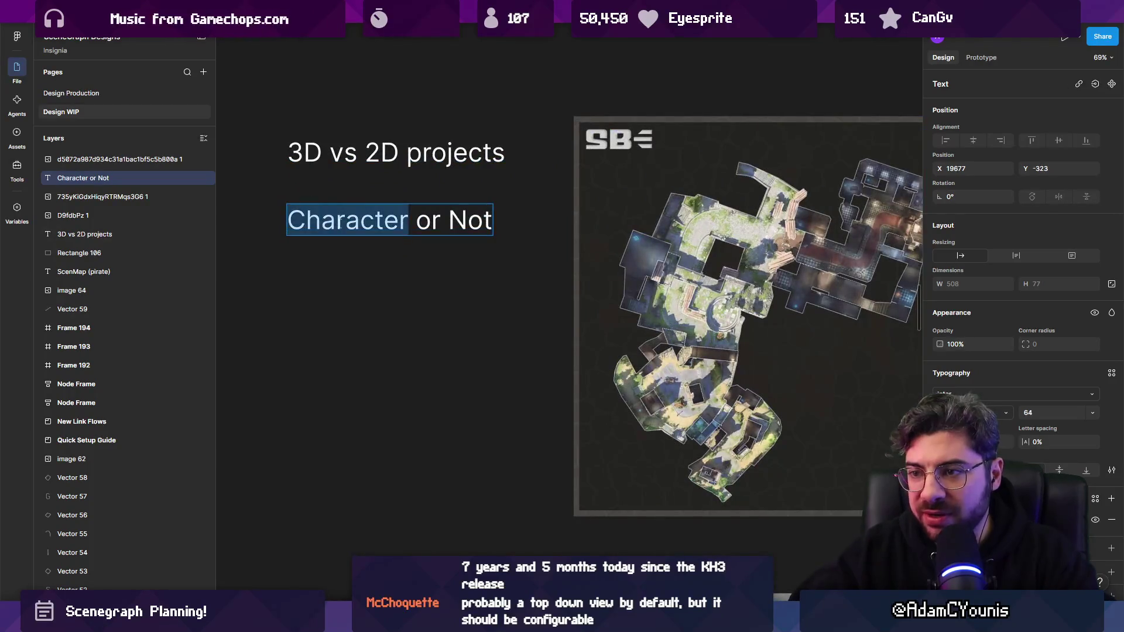
pyautogui.write('Doors')
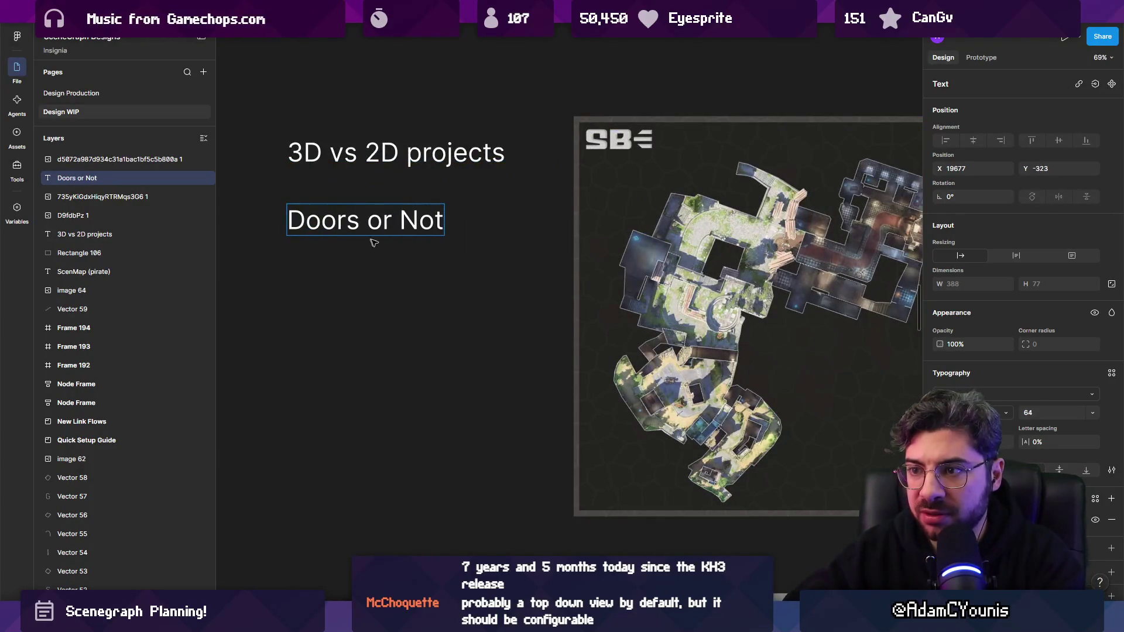
pyautogui.click(366, 240)
pyautogui.scroll(-3, 433, 258)
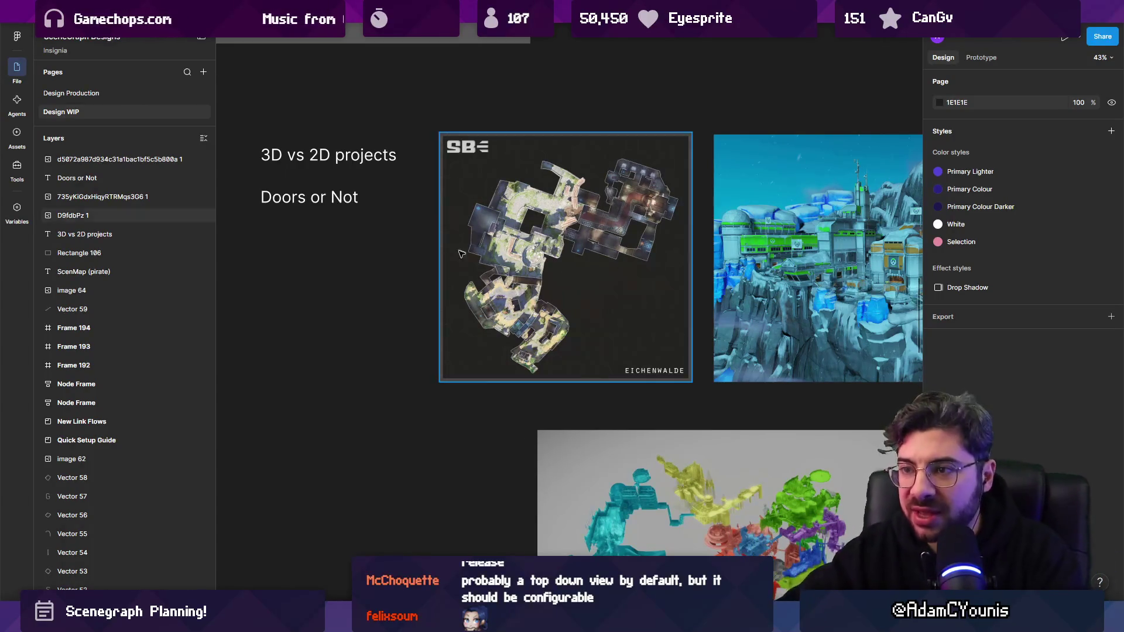
# - Duplicate the Eichenwalde map image and place the copy above the original
pyautogui.scroll(-5, 513, 270)
pyautogui.click(410, 305)
pyautogui.scroll(-3, 515, 219)
pyautogui.moveTo(386, 363); pyautogui.dragTo(488, 219)
pyautogui.scroll(3, 480, 354)
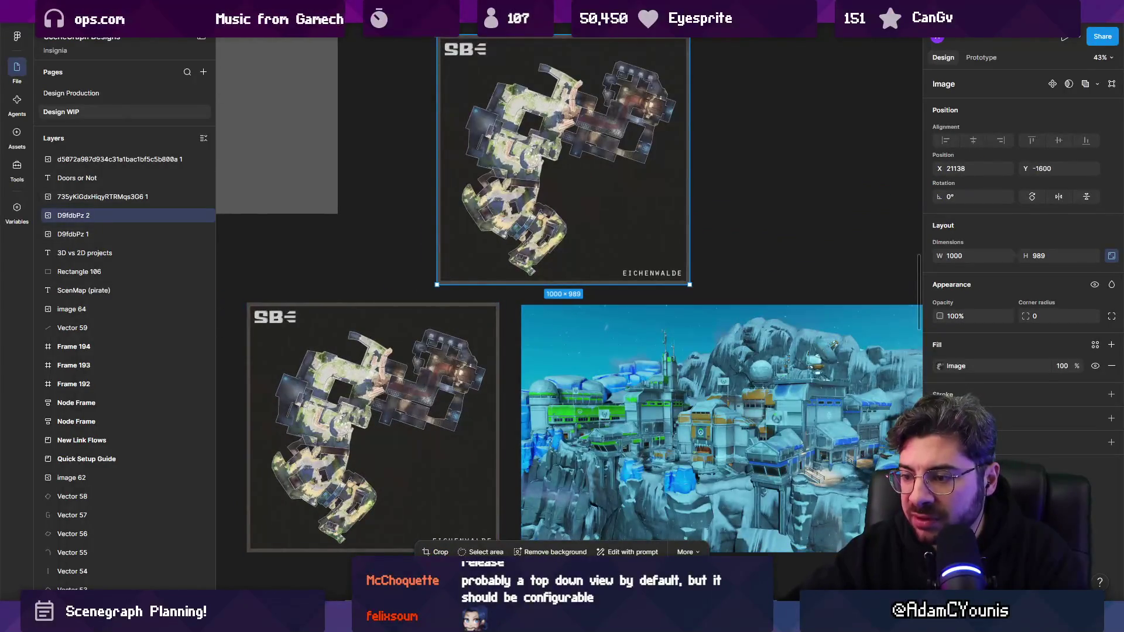
pyautogui.scroll(5, 478, 369)
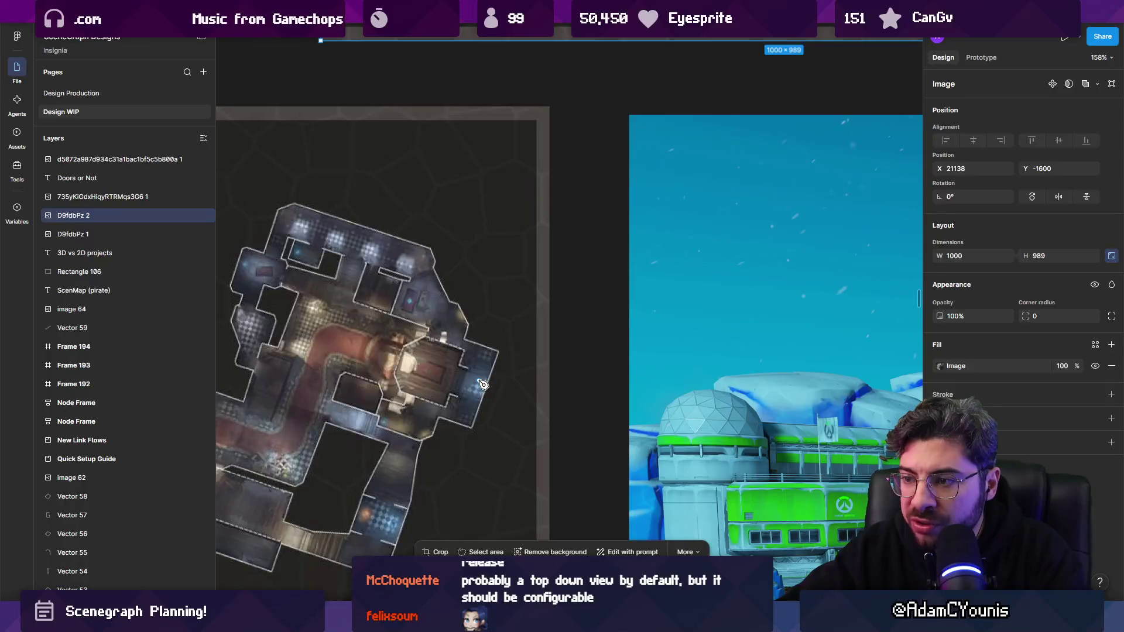
# - Draw a connector line between the two maps with a white FFFFFF stroke of weight 8
pyautogui.click(481, 383)
pyautogui.scroll(-4, 483, 381)
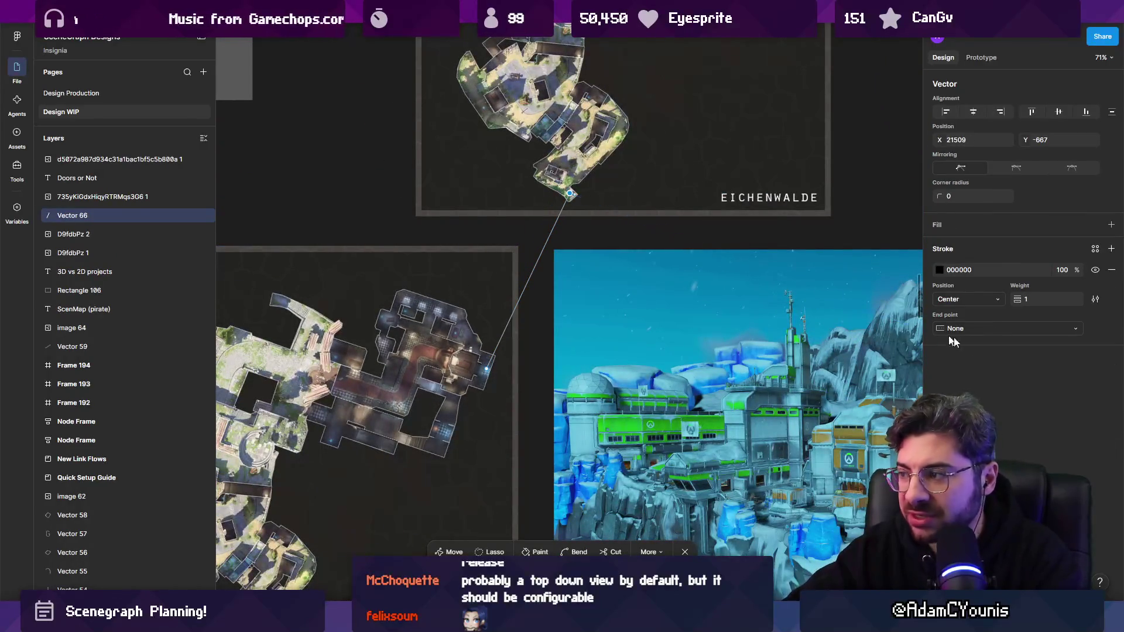
pyautogui.press('Escape')
pyautogui.click(940, 270)
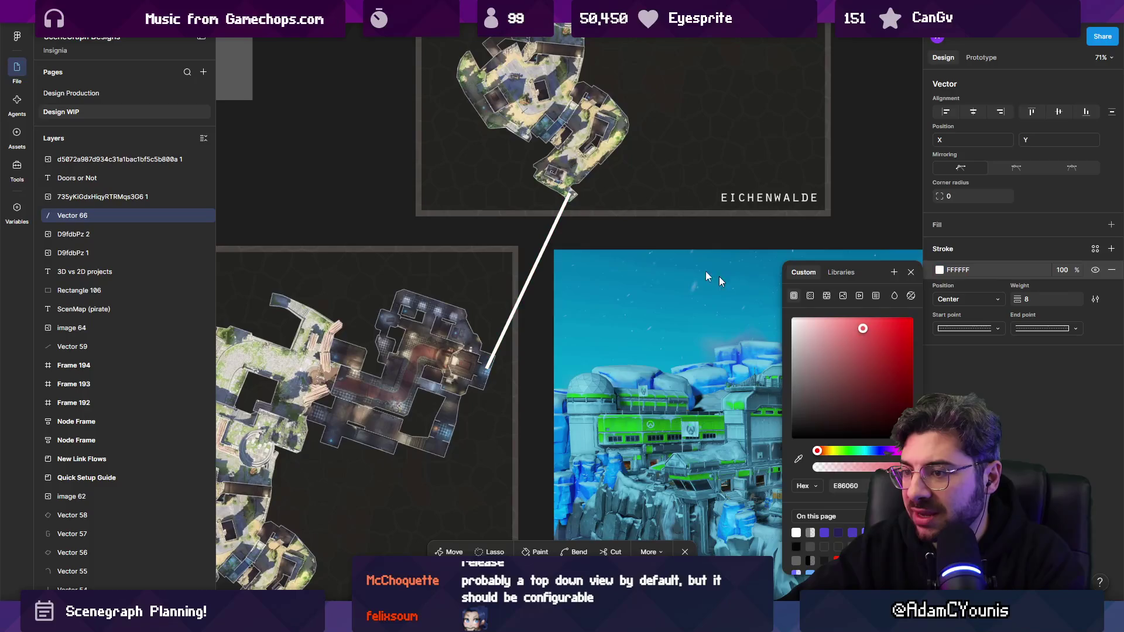
pyautogui.moveTo(861, 326); pyautogui.dragTo(792, 294)
pyautogui.click(597, 232)
# - Shift the snowy 3D screenshot further to the right
pyautogui.scroll(-5, 597, 233)
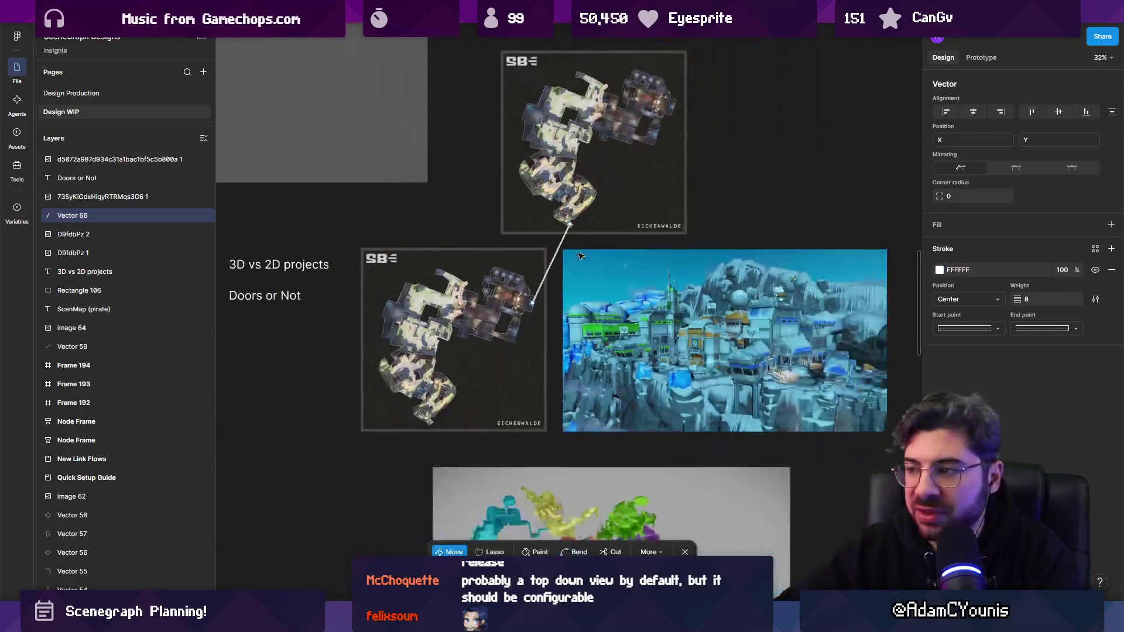
pyautogui.click(559, 248)
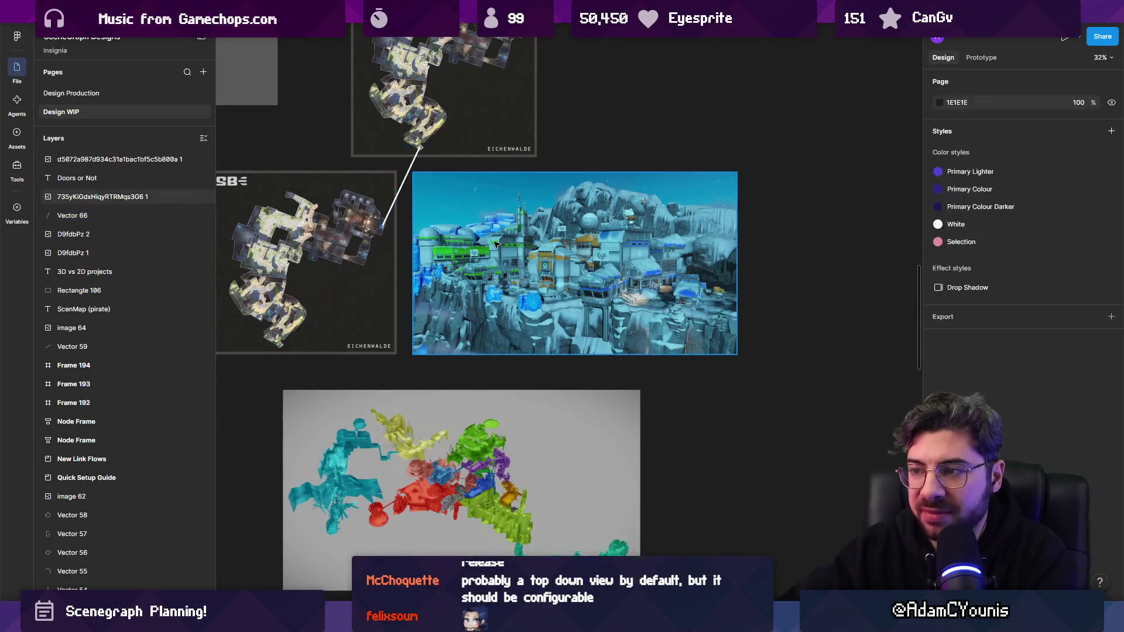
pyautogui.moveTo(496, 245); pyautogui.dragTo(599, 245)
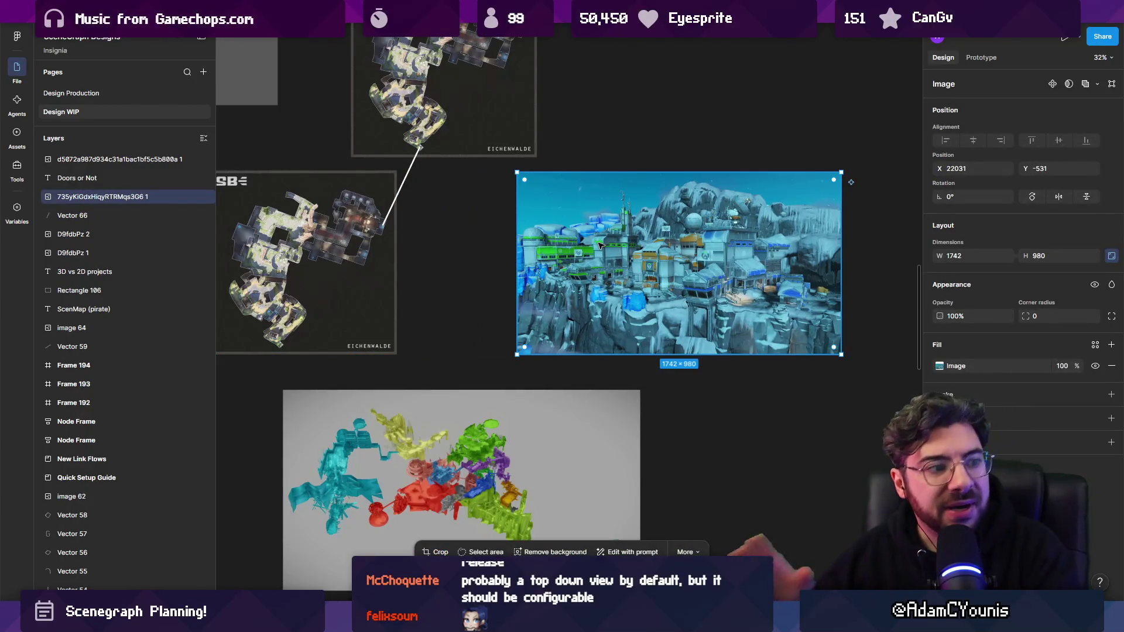
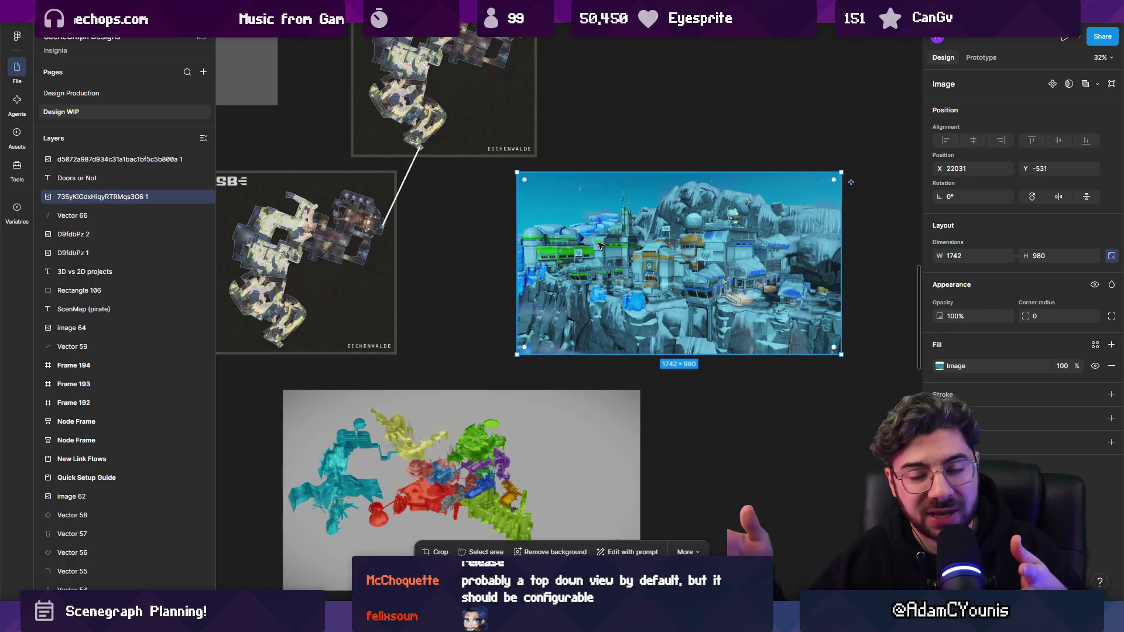
# - Add a 'game over' text label near the connector between the two maps
pyautogui.scroll(-5, 530, 273)
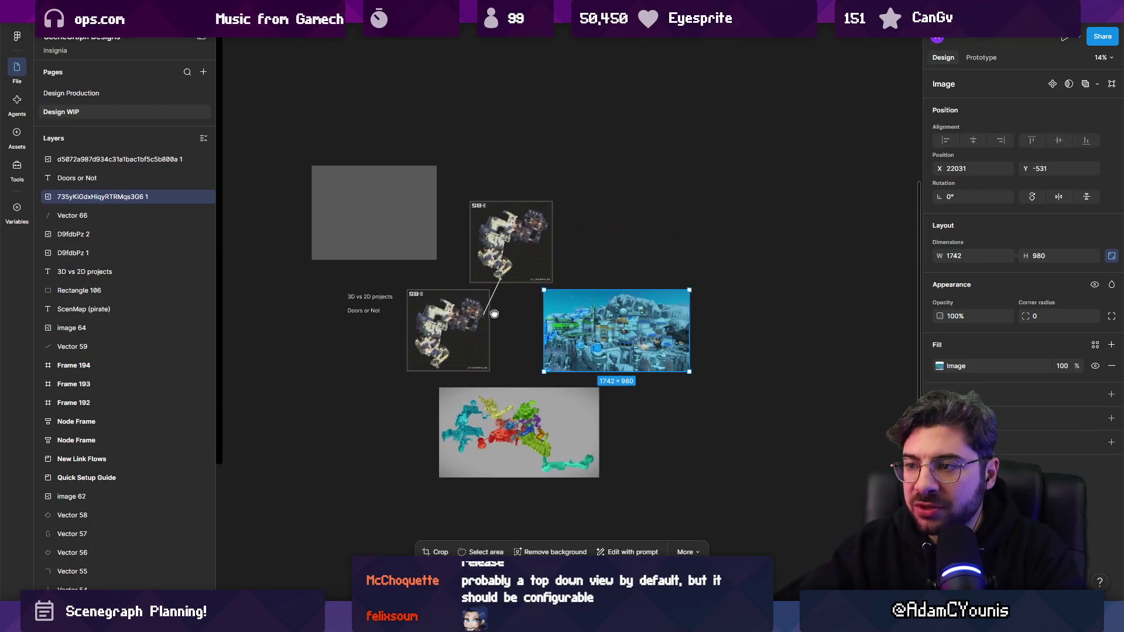
pyautogui.scroll(5, 502, 291)
pyautogui.click(501, 291)
pyautogui.hotkey('shift', 'Tab')
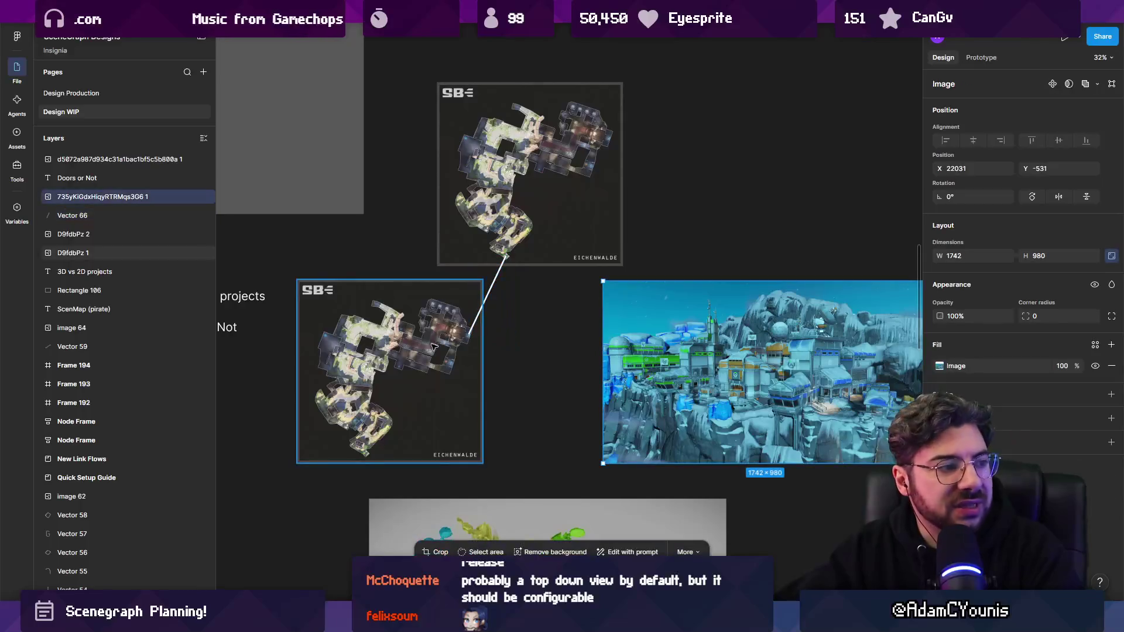
pyautogui.scroll(3, 473, 325)
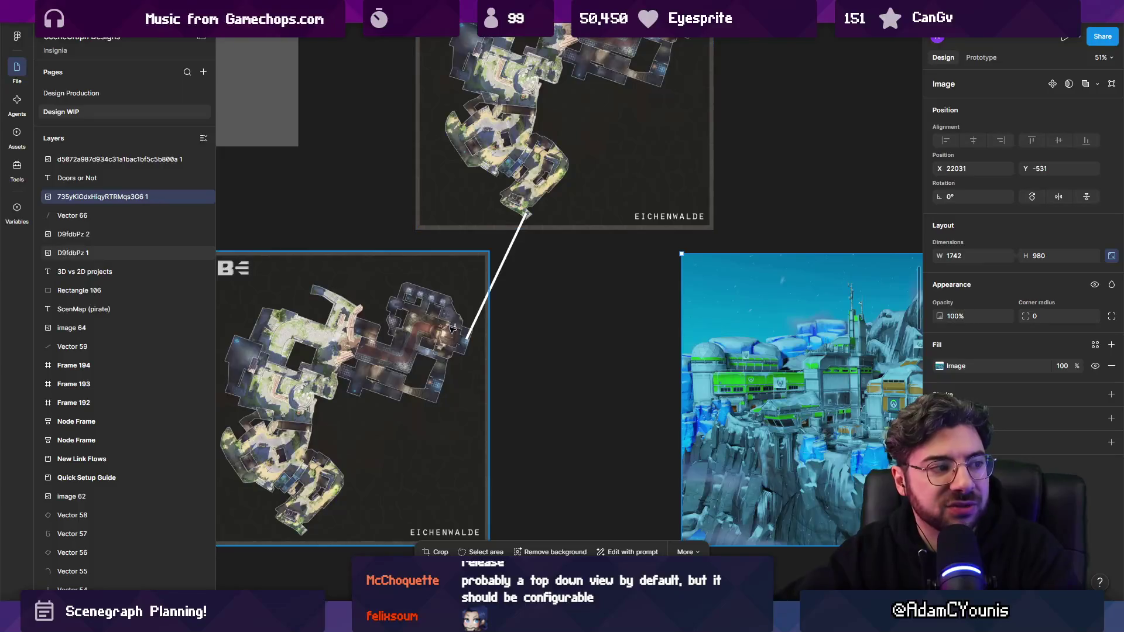
pyautogui.scroll(6, 485, 343)
pyautogui.scroll(-8, 485, 343)
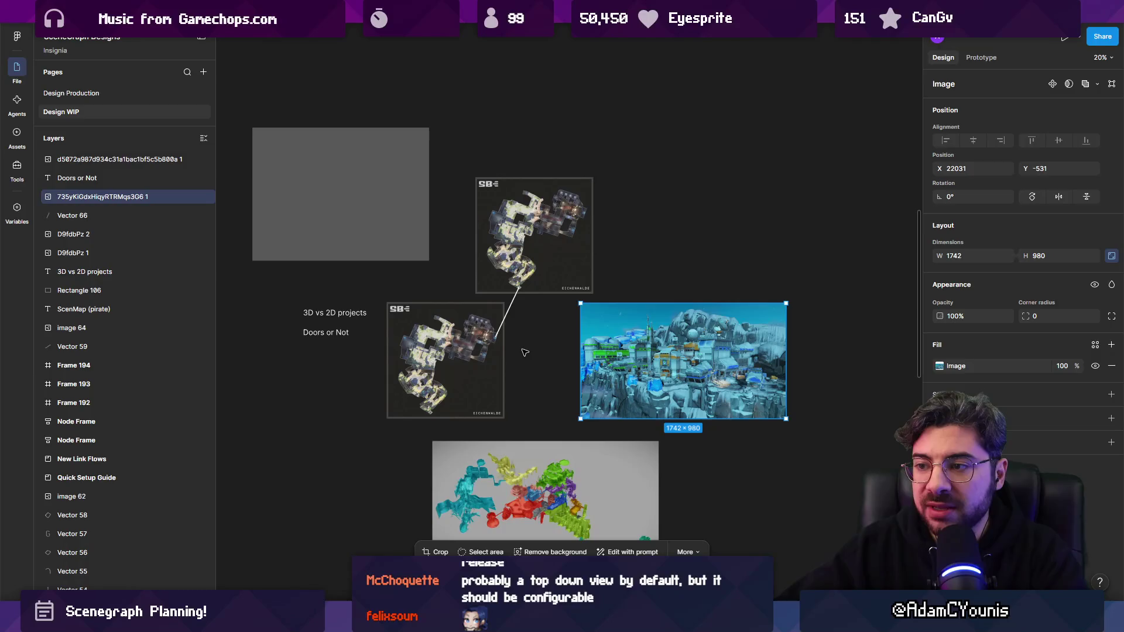
pyautogui.click(525, 352)
pyautogui.scroll(-5, 524, 346)
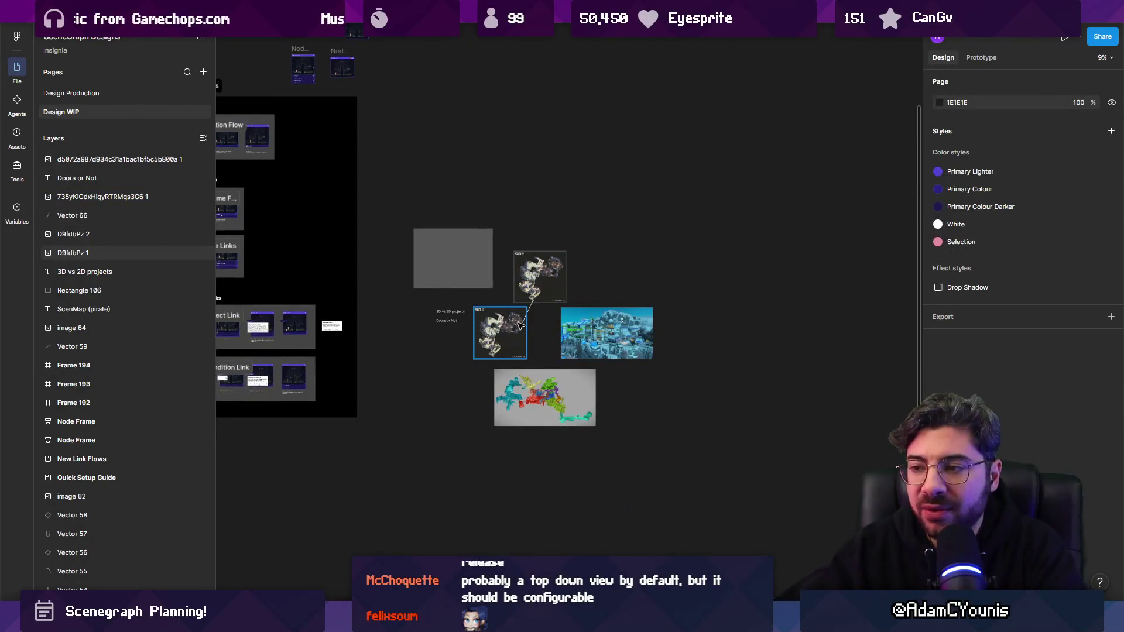
pyautogui.scroll(10, 519, 325)
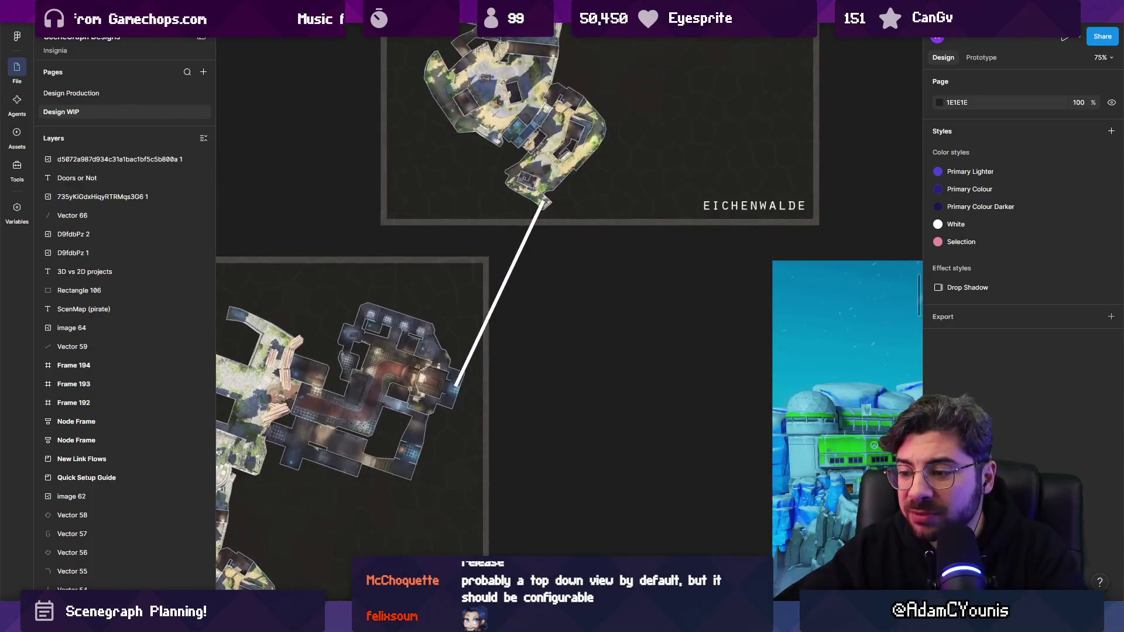
pyautogui.click(592, 289)
pyautogui.write('game over')
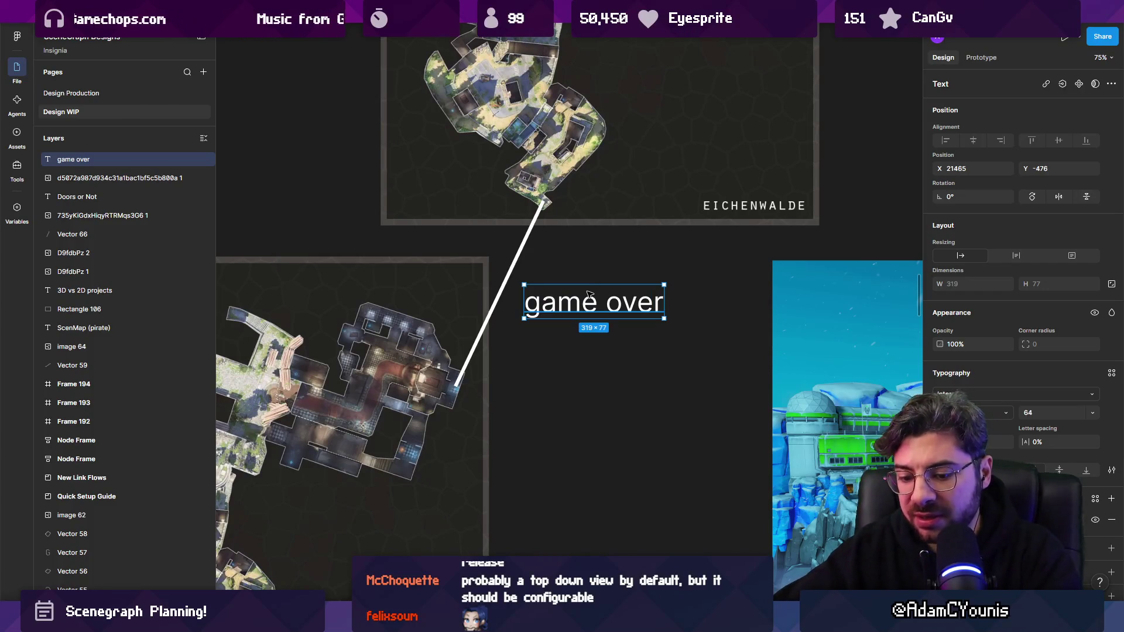
# - Wrap the label in auto layout with a black 000000 background and move it up-left
pyautogui.hotkey('shift', 'a')
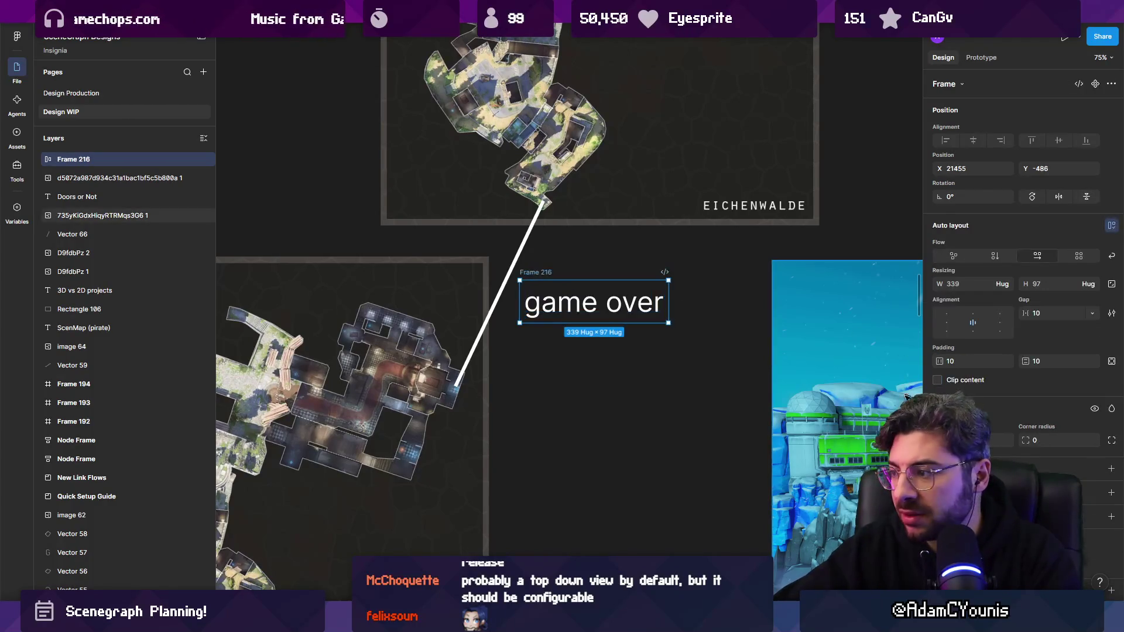
pyautogui.click(1111, 469)
pyautogui.moveTo(833, 401); pyautogui.dragTo(737, 430)
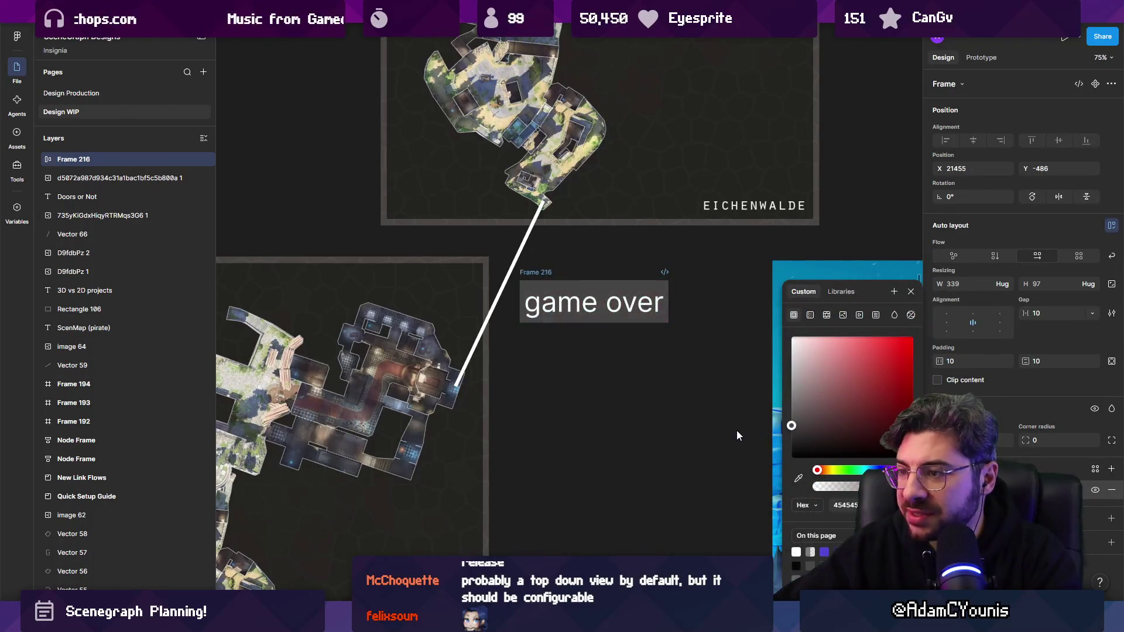
pyautogui.moveTo(537, 273); pyautogui.dragTo(464, 249)
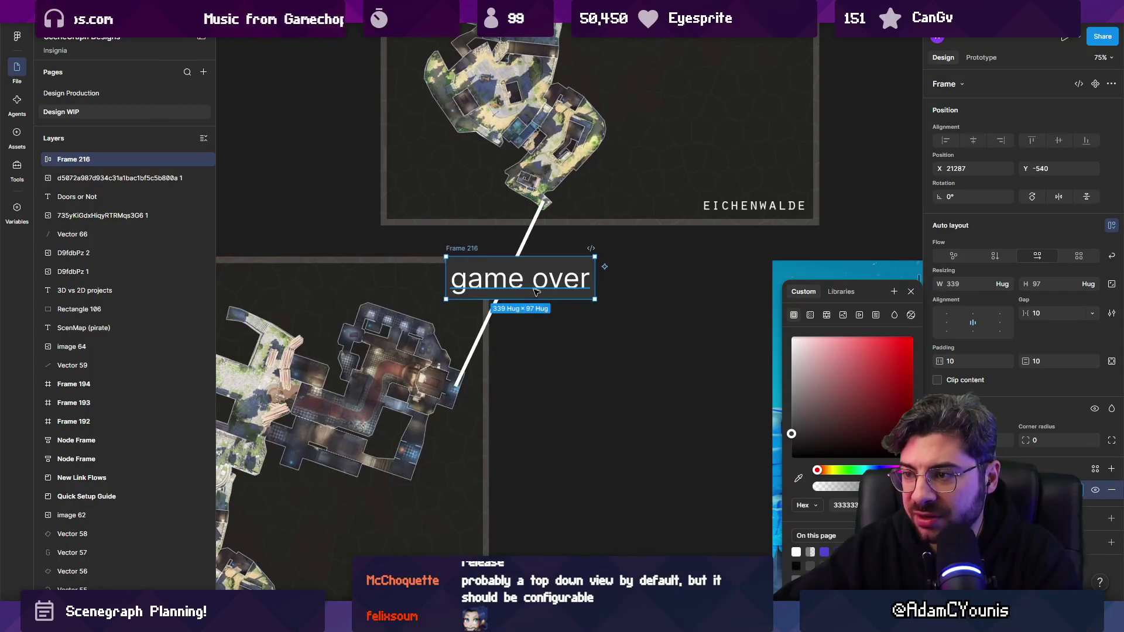
pyautogui.moveTo(791, 433); pyautogui.dragTo(791, 459)
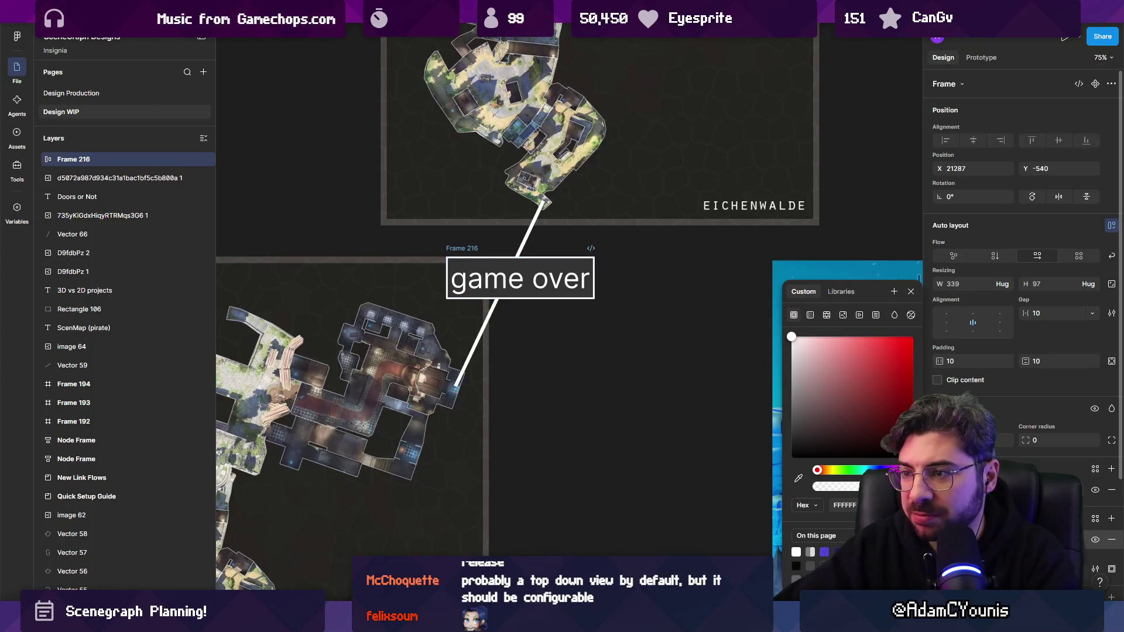
pyautogui.click(672, 392)
# - Give the white connector line a Line arrow end point toward the upper map
pyautogui.scroll(-3, 534, 282)
pyautogui.hscroll(-5, 534, 283)
pyautogui.click(534, 283)
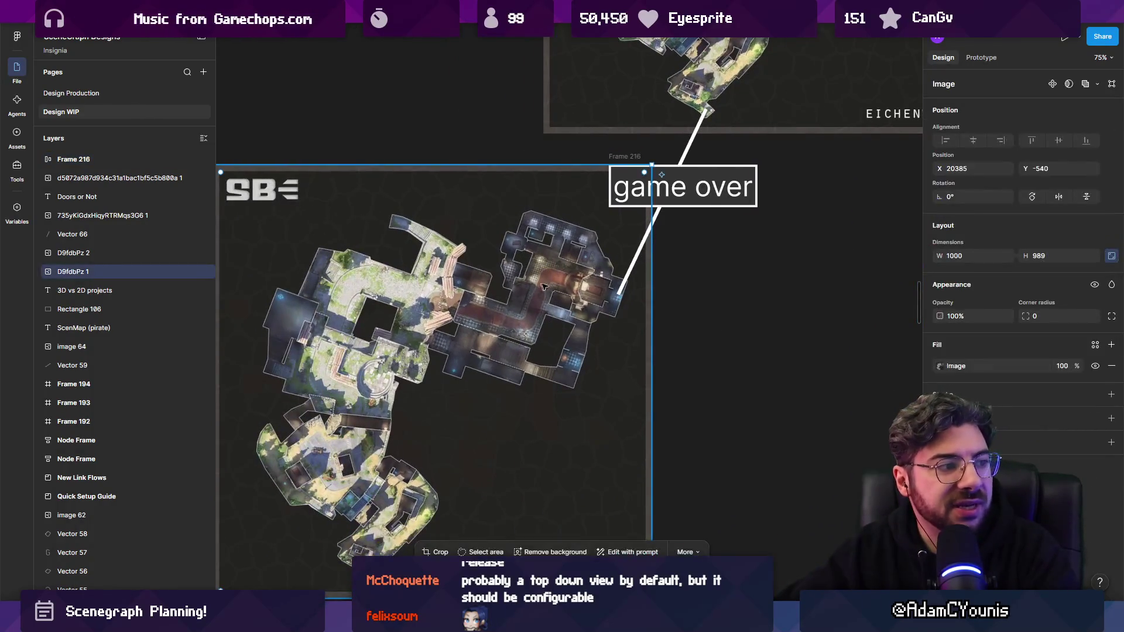
pyautogui.click(708, 110)
pyautogui.scroll(1, 708, 110)
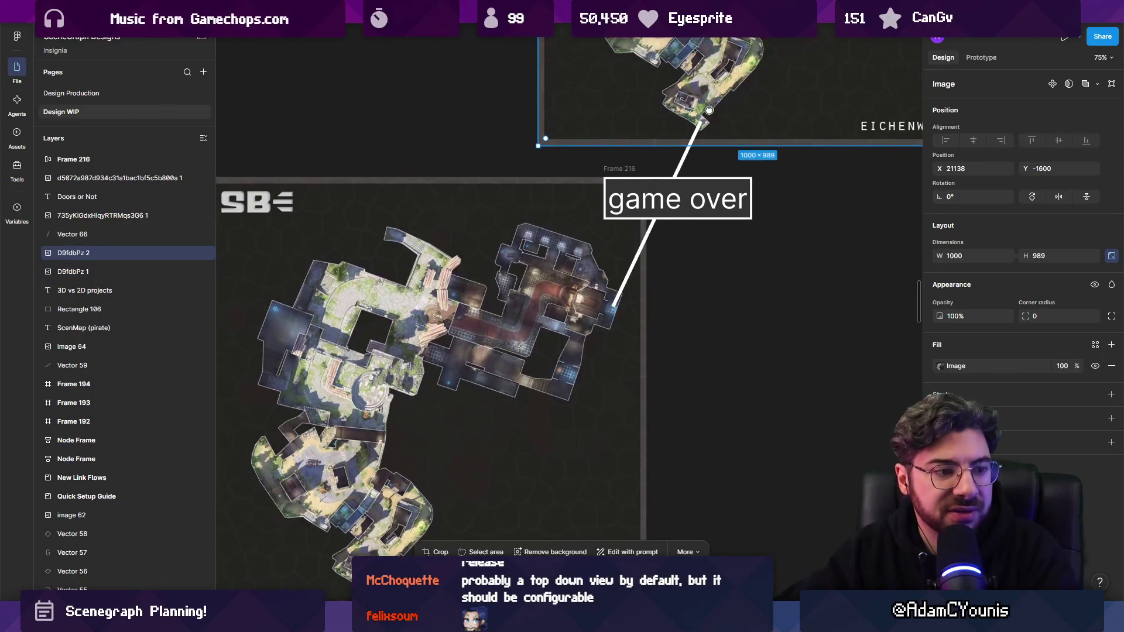
pyautogui.click(688, 150)
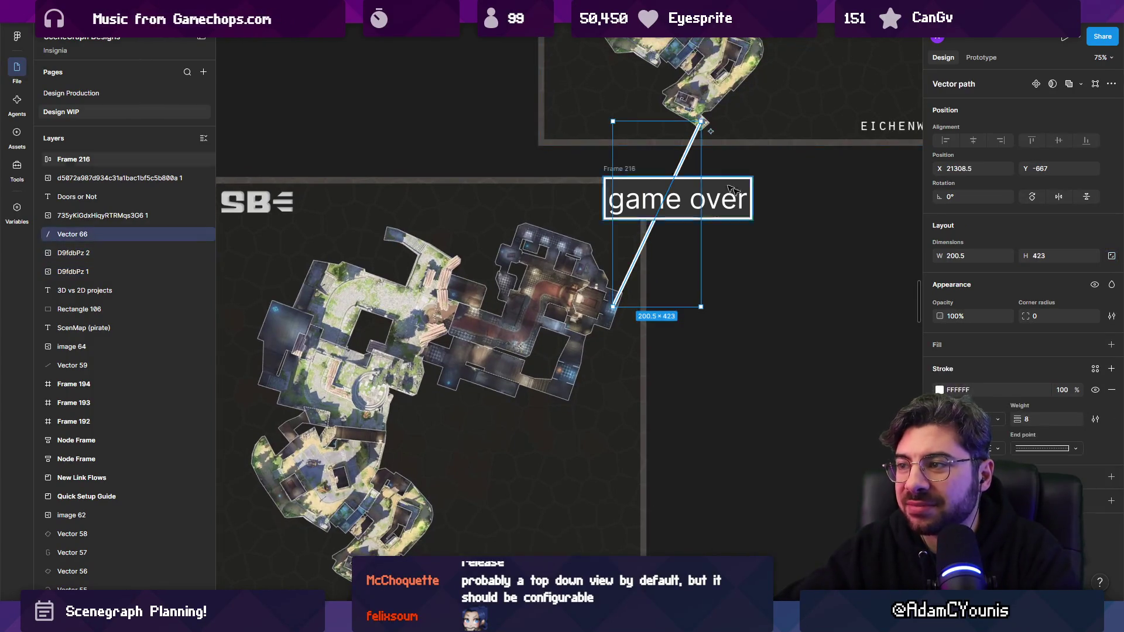
pyautogui.click(1042, 450)
pyautogui.press('Escape')
pyautogui.scroll(-5, 650, 351)
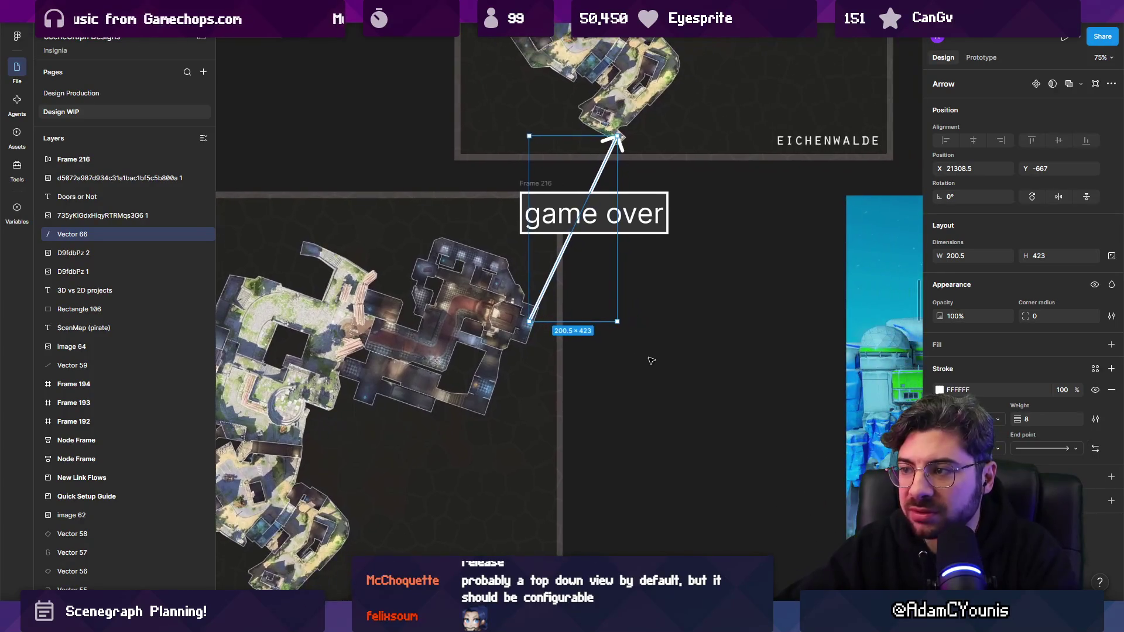
pyautogui.click(657, 310)
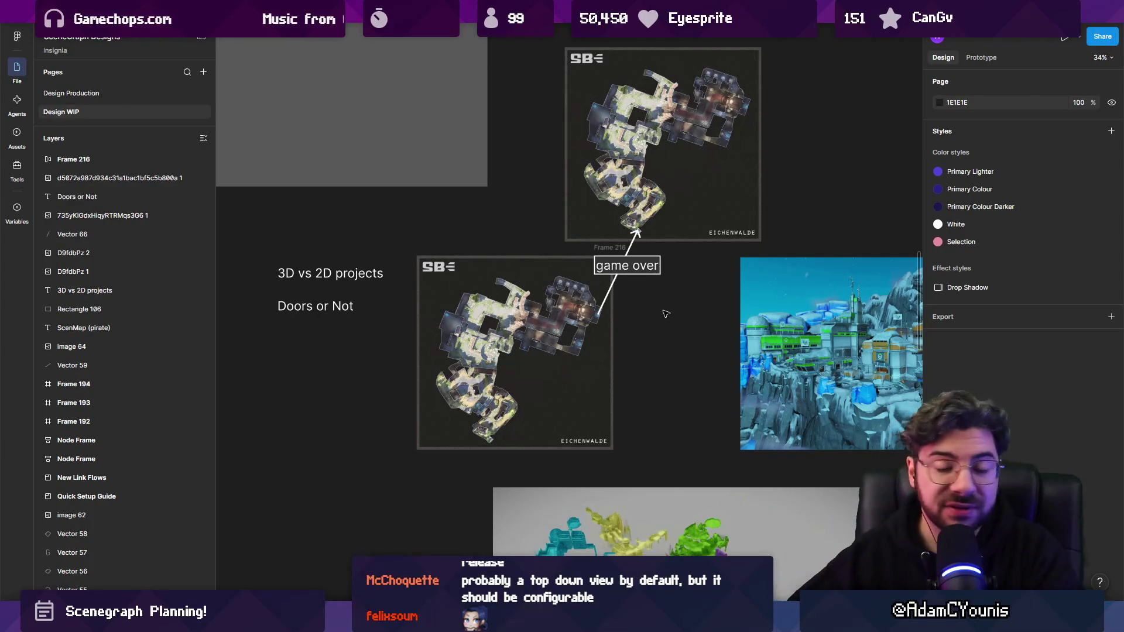
# - Edit the arrow's points so it runs as a straight line without the zigzag
pyautogui.scroll(3, 630, 311)
pyautogui.click(583, 316)
pyautogui.scroll(5, 584, 316)
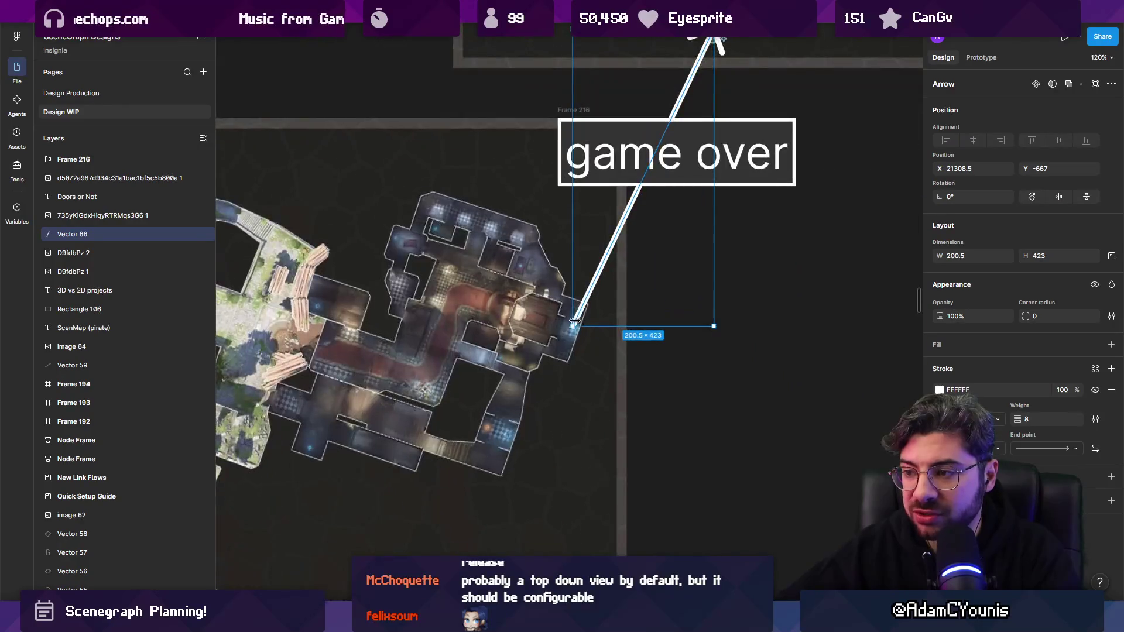
pyautogui.scroll(2, 583, 312)
pyautogui.doubleClick(568, 381)
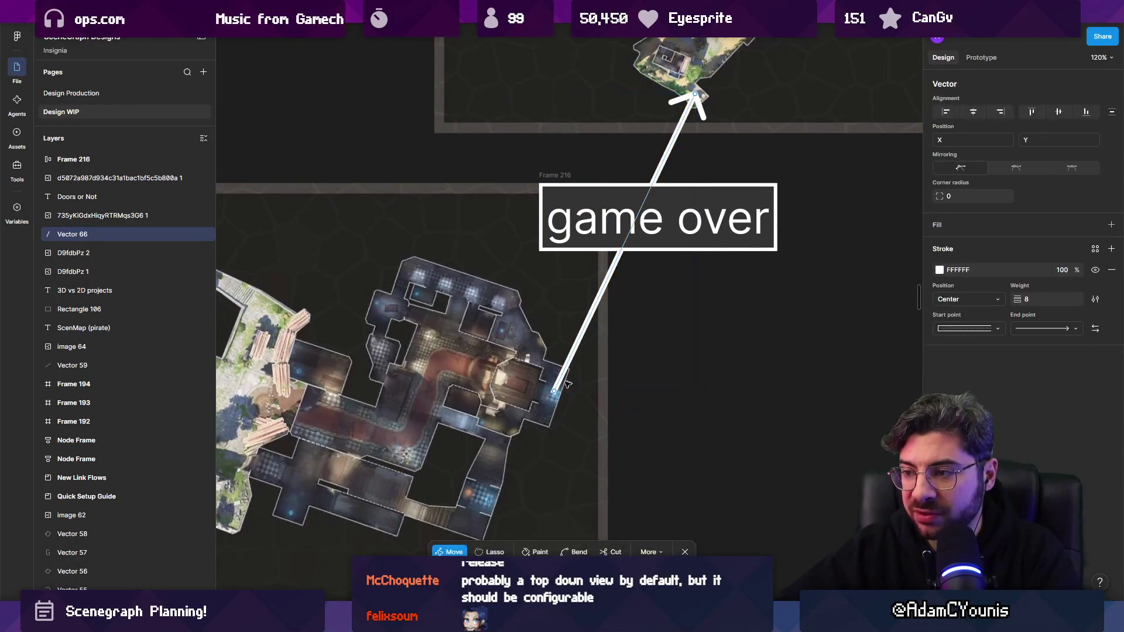
pyautogui.moveTo(553, 396)
pyautogui.mouseDown()
pyautogui.moveTo(572, 196)
pyautogui.moveTo(428, 192)
pyautogui.moveTo(502, 188)
pyautogui.mouseUp()
pyautogui.scroll(1, 630, 145)
pyautogui.press('ctrl')
pyautogui.moveTo(667, 123); pyautogui.dragTo(505, 151)
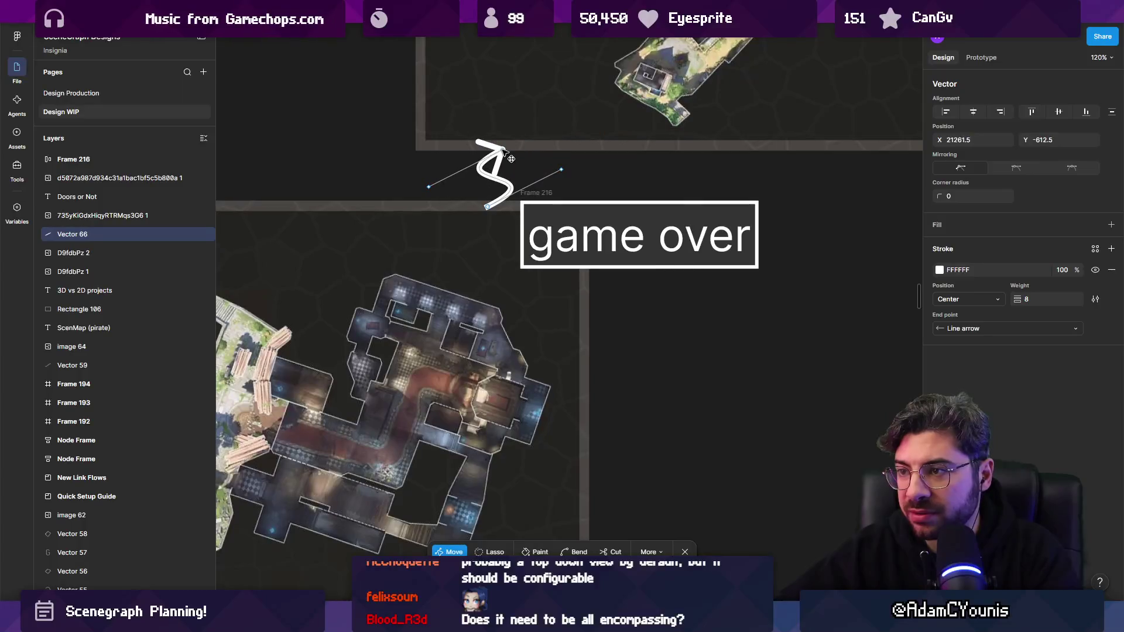
pyautogui.click(510, 151)
pyautogui.click(491, 212)
# - Line up the two Eichenwalde maps horizontally, with the arrow and 'game over' label centred between them
pyautogui.scroll(-10, 549, 190)
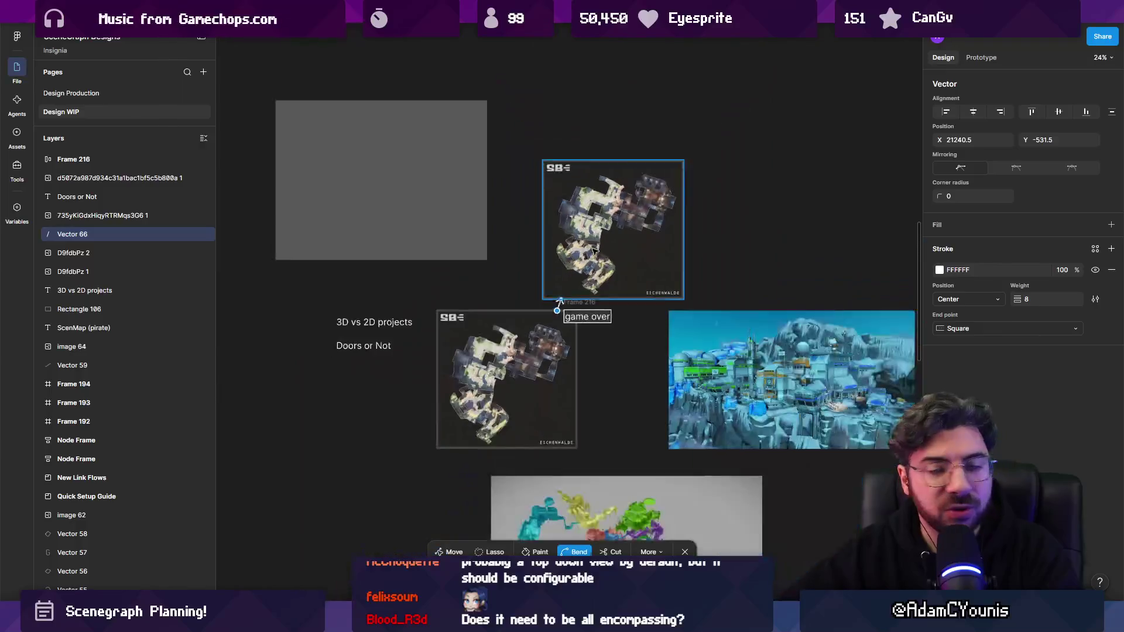
pyautogui.hscroll(5, 645, 200)
pyautogui.click(543, 302)
pyautogui.moveTo(542, 301)
pyautogui.mouseDown()
pyautogui.moveTo(775, 402)
pyautogui.moveTo(823, 409)
pyautogui.mouseUp()
pyautogui.moveTo(428, 77)
pyautogui.mouseDown()
pyautogui.moveTo(597, 205)
pyautogui.moveTo(584, 201)
pyautogui.mouseUp()
pyautogui.scroll(5, 377, 176)
pyautogui.moveTo(469, 133)
pyautogui.mouseDown()
pyautogui.moveTo(523, 288)
pyautogui.moveTo(523, 275)
pyautogui.moveTo(703, 306)
pyautogui.moveTo(784, 301)
pyautogui.mouseUp()
pyautogui.moveTo(501, 141); pyautogui.dragTo(616, 270)
pyautogui.click(527, 223)
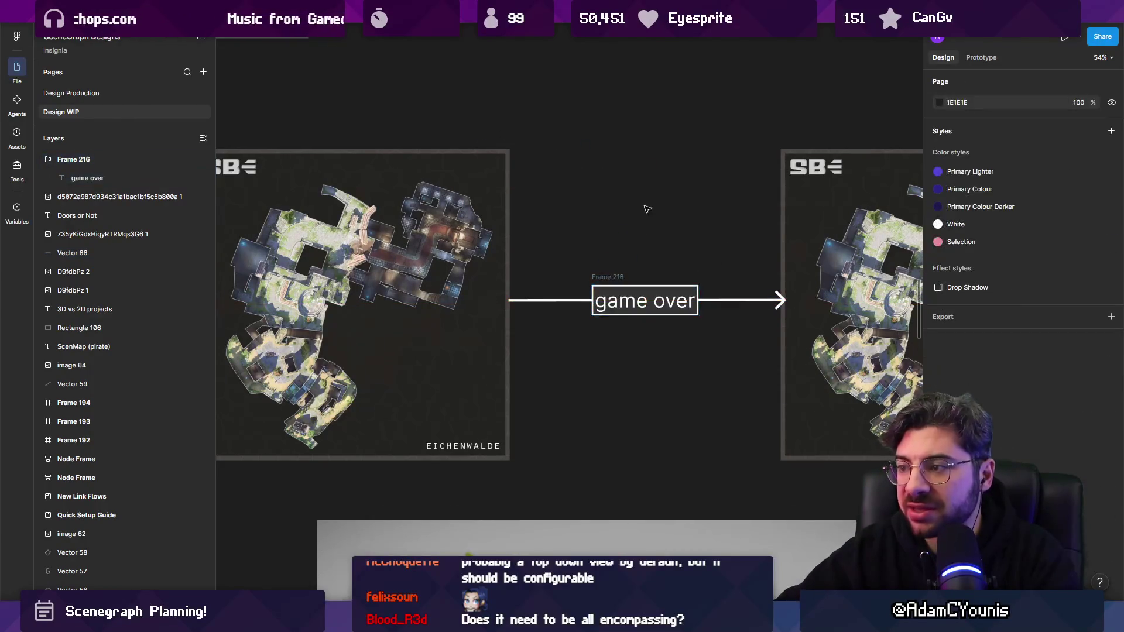
pyautogui.scroll(-5, 497, 223)
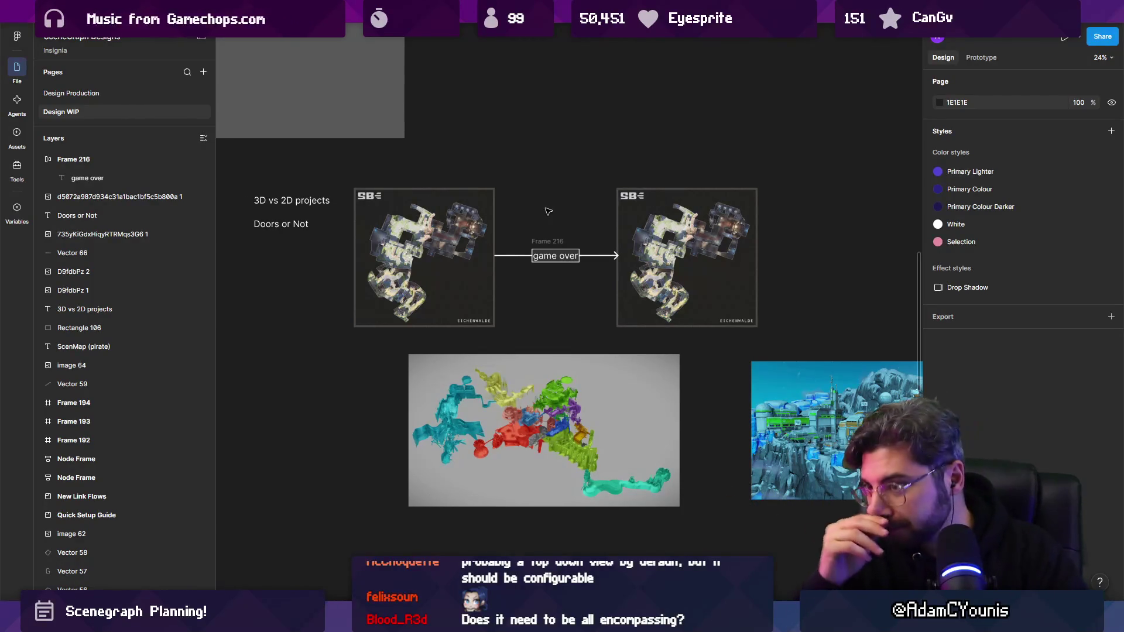
pyautogui.scroll(5, 549, 256)
pyautogui.click(543, 218)
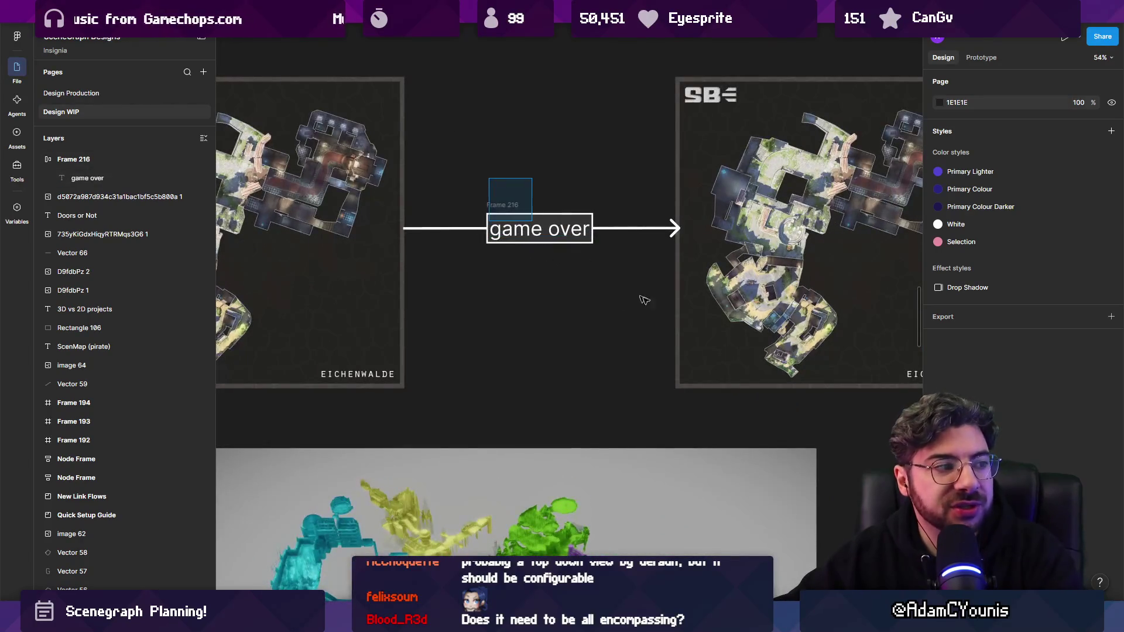
pyautogui.keyDown('shift'); pyautogui.click(621, 228); pyautogui.keyUp('shift')
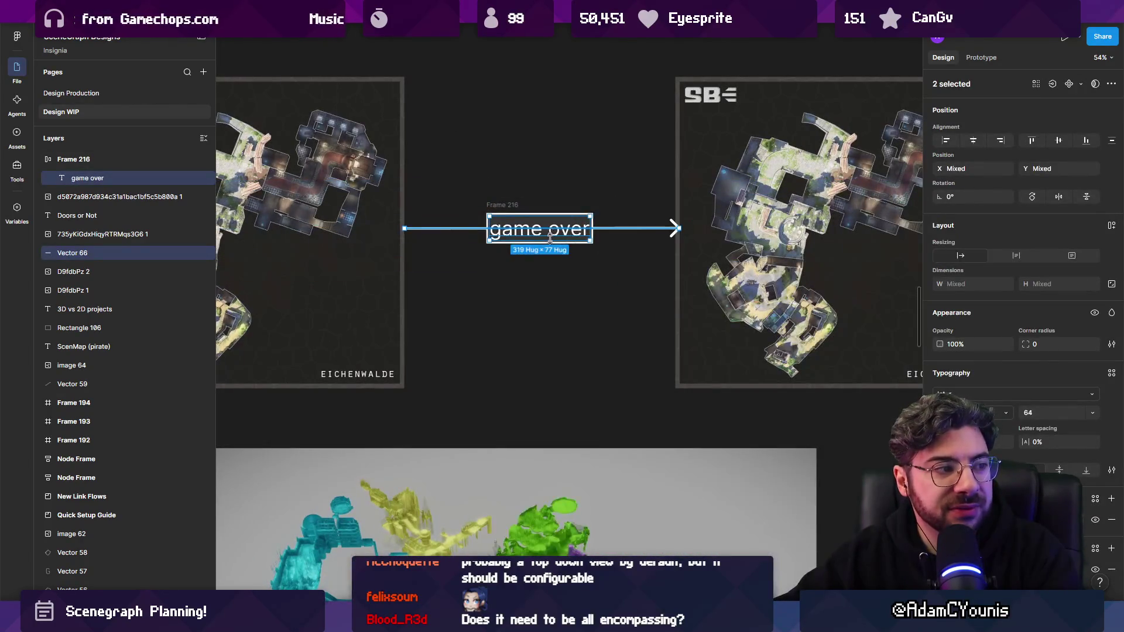
pyautogui.moveTo(444, 166); pyautogui.dragTo(517, 244)
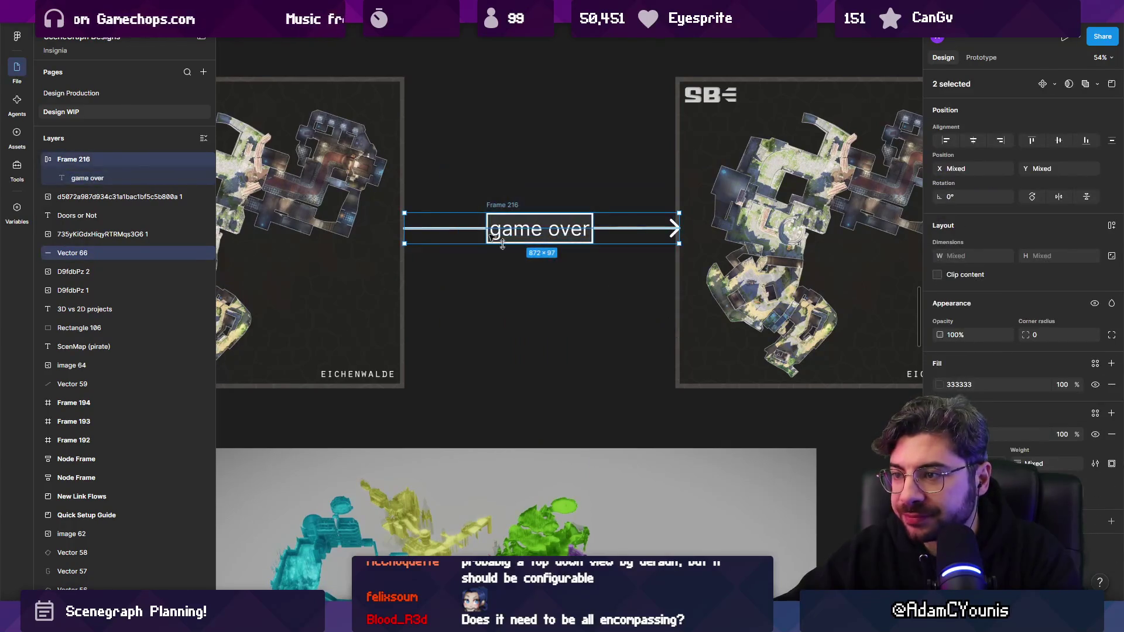
pyautogui.moveTo(493, 209)
pyautogui.mouseDown()
pyautogui.moveTo(549, 265)
pyautogui.moveTo(505, 241)
pyautogui.mouseUp()
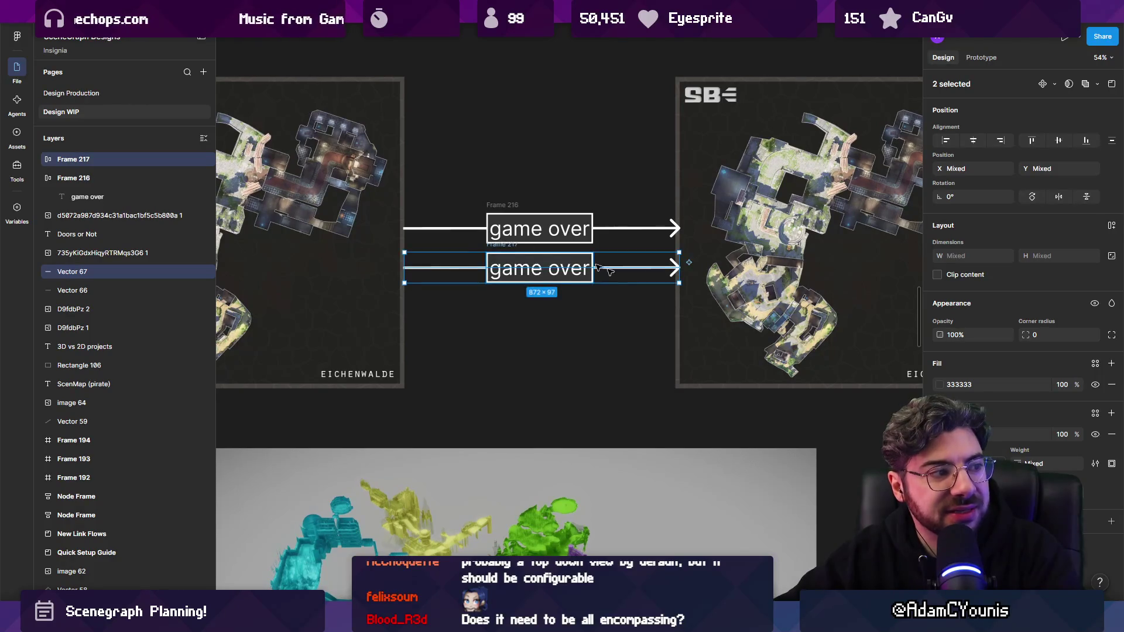
pyautogui.click(569, 318)
pyautogui.scroll(-3, 554, 277)
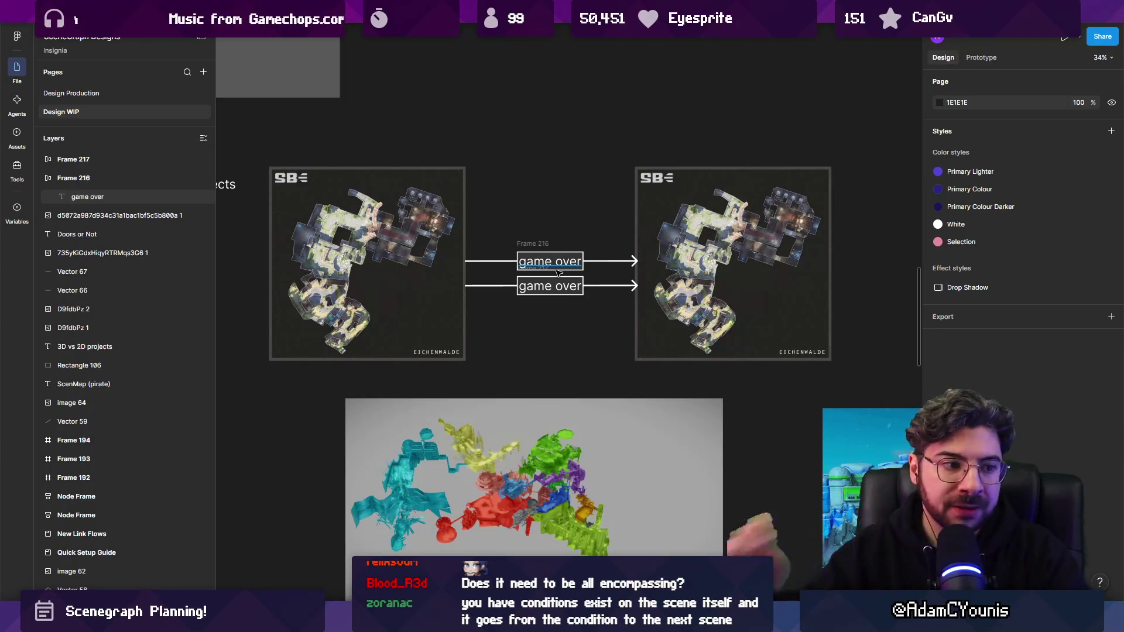
pyautogui.moveTo(558, 273)
pyautogui.mouseDown()
pyautogui.moveTo(591, 293)
pyautogui.moveTo(551, 299)
pyautogui.mouseUp()
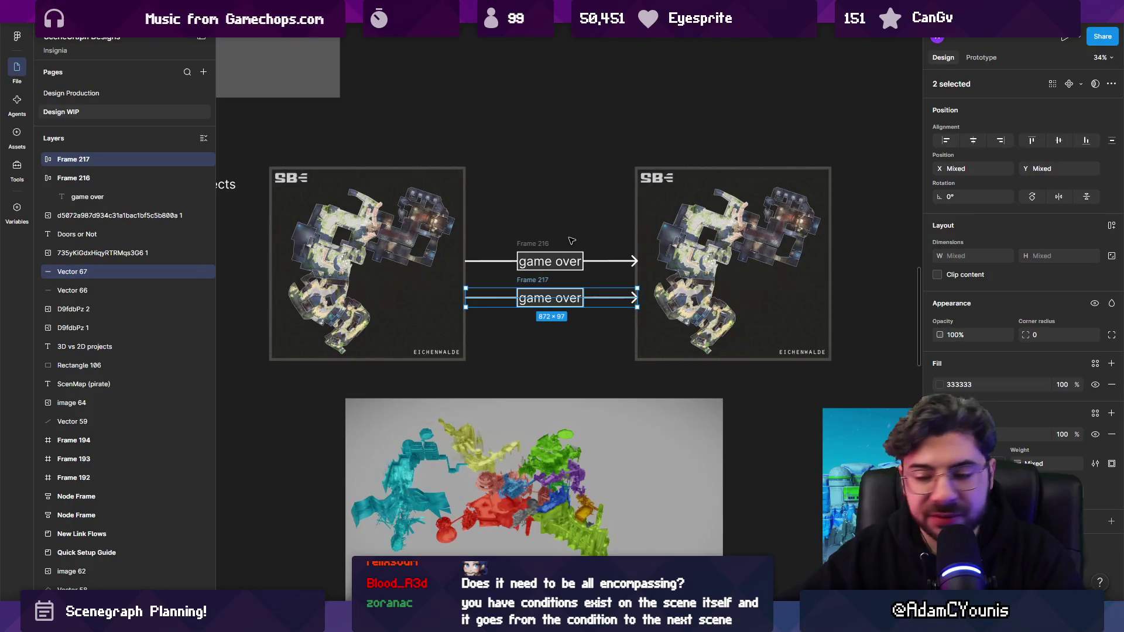
pyautogui.press('Delete')
pyautogui.scroll(-4, 571, 241)
pyautogui.moveTo(479, 209)
pyautogui.mouseDown()
pyautogui.moveTo(478, 347)
pyautogui.moveTo(529, 392)
pyautogui.mouseUp()
pyautogui.click(761, 252)
pyautogui.scroll(5, 596, 277)
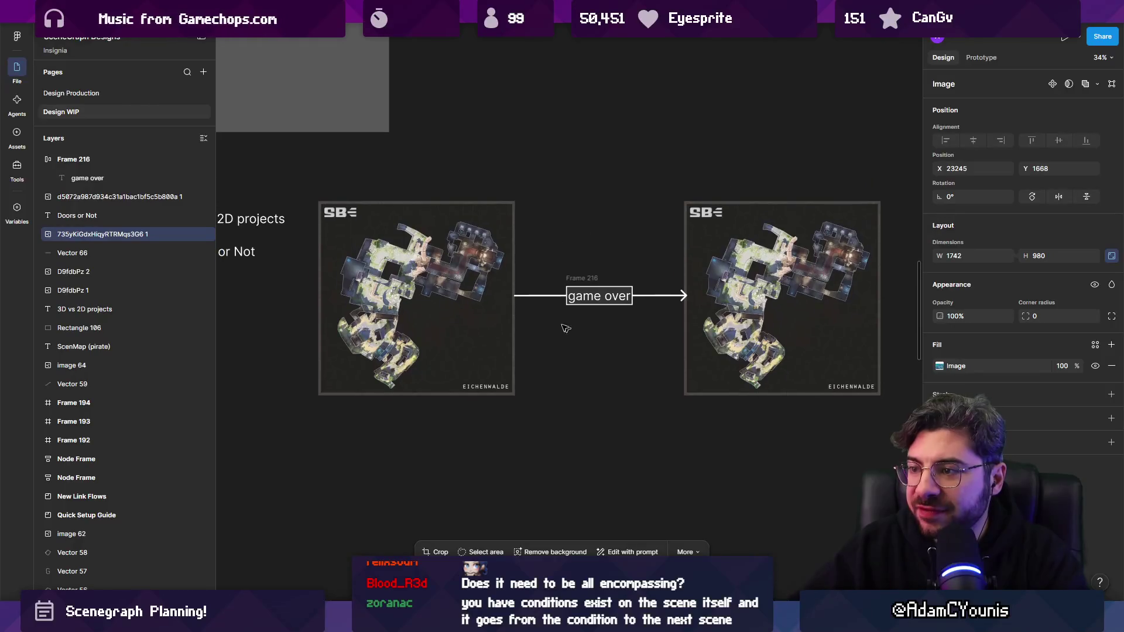
pyautogui.click(591, 279)
pyautogui.scroll(-5, 569, 283)
pyautogui.scroll(5, 527, 264)
pyautogui.scroll(5, 450, 217)
pyautogui.scroll(5, 527, 246)
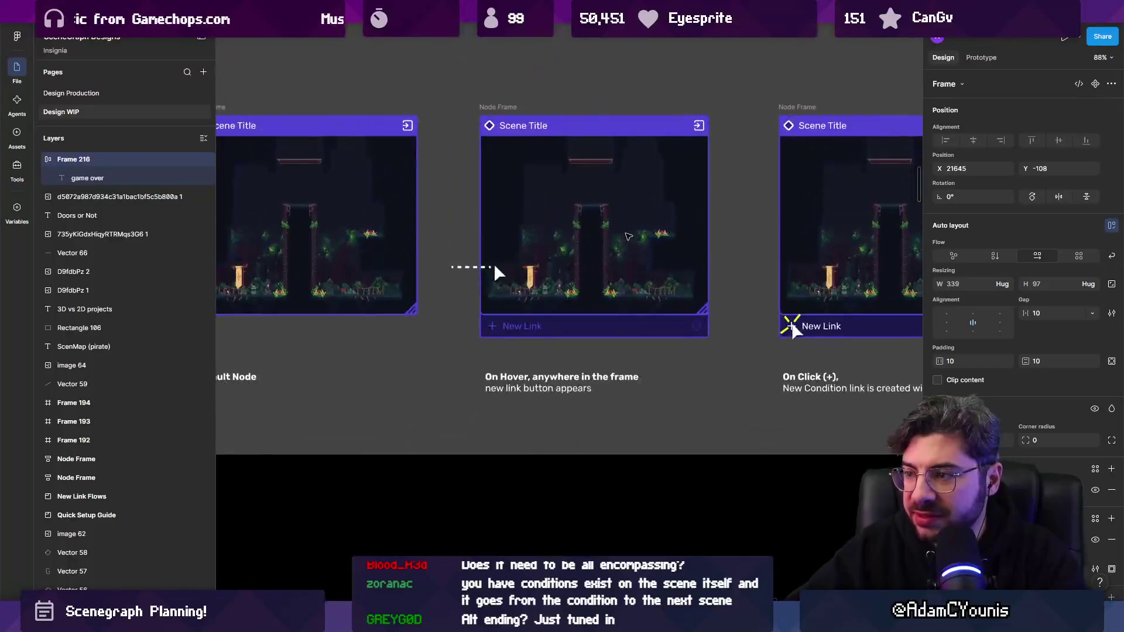
pyautogui.hscroll(3, 586, 281)
pyautogui.hscroll(-3, 612, 318)
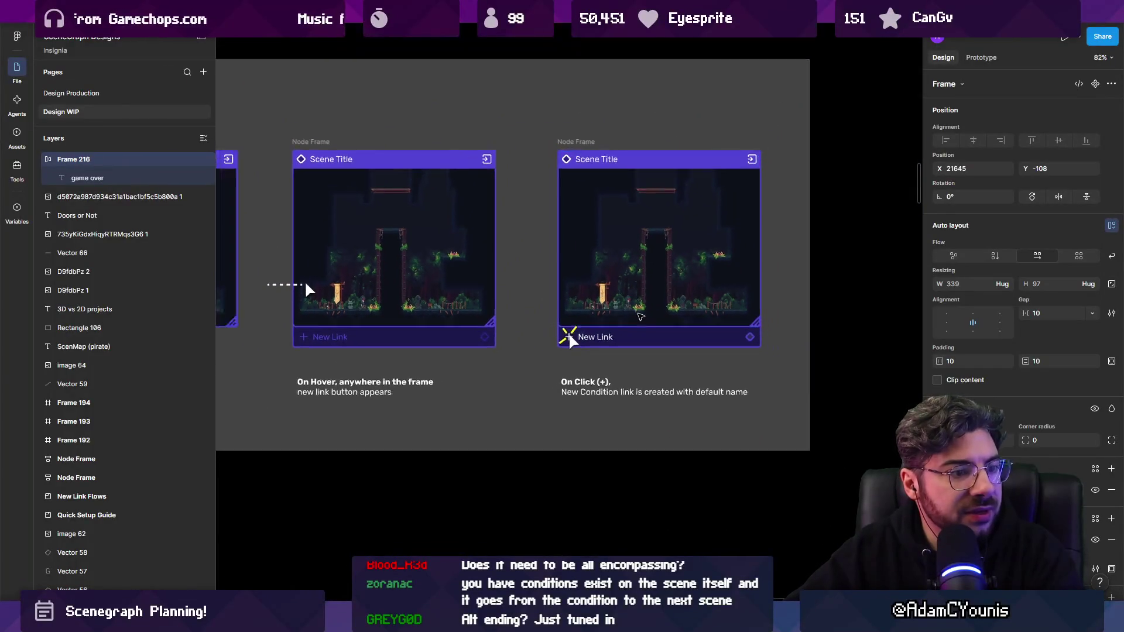
pyautogui.scroll(-2, 612, 318)
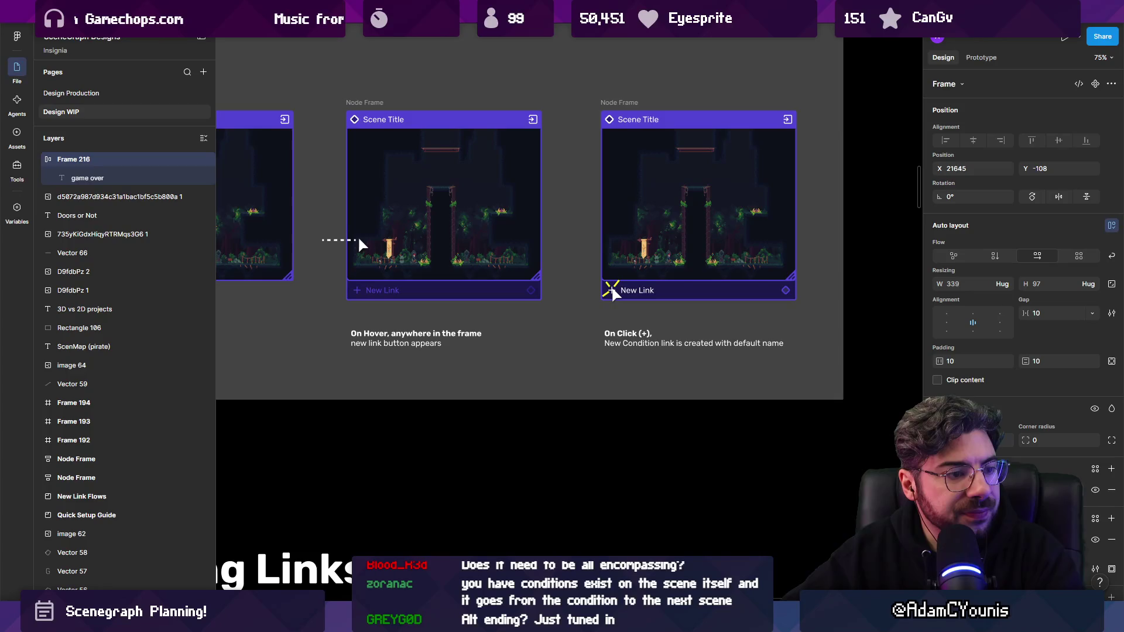
pyautogui.scroll(-3, 535, 182)
pyautogui.scroll(-5, 587, 209)
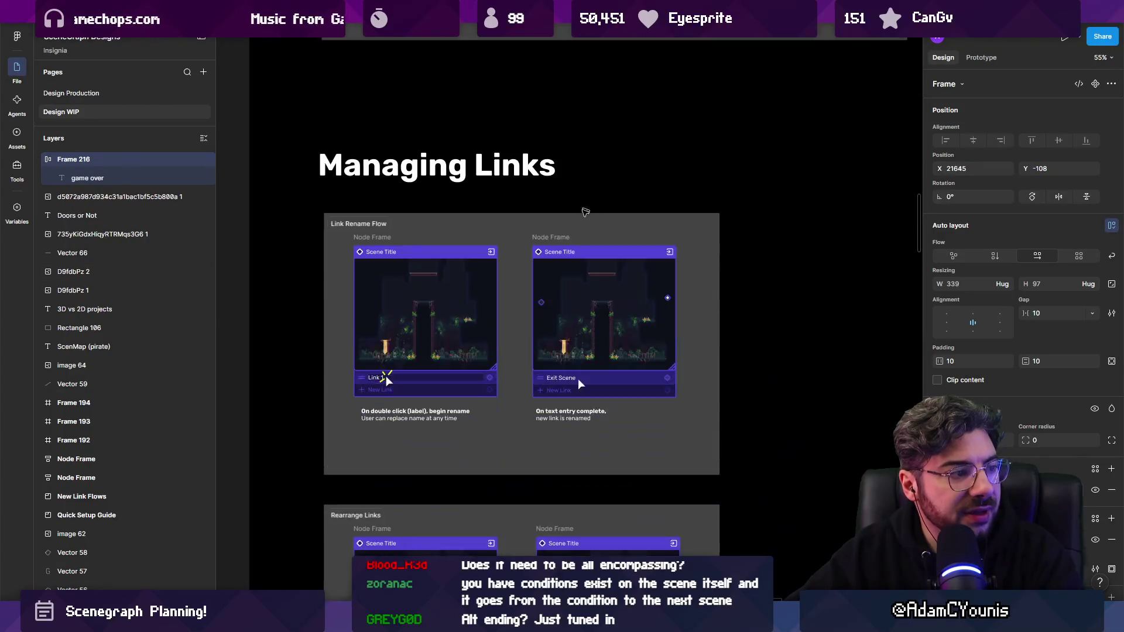
pyautogui.scroll(5, 448, 352)
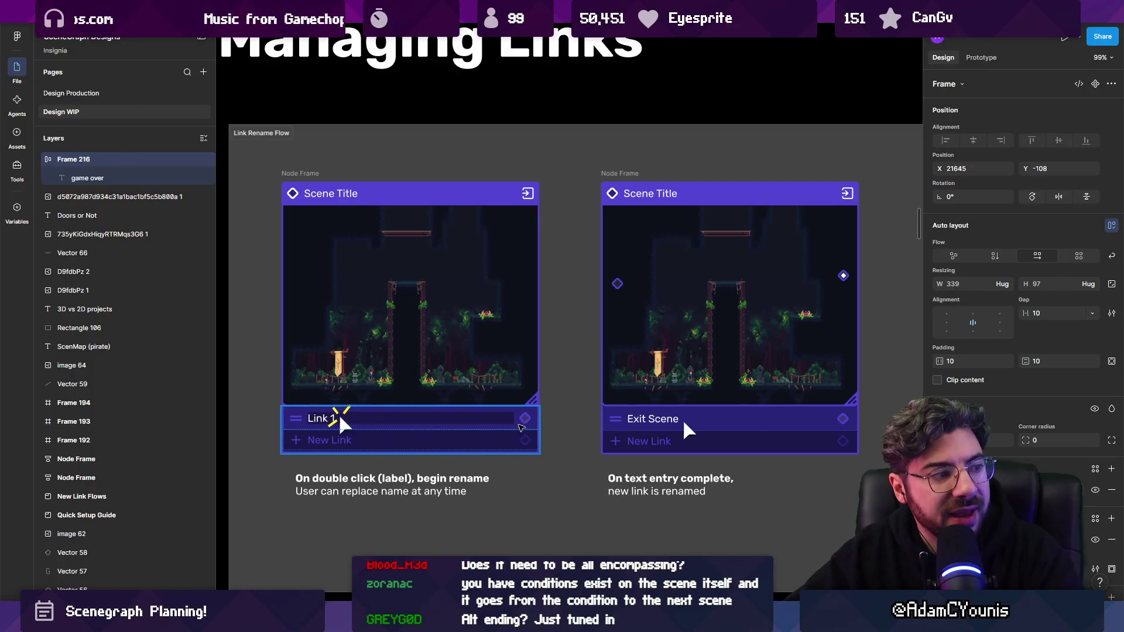
pyautogui.scroll(5, 525, 419)
pyautogui.scroll(-5, 525, 420)
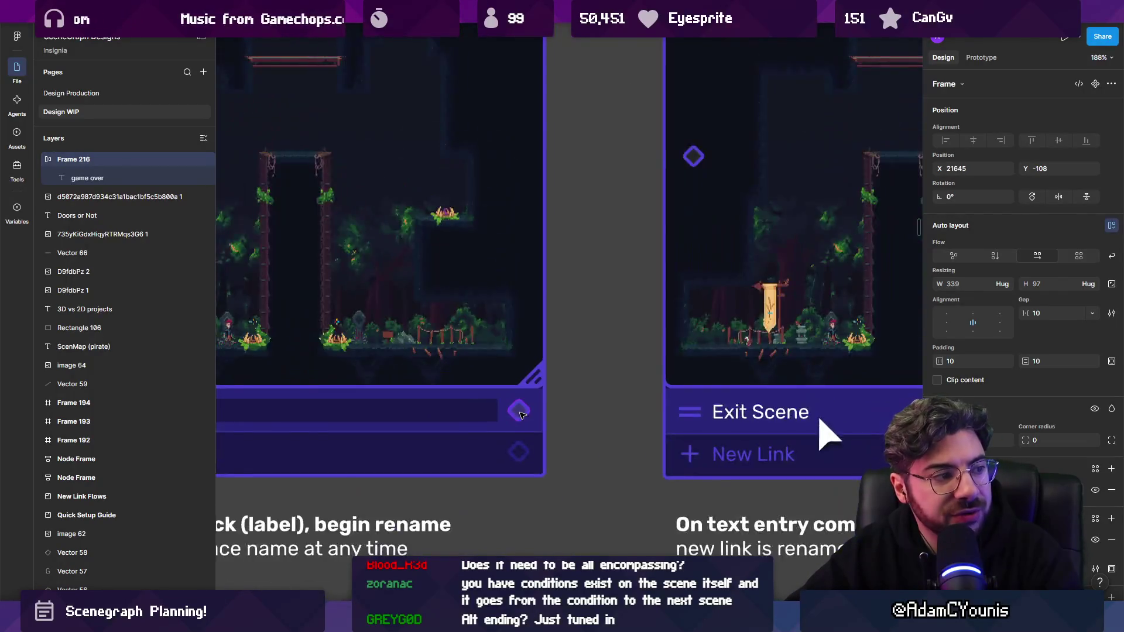
pyautogui.scroll(-10, 522, 415)
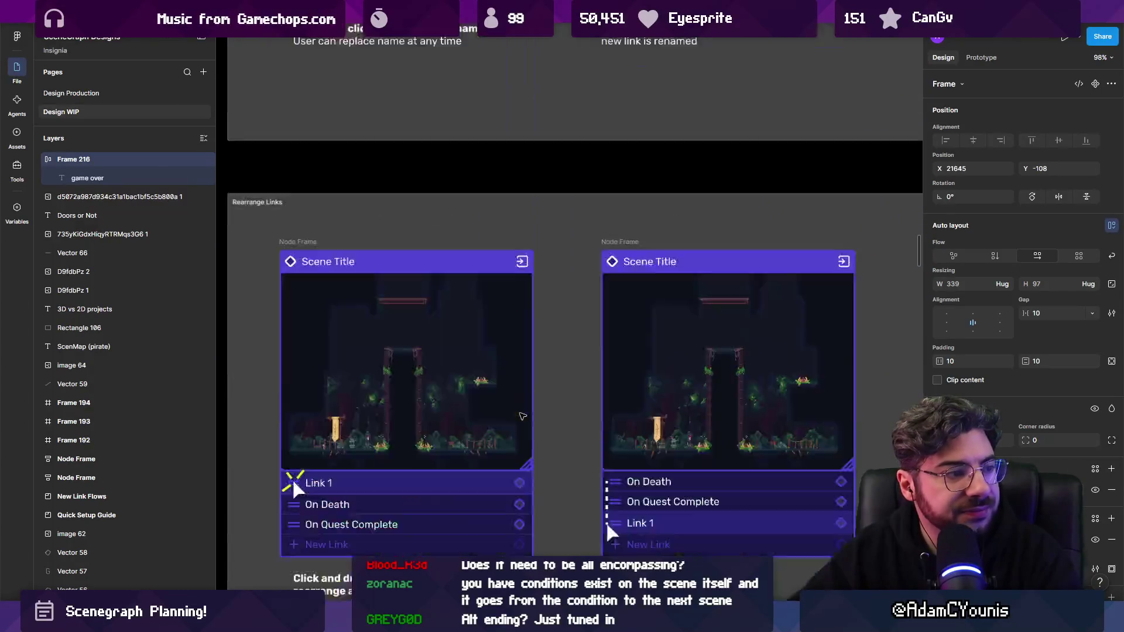
pyautogui.scroll(3, 471, 368)
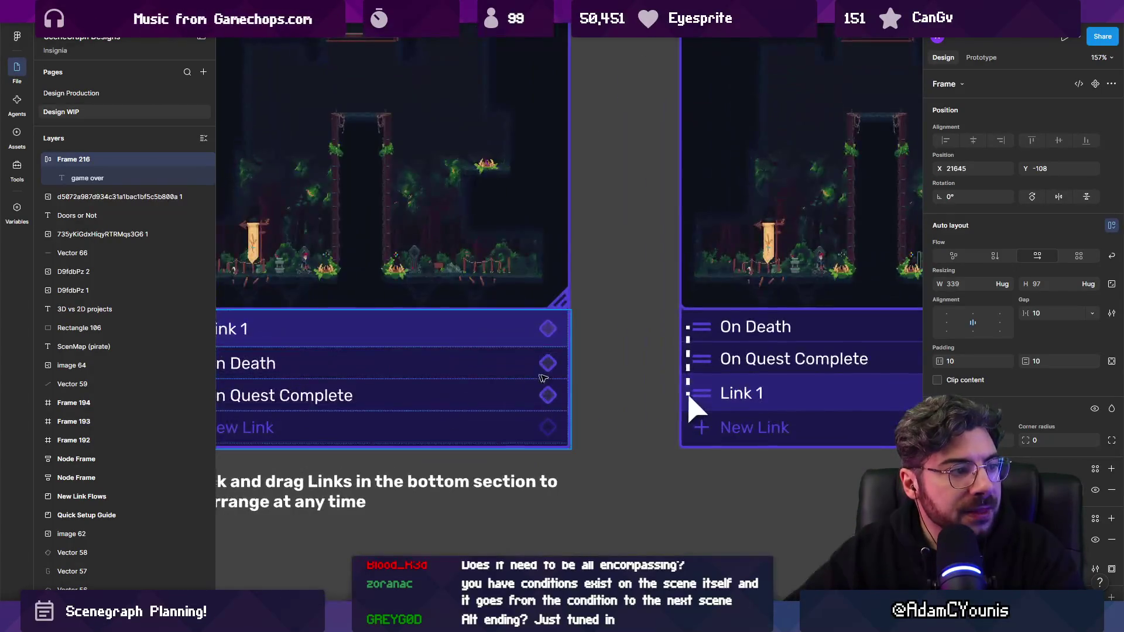
pyautogui.hscroll(3, 470, 368)
pyautogui.scroll(-5, 595, 359)
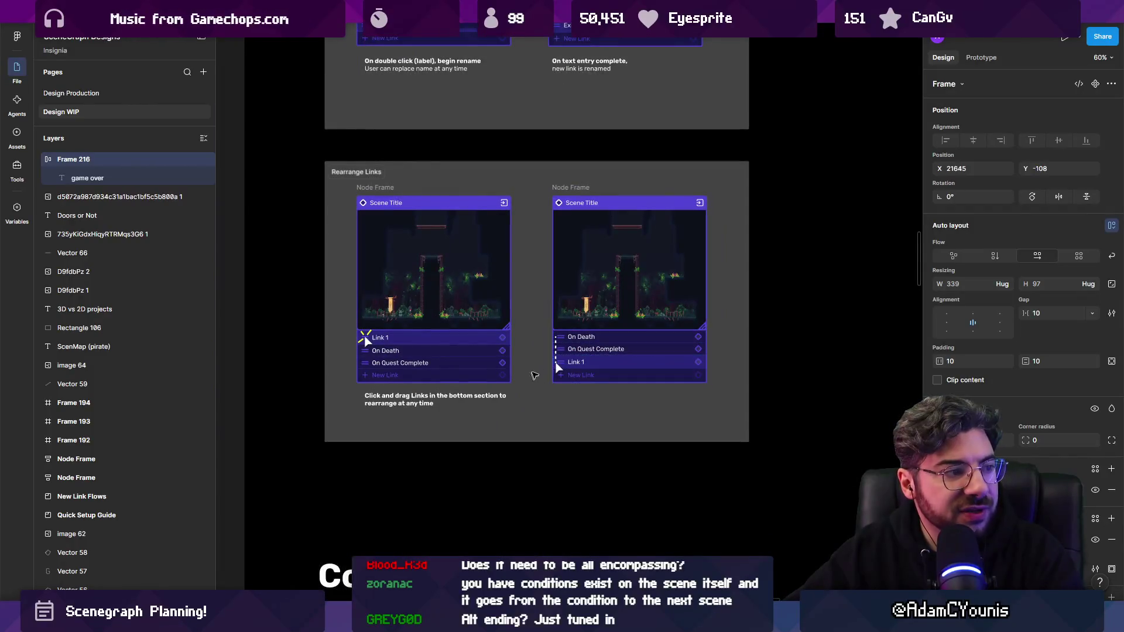
pyautogui.scroll(1, 552, 363)
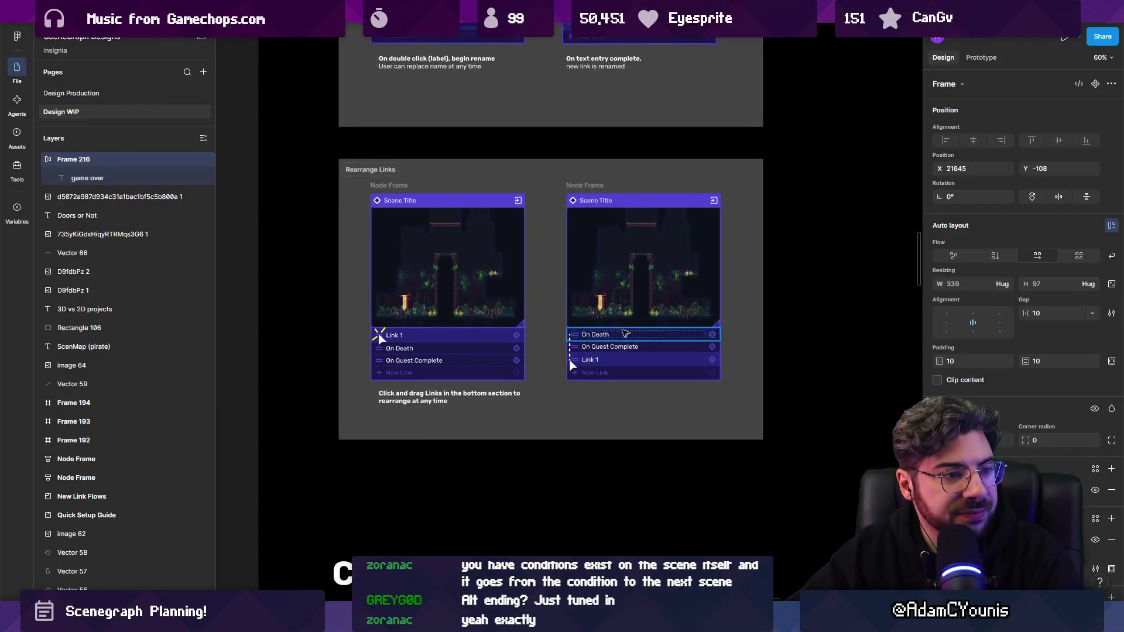
pyautogui.scroll(-5, 572, 273)
pyautogui.scroll(-3, 500, 360)
pyautogui.hscroll(2, 501, 360)
pyautogui.scroll(5, 500, 360)
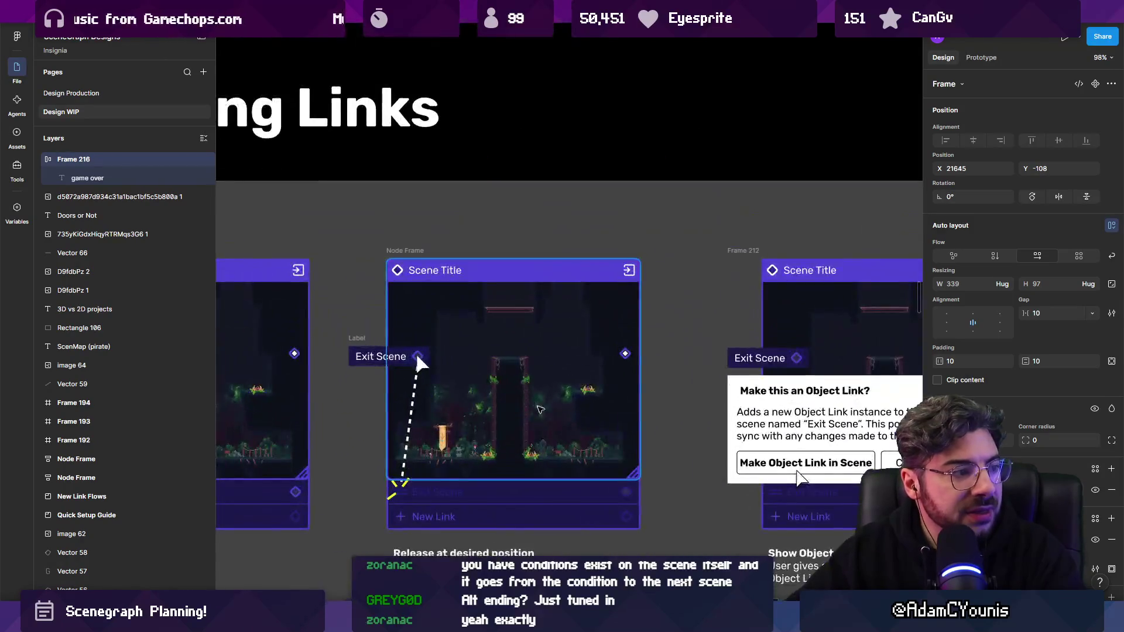
pyautogui.scroll(-3, 539, 300)
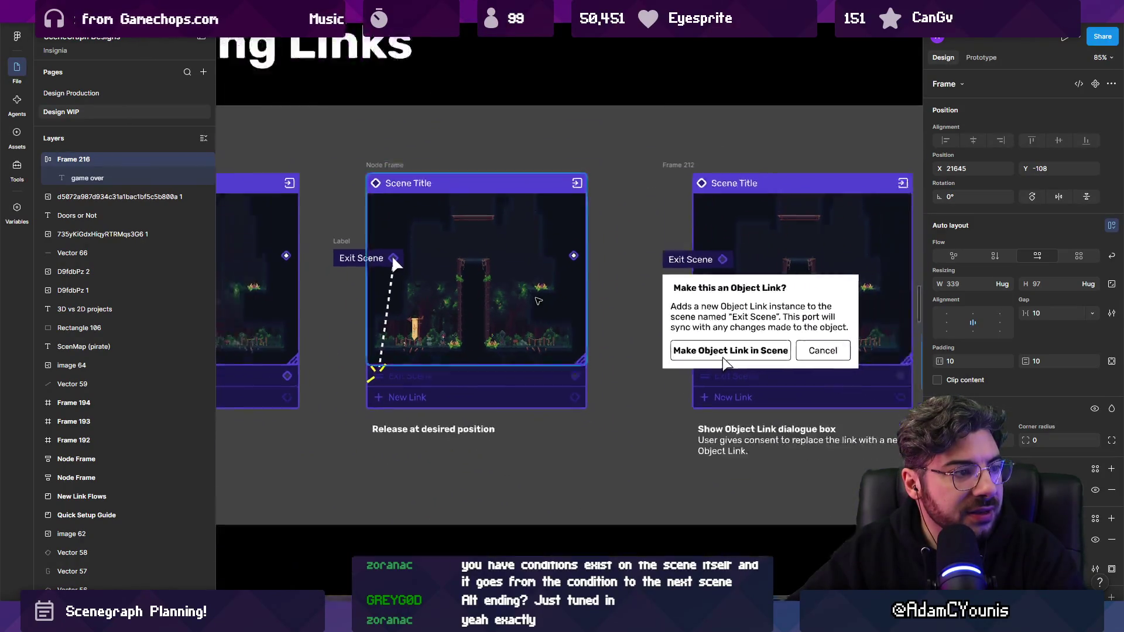
pyautogui.scroll(3, 536, 298)
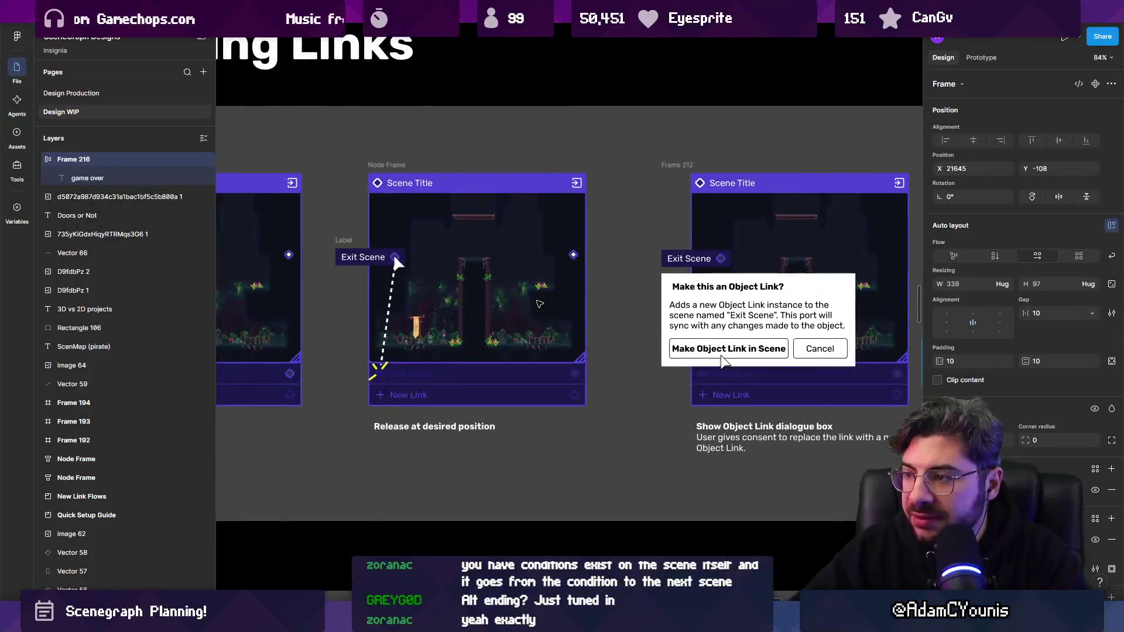
pyautogui.scroll(-4, 538, 302)
pyautogui.scroll(-5, 540, 306)
pyautogui.scroll(3, 548, 298)
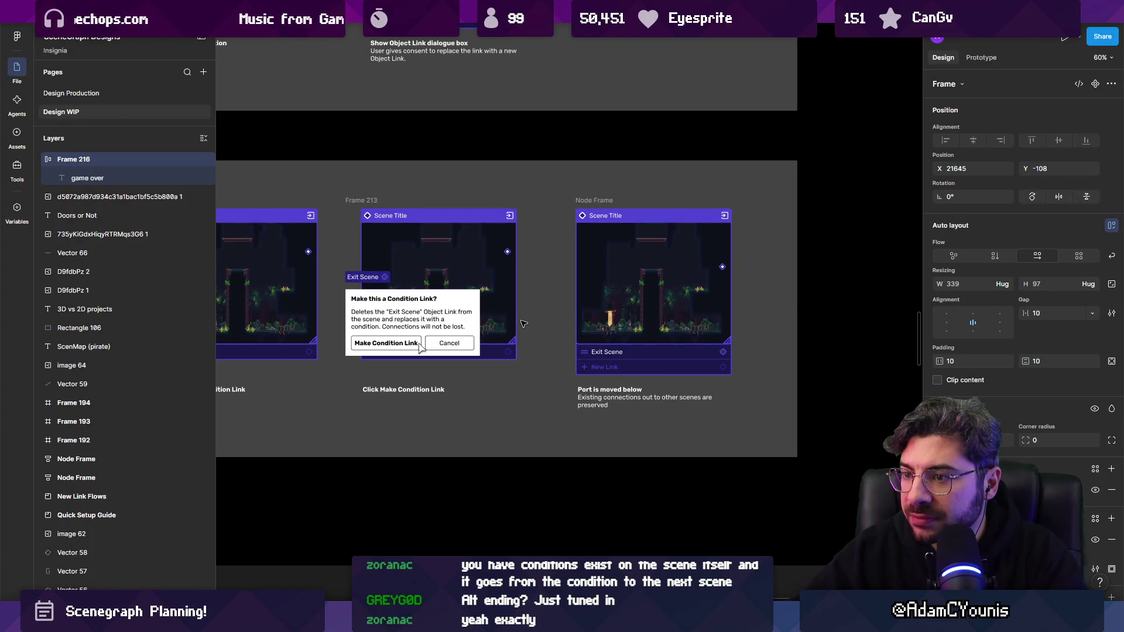
pyautogui.scroll(-5, 523, 323)
pyautogui.scroll(5, 660, 183)
pyautogui.scroll(-5, 447, 445)
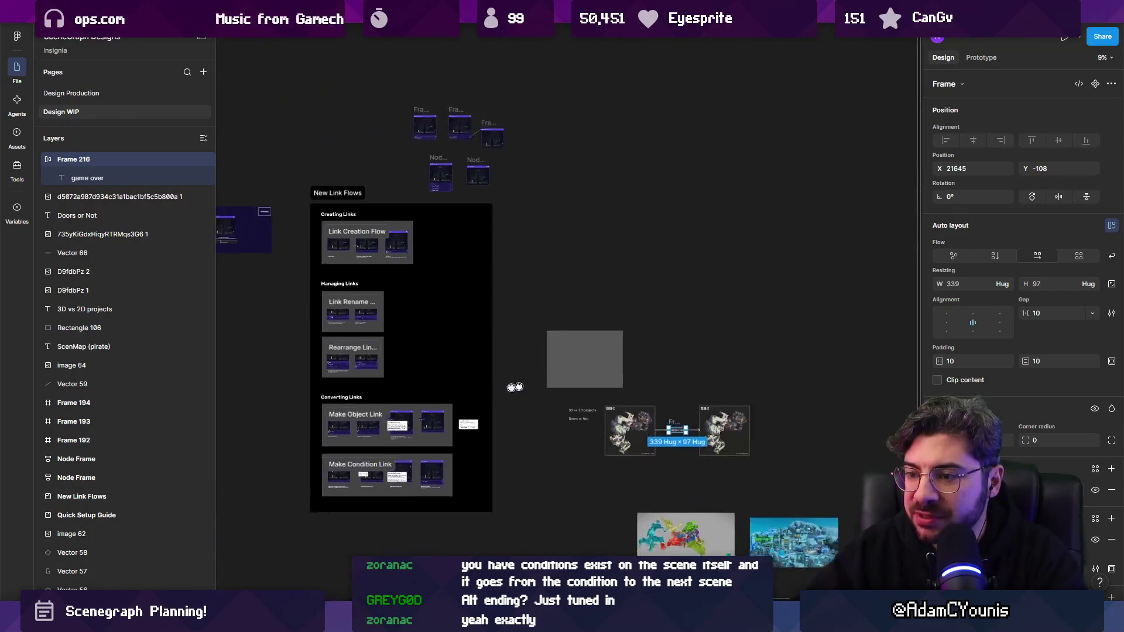
pyautogui.scroll(2, 446, 445)
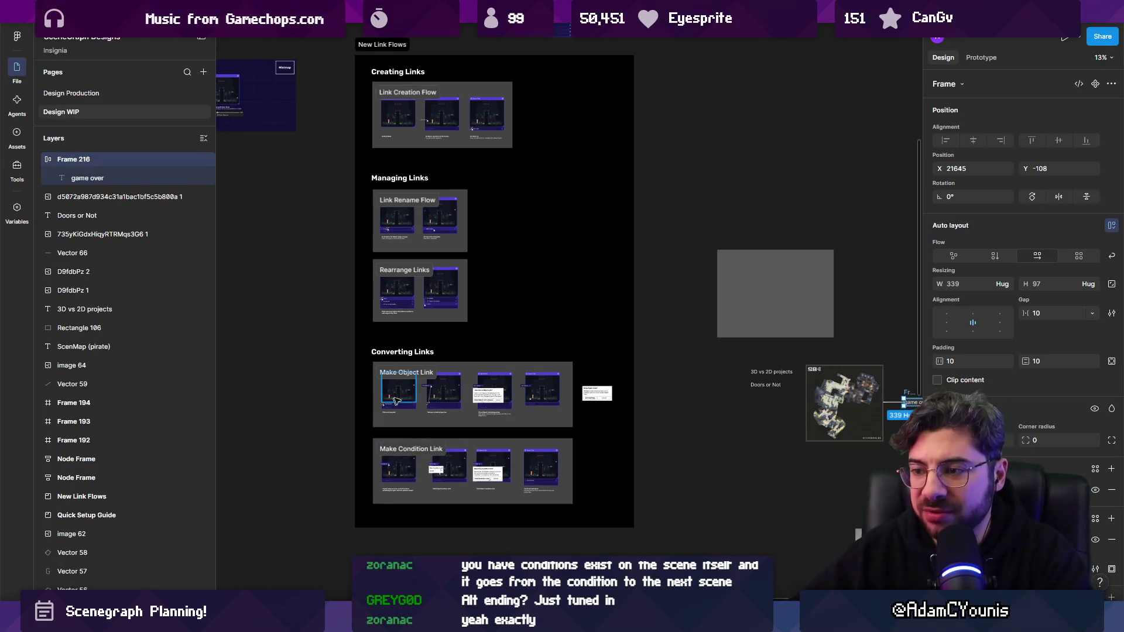
pyautogui.scroll(5, 391, 403)
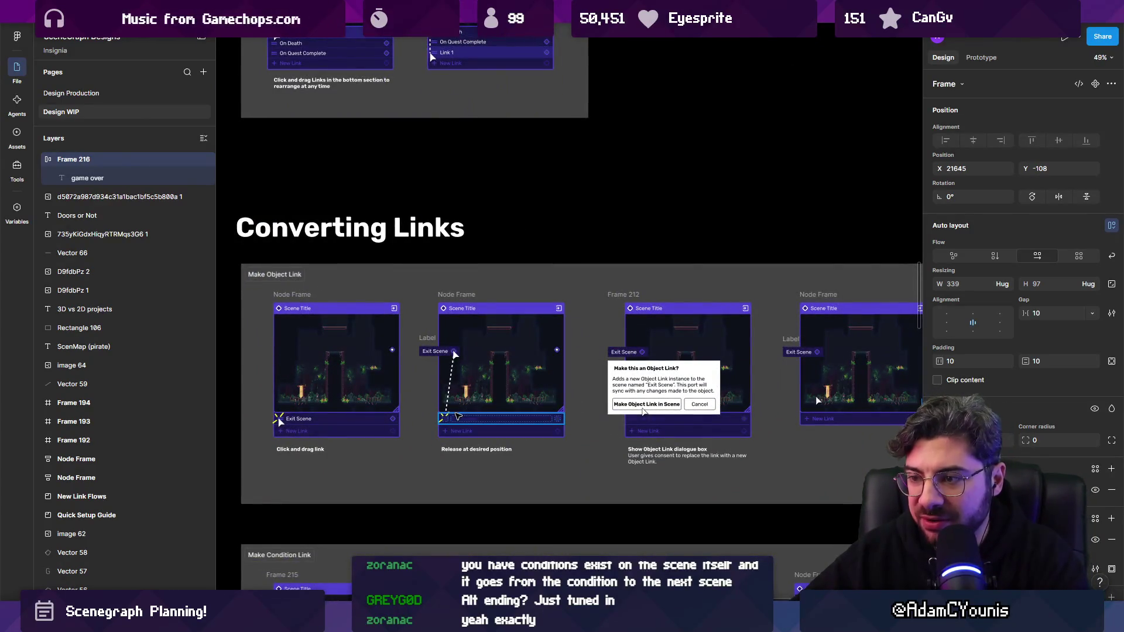
pyautogui.scroll(-6, 458, 410)
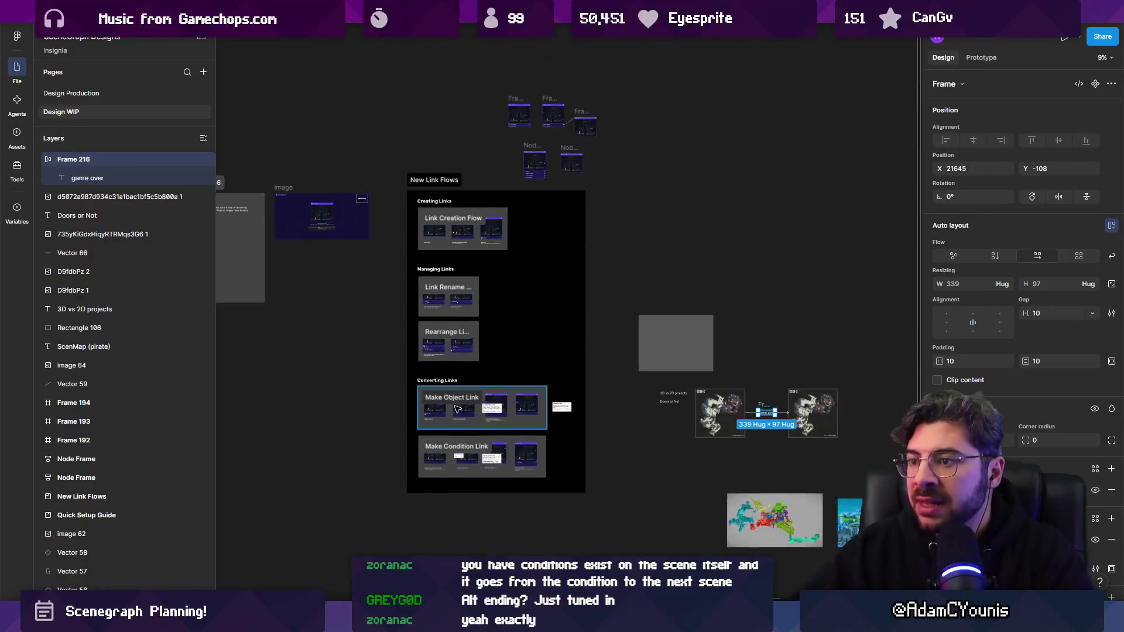
pyautogui.hscroll(2, 527, 392)
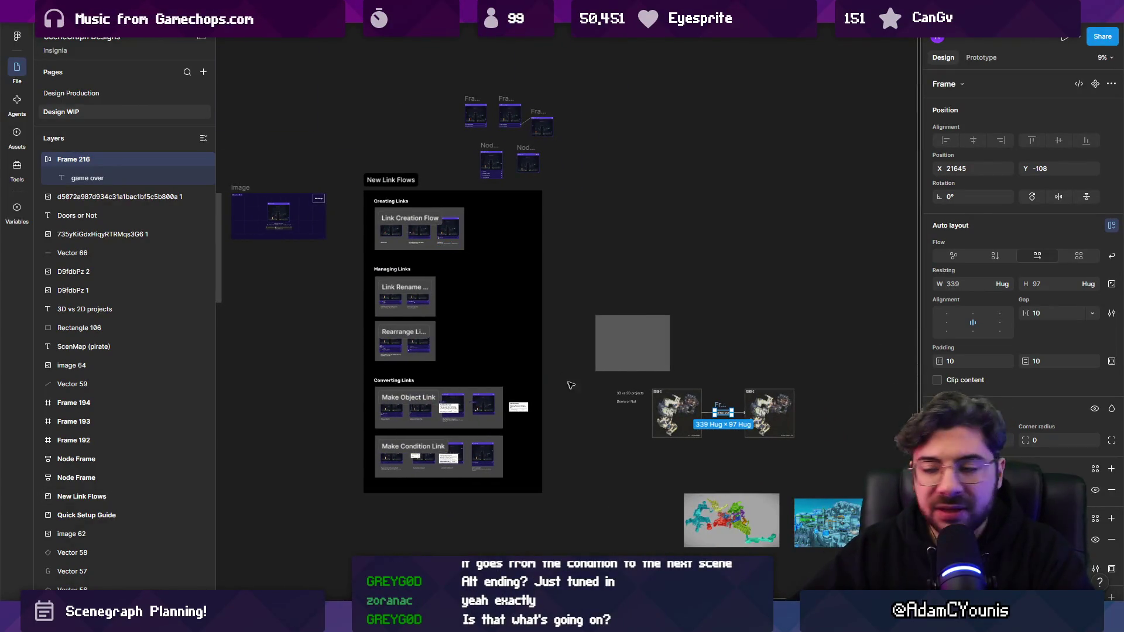
pyautogui.scroll(-3, 568, 384)
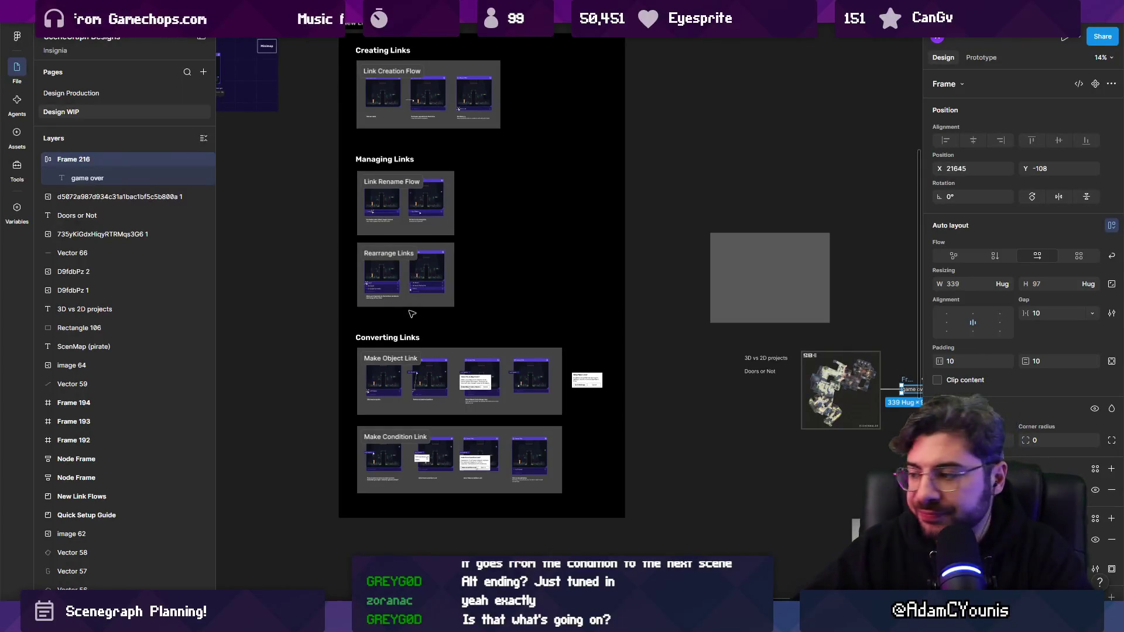
pyautogui.hscroll(5, 647, 378)
pyautogui.moveTo(557, 364); pyautogui.dragTo(685, 467)
pyautogui.scroll(-5, 660, 434)
pyautogui.click(660, 434)
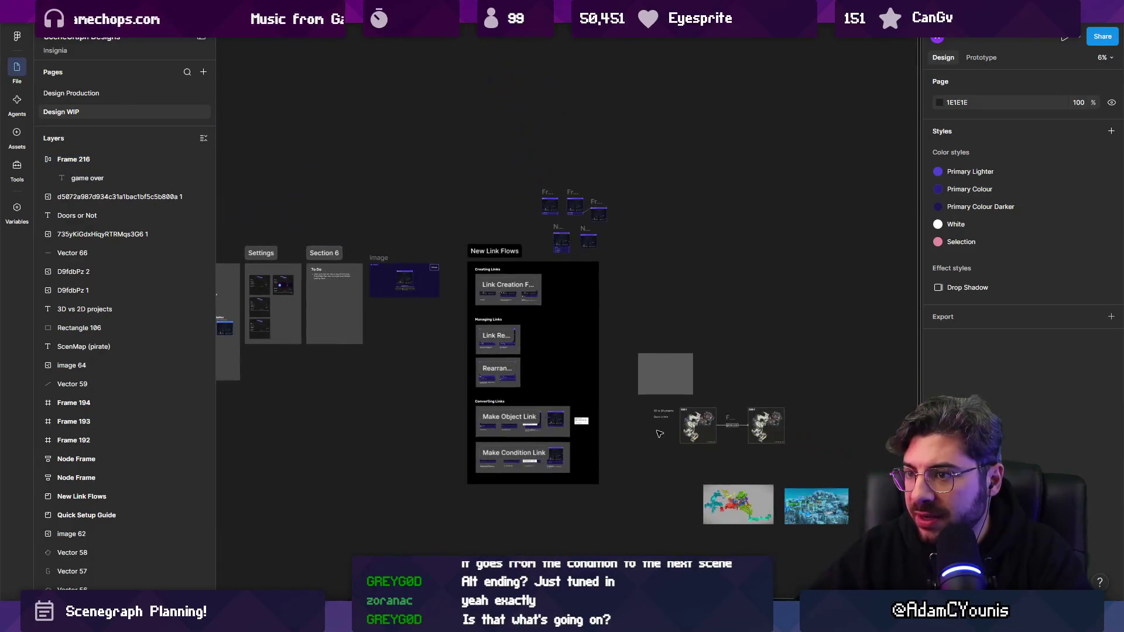
pyautogui.scroll(3, 660, 434)
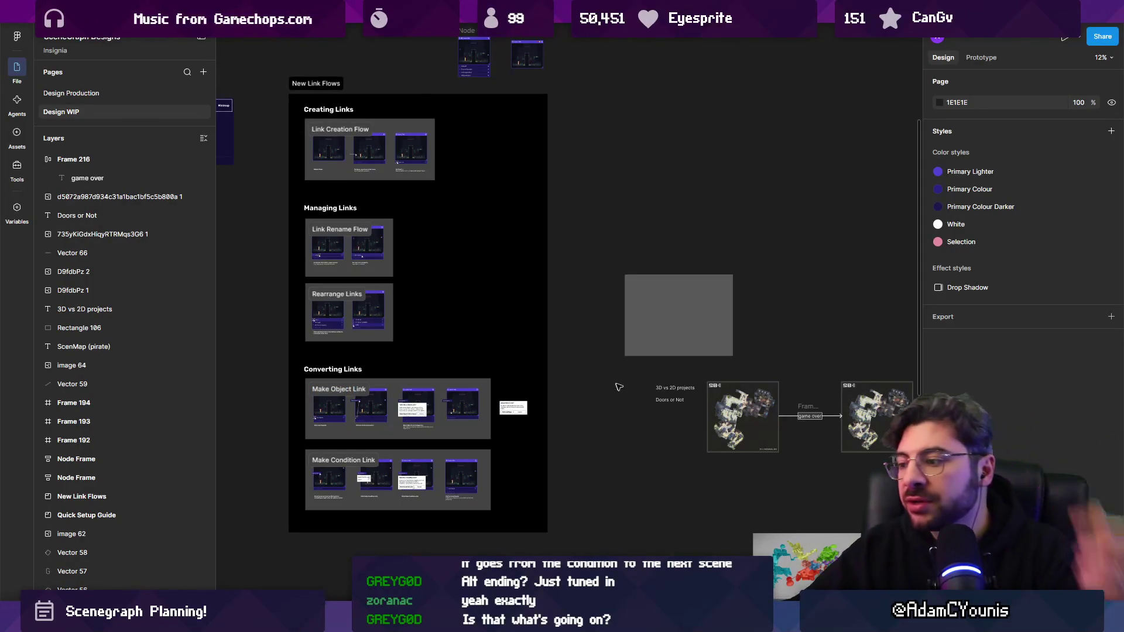
pyautogui.hscroll(5, 595, 396)
pyautogui.scroll(5, 468, 311)
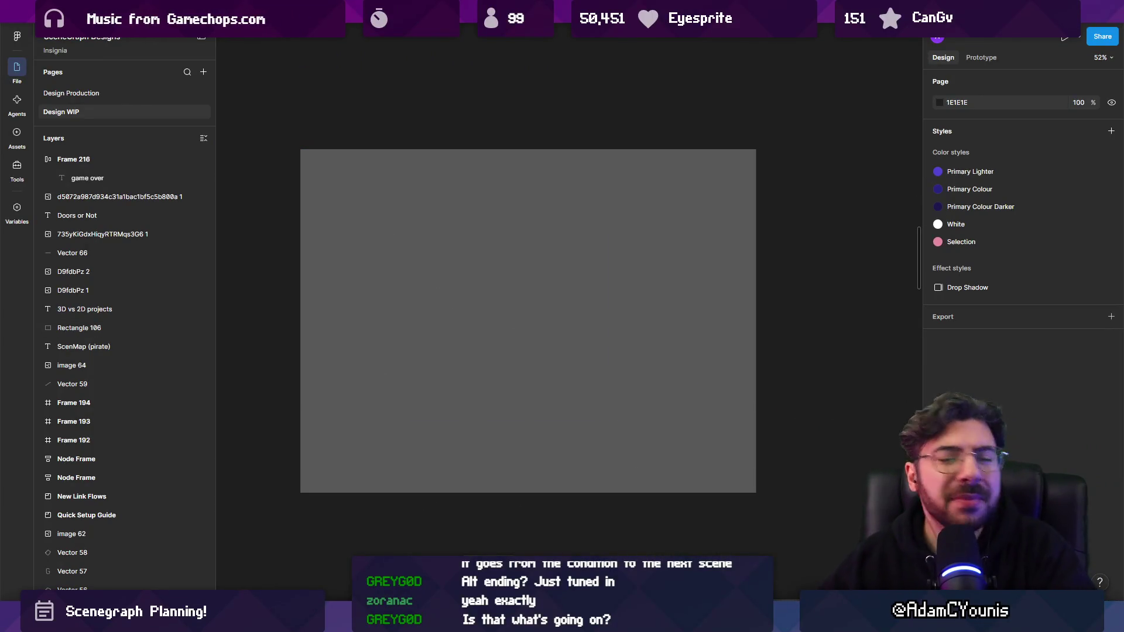
# - Draw a light grey 206×154 placeholder rectangle inside Rectangle 106 and duplicate it twice
pyautogui.moveTo(346, 296)
pyautogui.mouseDown()
pyautogui.moveTo(408, 343)
pyautogui.moveTo(477, 283)
pyautogui.moveTo(556, 350)
pyautogui.mouseUp()
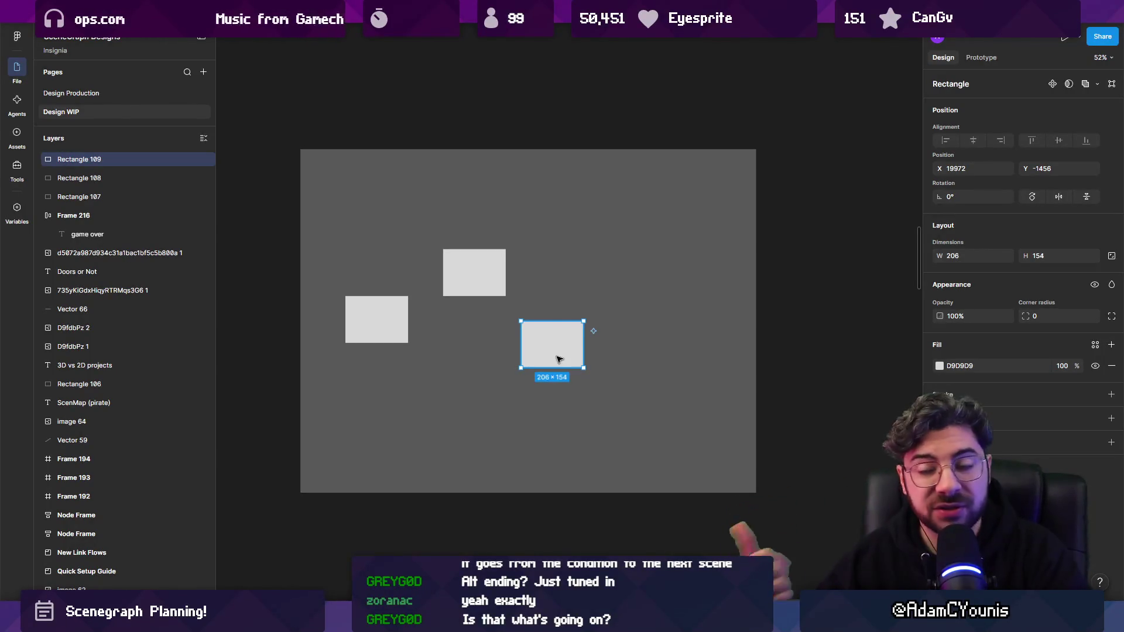
pyautogui.scroll(-5, 558, 360)
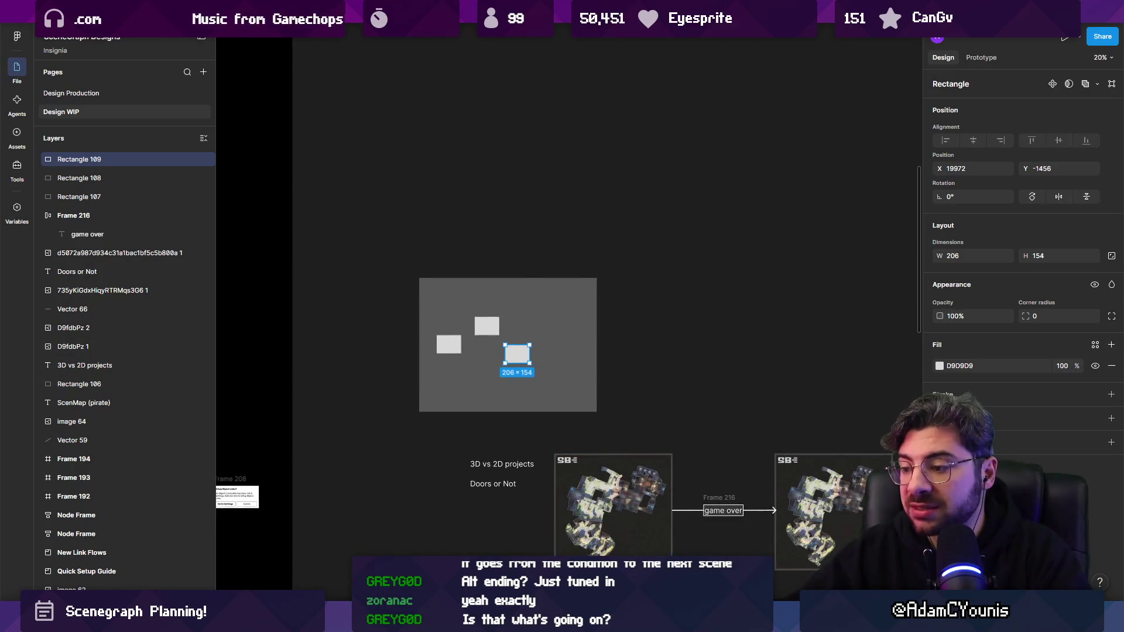
pyautogui.hotkey('alt', 'Tab')
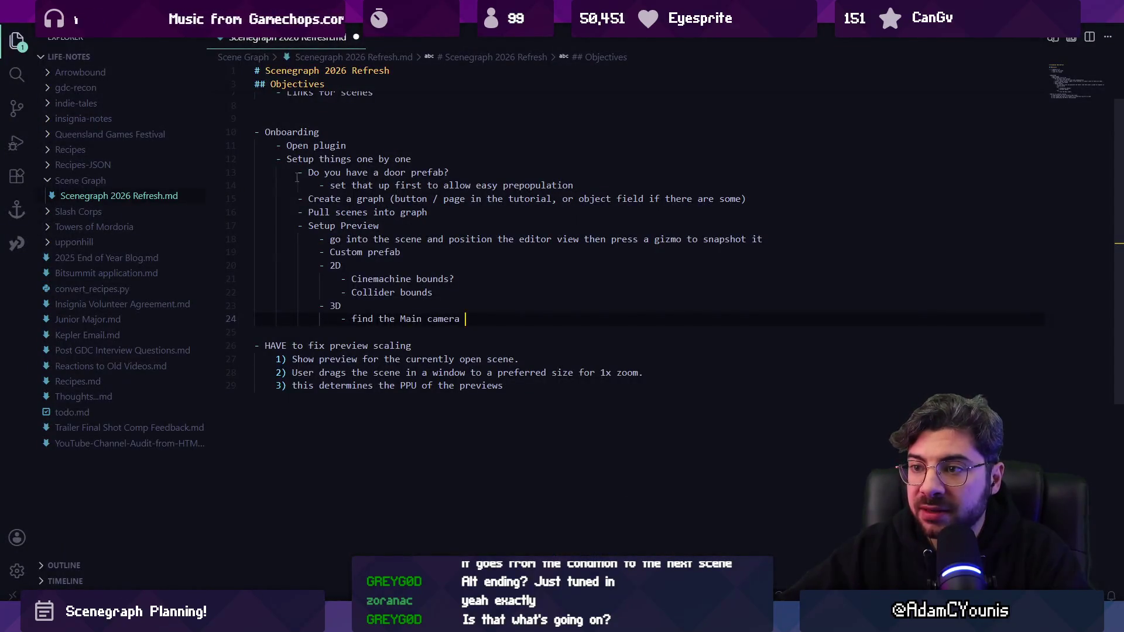
# - Insert the list item '- Define how the graph takes previews' below the Create a graph line
pyautogui.moveTo(304, 199); pyautogui.dragTo(764, 202)
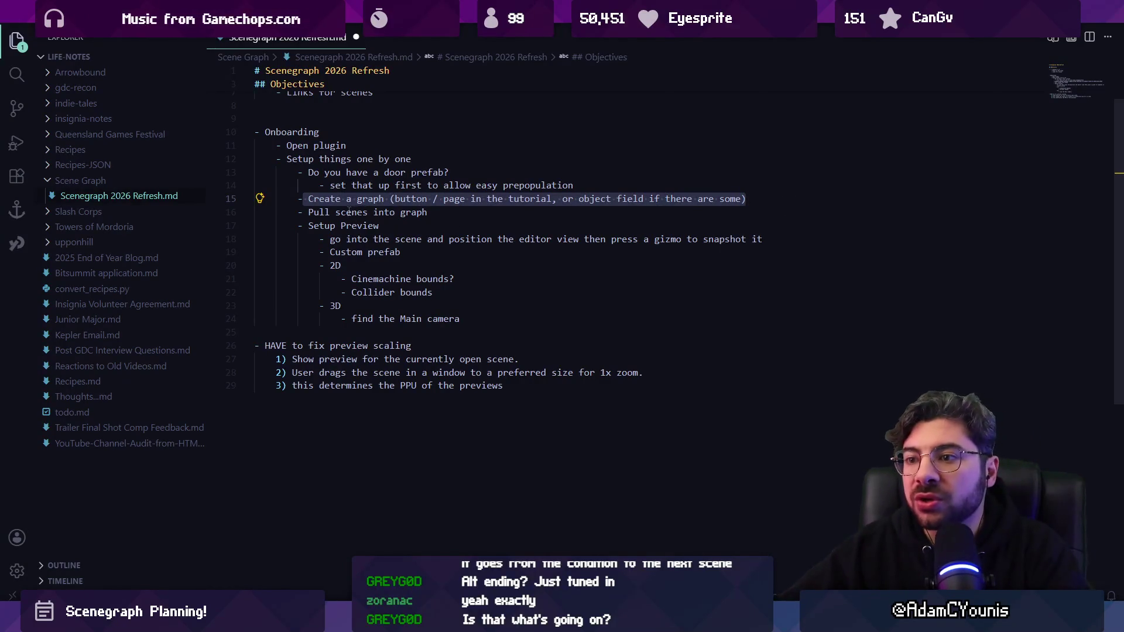
pyautogui.click(347, 212)
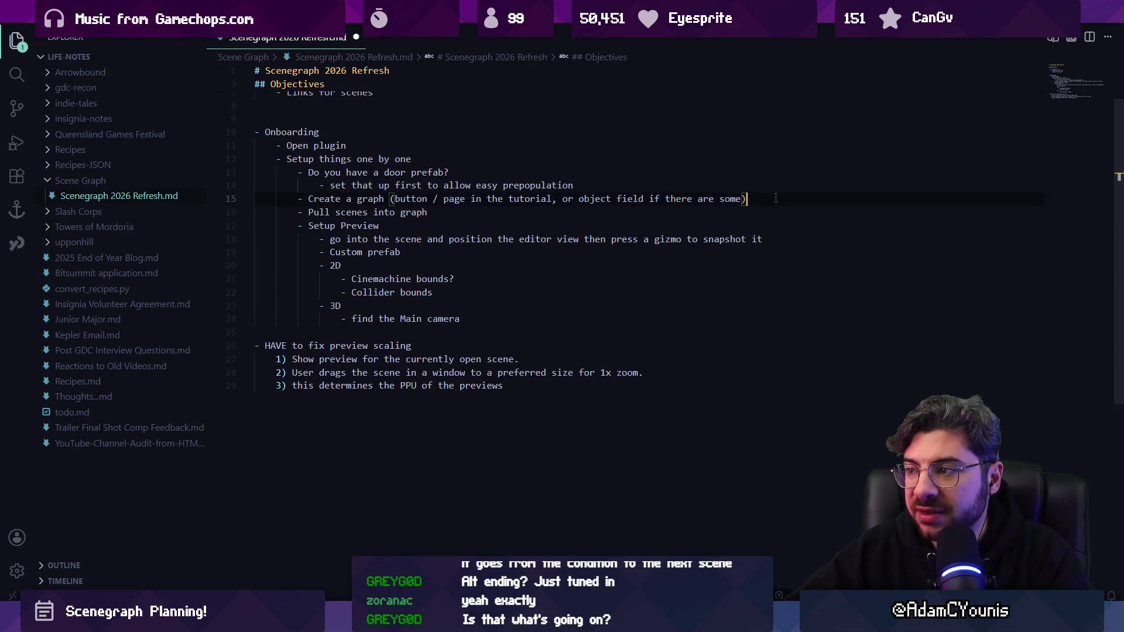
pyautogui.press('Return')
pyautogui.write('- Define how the graph is set up')
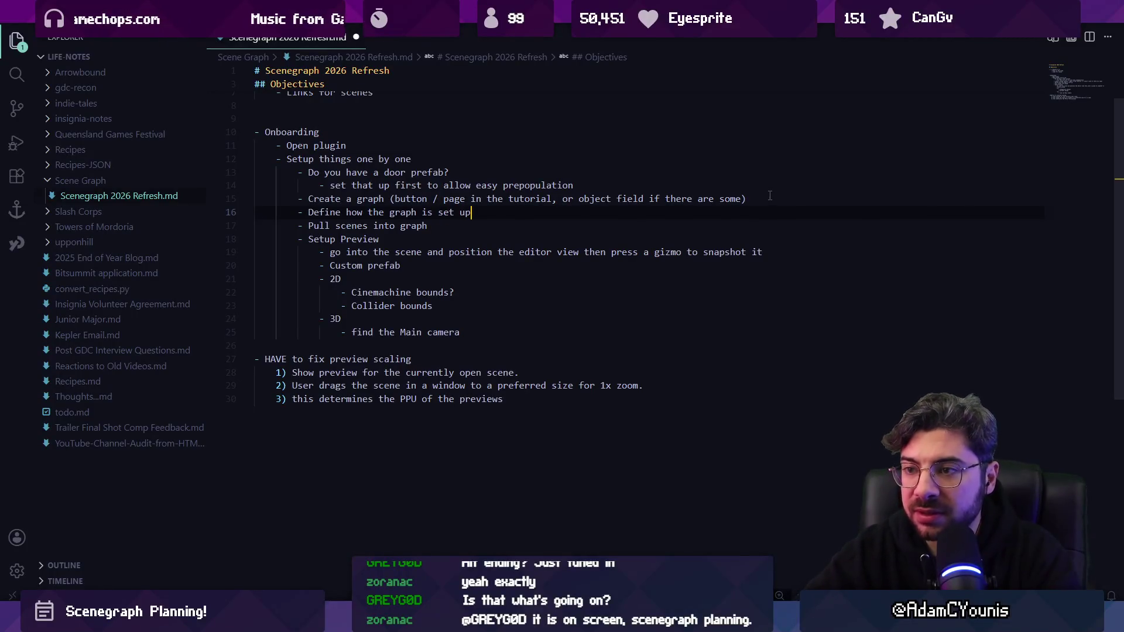
pyautogui.hotkey('ctrl', 'shift', 'Left')
pyautogui.hotkey('ctrl', 'shift', 'Left')
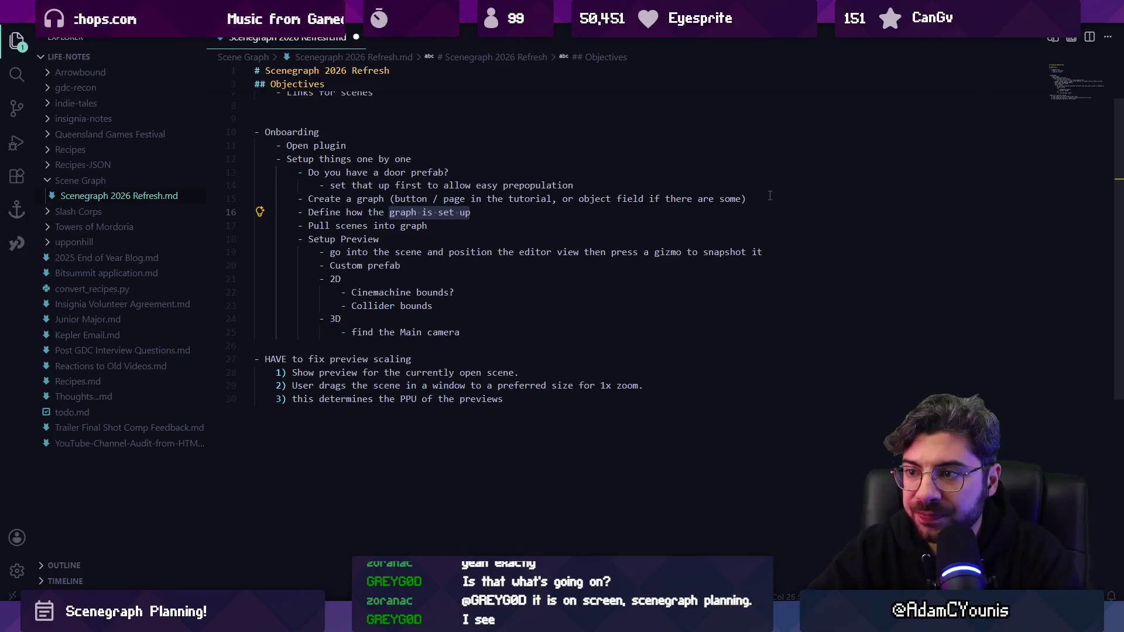
pyautogui.press('End')
pyautogui.hotkey('ctrl', 'shift', 'Left')
pyautogui.hotkey('ctrl', 'shift', 'Left')
pyautogui.hotkey('ctrl', 'shift', 'Left')
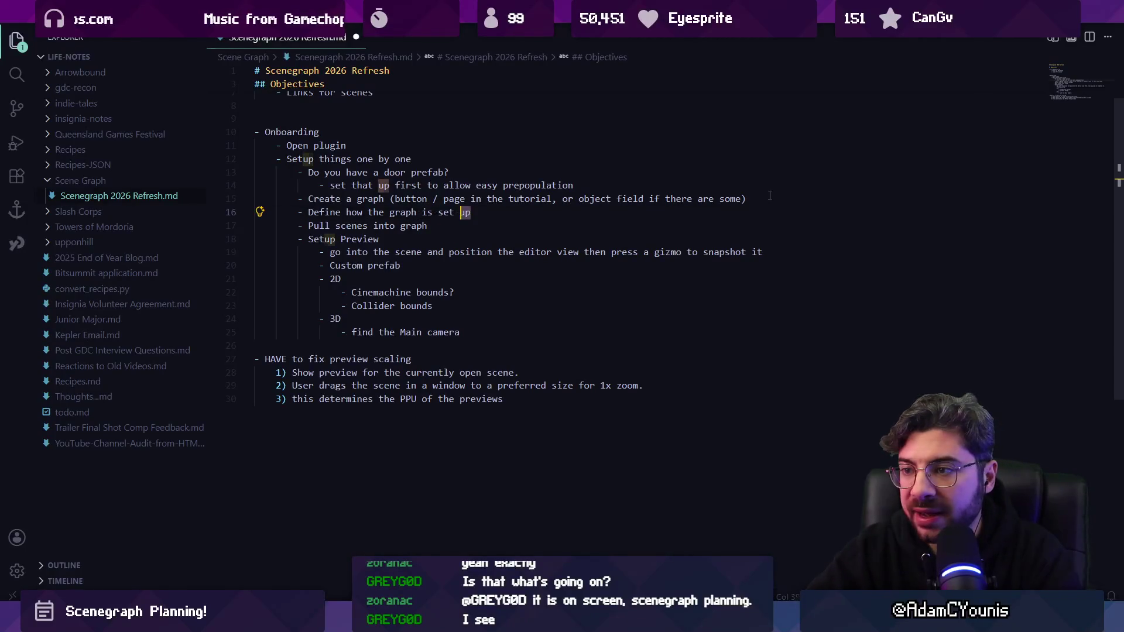
pyautogui.write('takes previews')
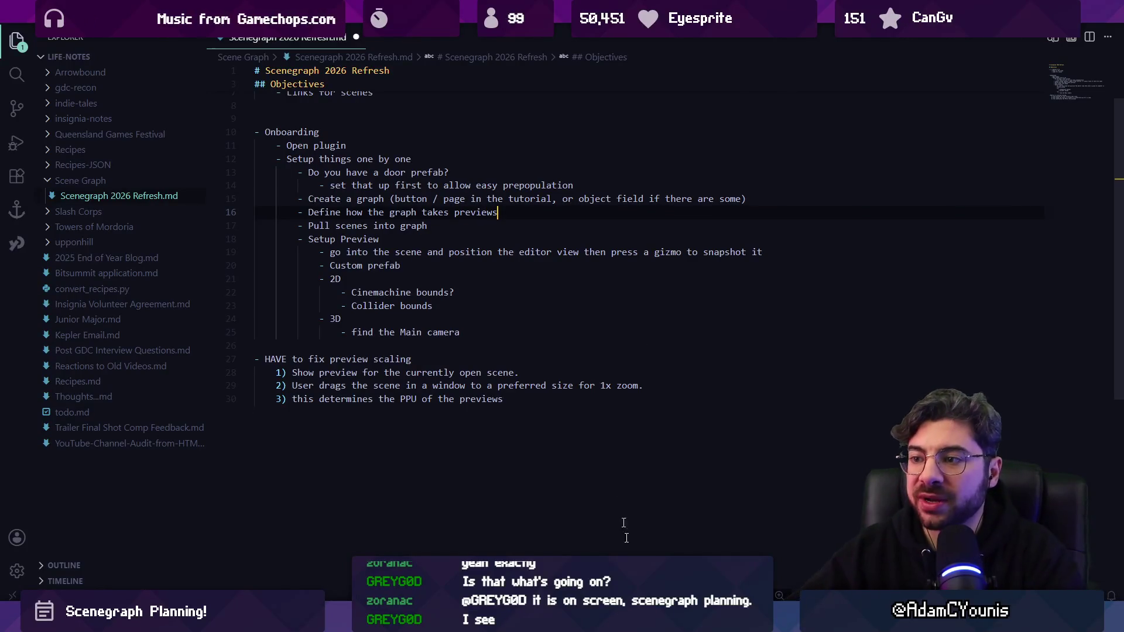
pyautogui.hotkey('alt', 'Tab')
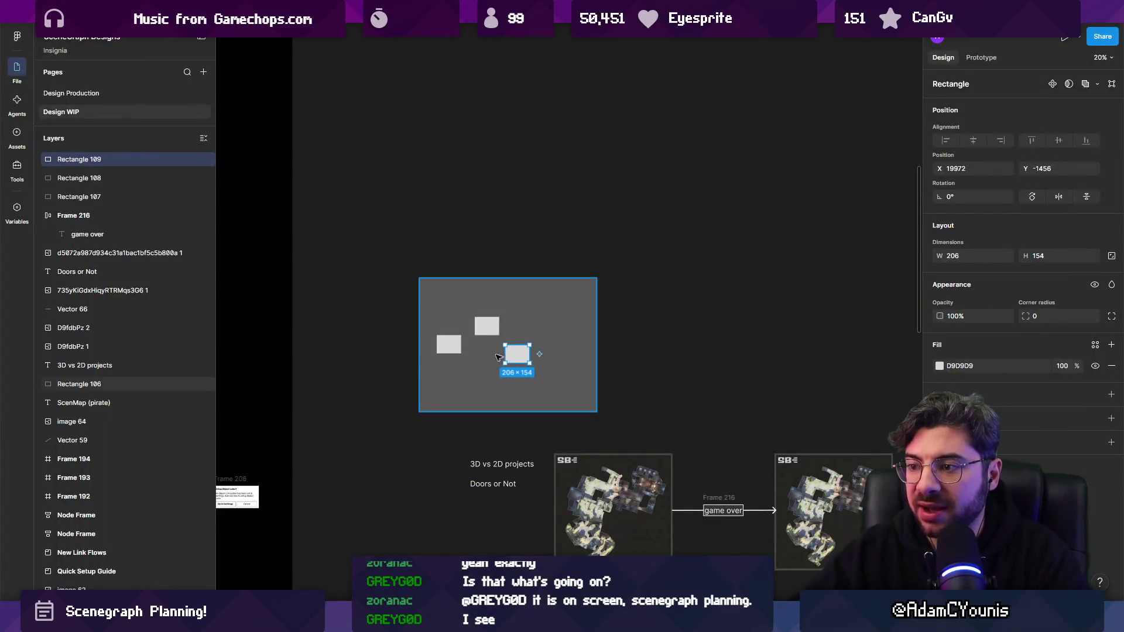
# - Select the three placeholder boxes and set their fill to black 000000
pyautogui.keyDown('ctrl'); pyautogui.scroll(5, 499, 355); pyautogui.keyUp('ctrl')
pyautogui.keyDown('shift'); pyautogui.click(378, 326); pyautogui.keyUp('shift')
pyautogui.keyDown('shift'); pyautogui.click(494, 282); pyautogui.keyUp('shift')
pyautogui.keyDown('shift'); pyautogui.click(627, 377); pyautogui.keyUp('shift')
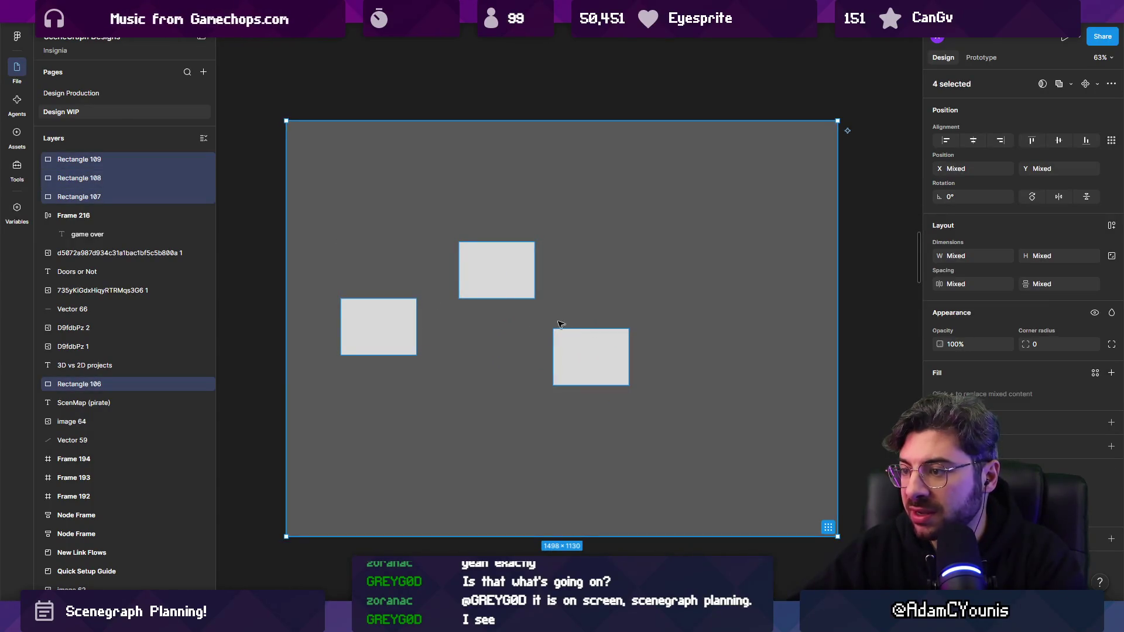
pyautogui.click(497, 270)
pyautogui.keyDown('shift'); pyautogui.click(374, 322); pyautogui.keyUp('shift')
pyautogui.keyDown('shift'); pyautogui.click(592, 357); pyautogui.keyUp('shift')
pyautogui.click(1112, 373)
pyautogui.click(940, 394)
pyautogui.click(796, 566)
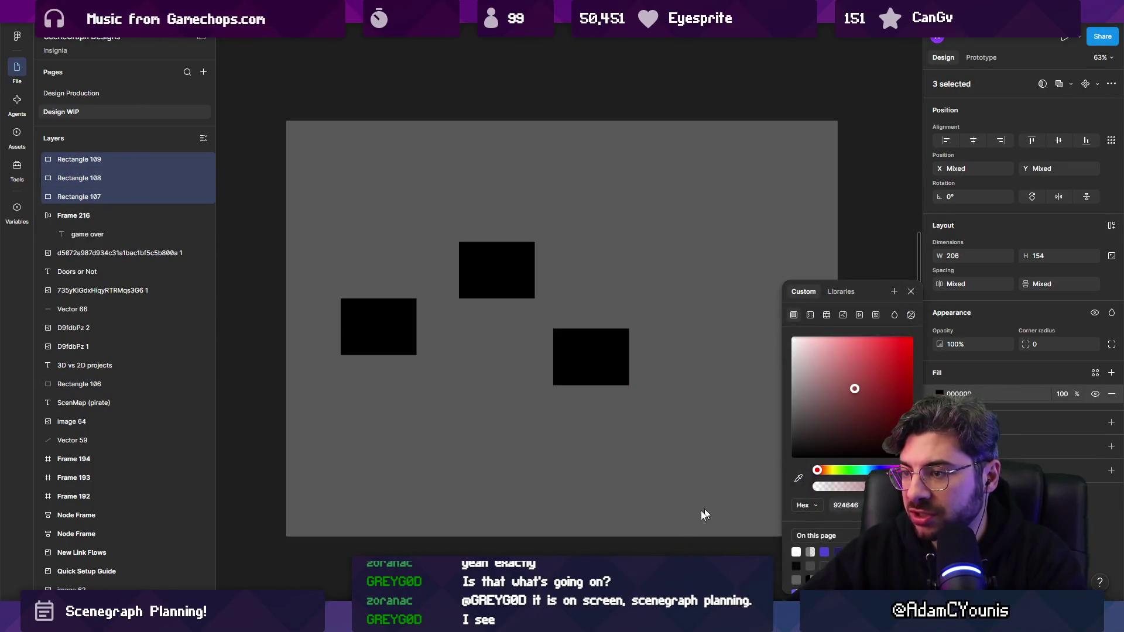
# - Give the boxes a white one-sided outline, then duplicate the grey frame to the right
pyautogui.click(1111, 422)
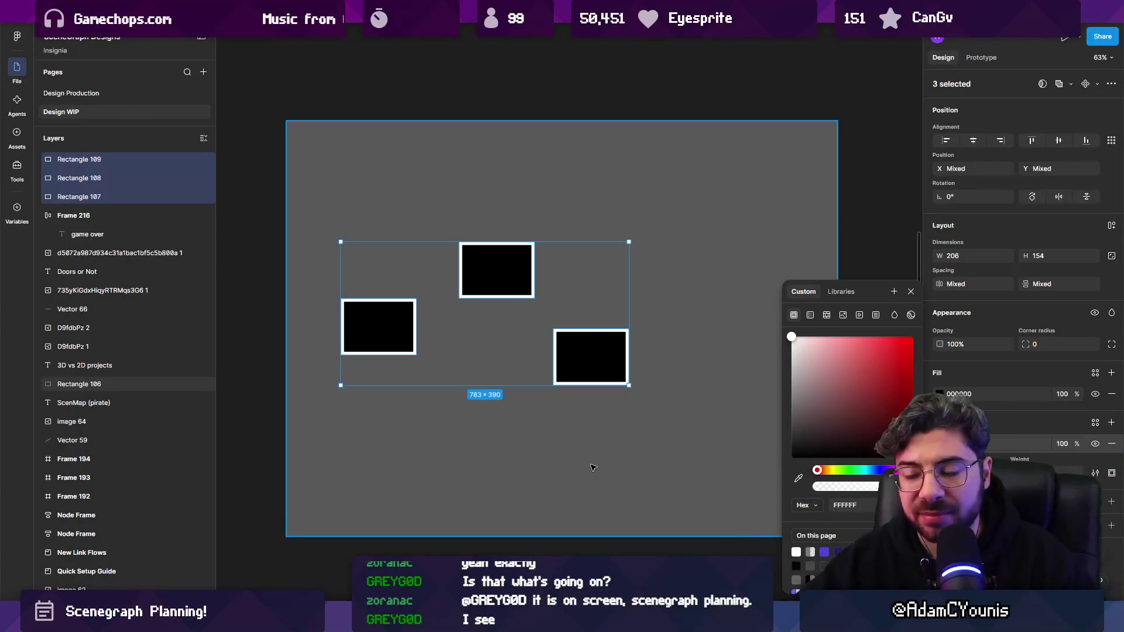
pyautogui.press('Escape')
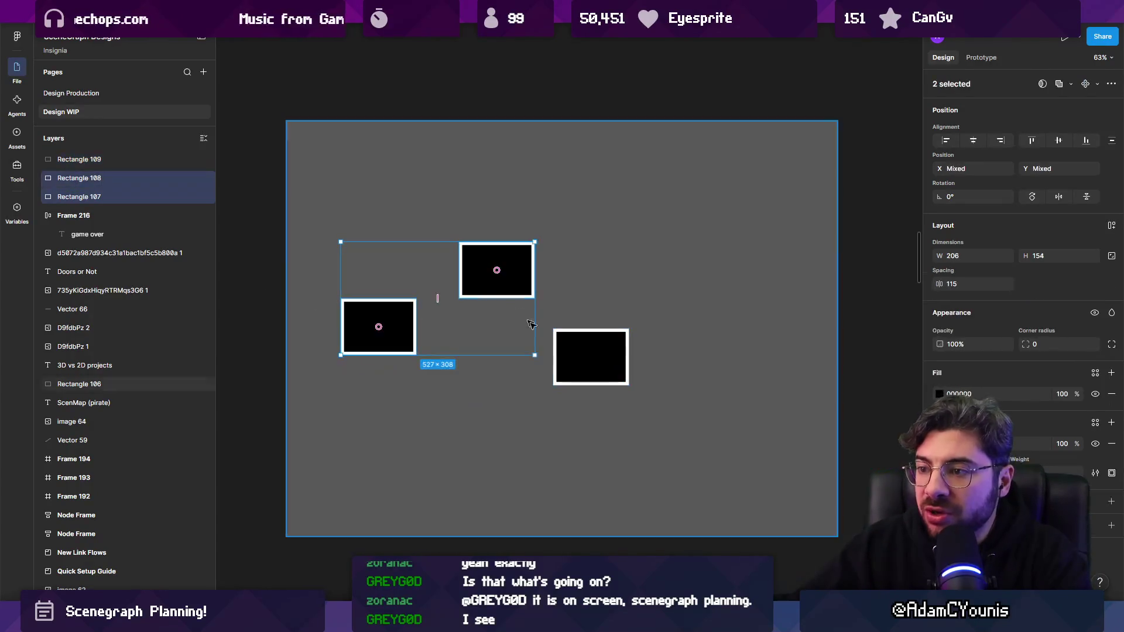
pyautogui.click(1111, 474)
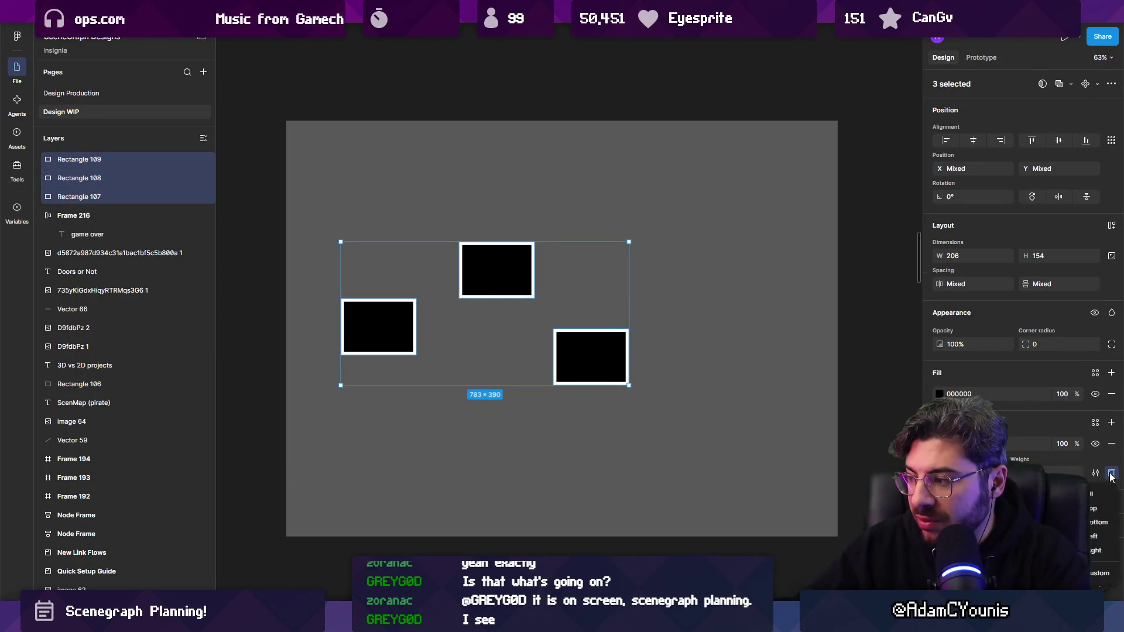
pyautogui.click(1092, 497)
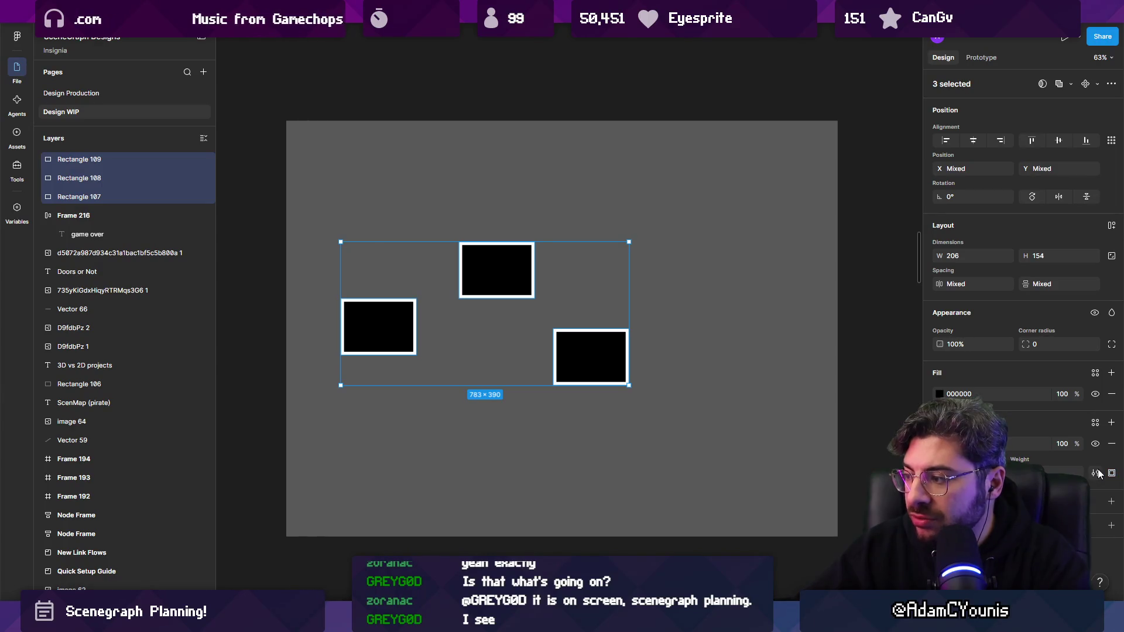
pyautogui.click(1095, 474)
pyautogui.click(1095, 474)
pyautogui.click(1112, 474)
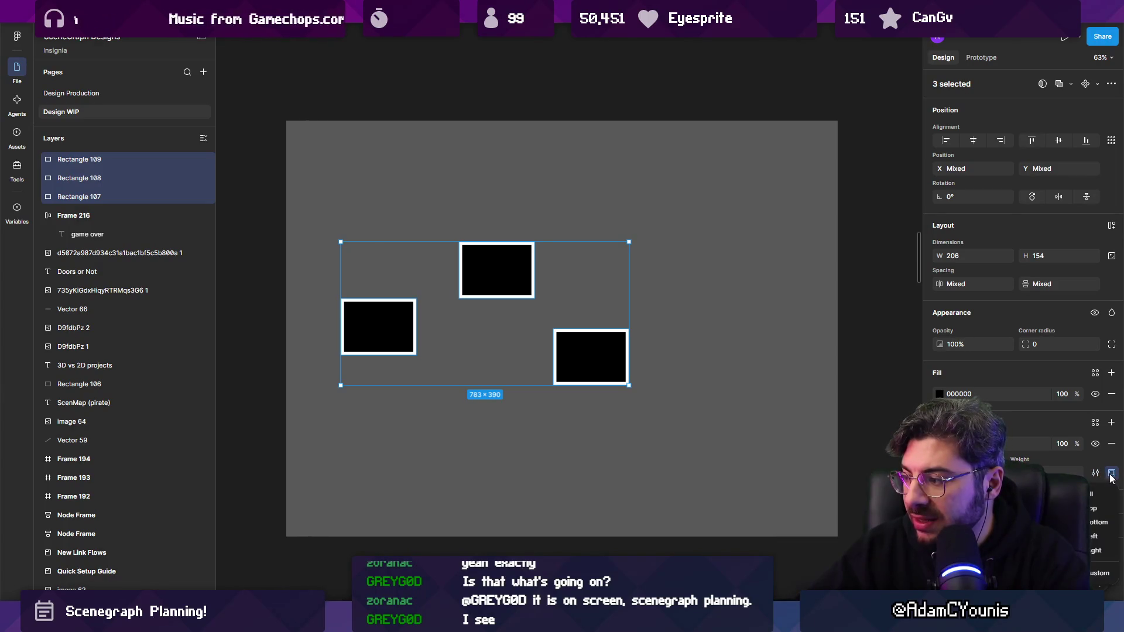
pyautogui.click(1093, 557)
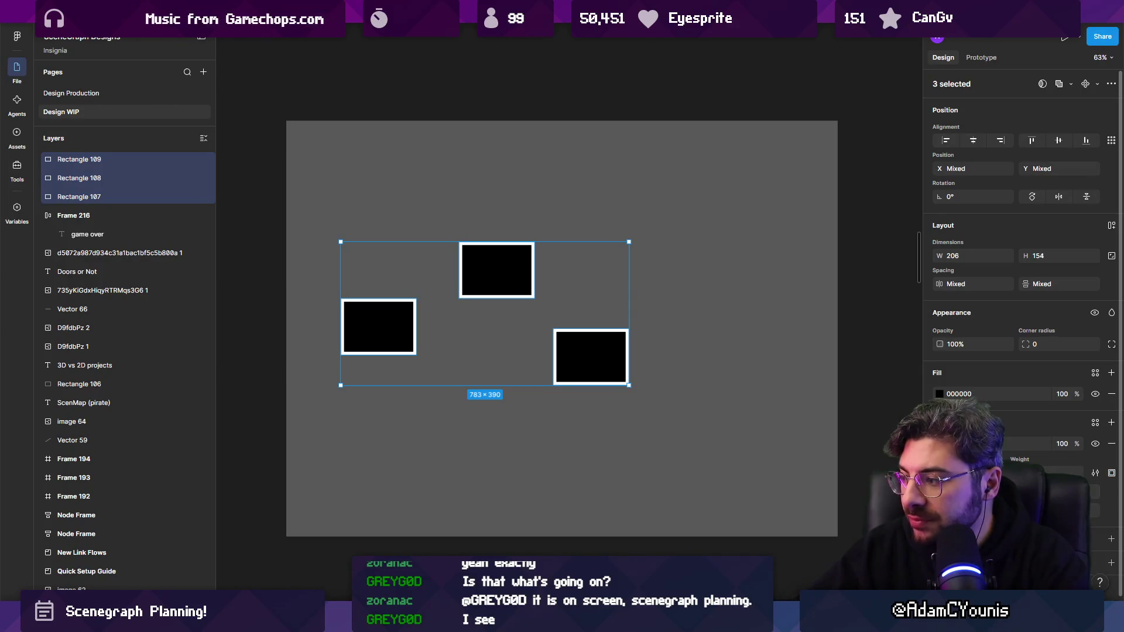
pyautogui.click(1094, 492)
pyautogui.click(267, 326)
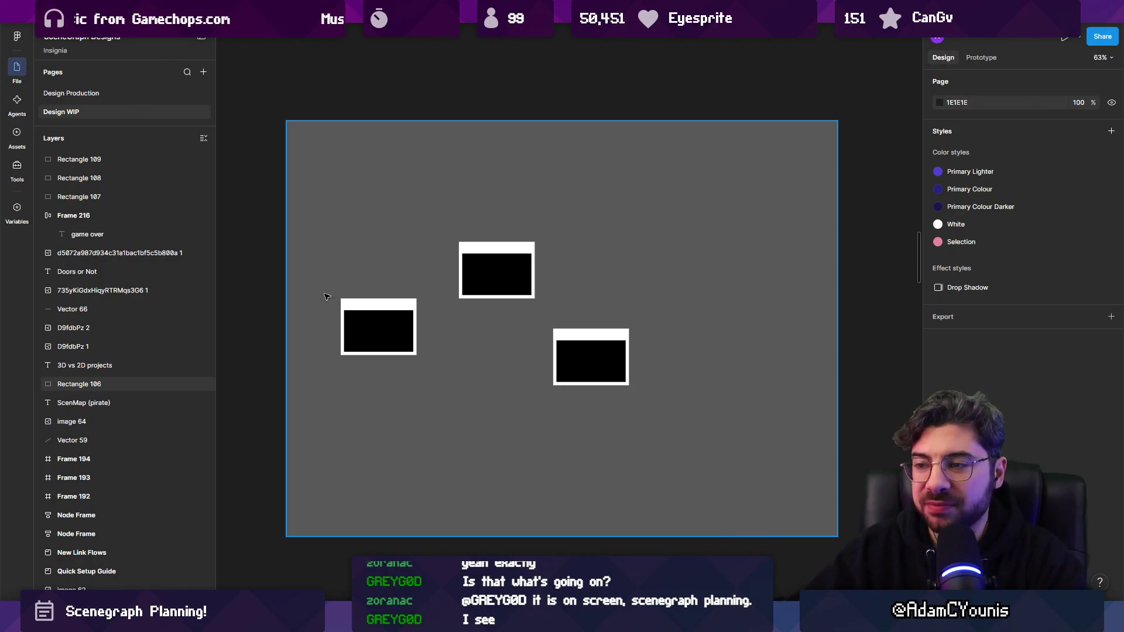
pyautogui.scroll(-5, 327, 297)
pyautogui.moveTo(298, 172)
pyautogui.mouseDown()
pyautogui.moveTo(394, 278)
pyautogui.moveTo(579, 299)
pyautogui.mouseUp()
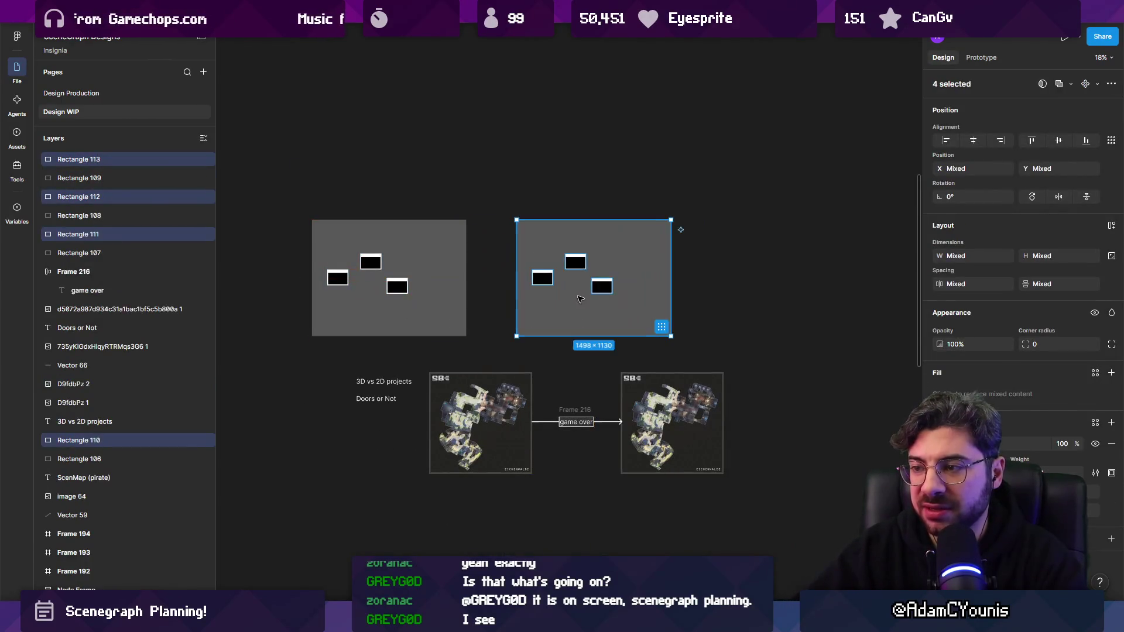
# - Zoom to the copied frame and delete its three black boxes
pyautogui.hotkey('shift', '2')
pyautogui.click(413, 255)
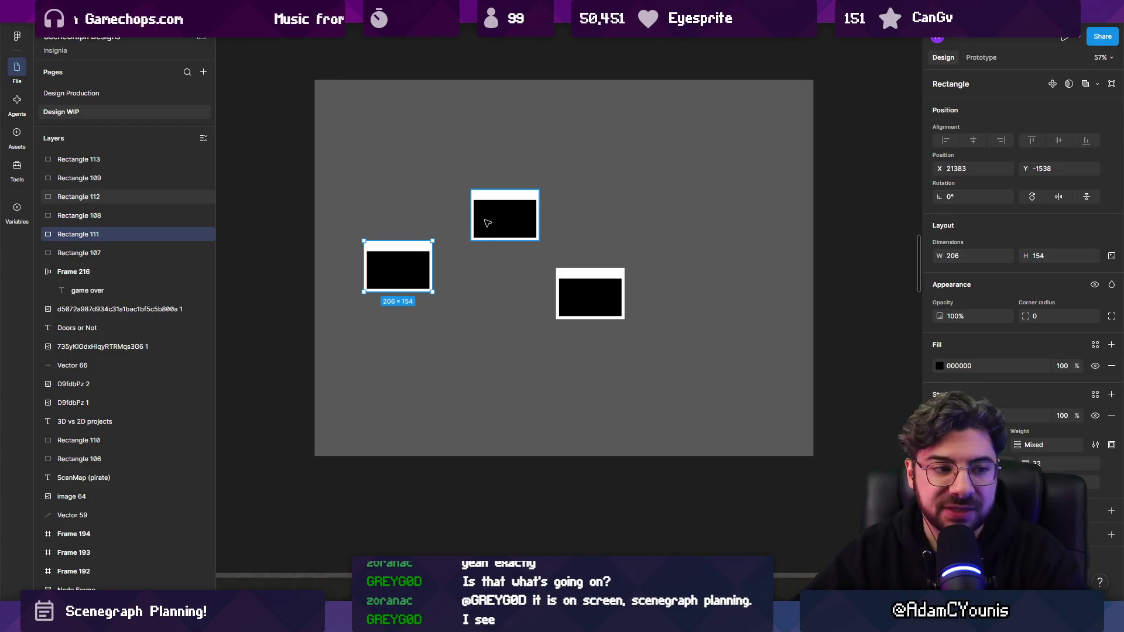
pyautogui.moveTo(288, 205); pyautogui.dragTo(482, 296)
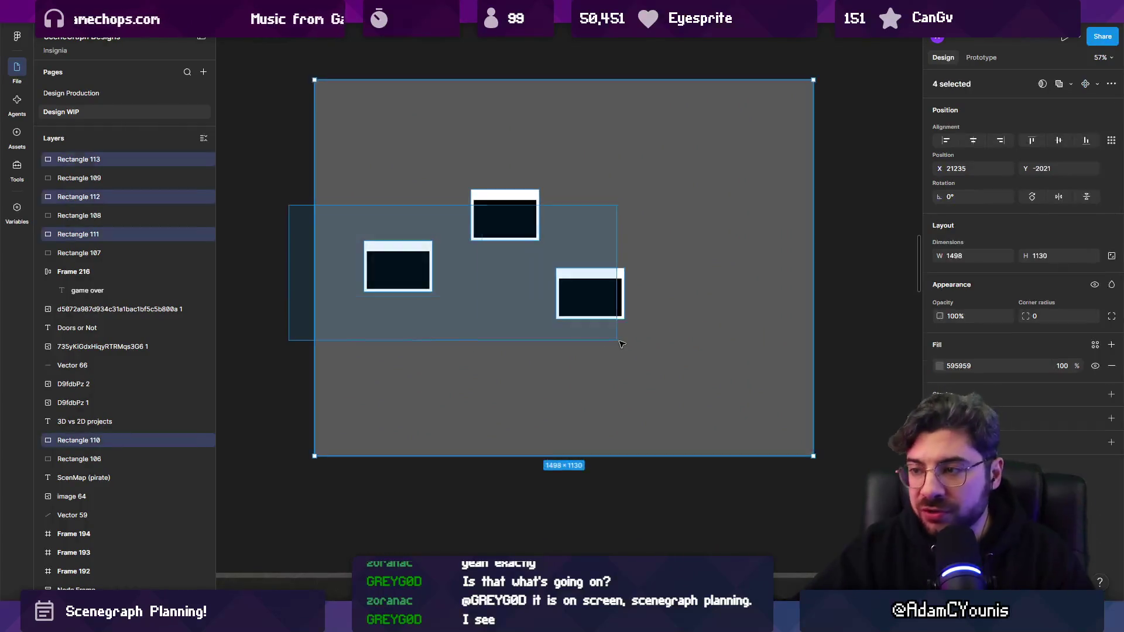
pyautogui.moveTo(285, 159); pyautogui.dragTo(614, 332)
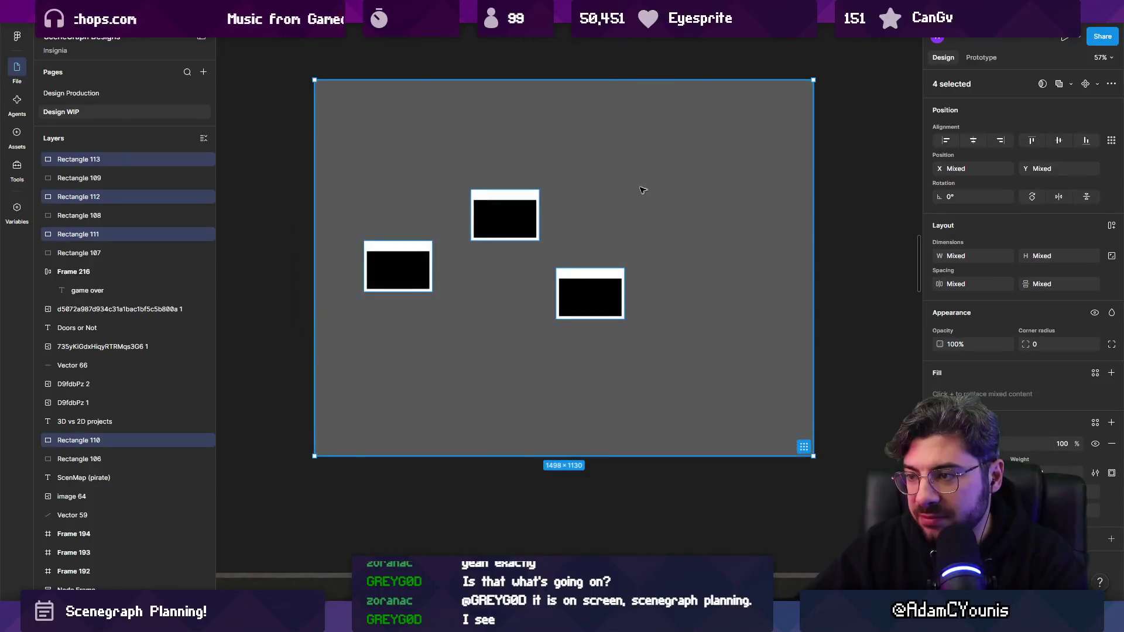
pyautogui.keyDown('shift'); pyautogui.click(637, 192); pyautogui.keyUp('shift')
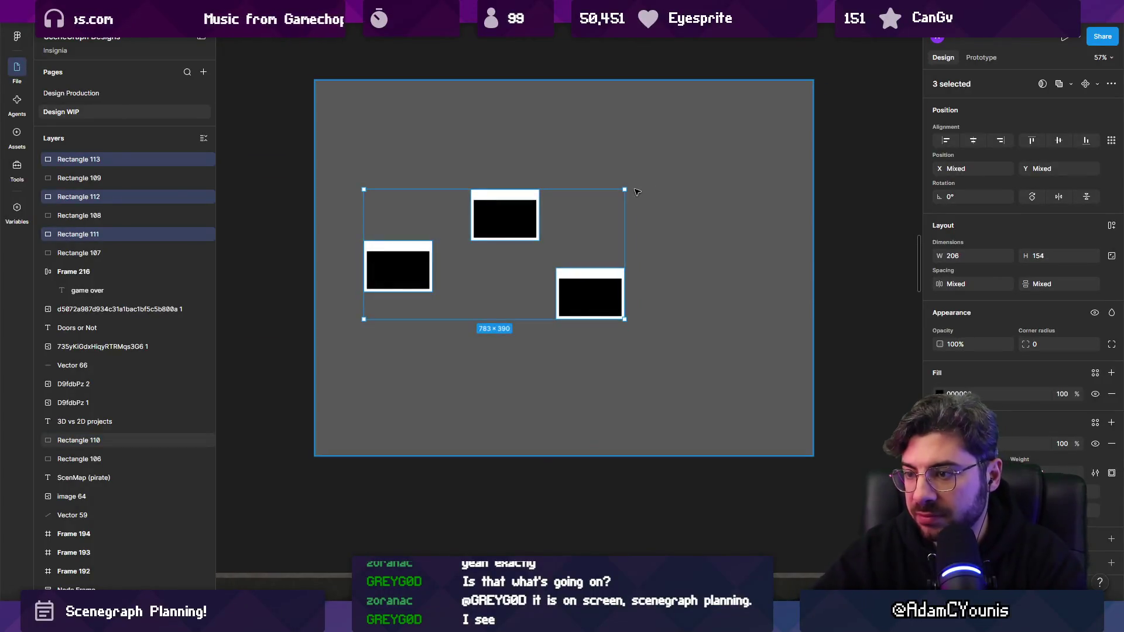
pyautogui.press('Delete')
# - Draw a 344×232 rectangle with a dashed outline (weight 11, dash 17) and copy it rightward
pyautogui.moveTo(408, 259); pyautogui.dragTo(523, 337)
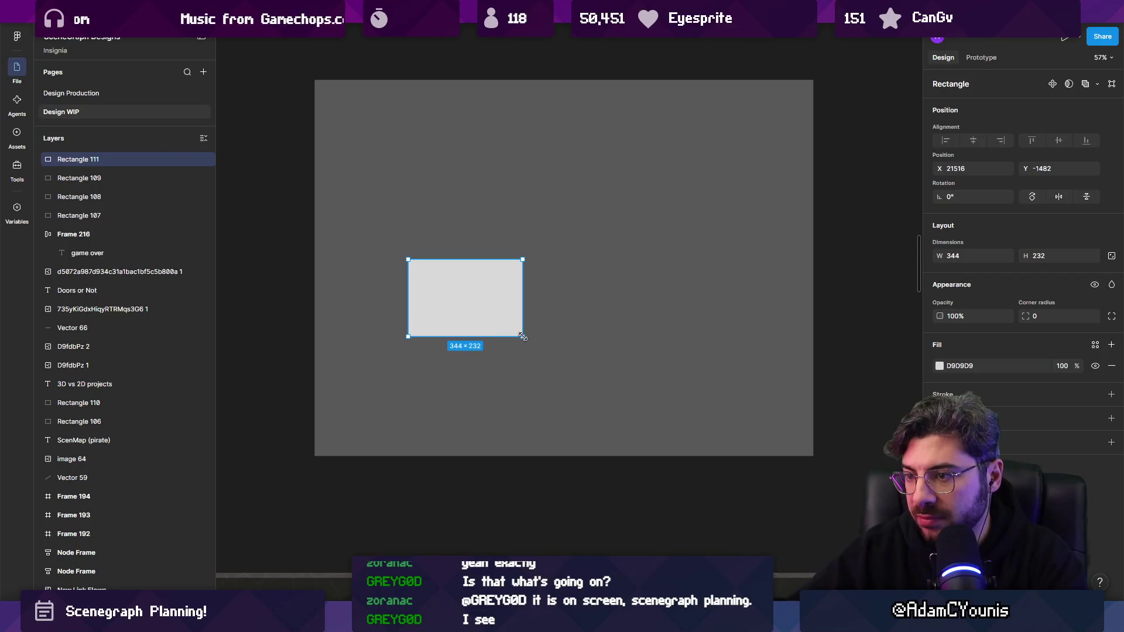
pyautogui.hotkey('shift', 'x')
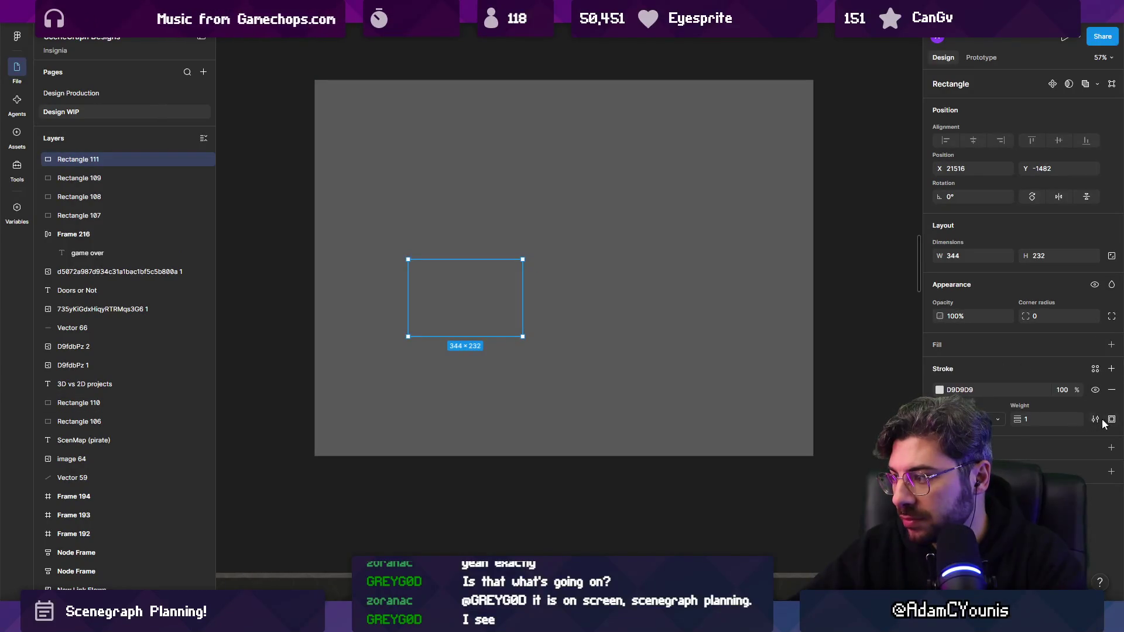
pyautogui.click(1095, 419)
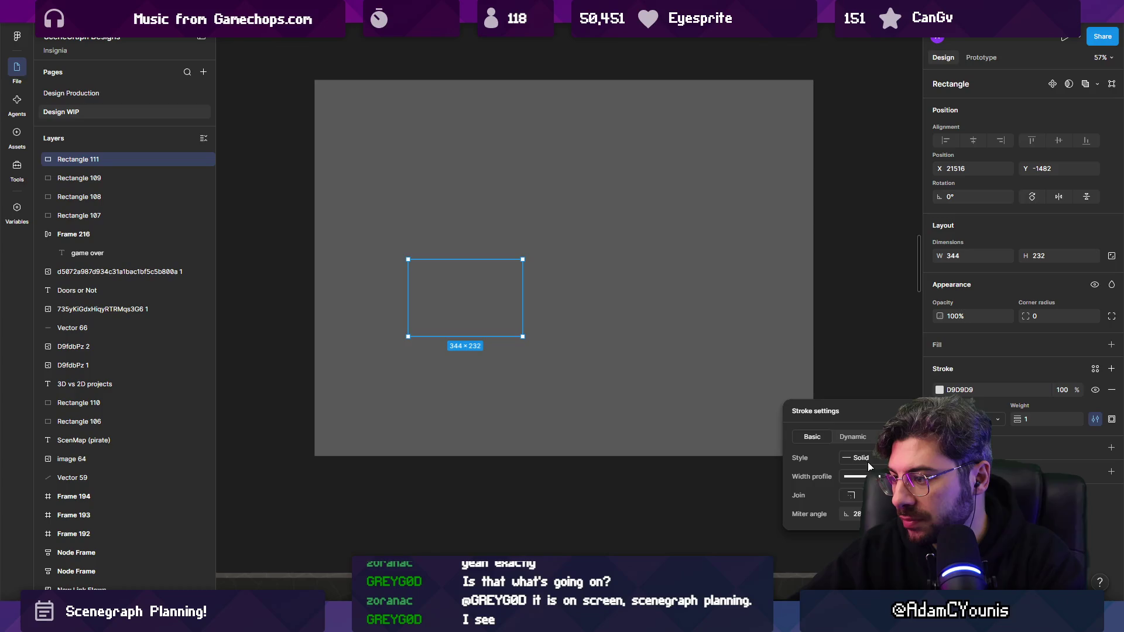
pyautogui.click(859, 472)
pyautogui.moveTo(1017, 420); pyautogui.dragTo(1031, 422)
pyautogui.click(1095, 420)
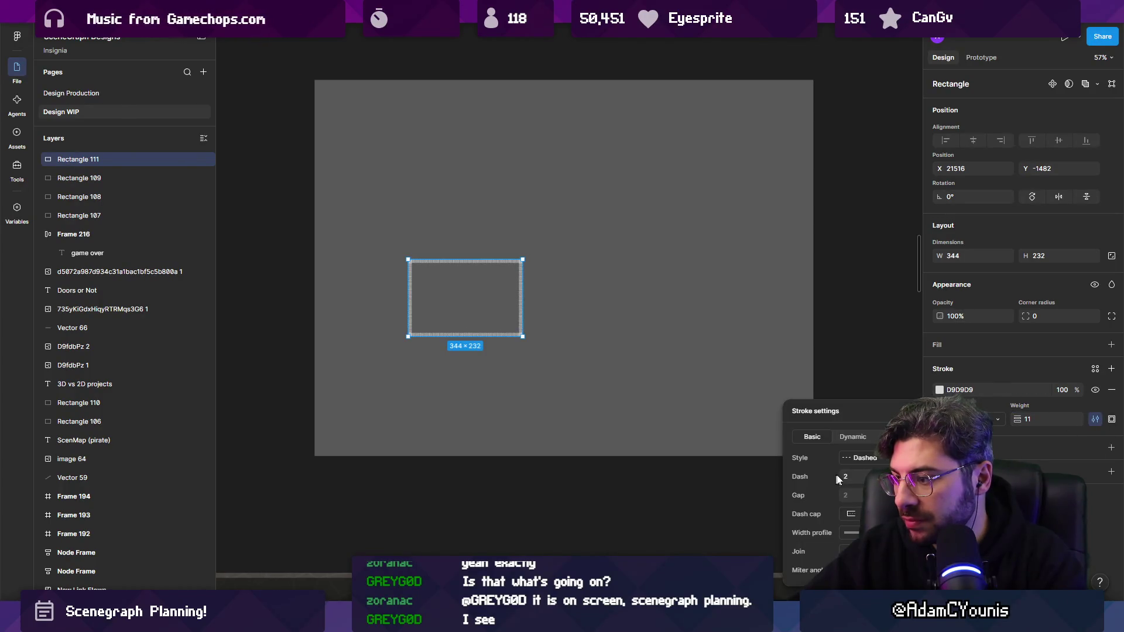
pyautogui.moveTo(839, 476); pyautogui.dragTo(857, 476)
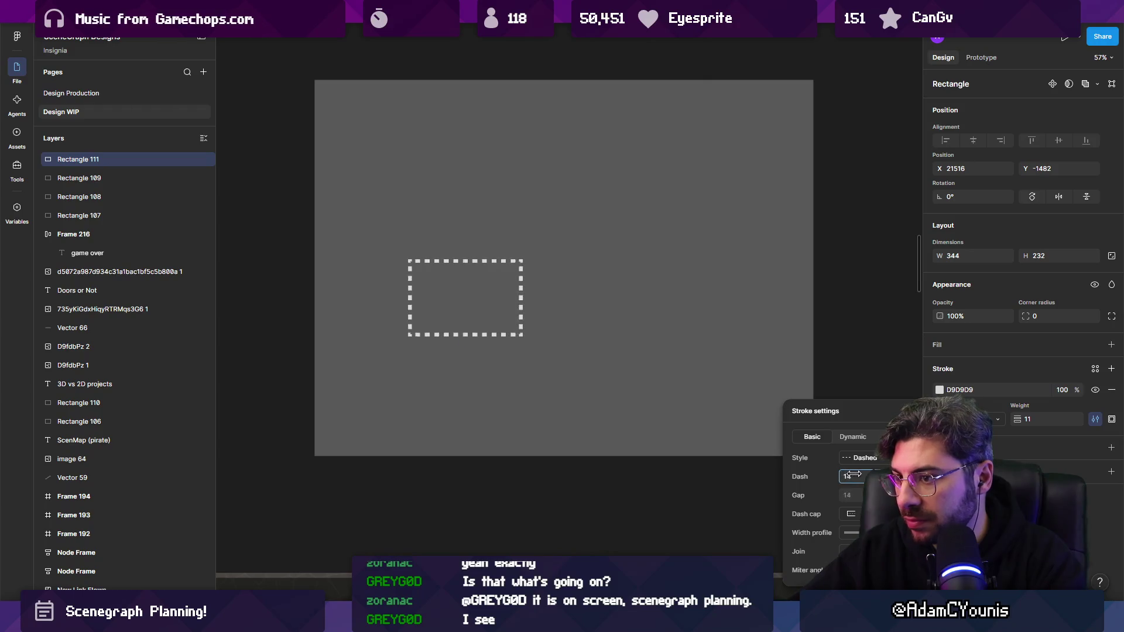
pyautogui.click(276, 322)
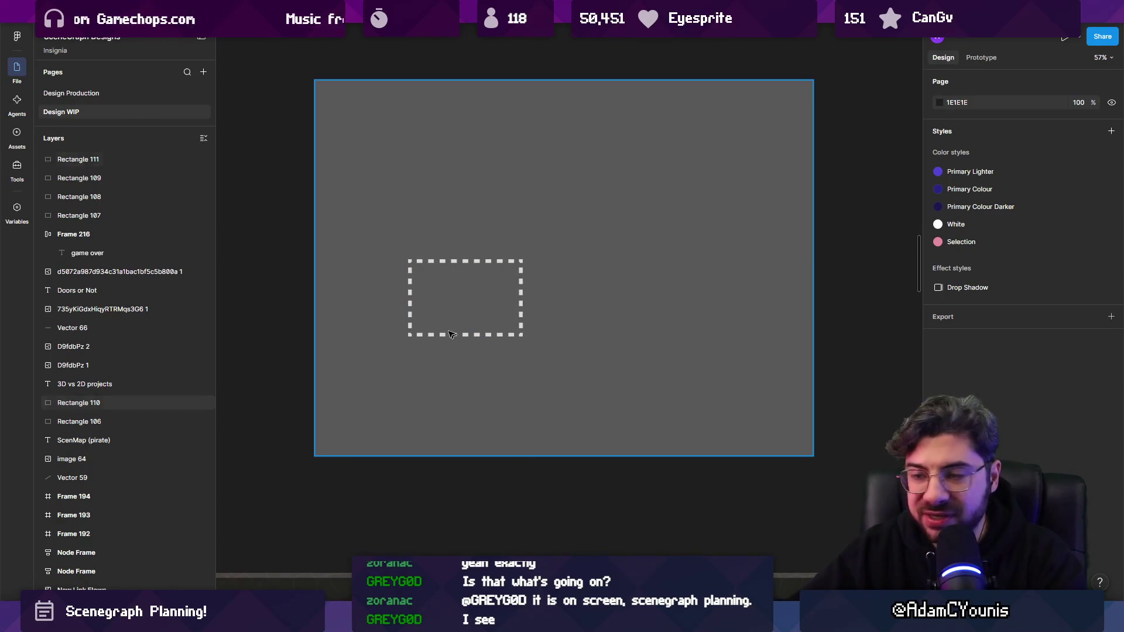
pyautogui.moveTo(501, 336)
pyautogui.mouseDown()
pyautogui.moveTo(637, 337)
pyautogui.moveTo(663, 306)
pyautogui.mouseUp()
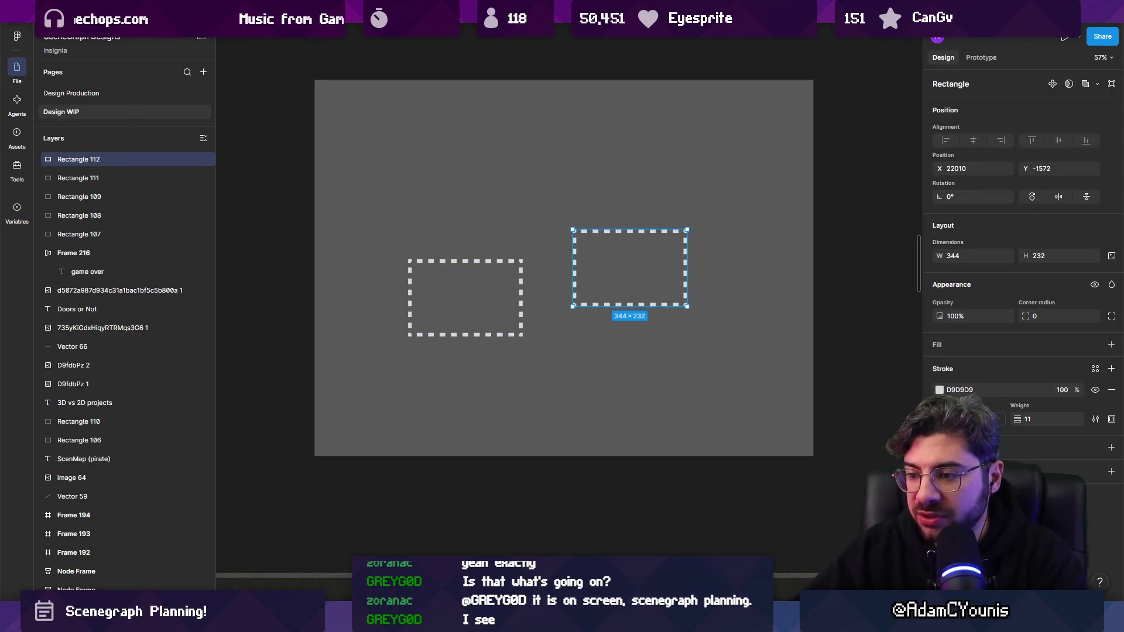
pyautogui.click(511, 311)
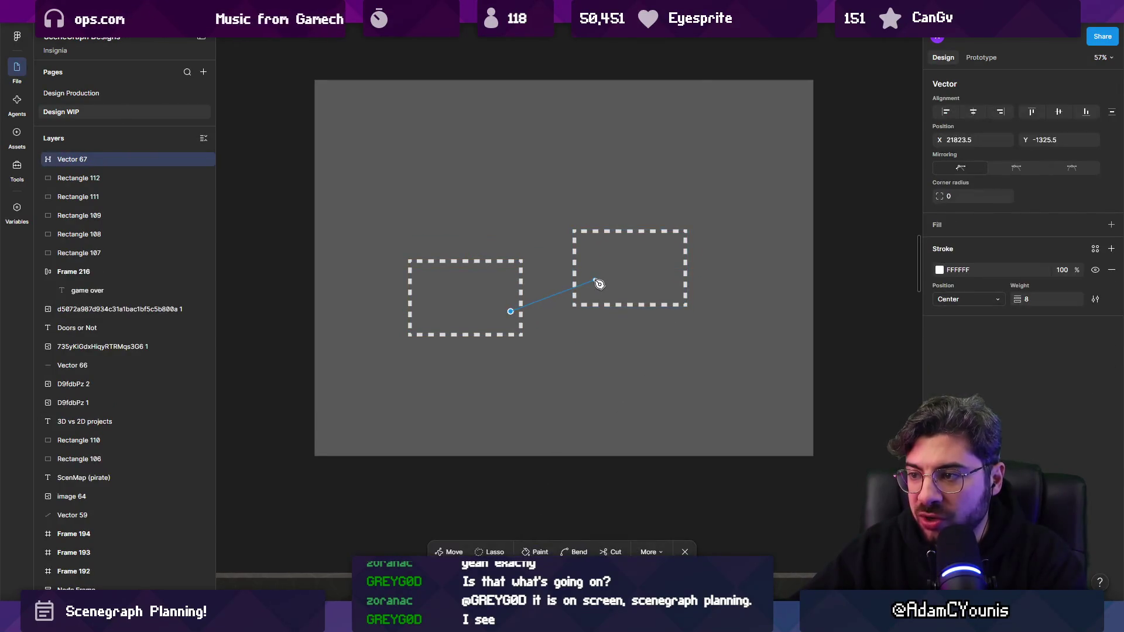
# - Finish the short white line joining the left and right dashed rectangles and review it
pyautogui.press('Escape')
pyautogui.press('Escape')
pyautogui.press('Escape')
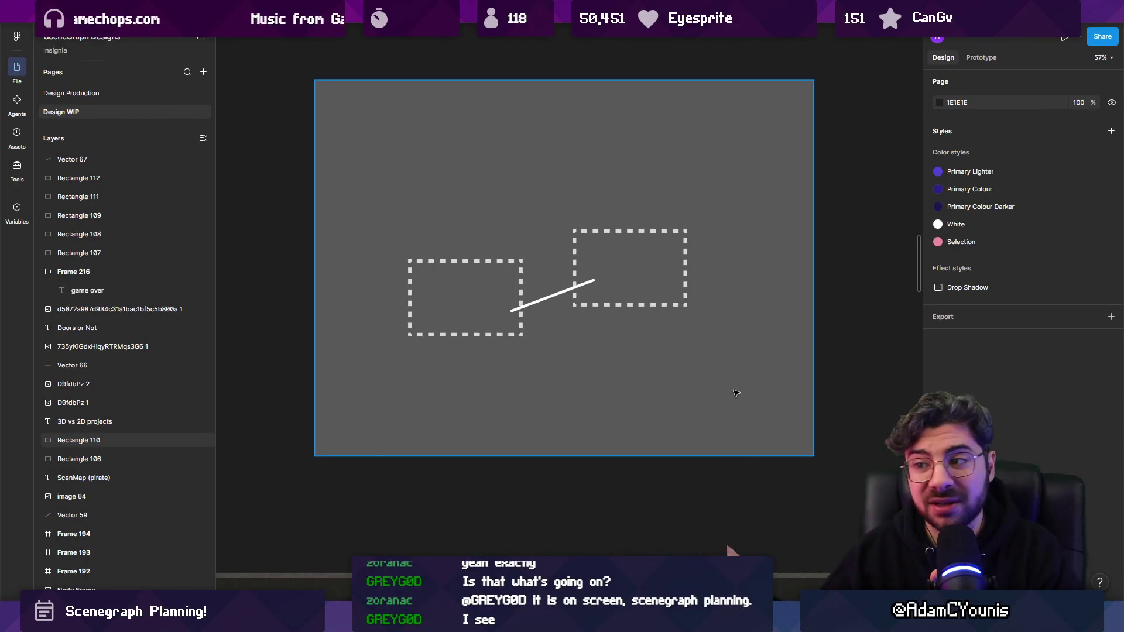
pyautogui.click(557, 295)
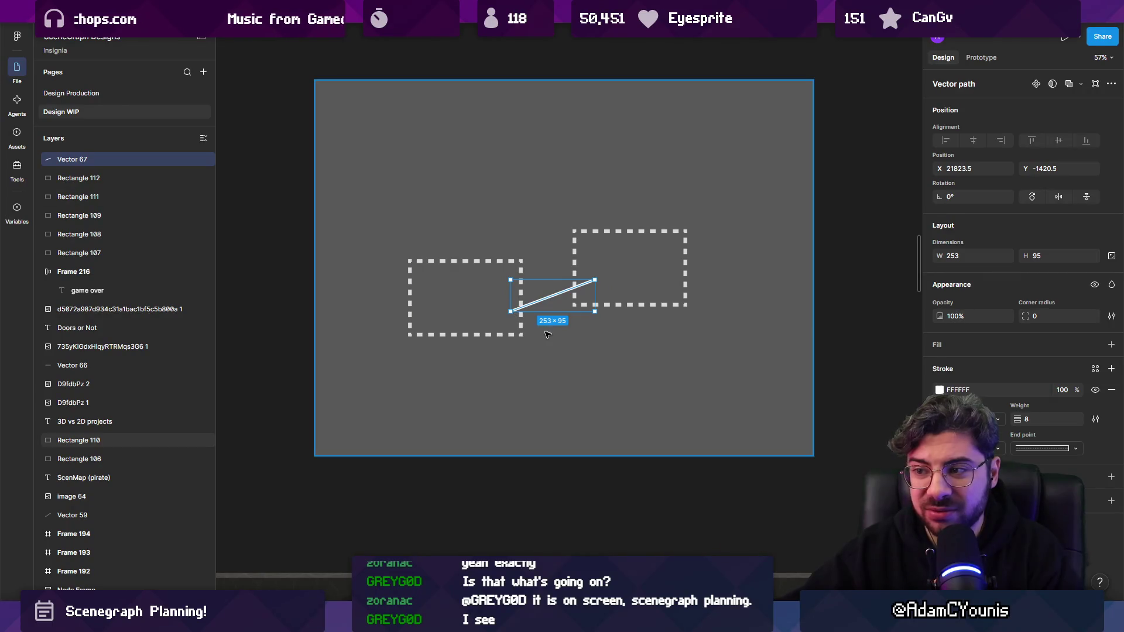
pyautogui.click(518, 483)
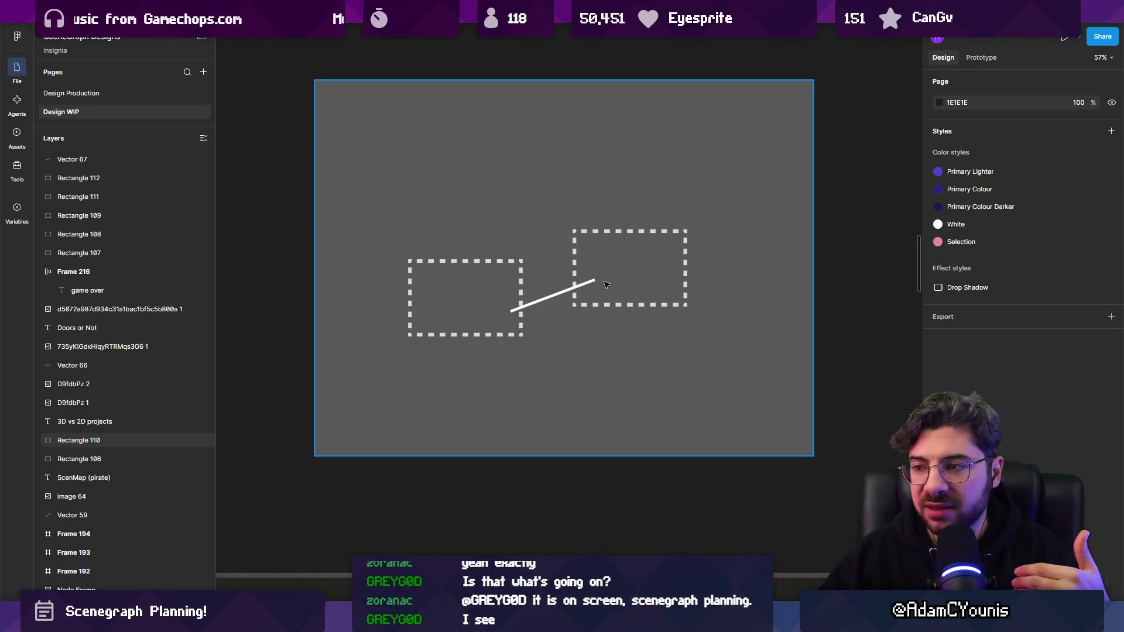
pyautogui.click(559, 290)
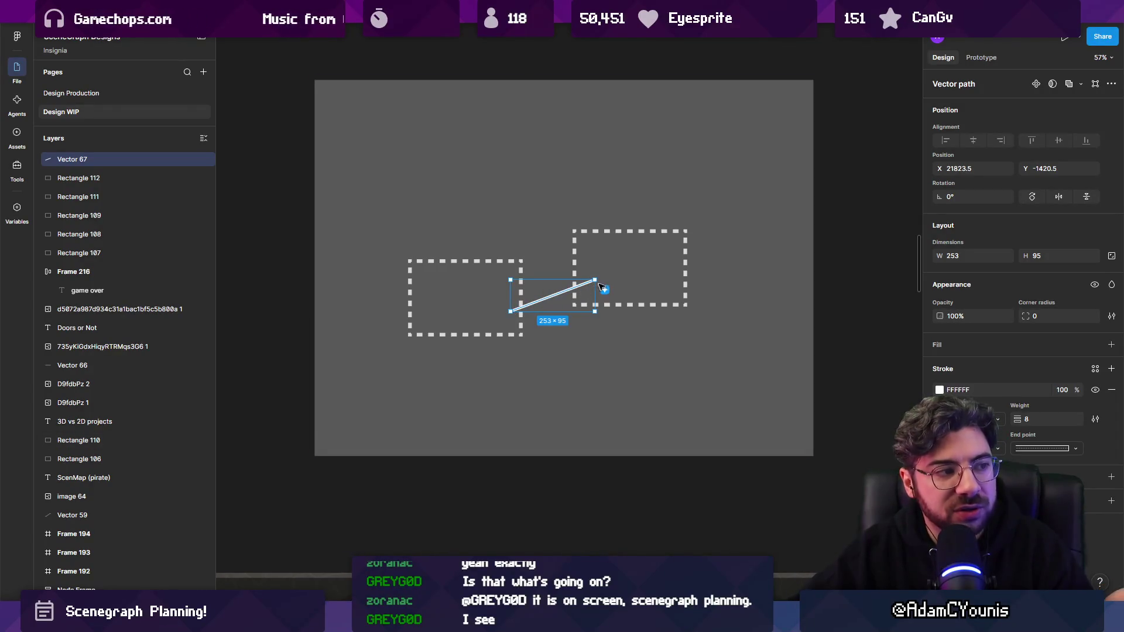
pyautogui.click(651, 263)
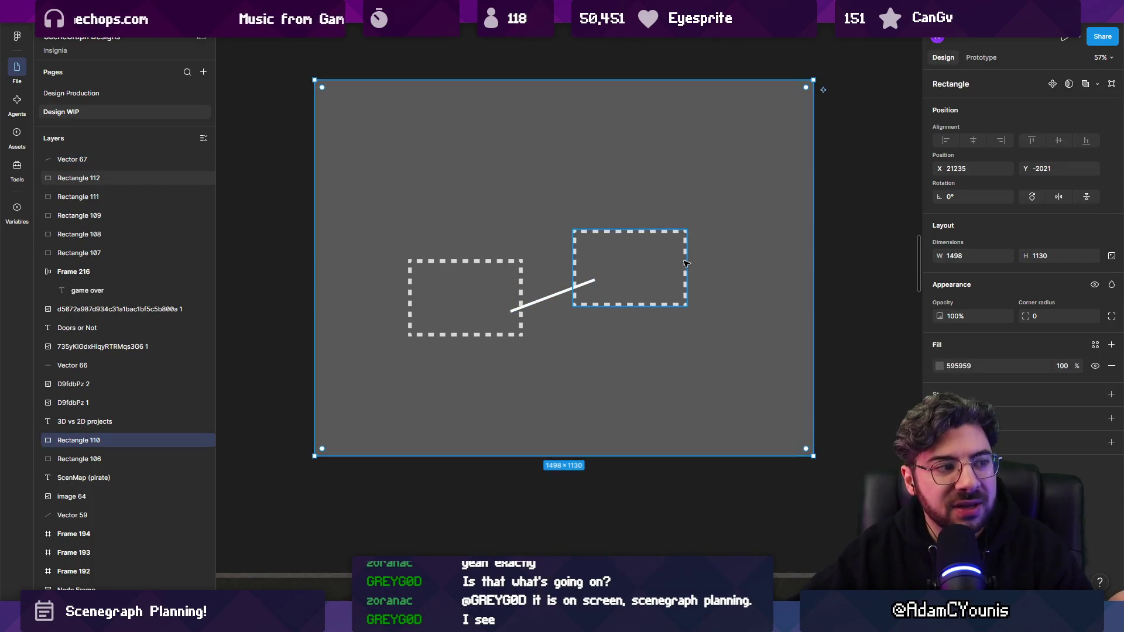
pyautogui.click(652, 262)
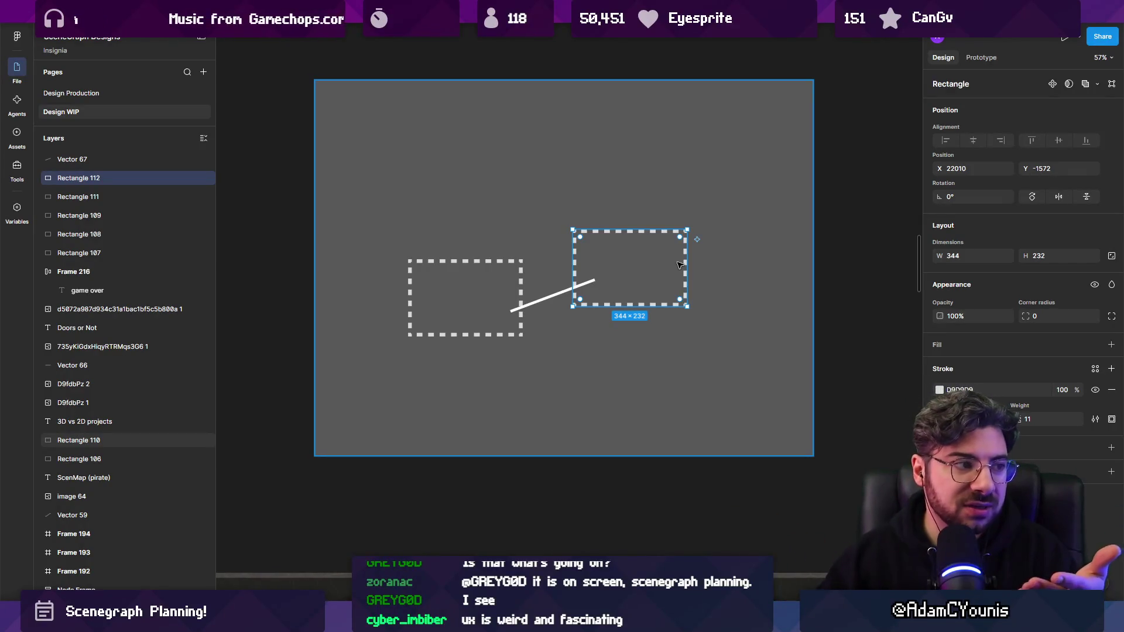
pyautogui.click(826, 301)
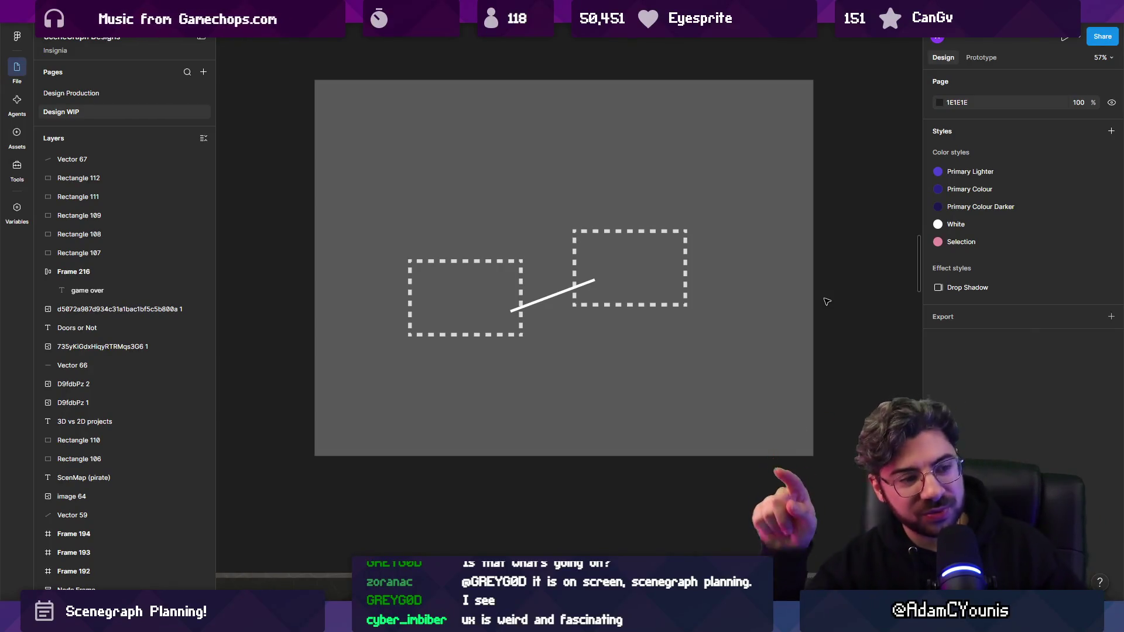
pyautogui.click(660, 279)
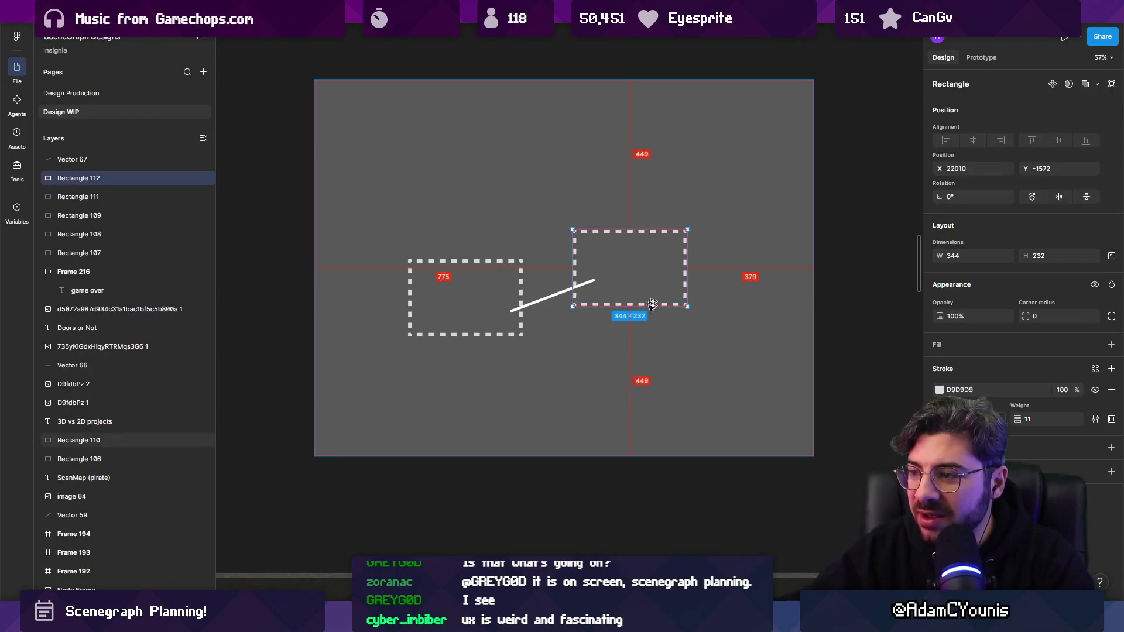
# - Duplicate the top-right dashed rectangle and the white connecting line to link a third box
pyautogui.hotkey('ctrl', 'd')
pyautogui.click(552, 297)
pyautogui.moveTo(552, 297)
pyautogui.mouseDown()
pyautogui.moveTo(648, 287)
pyautogui.moveTo(501, 346)
pyautogui.mouseUp()
pyautogui.hotkey('ctrl', 'd')
pyautogui.click(553, 495)
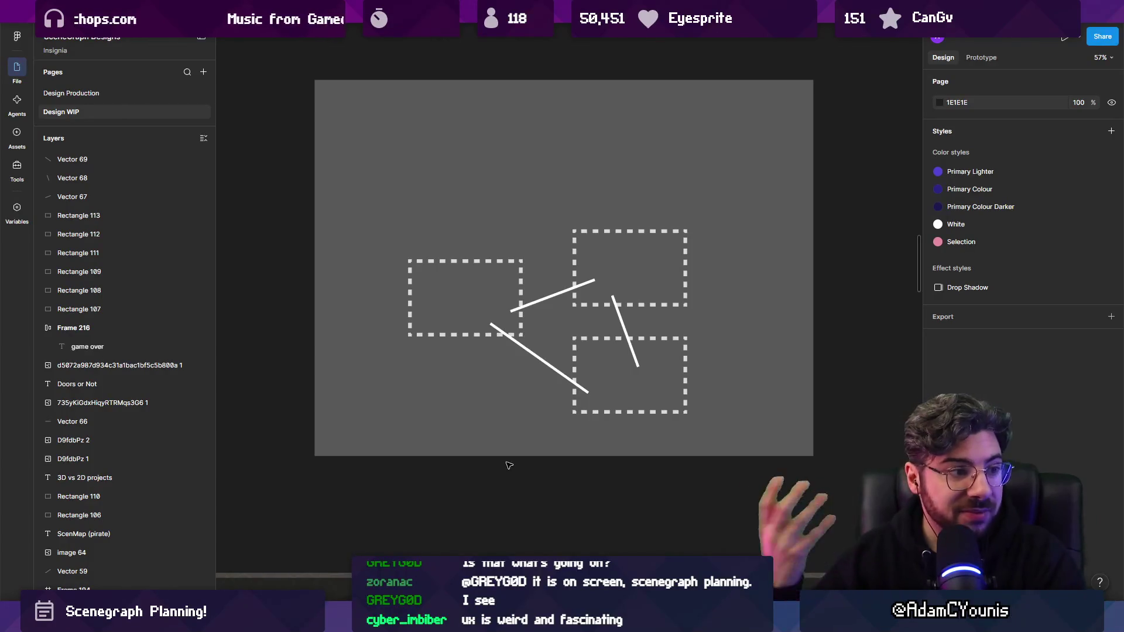
pyautogui.hotkey('alt', 'Tab')
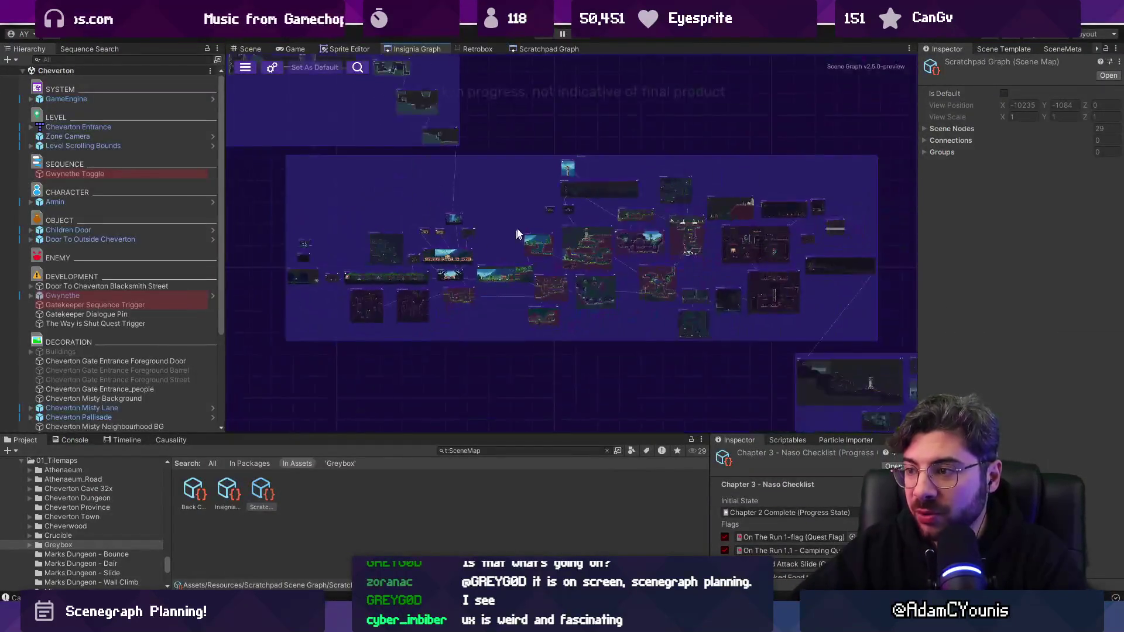
# - Zoom into the Unity Scene Graph level nodes, then go back to the Figma sketch
pyautogui.scroll(10, 722, 243)
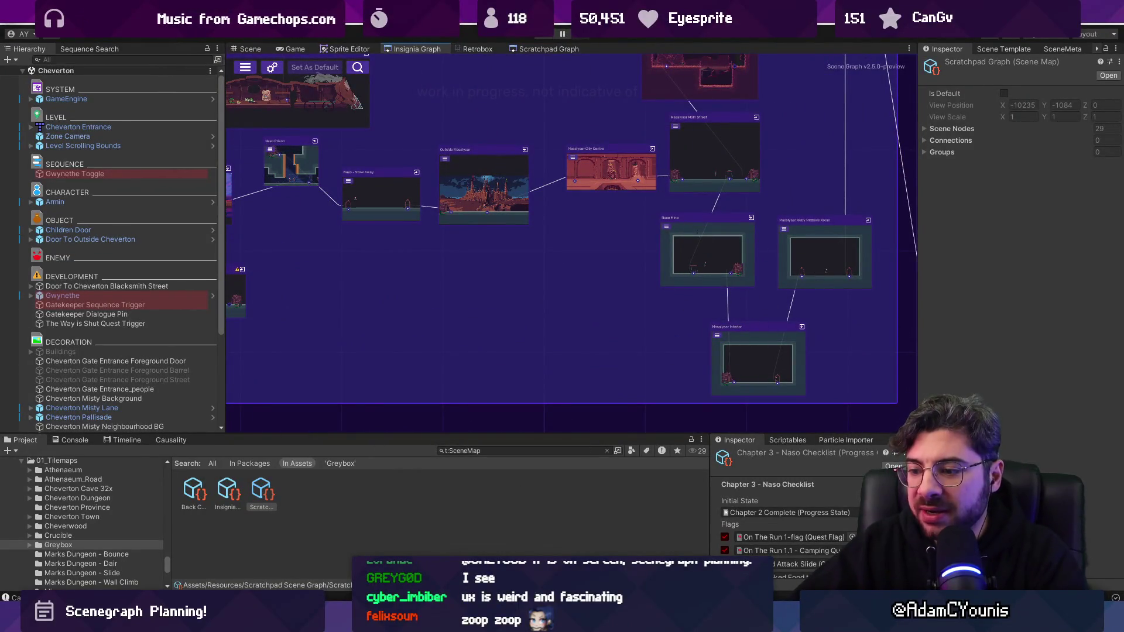
pyautogui.hotkey('alt', 'Tab')
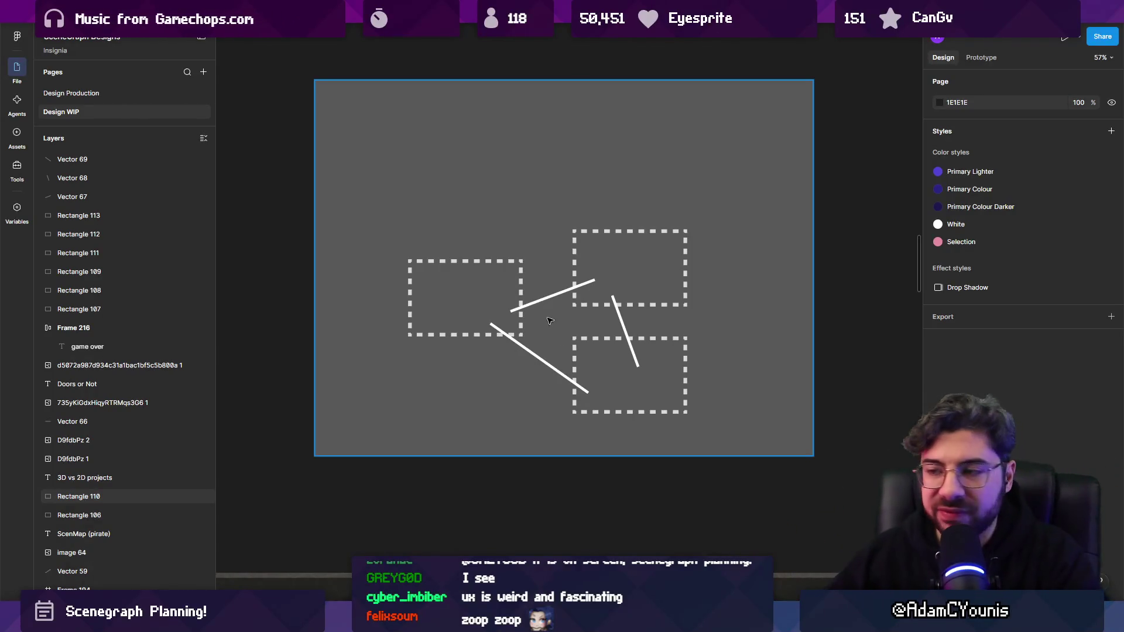
# - Pan and zoom across the Design WIP boards near New Link Flows before moving to the VS Code notes
pyautogui.scroll(-5, 526, 259)
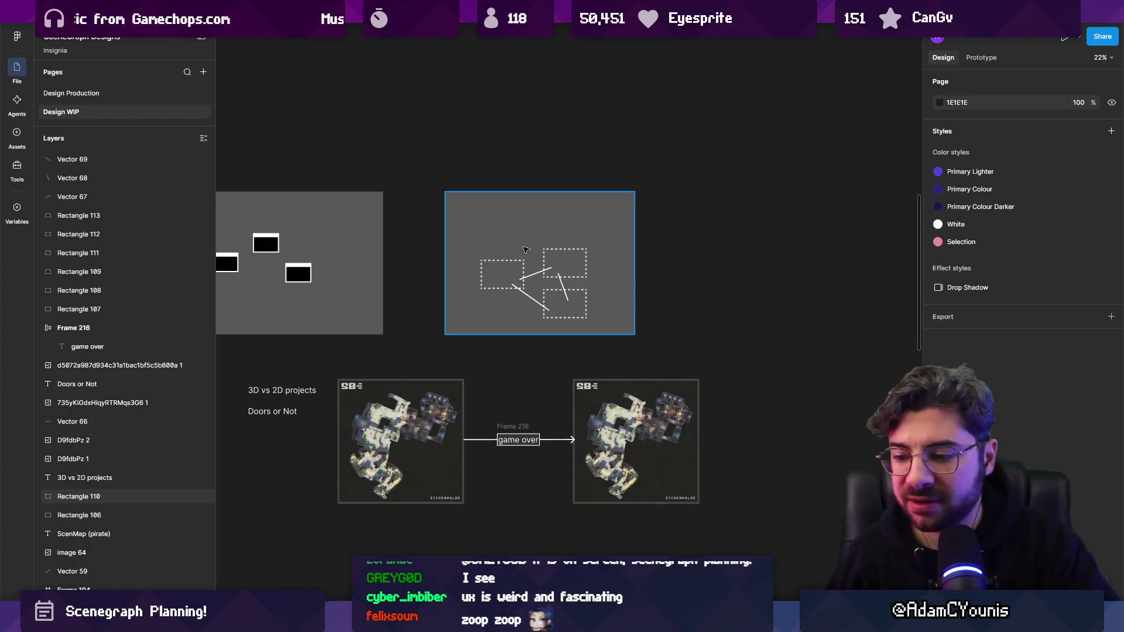
pyautogui.scroll(-5, 525, 250)
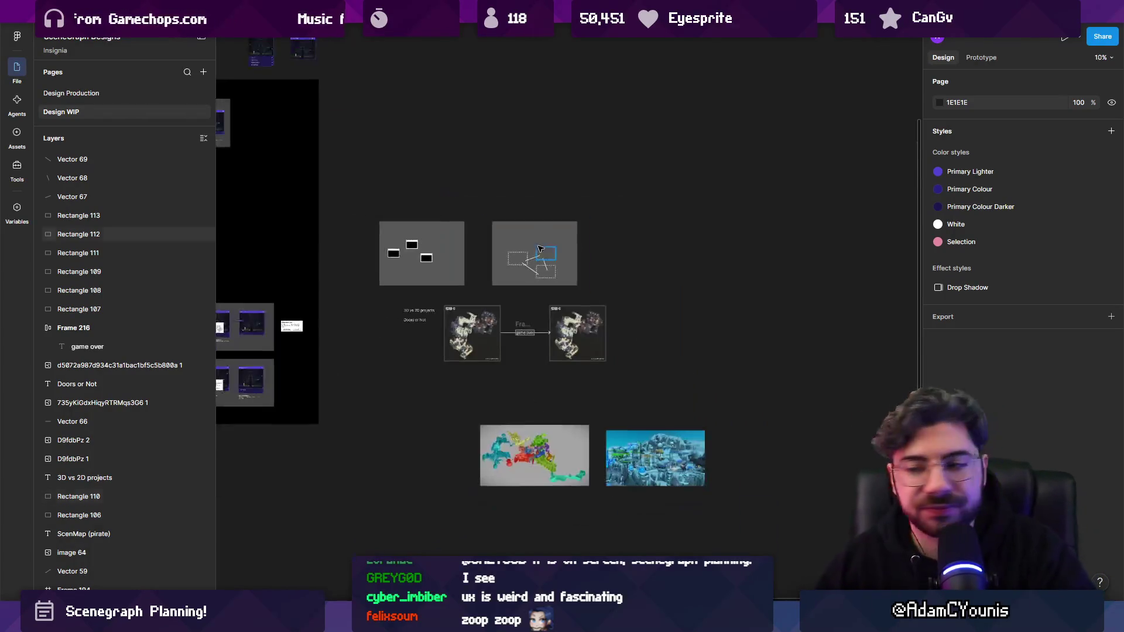
pyautogui.scroll(-1, 457, 269)
pyautogui.moveTo(426, 289)
pyautogui.mouseDown()
pyautogui.moveTo(577, 318)
pyautogui.moveTo(462, 374)
pyautogui.mouseUp()
pyautogui.scroll(4, 603, 346)
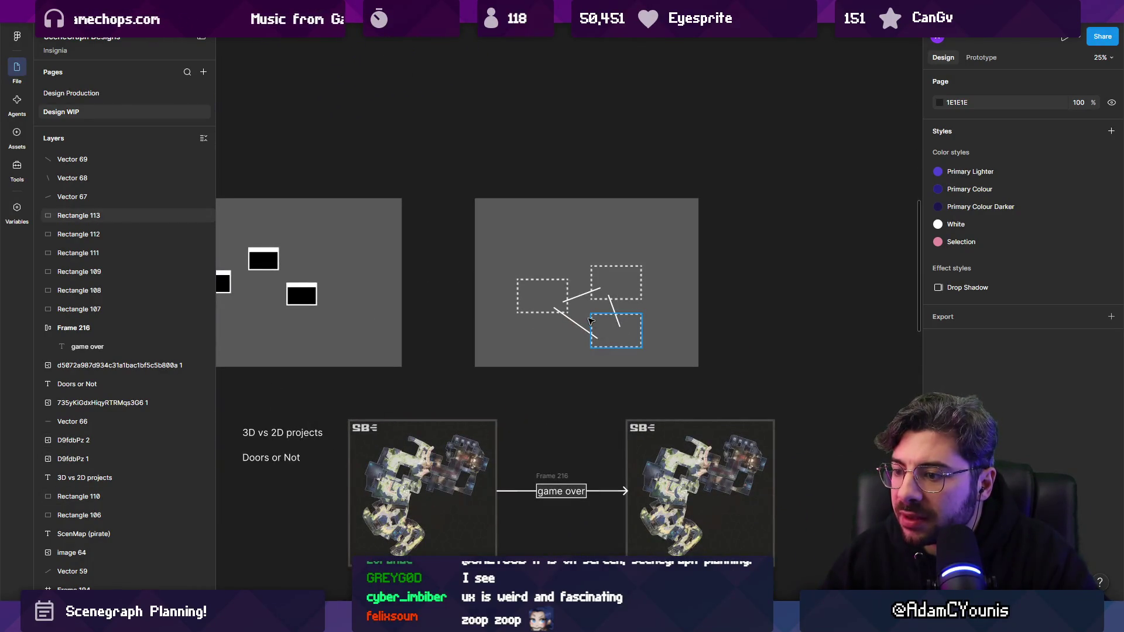
pyautogui.scroll(-2, 597, 287)
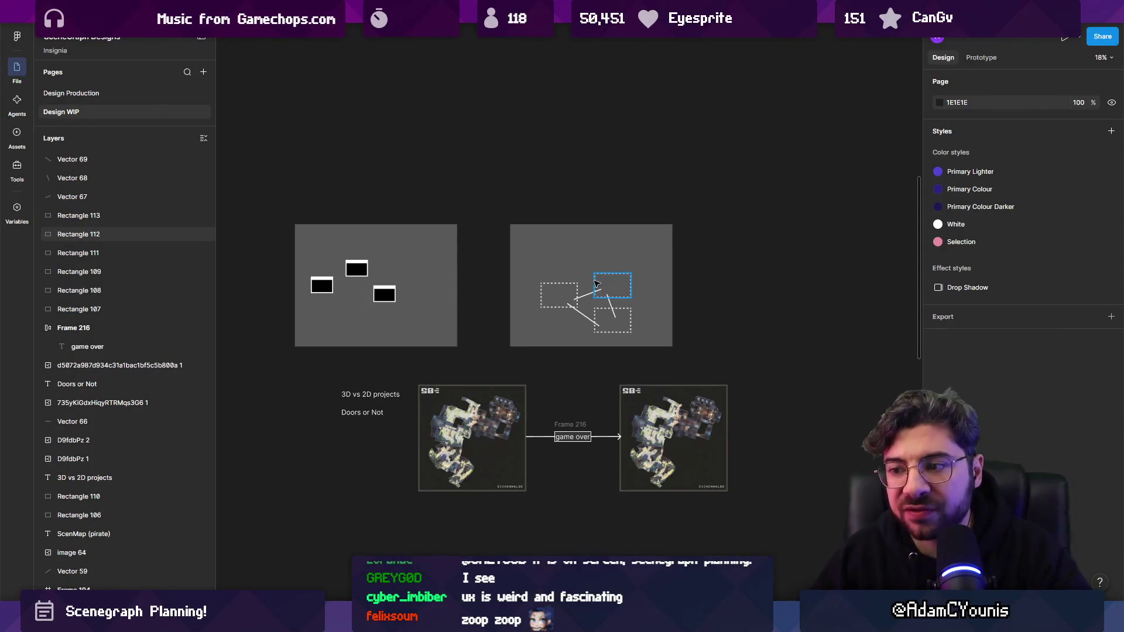
pyautogui.scroll(3, 597, 284)
pyautogui.scroll(-6, 597, 284)
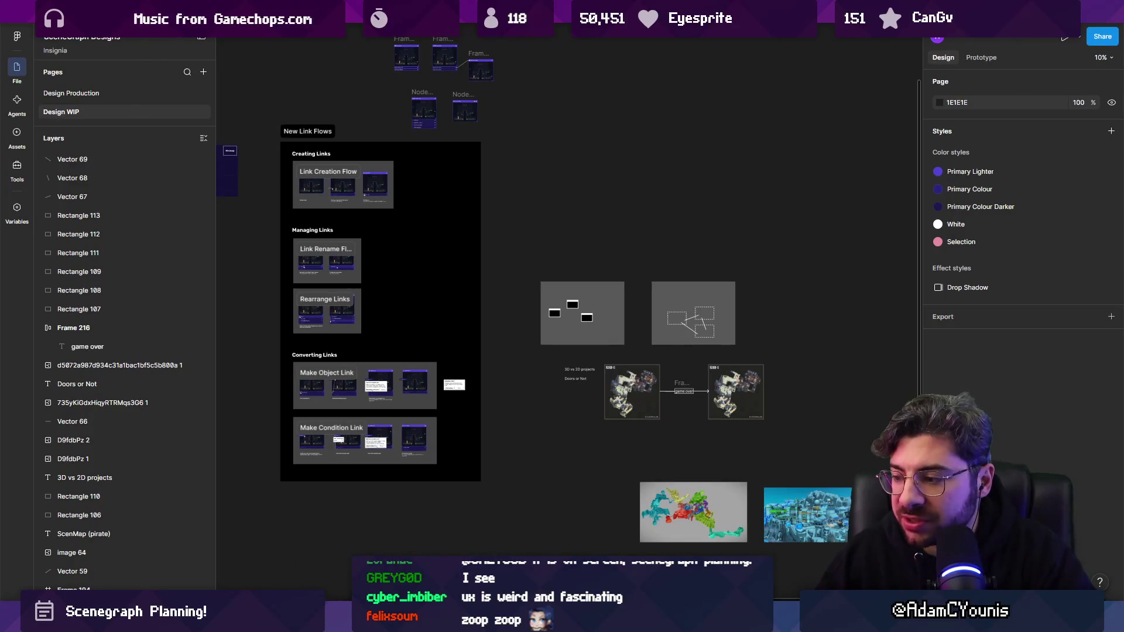
pyautogui.hotkey('alt', 'Tab')
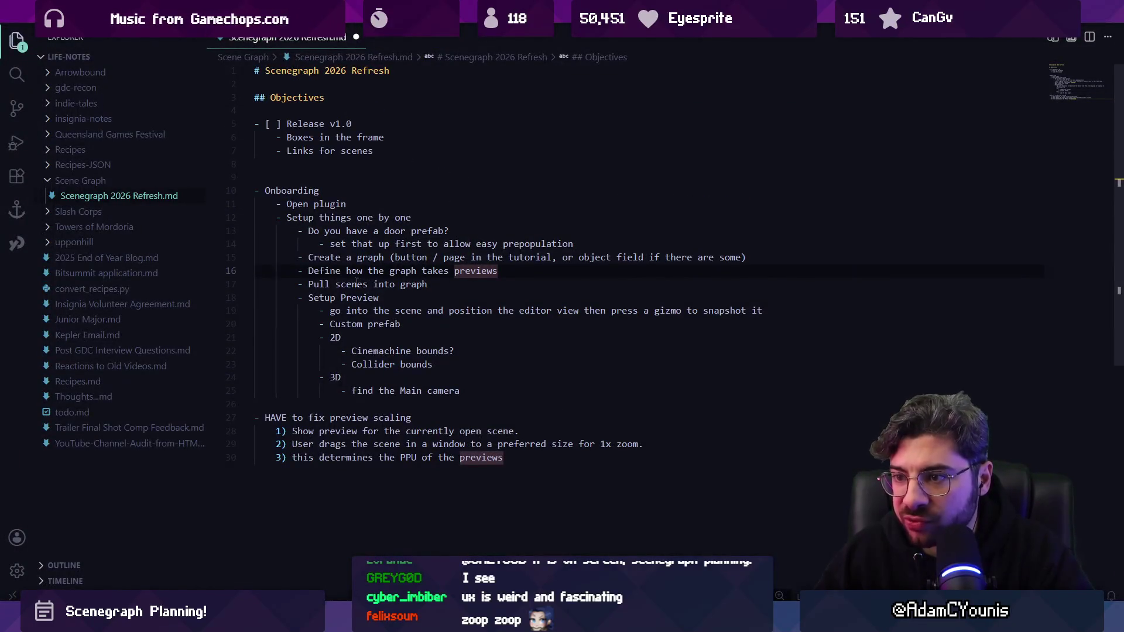
# - Select the editor-snapshot and Custom prefab note lines in the markdown file, then return to Unity
pyautogui.tripleClick(354, 310)
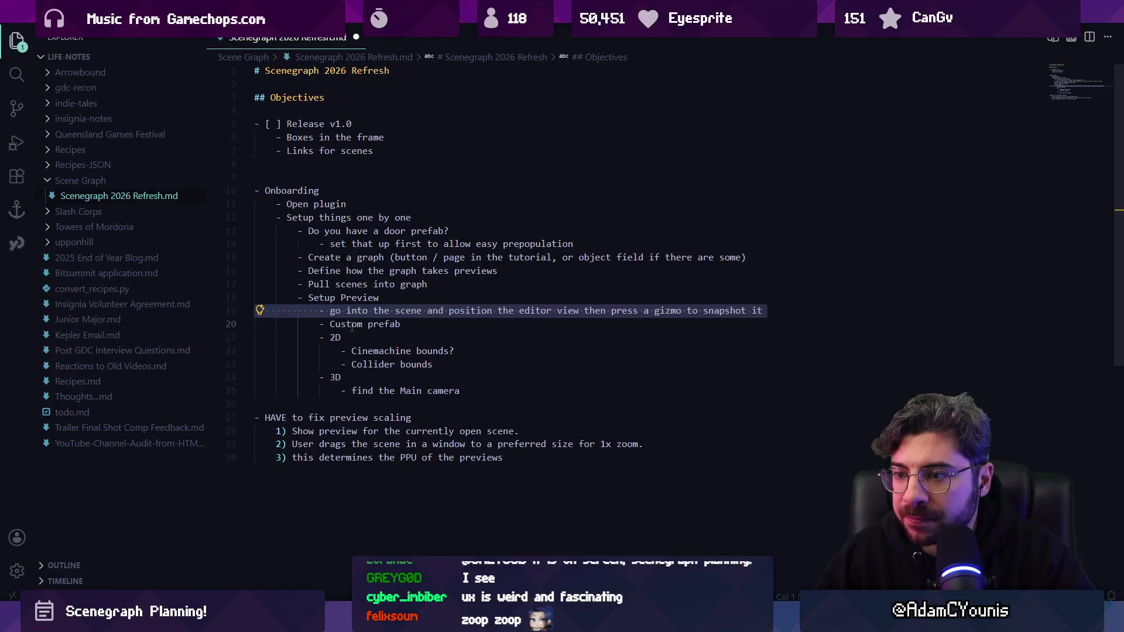
pyautogui.doubleClick(352, 325)
pyautogui.tripleClick(352, 324)
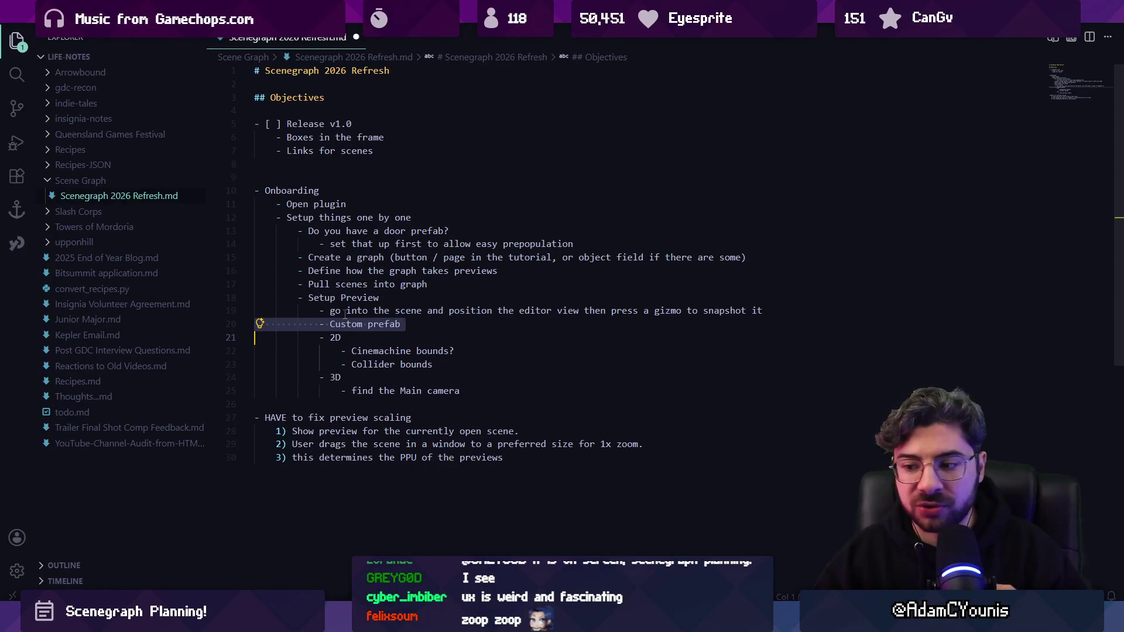
pyautogui.hotkey('alt', 'Tab')
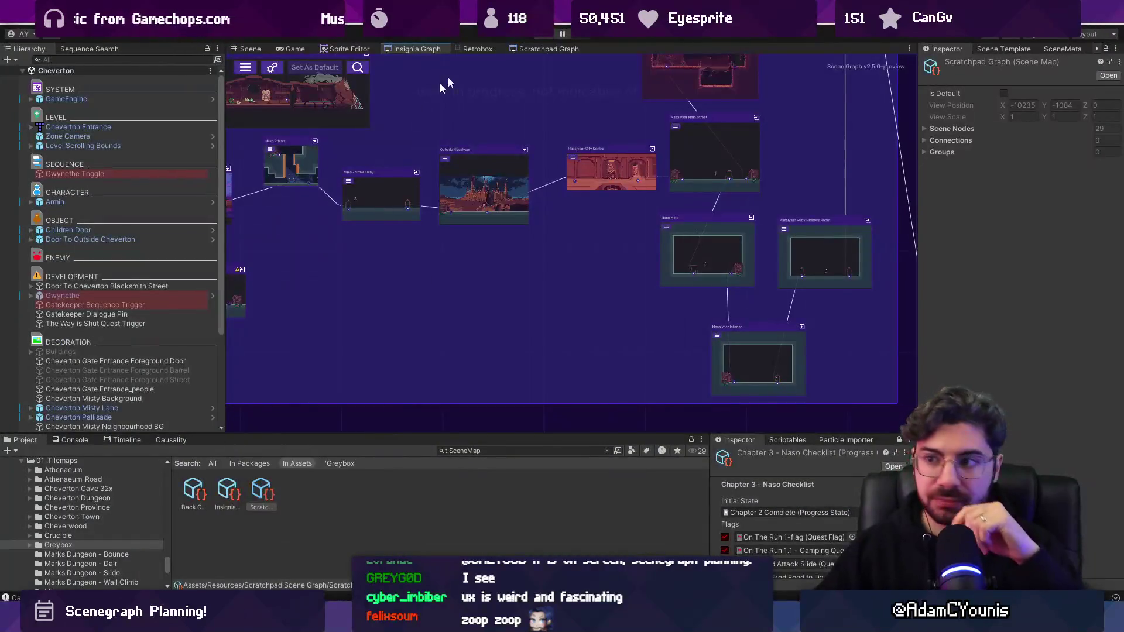
# - Zoom around Outside Masalyaar and nearby Scratchpad Graph nodes, then return to Figma
pyautogui.scroll(5, 450, 311)
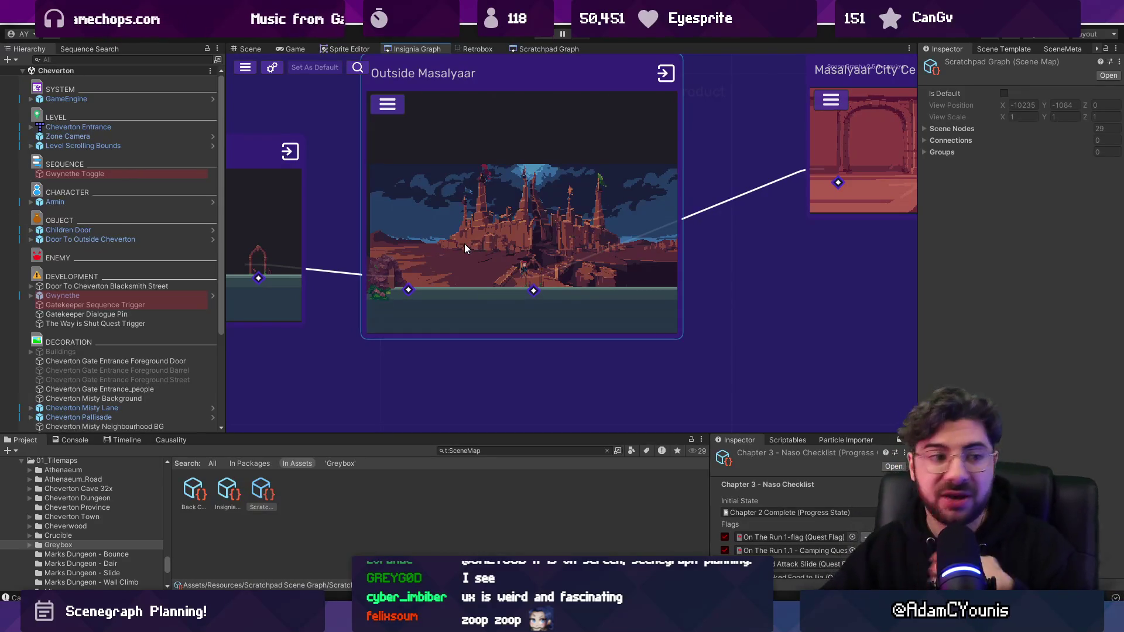
pyautogui.scroll(-5, 465, 248)
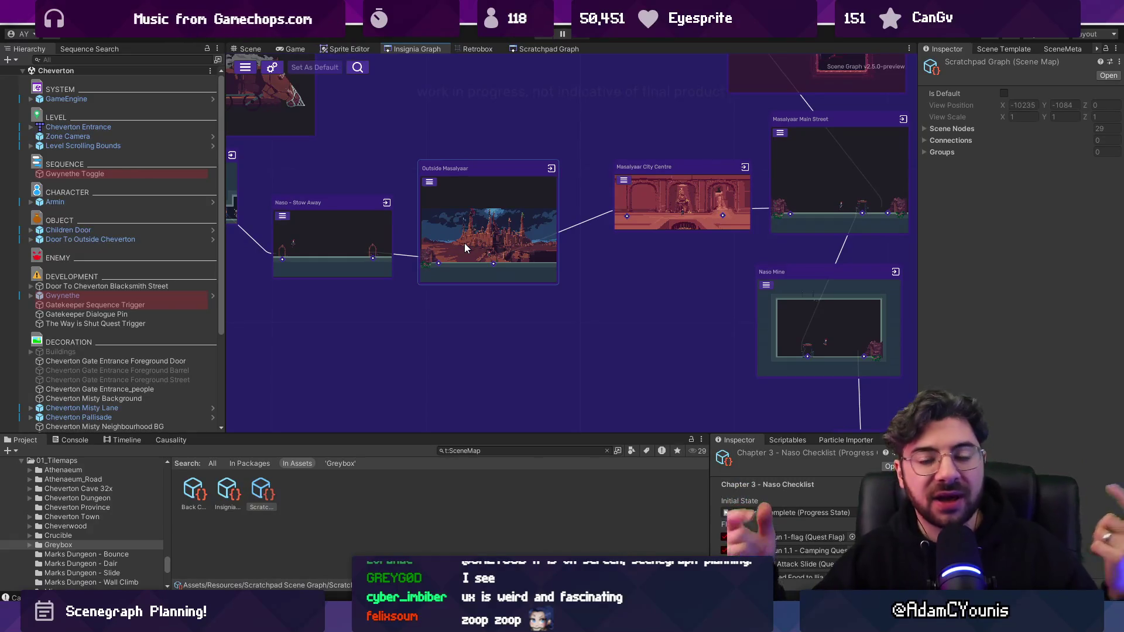
pyautogui.scroll(-3, 465, 243)
pyautogui.scroll(3, 421, 257)
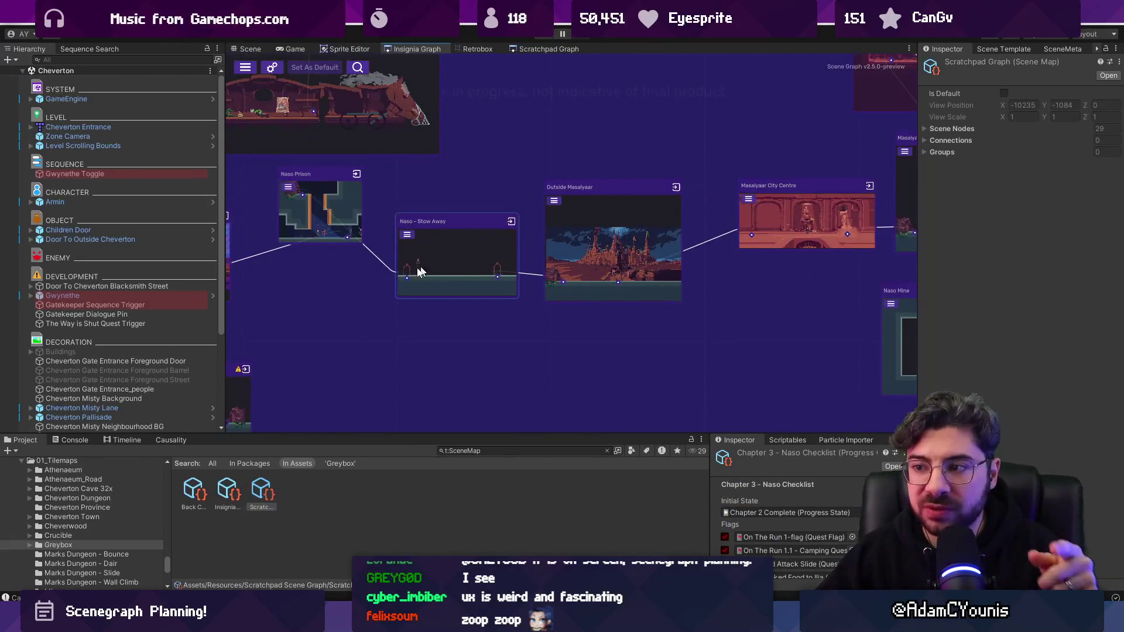
pyautogui.scroll(-5, 501, 302)
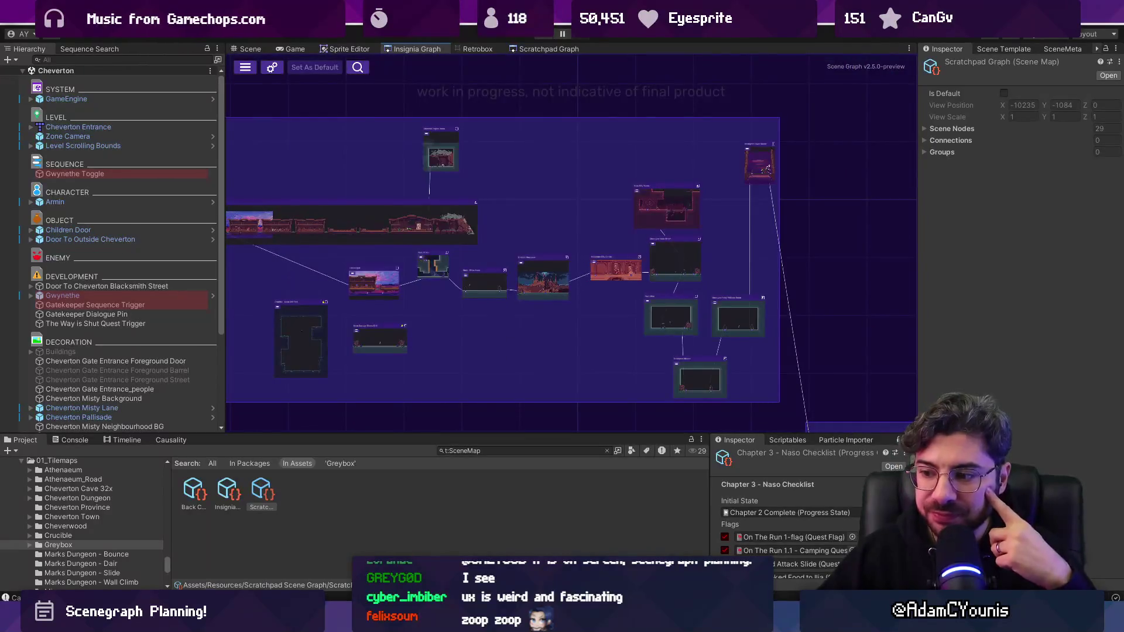
pyautogui.hotkey('alt', 'Tab')
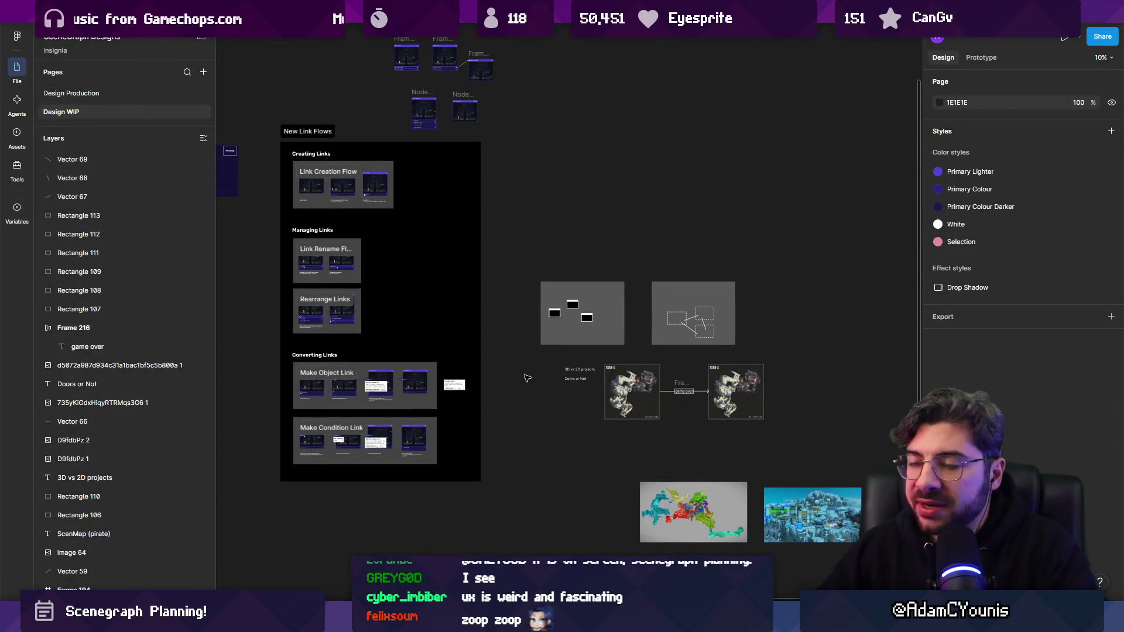
# - Navigate the canvas to the grey sketch boxes, map screenshots and Quick Setup Guide section
pyautogui.scroll(3, 615, 258)
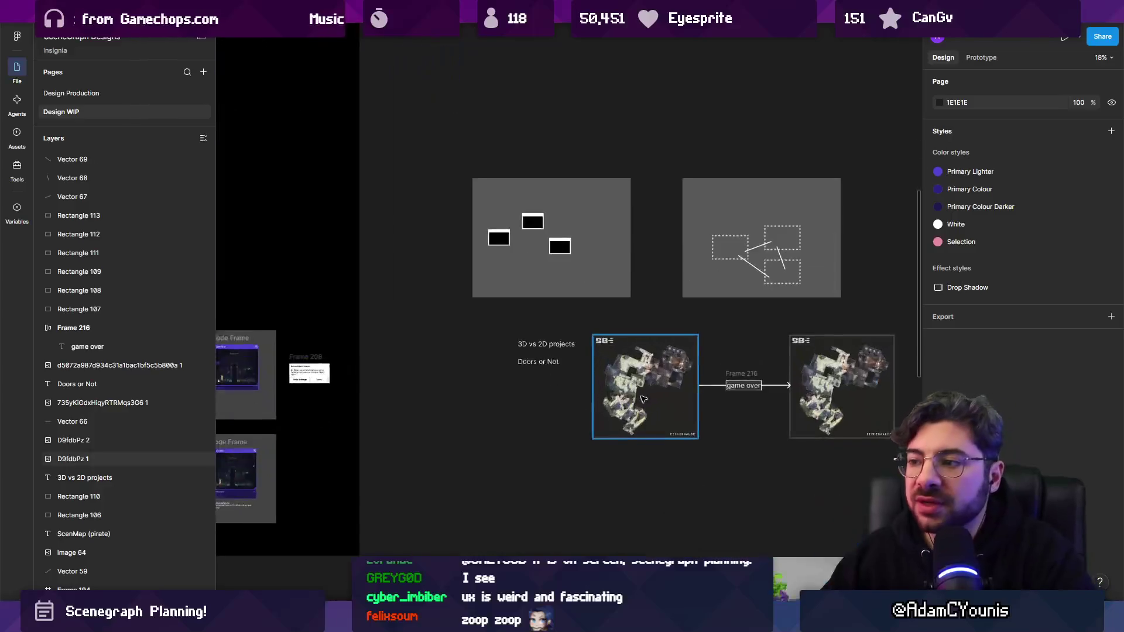
pyautogui.moveTo(681, 434); pyautogui.dragTo(567, 397)
pyautogui.scroll(2, 354, 389)
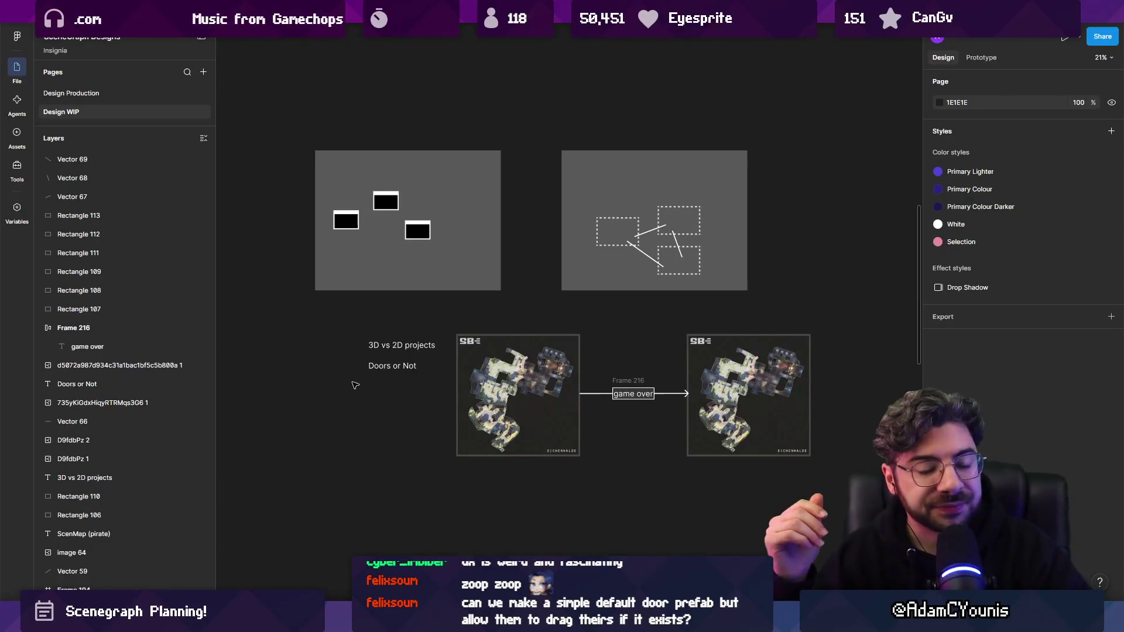
pyautogui.scroll(-5, 445, 328)
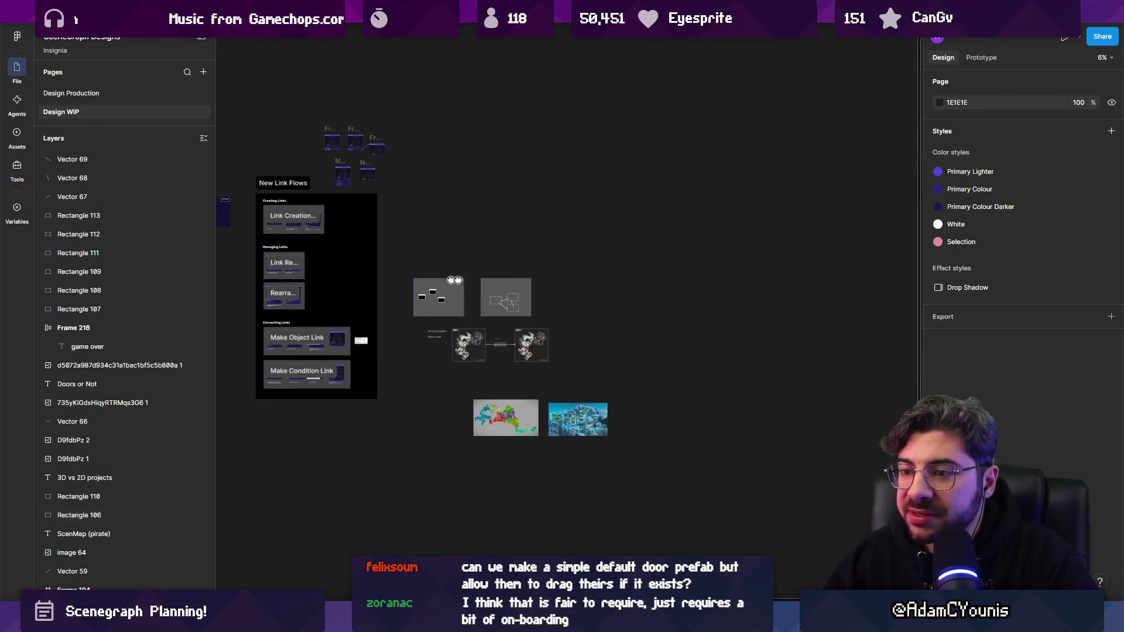
pyautogui.hscroll(-3, 483, 266)
pyautogui.scroll(2, 481, 267)
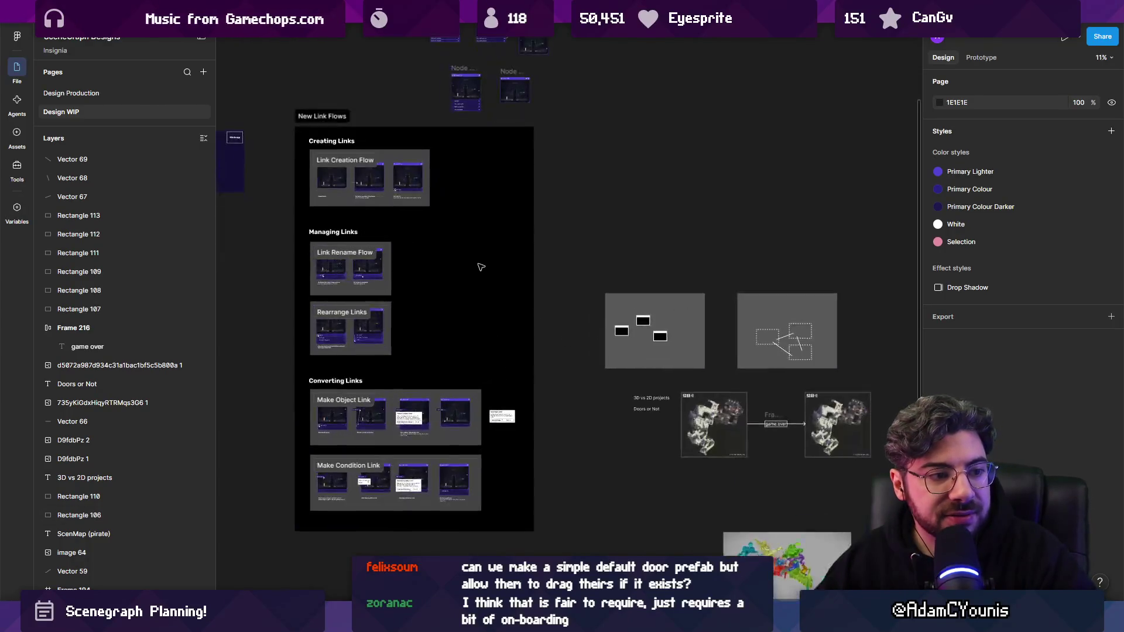
pyautogui.scroll(-3, 596, 286)
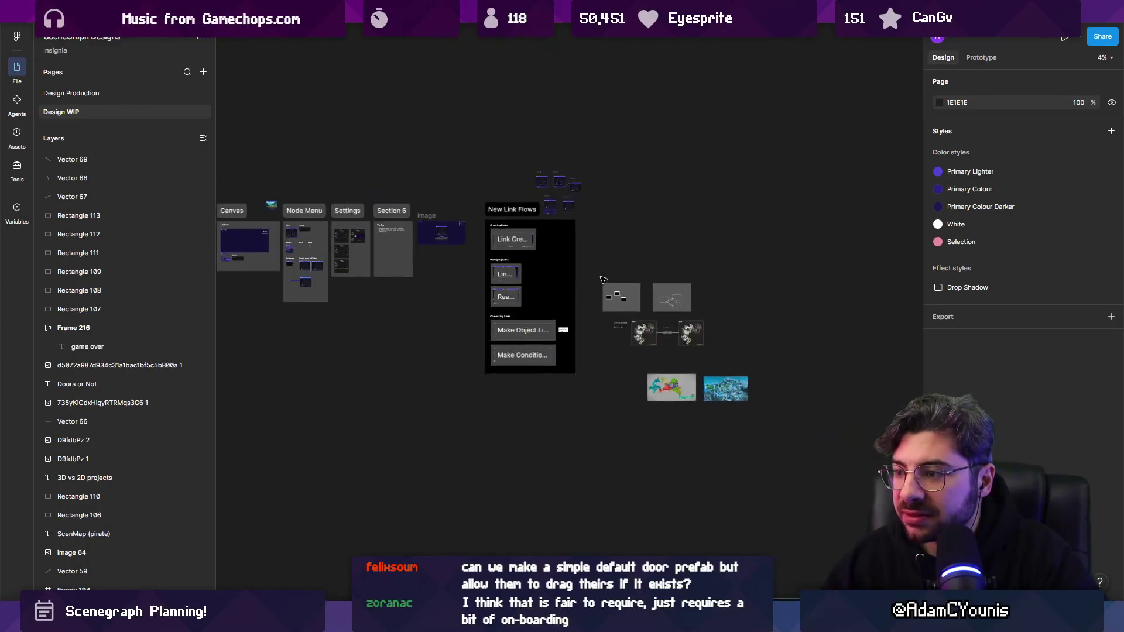
pyautogui.moveTo(610, 273); pyautogui.dragTo(789, 421)
pyautogui.hscroll(-5, 586, 311)
pyautogui.scroll(1, 570, 289)
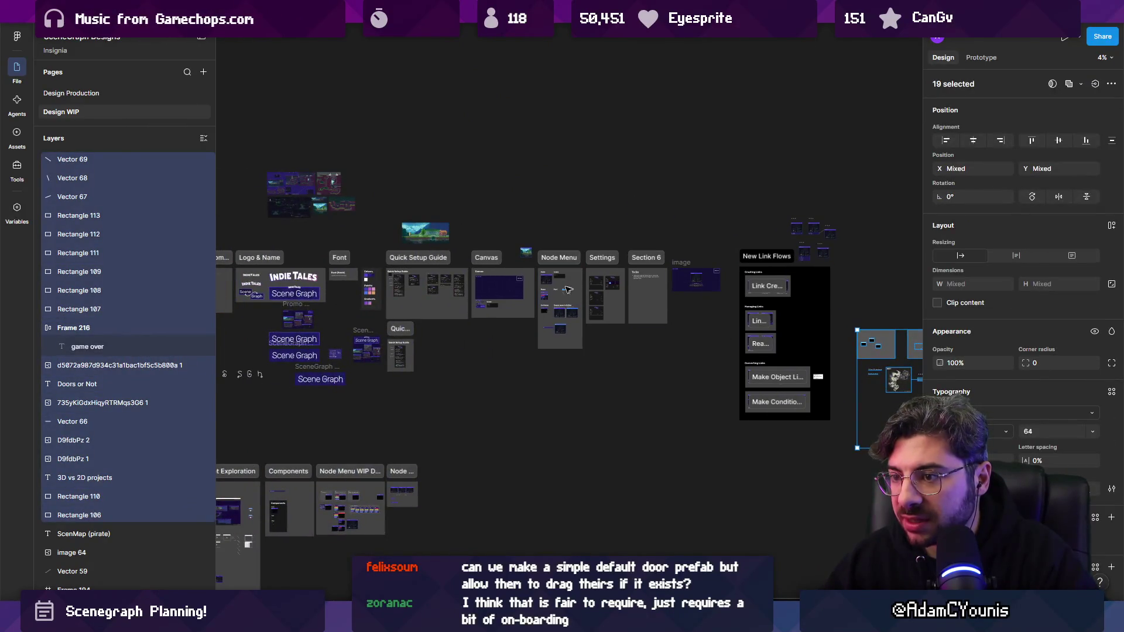
pyautogui.scroll(10, 445, 283)
# - Copy welcome panel Frame 162 out of its section as standalone Frame 217 below the screenshots
pyautogui.click(338, 285)
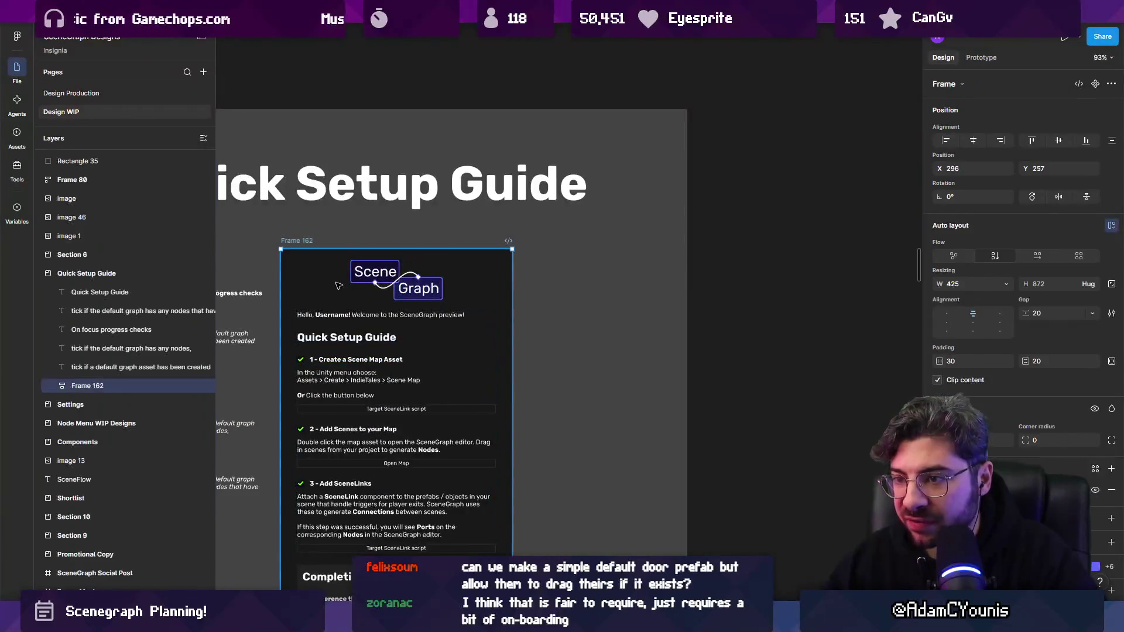
pyautogui.scroll(-5, 333, 281)
pyautogui.scroll(-5, 337, 285)
pyautogui.moveTo(338, 293)
pyautogui.mouseDown()
pyautogui.moveTo(487, 361)
pyautogui.moveTo(803, 436)
pyautogui.moveTo(417, 356)
pyautogui.moveTo(825, 423)
pyautogui.moveTo(560, 426)
pyautogui.mouseUp()
pyautogui.scroll(3, 560, 426)
pyautogui.click(591, 308)
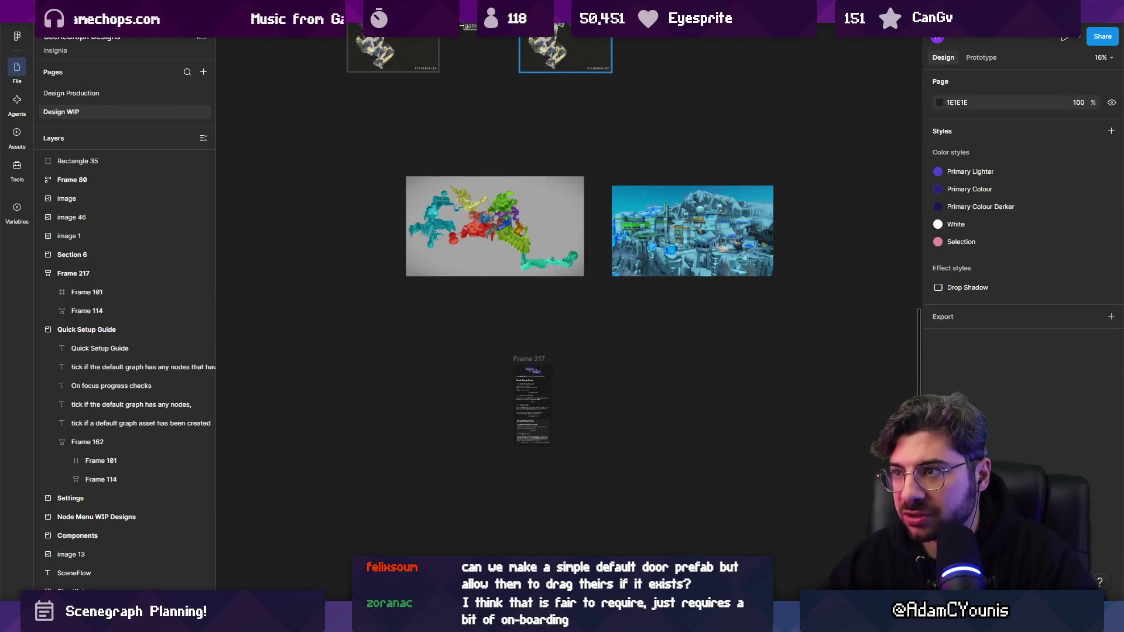
pyautogui.hotkey('ctrl', 't')
# - Search 'scenegraph', open the Scene Graph Planning board and view its left-side sections
pyautogui.write('scenegraph onboarding')
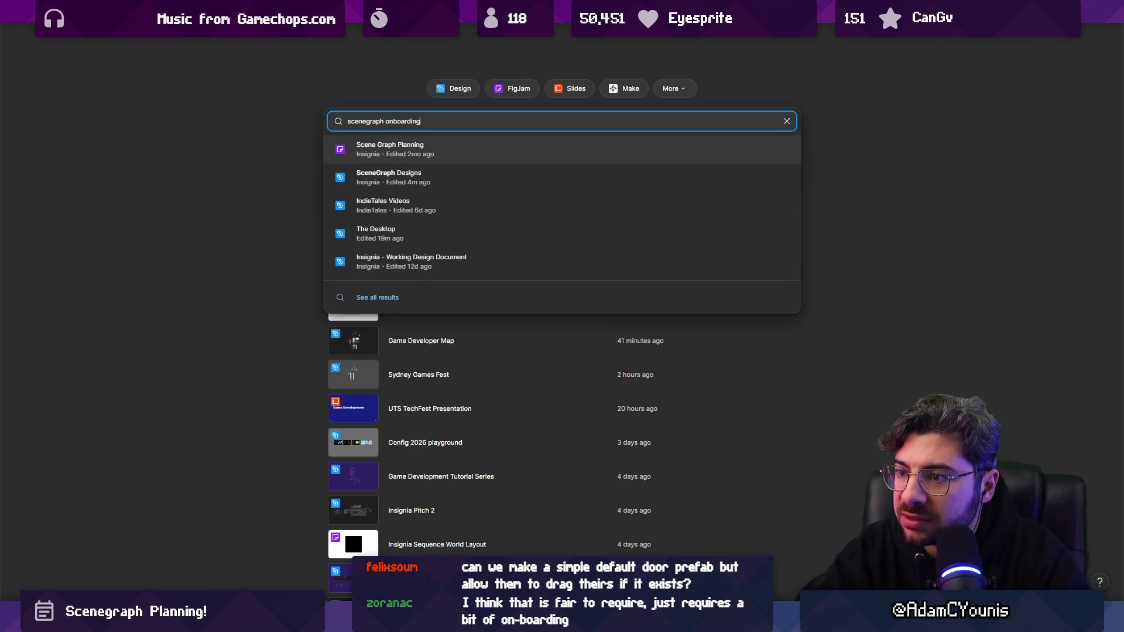
pyautogui.press('Escape')
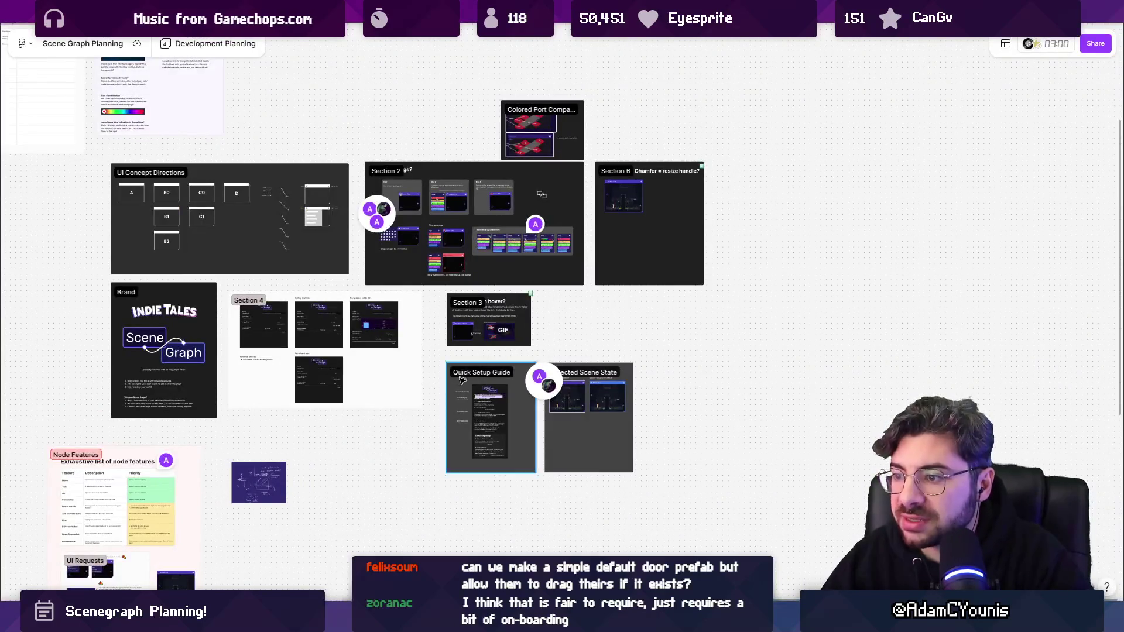
pyautogui.scroll(5, 565, 439)
pyautogui.scroll(-5, 565, 439)
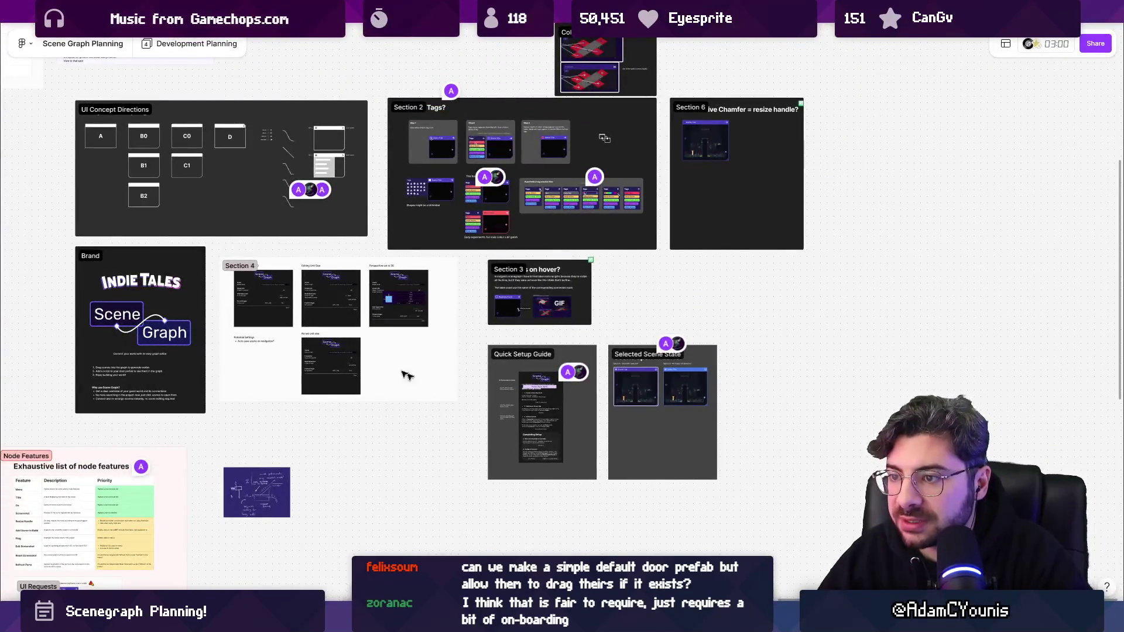
pyautogui.moveTo(378, 361); pyautogui.dragTo(838, 94)
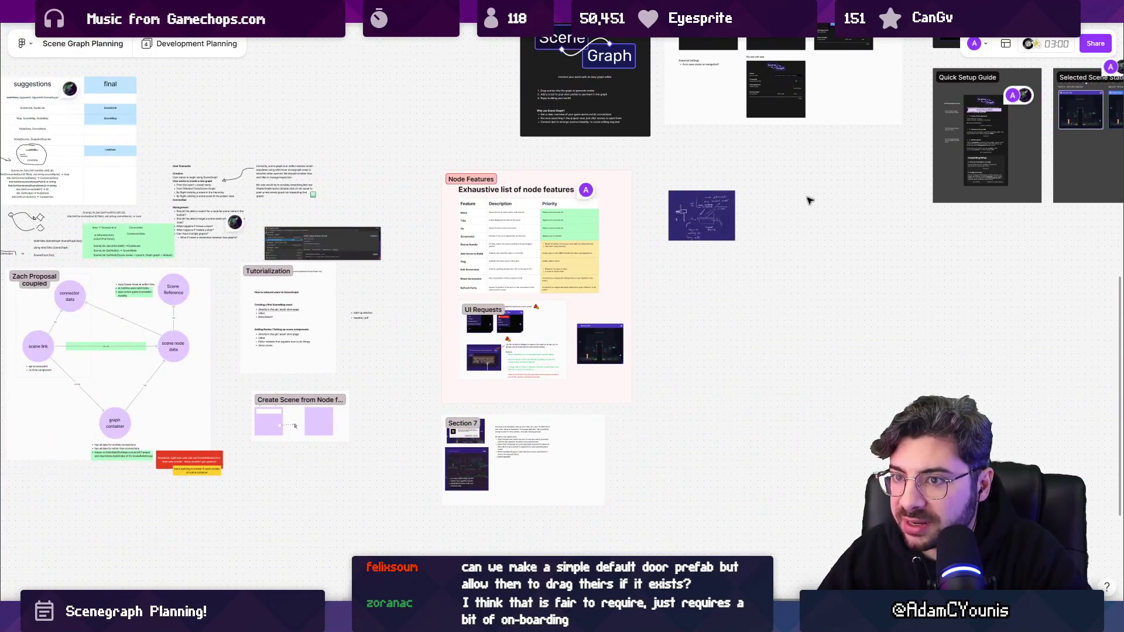
pyautogui.scroll(-2, 807, 214)
pyautogui.scroll(-3, 807, 215)
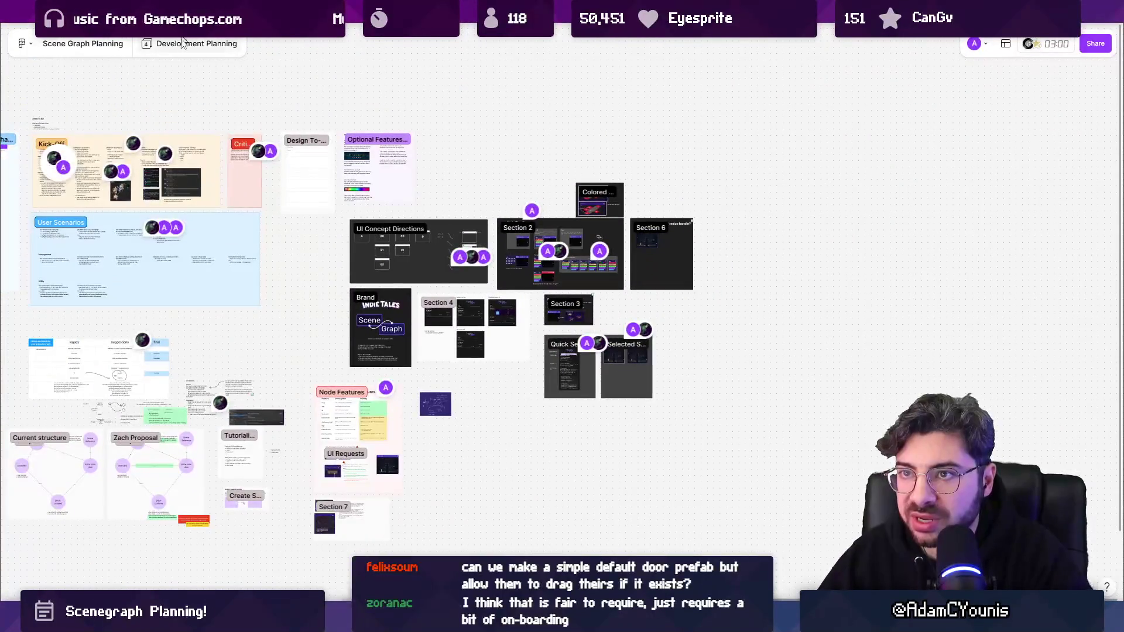
# - Browse the Development - Iteration 2 page through to Section 5
pyautogui.click(187, 44)
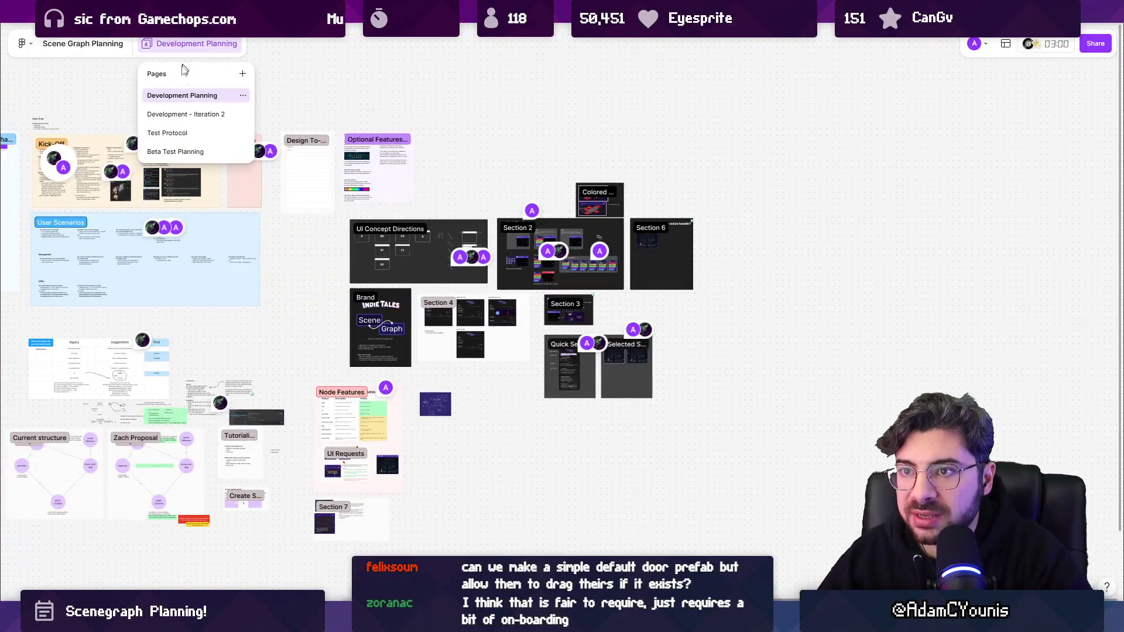
pyautogui.click(191, 115)
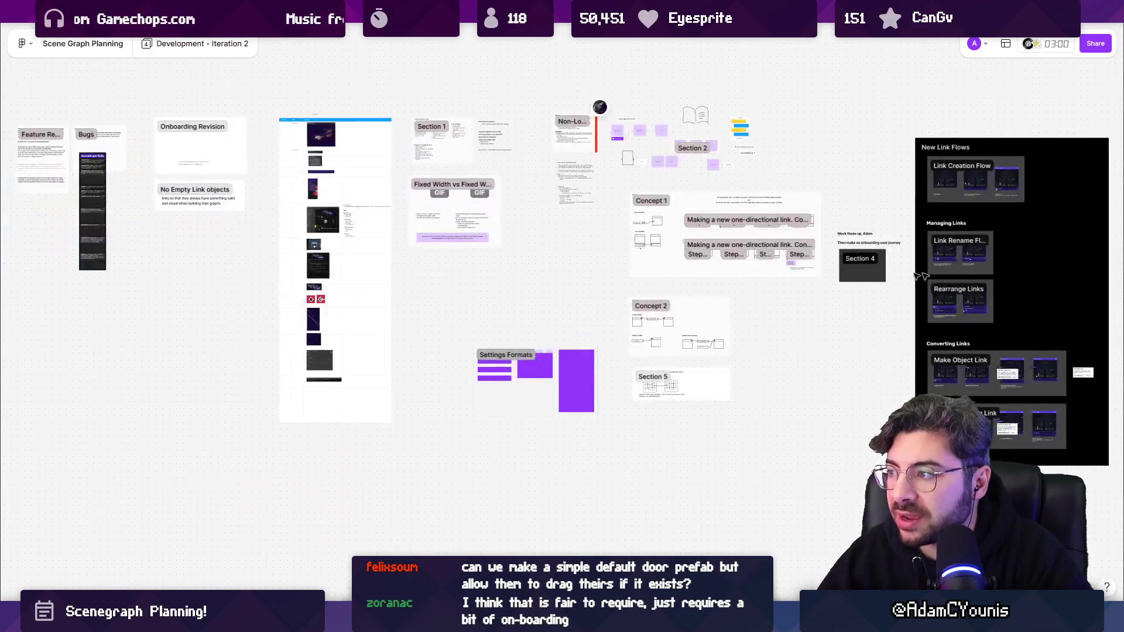
pyautogui.scroll(3, 1031, 281)
pyautogui.scroll(-3, 978, 309)
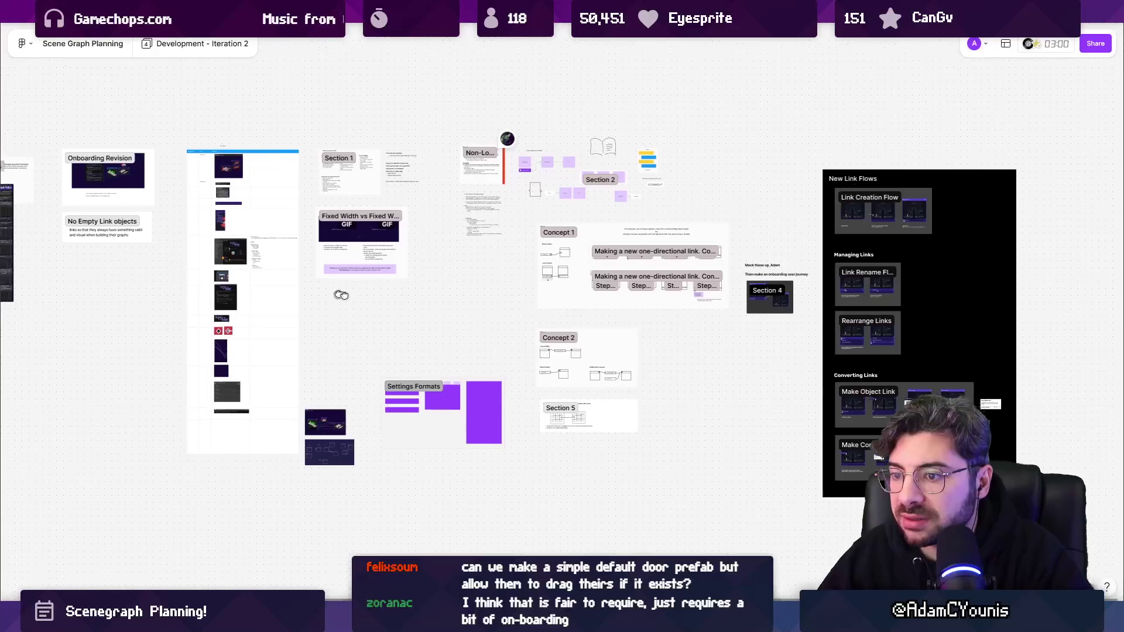
pyautogui.scroll(-3, 637, 371)
pyautogui.scroll(3, 625, 307)
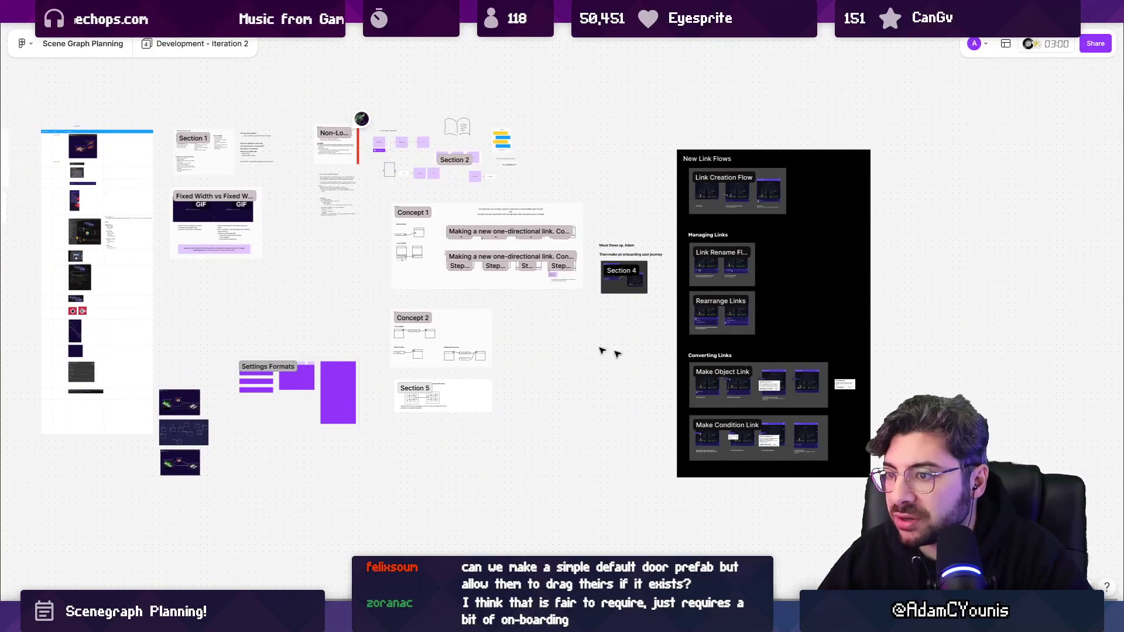
pyautogui.scroll(5, 586, 346)
pyautogui.scroll(3, 673, 410)
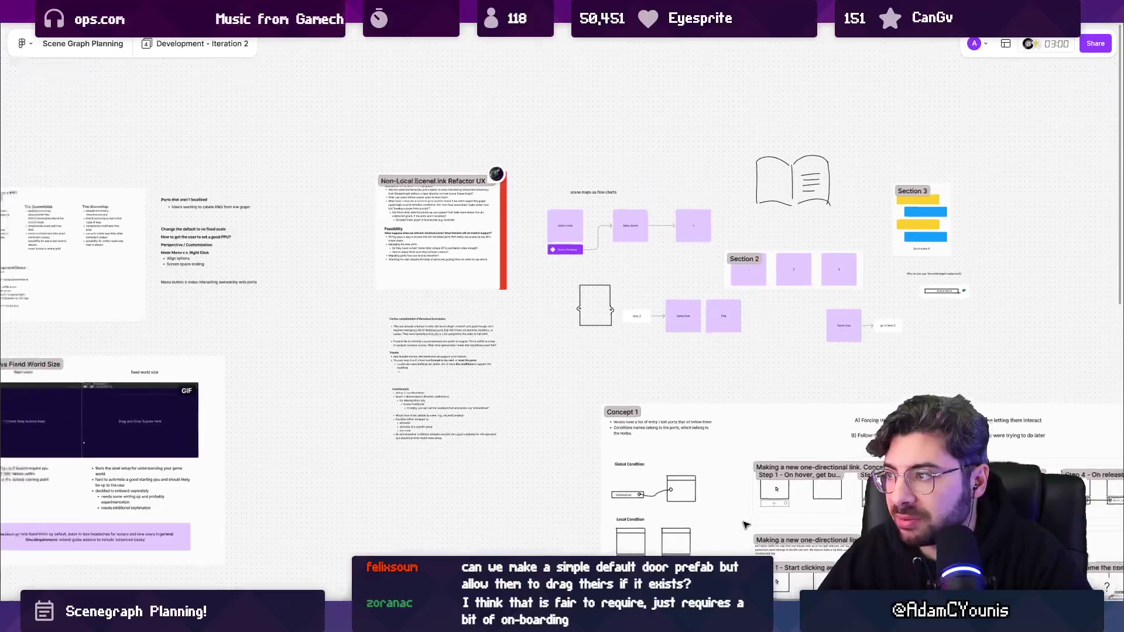
pyautogui.scroll(-3, 745, 525)
pyautogui.scroll(5, 674, 380)
pyautogui.scroll(-5, 636, 254)
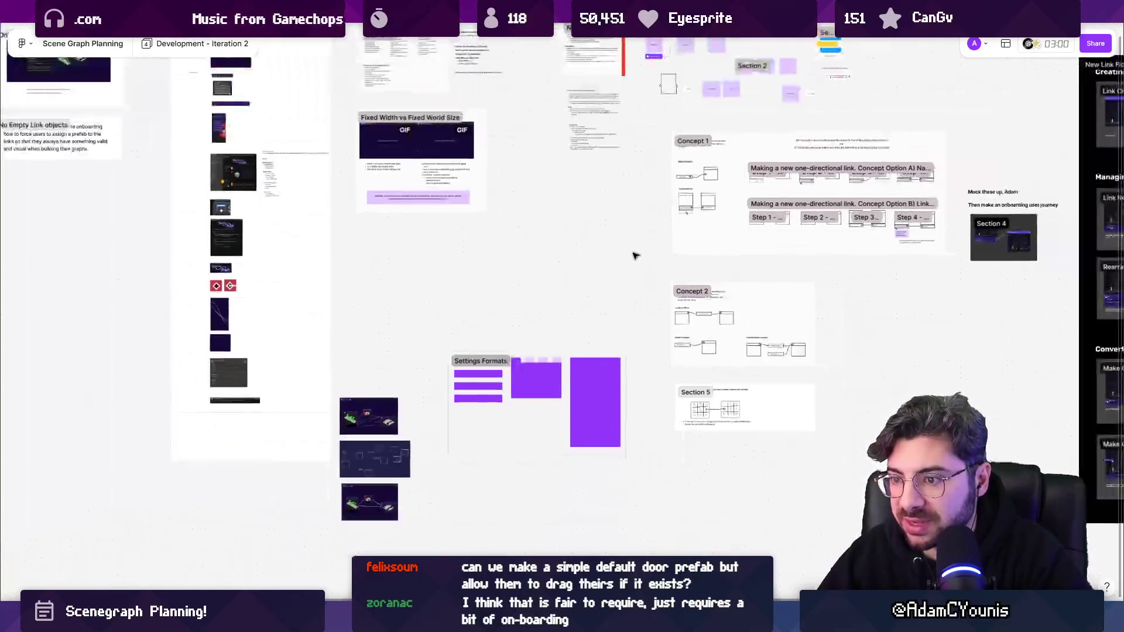
pyautogui.scroll(5, 447, 350)
pyautogui.moveTo(772, 312); pyautogui.dragTo(247, 270)
pyautogui.scroll(-3, 248, 270)
pyautogui.scroll(5, 460, 351)
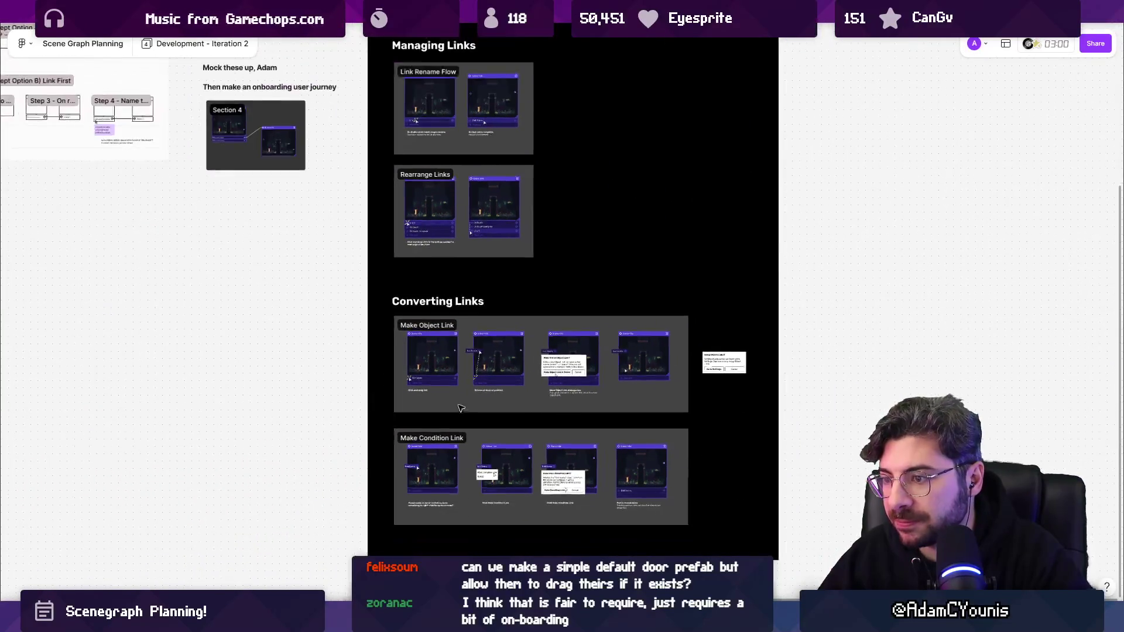
# - Visit the Test Protocol page, then the Beta Test Planning page
pyautogui.click(199, 43)
pyautogui.click(222, 135)
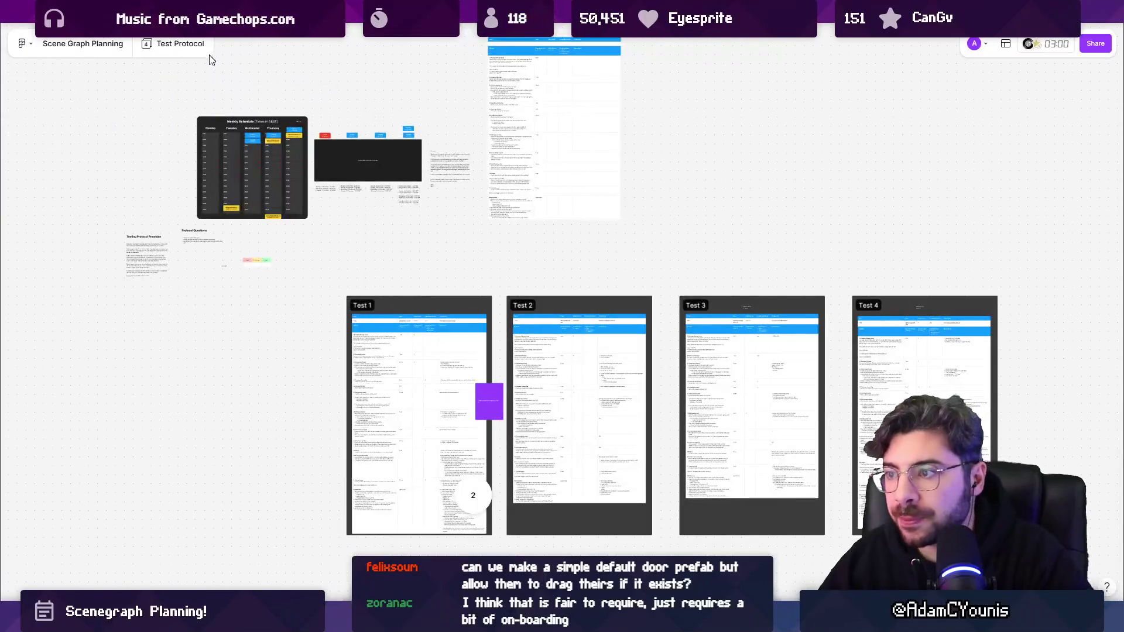
pyautogui.click(176, 43)
pyautogui.click(187, 134)
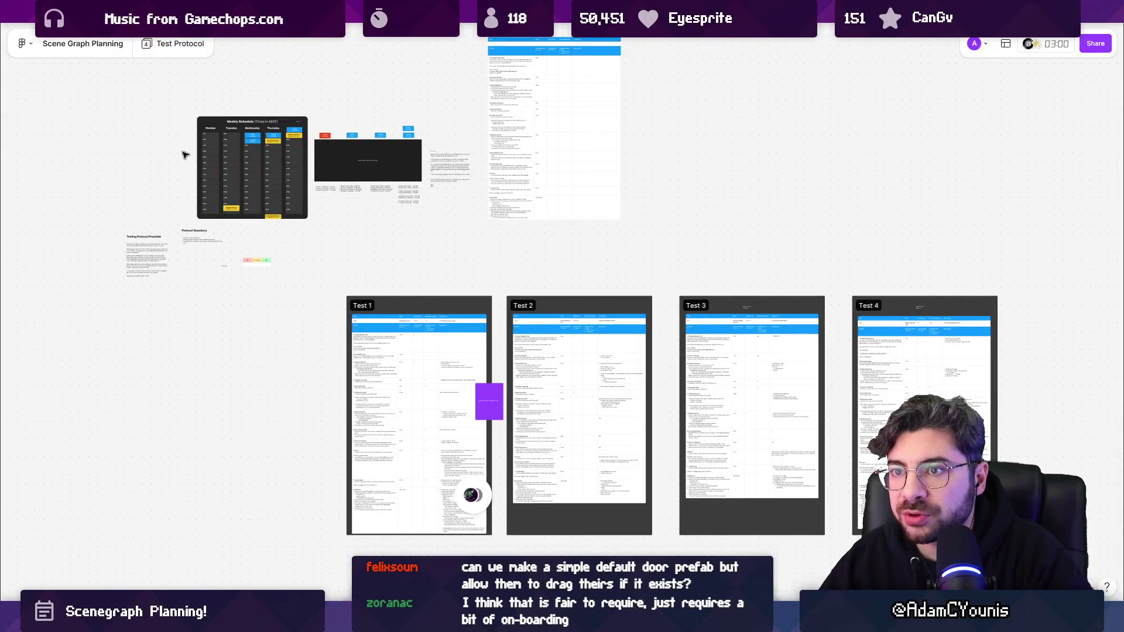
pyautogui.click(176, 44)
pyautogui.click(163, 152)
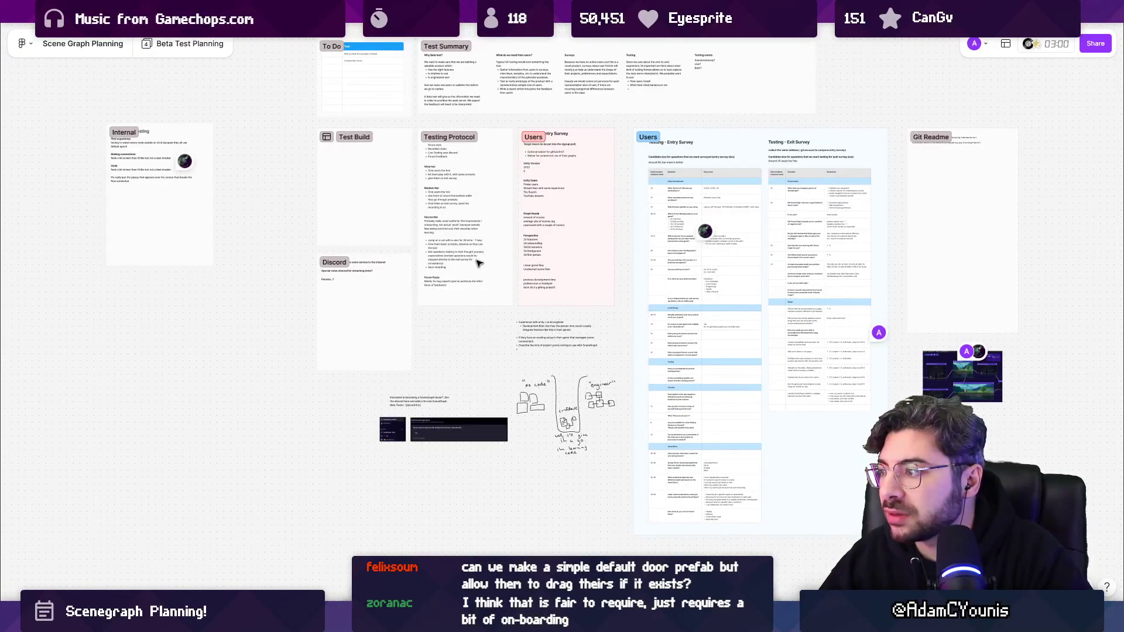
pyautogui.scroll(2, 474, 287)
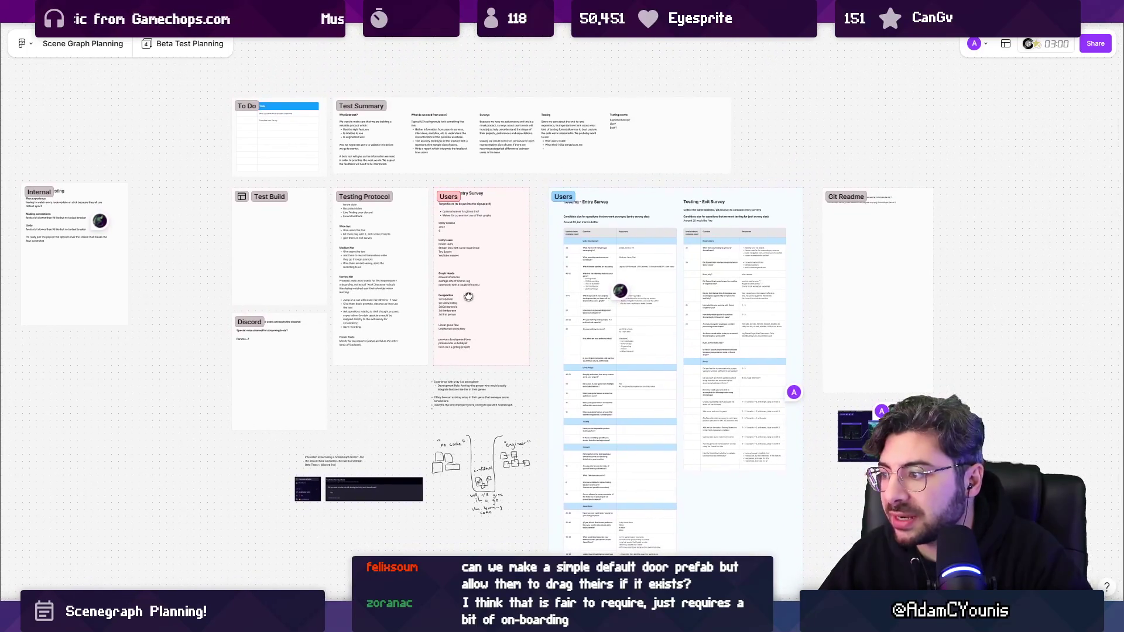
# - Review the Development Planning page, then bring up the SceneGraph Designs file
pyautogui.click(176, 43)
pyautogui.click(195, 93)
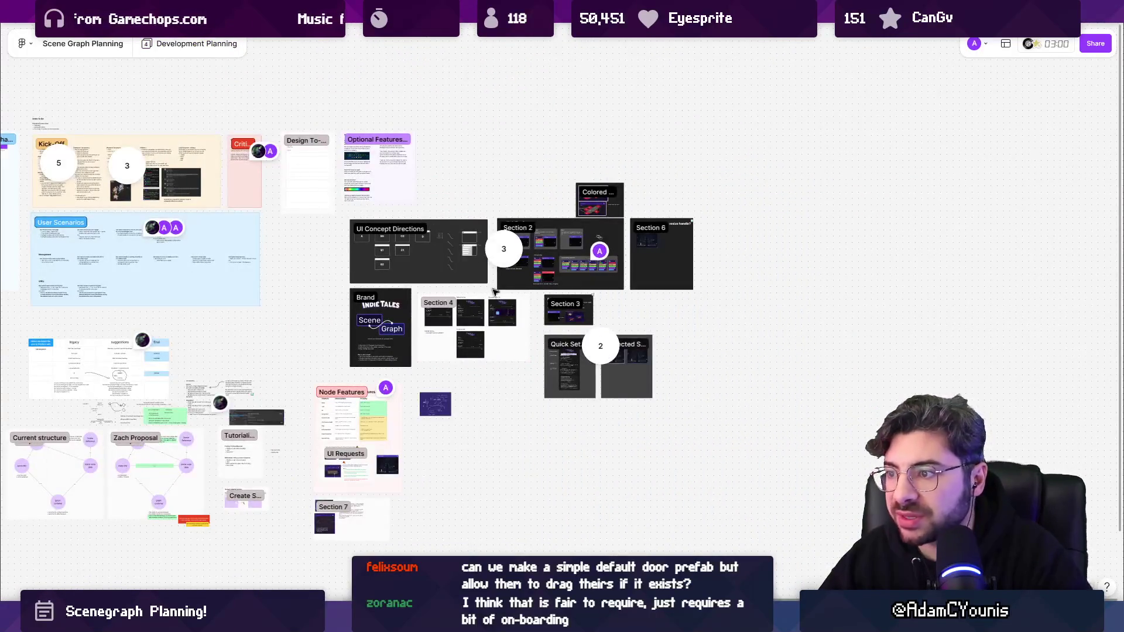
pyautogui.scroll(3, 580, 301)
pyautogui.scroll(5, 598, 460)
pyautogui.scroll(-5, 598, 461)
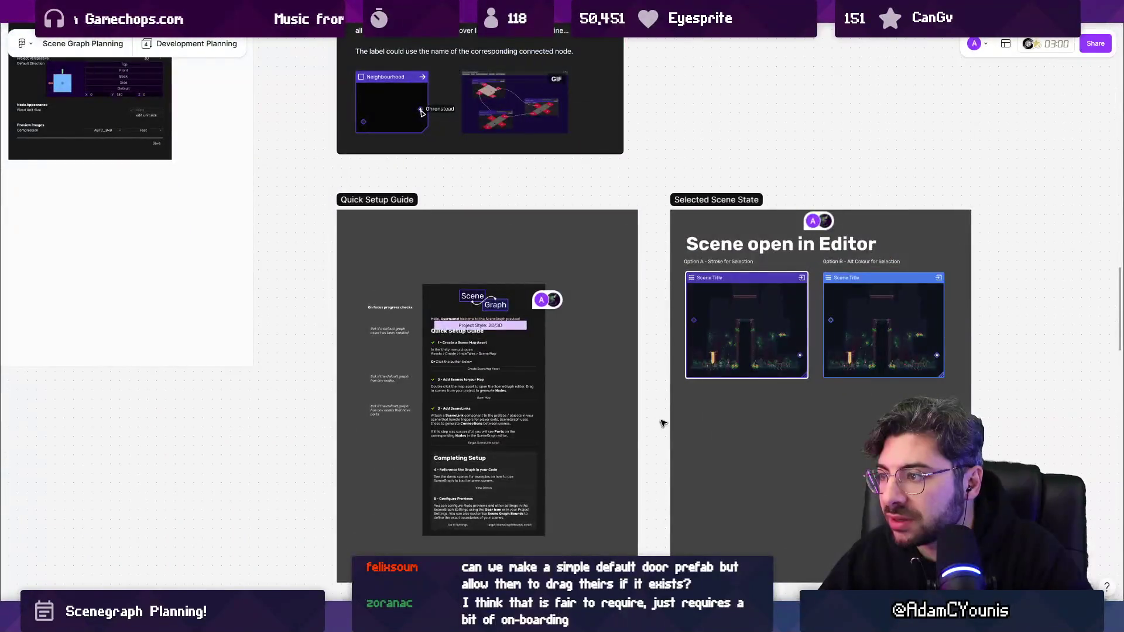
pyautogui.scroll(5, 406, 286)
pyautogui.scroll(-10, 590, 268)
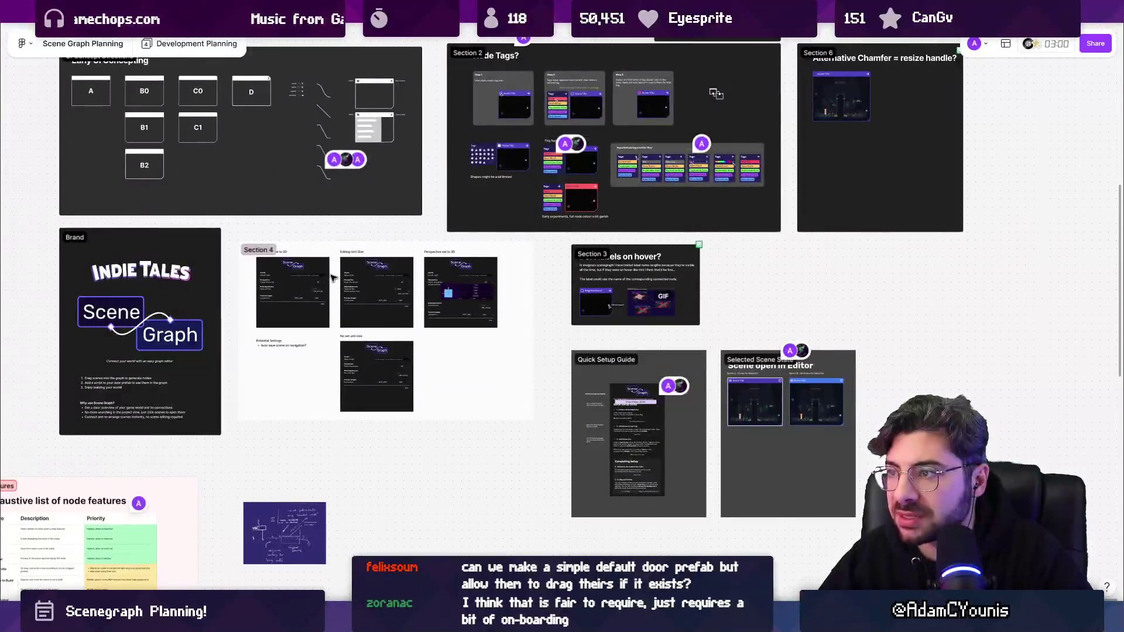
pyautogui.scroll(5, 589, 269)
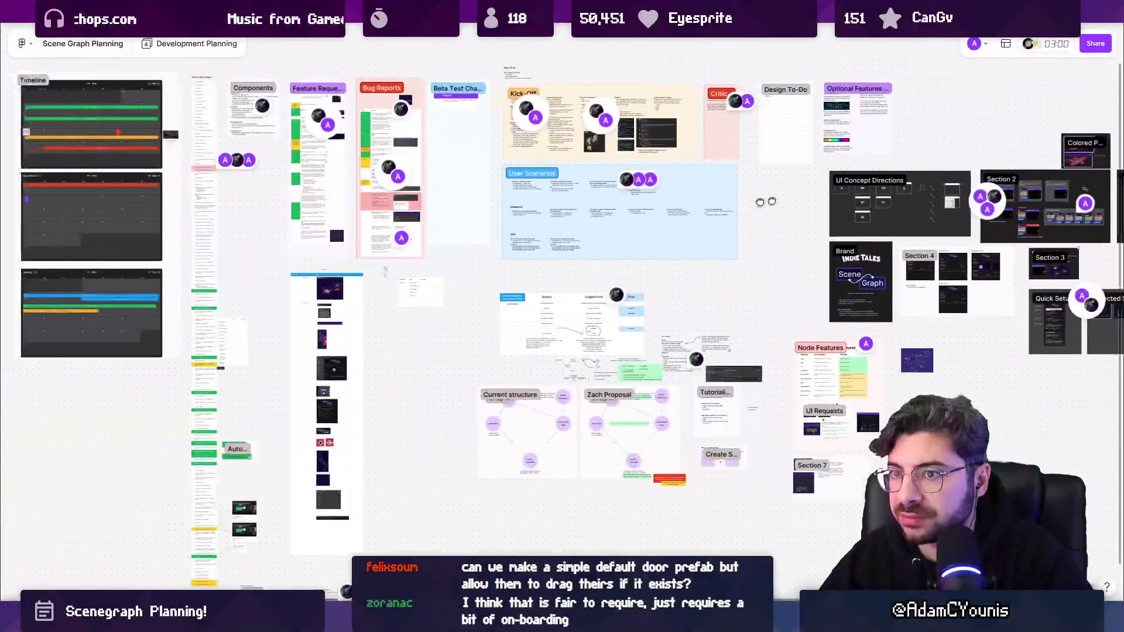
pyautogui.scroll(-2, 486, 397)
pyautogui.scroll(-8, 486, 396)
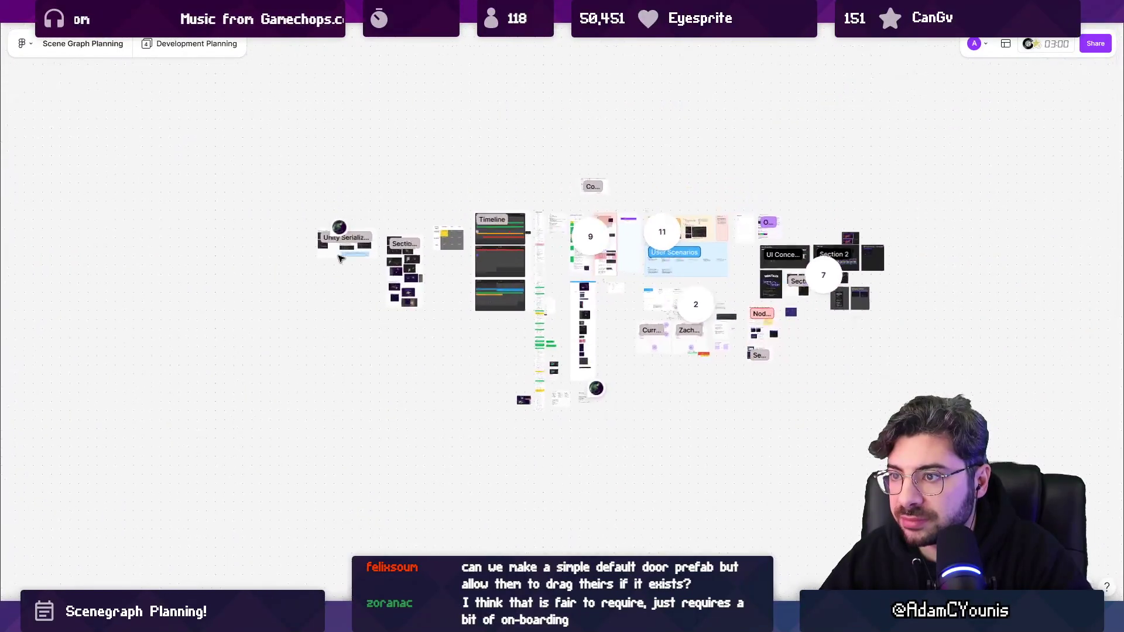
pyautogui.scroll(10, 344, 259)
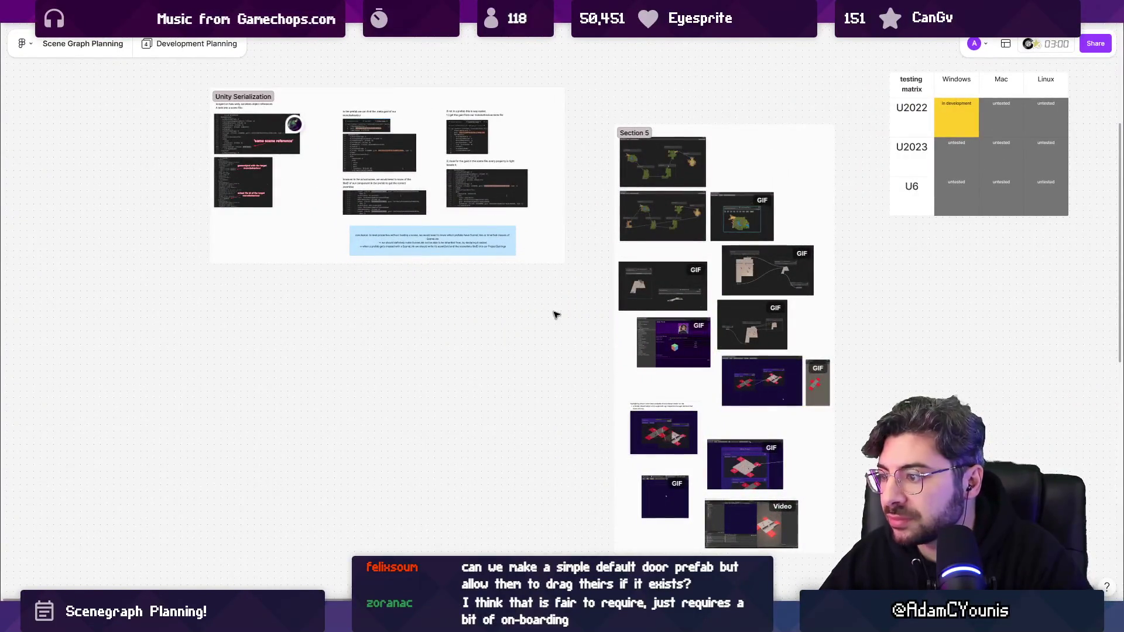
pyautogui.scroll(-8, 459, 394)
pyautogui.scroll(8, 291, 341)
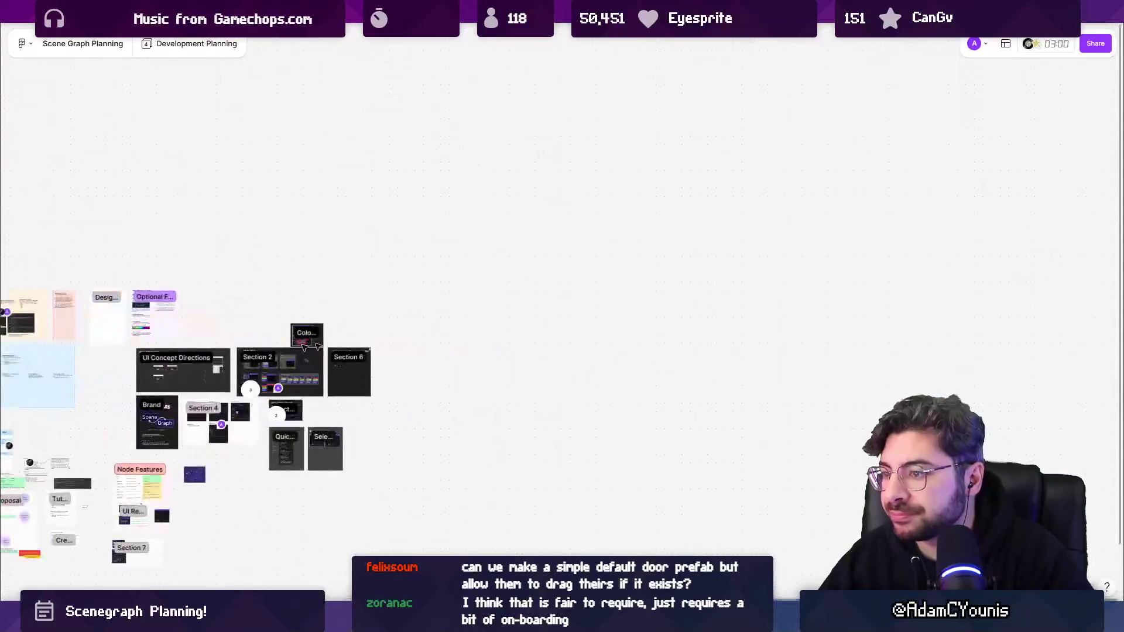
pyautogui.scroll(-3, 542, 360)
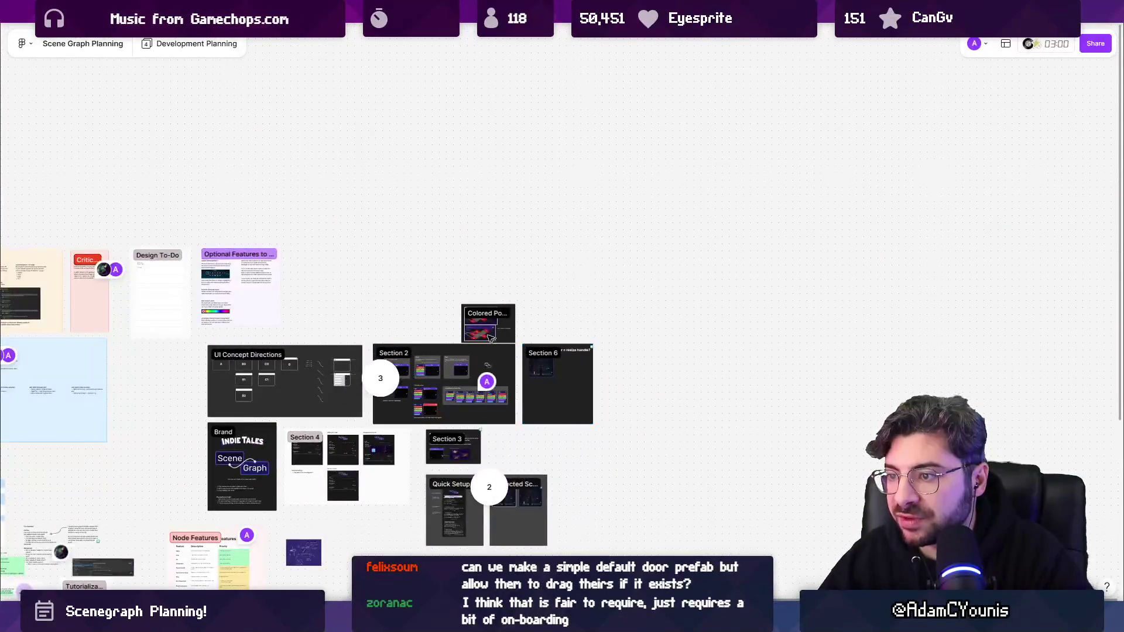
pyautogui.scroll(6, 485, 334)
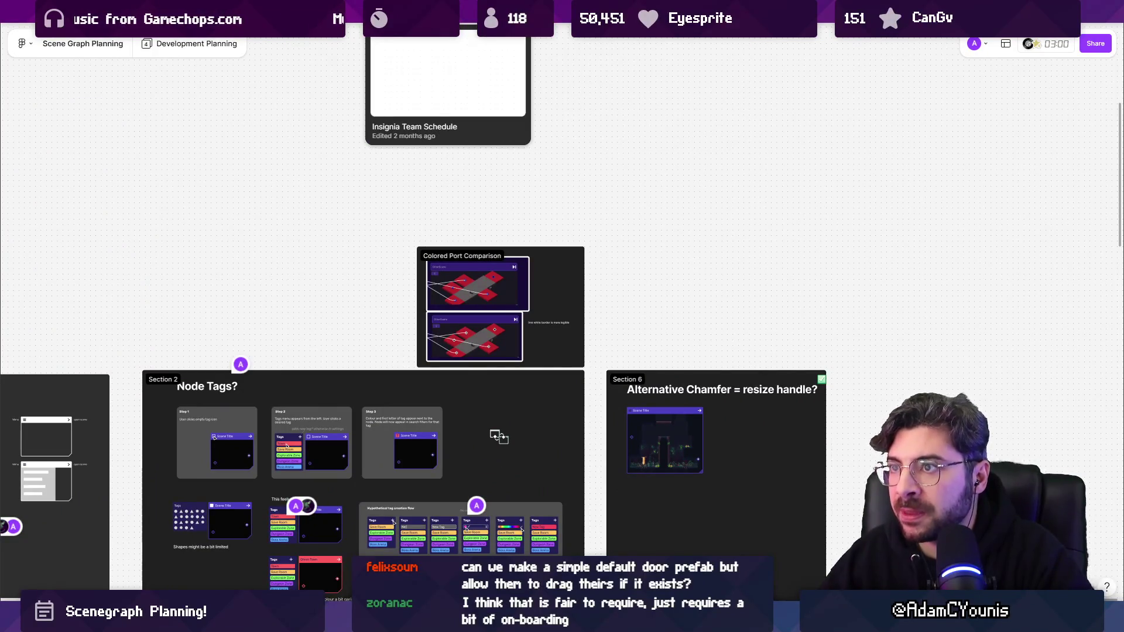
pyautogui.click(447, 12)
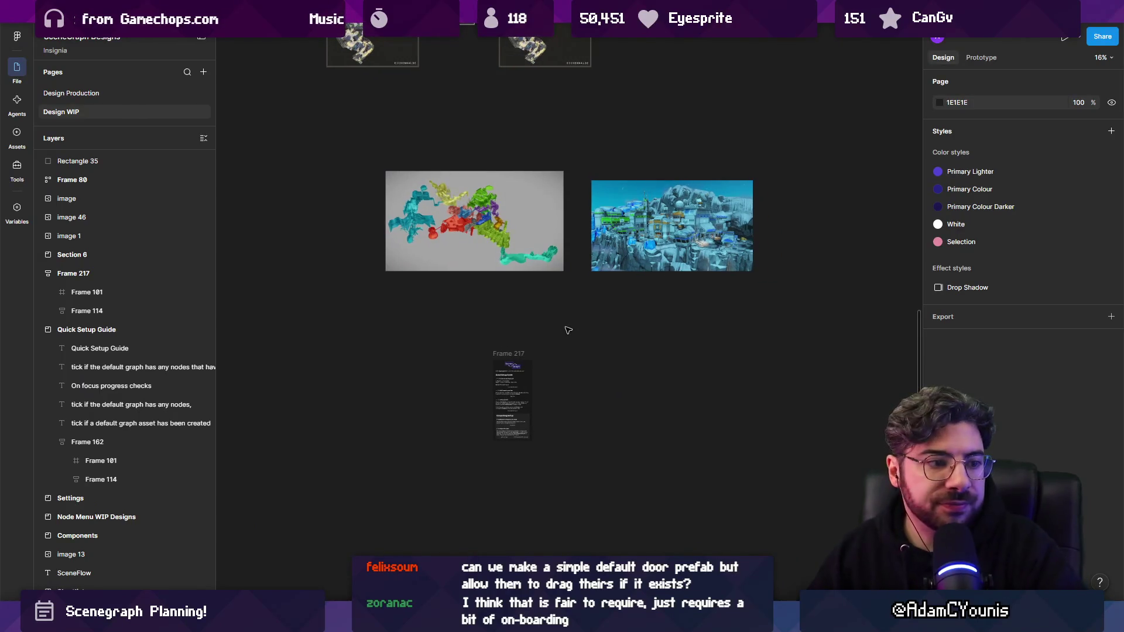
pyautogui.scroll(2, 553, 389)
# - Select the Onboarding notes (lines 10–30) in Scenegraph 2026 Refresh.md for copying, then return to Figma
pyautogui.hotkey('alt', 'Tab')
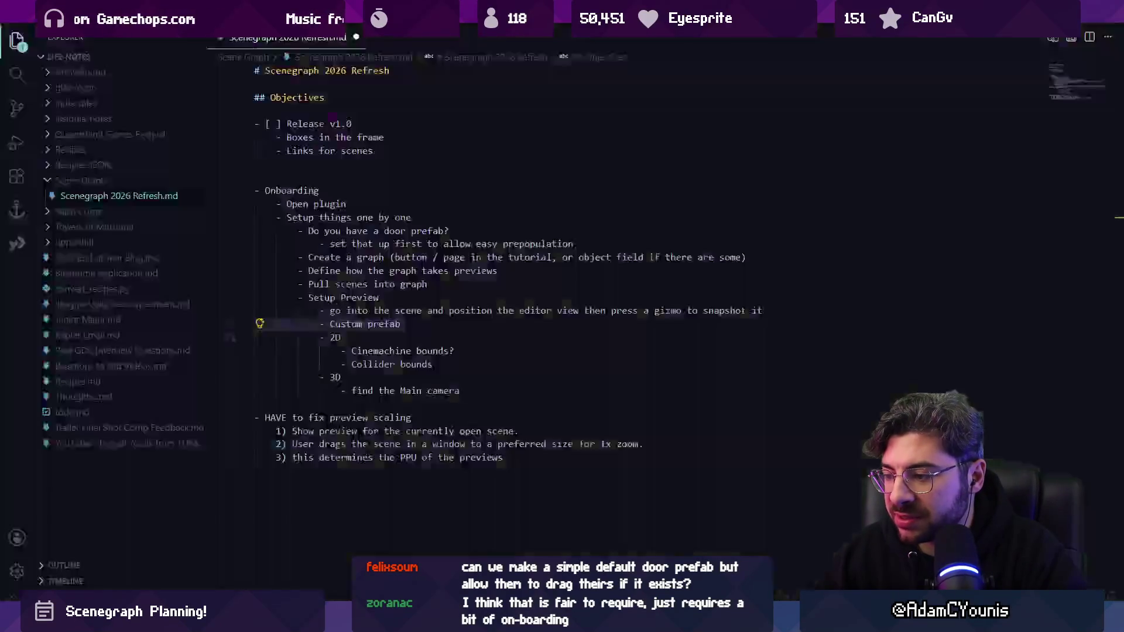
pyautogui.click(444, 390)
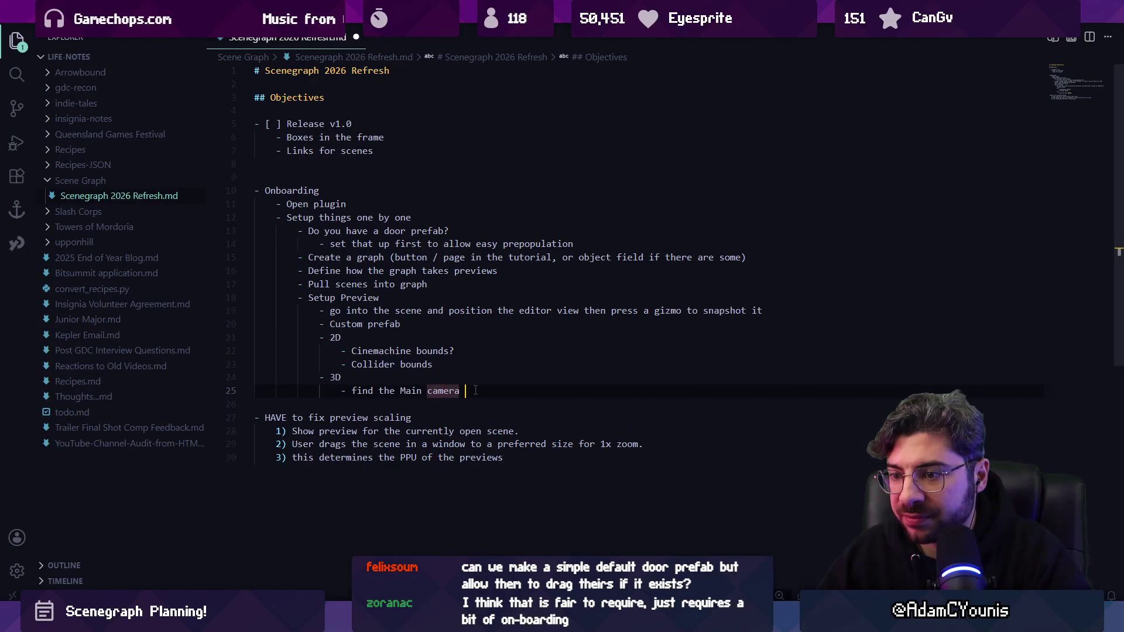
pyautogui.click(530, 461)
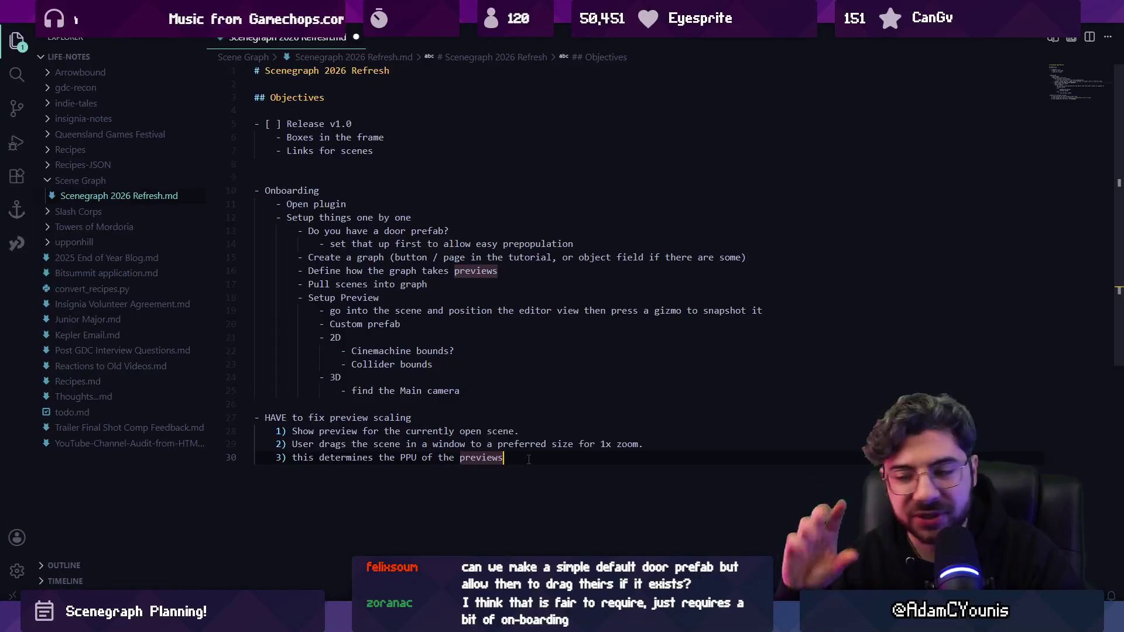
pyautogui.moveTo(533, 465); pyautogui.dragTo(193, 163)
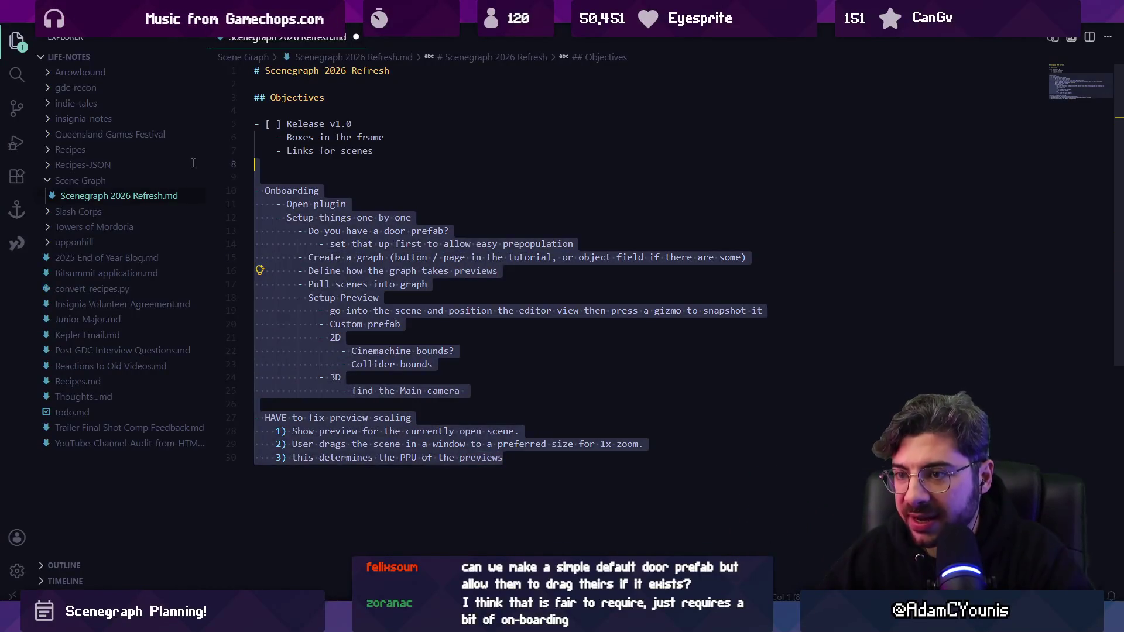
pyautogui.click(286, 111)
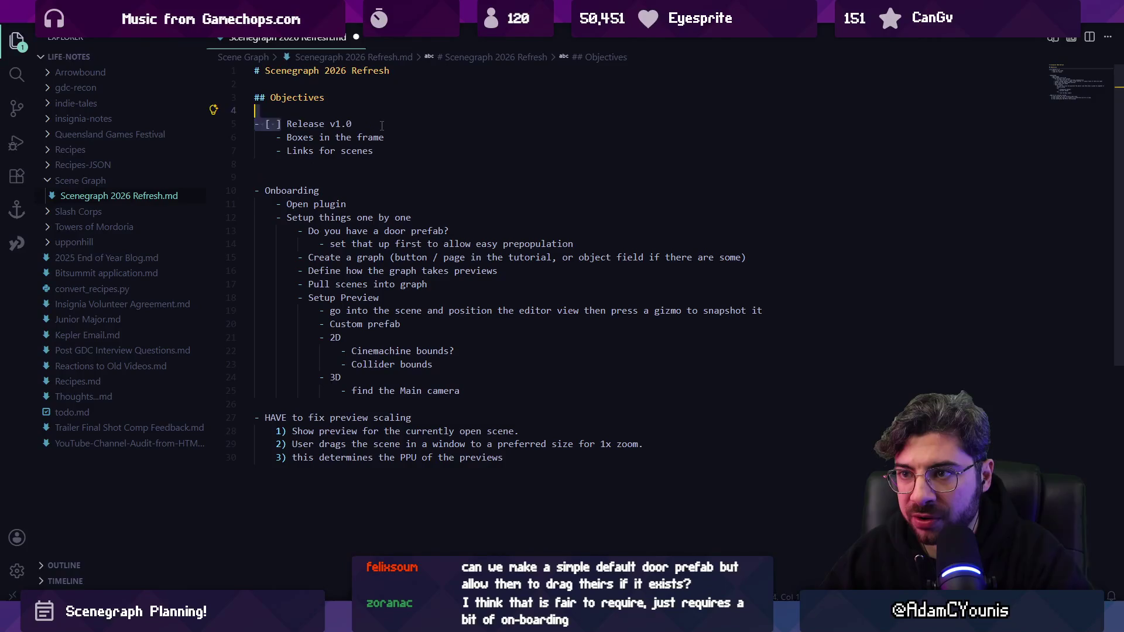
pyautogui.moveTo(677, 523)
pyautogui.mouseDown()
pyautogui.moveTo(352, 389)
pyautogui.moveTo(129, 189)
pyautogui.mouseUp()
pyautogui.hotkey('ctrl', 'c')
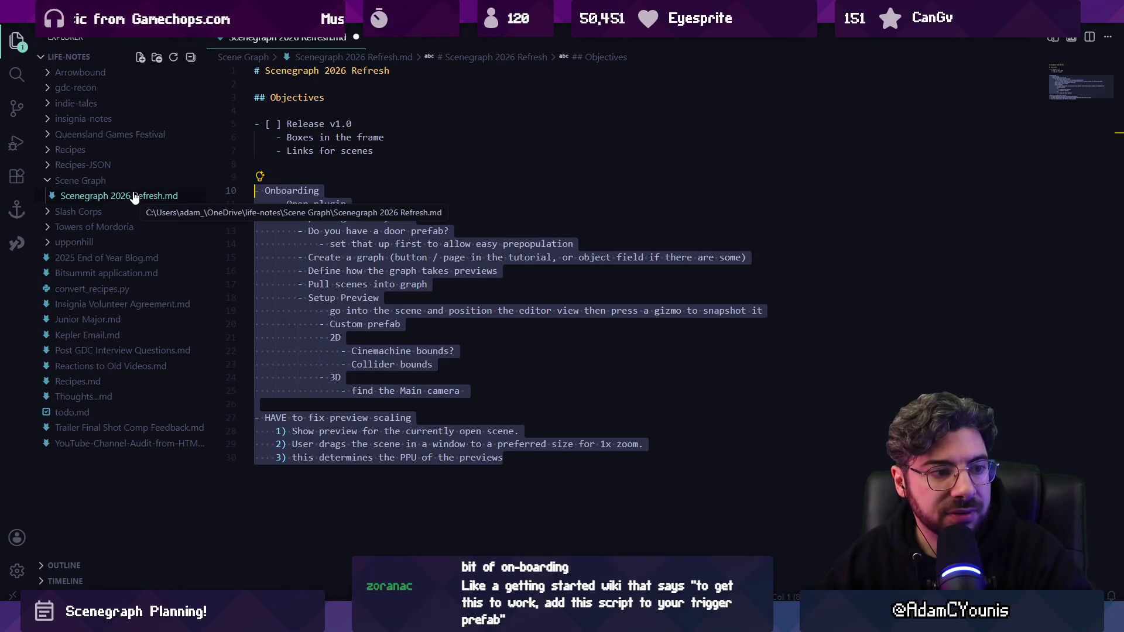
pyautogui.click(444, 310)
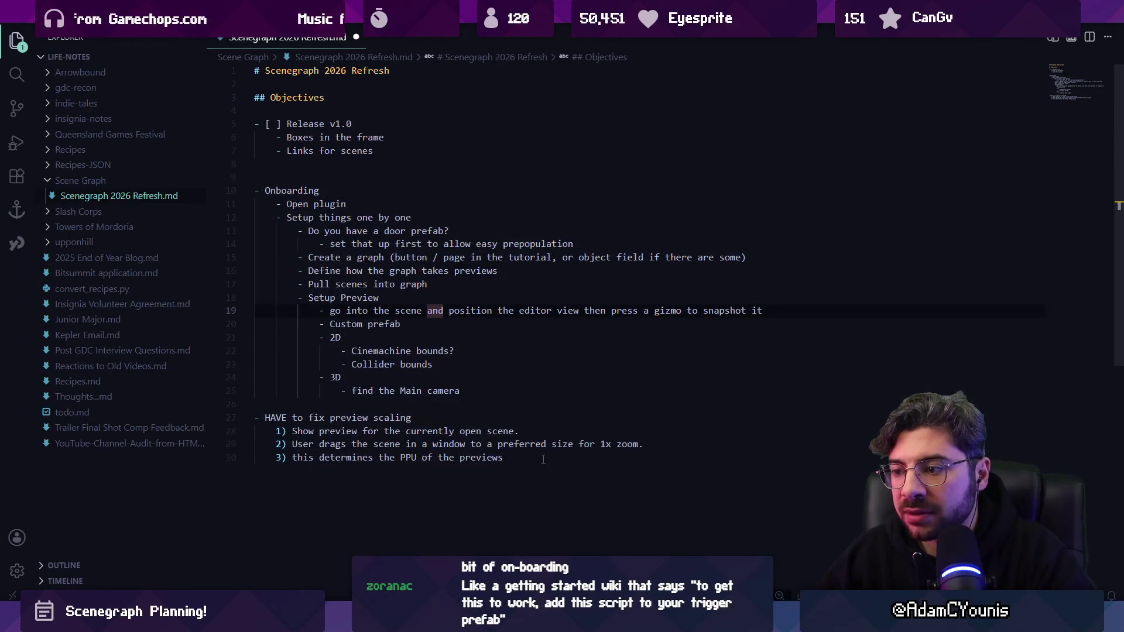
pyautogui.moveTo(543, 460); pyautogui.dragTo(201, 201)
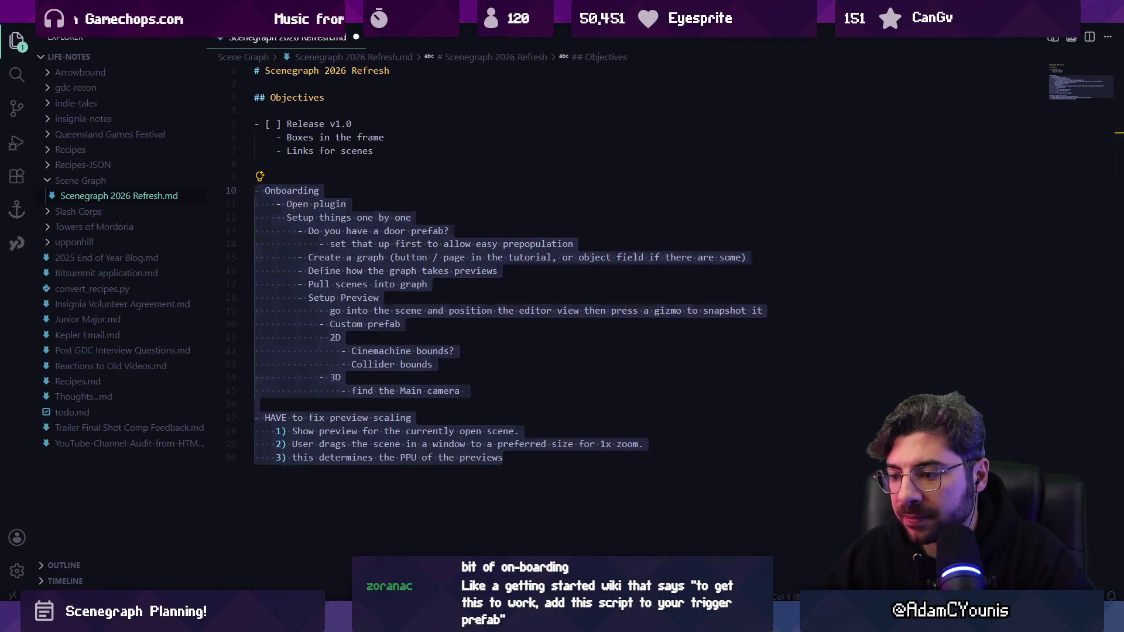
pyautogui.hotkey('alt', 'Tab')
pyautogui.scroll(3, 434, 345)
# - Move the 'In the Unity menu choose' text out of Frame 217 and paste the onboarding notes into it
pyautogui.click(426, 338)
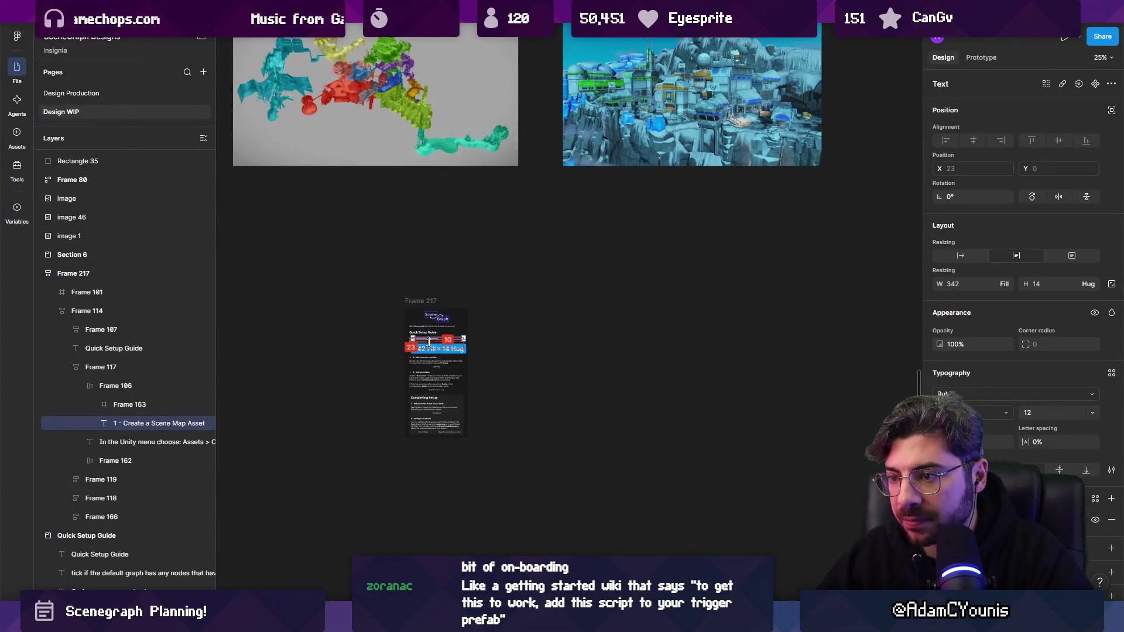
pyautogui.scroll(5, 428, 341)
pyautogui.click(320, 342)
pyautogui.moveTo(320, 342); pyautogui.dragTo(427, 299)
pyautogui.press('Return')
pyautogui.hotkey('ctrl', 'v')
pyautogui.scroll(-4, 482, 287)
pyautogui.hscroll(-5, 482, 287)
pyautogui.moveTo(501, 207); pyautogui.dragTo(330, 551)
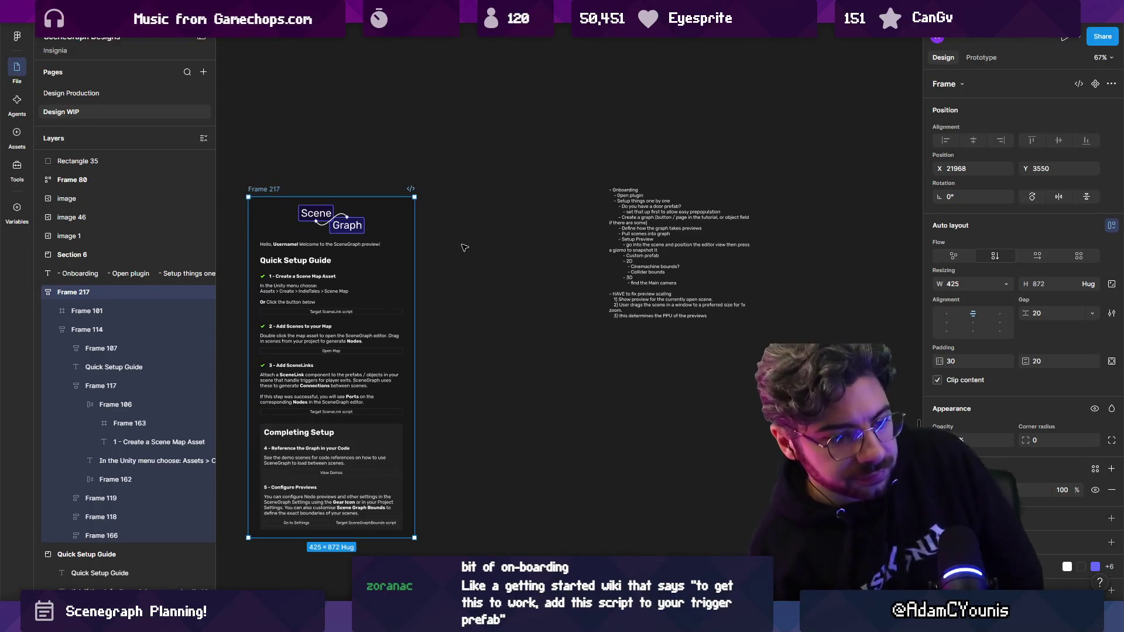
pyautogui.scroll(6, 421, 200)
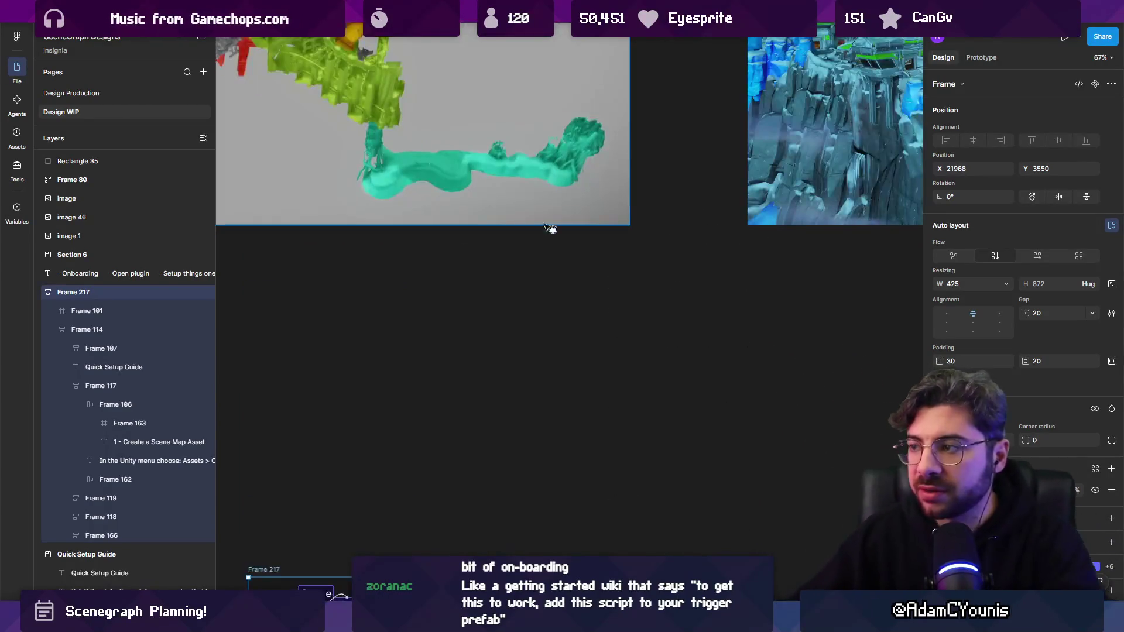
pyautogui.keyDown('ctrl'); pyautogui.scroll(-10, 533, 218); pyautogui.keyUp('ctrl')
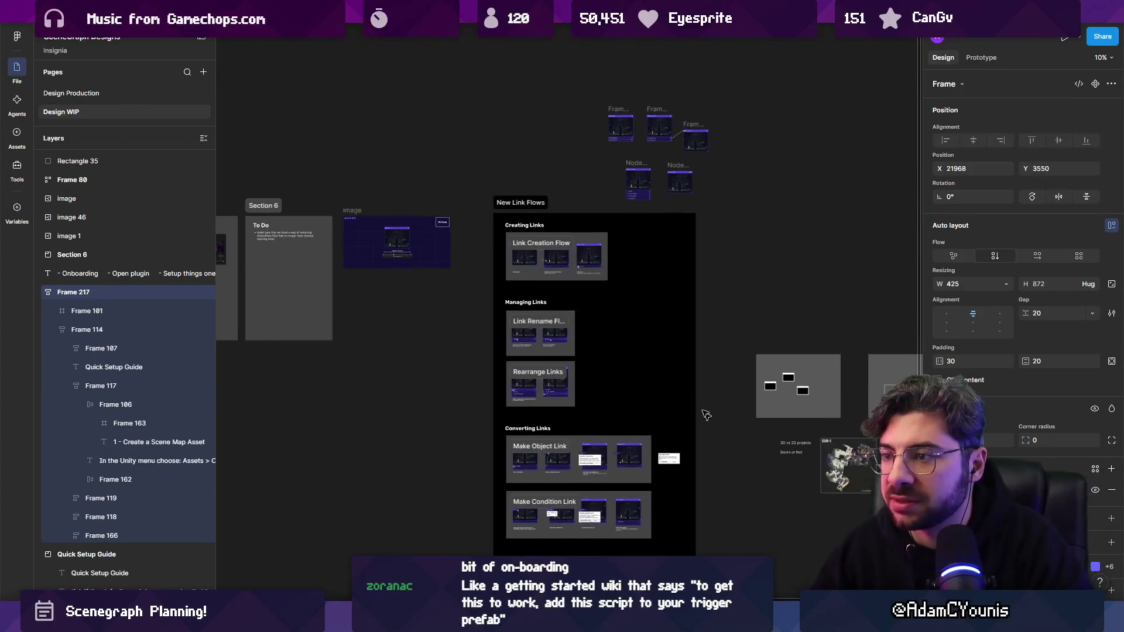
pyautogui.hscroll(-10, 710, 423)
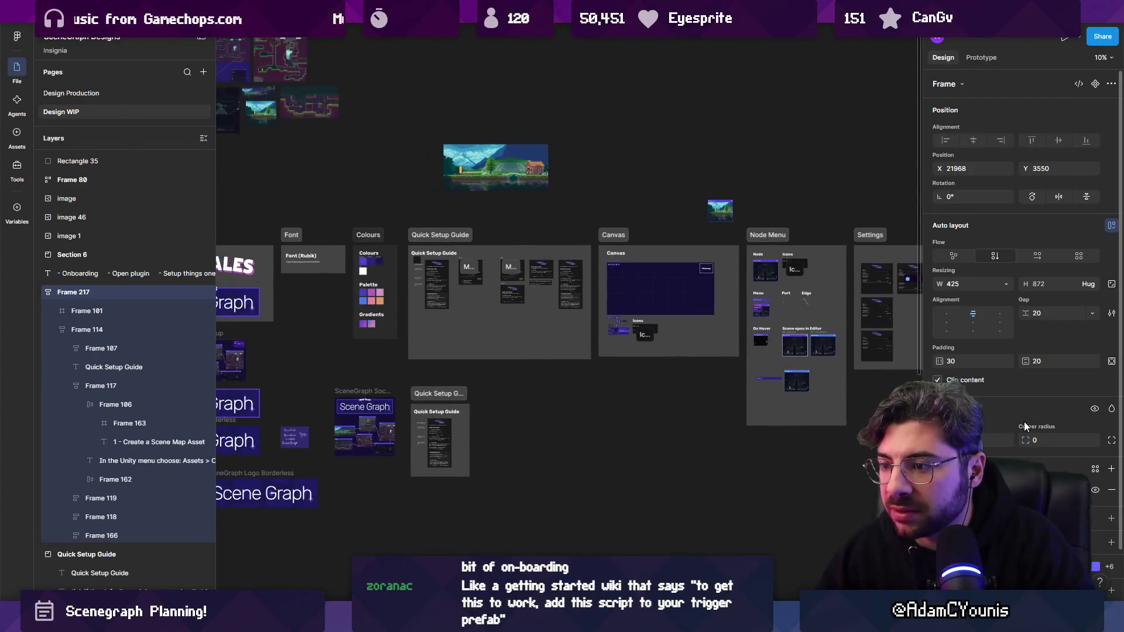
pyautogui.hscroll(3, 677, 316)
pyautogui.keyDown('ctrl'); pyautogui.scroll(5, 678, 316); pyautogui.keyUp('ctrl')
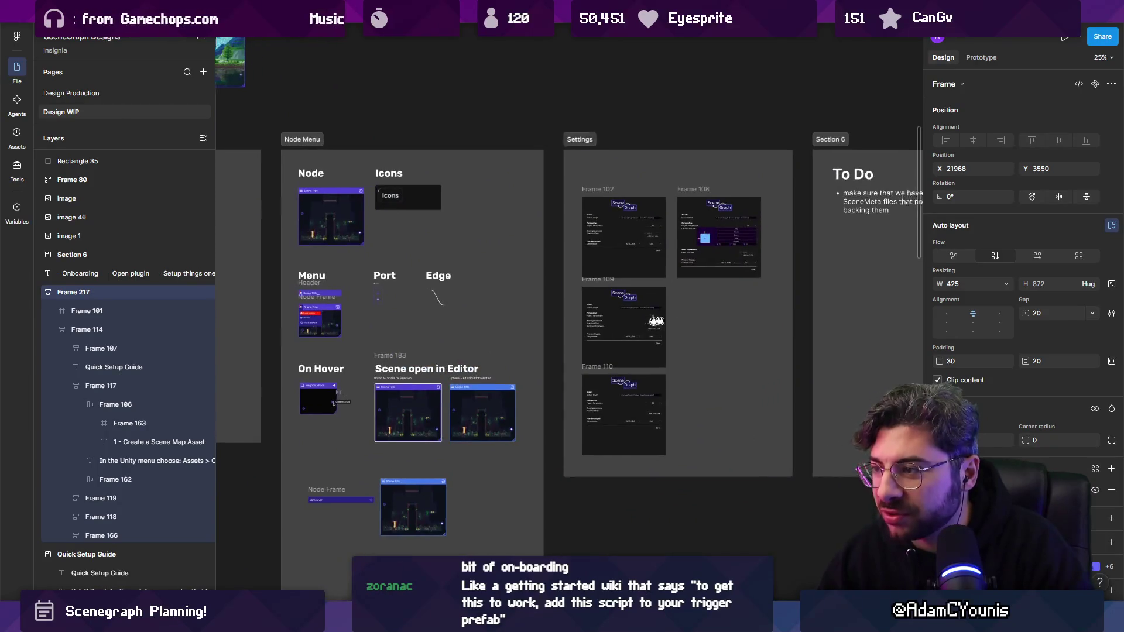
pyautogui.hscroll(3, 678, 316)
pyautogui.keyDown('ctrl'); pyautogui.scroll(-5, 678, 316); pyautogui.keyUp('ctrl')
pyautogui.scroll(-5, 677, 316)
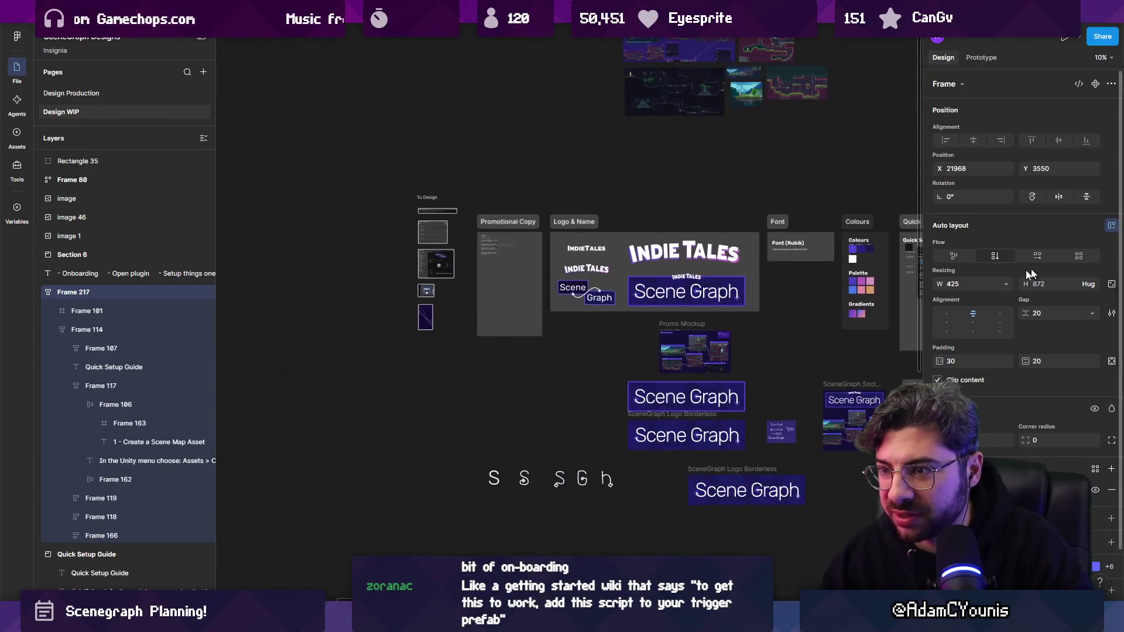
pyautogui.hscroll(4, 482, 378)
pyautogui.keyDown('ctrl'); pyautogui.scroll(5, 482, 377); pyautogui.keyUp('ctrl')
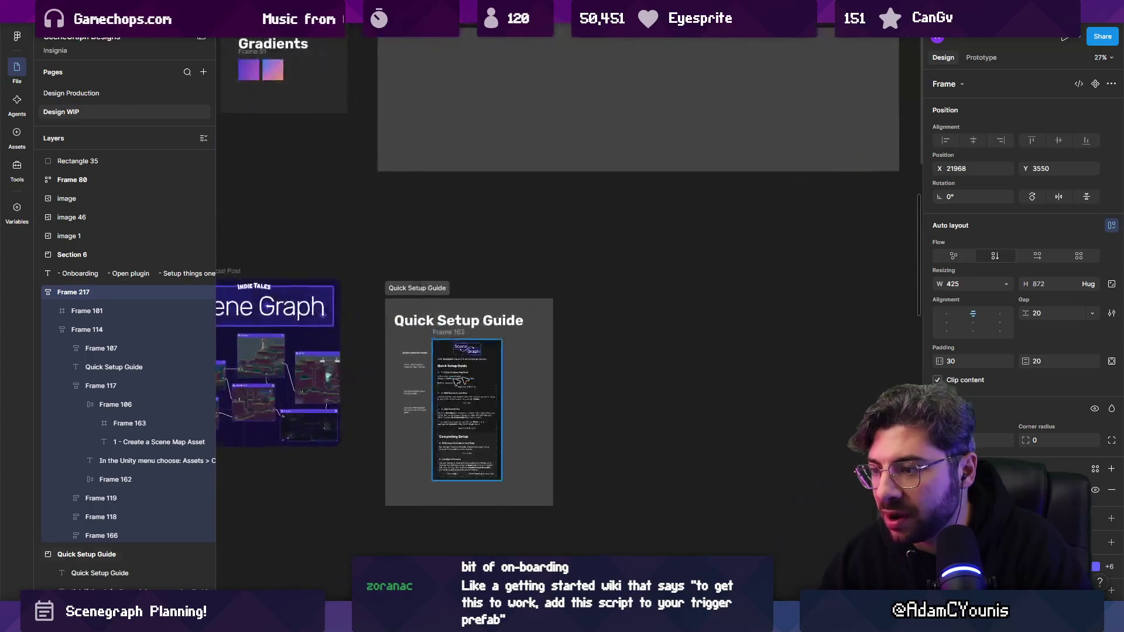
pyautogui.keyDown('ctrl'); pyautogui.scroll(5, 424, 398); pyautogui.keyUp('ctrl')
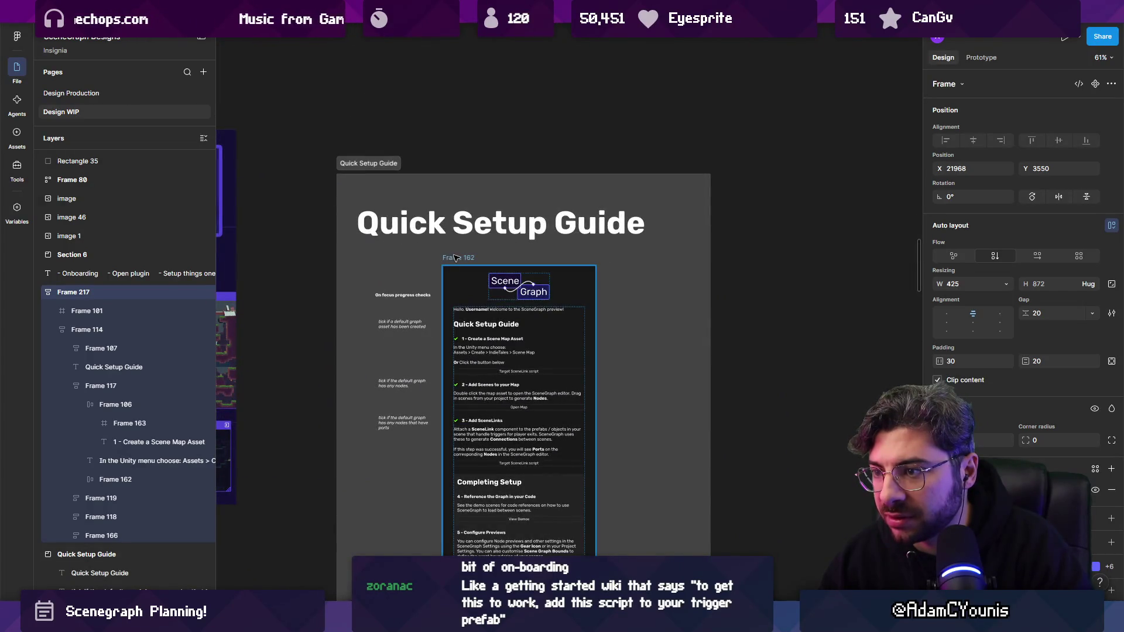
pyautogui.click(456, 258)
pyautogui.keyDown('ctrl'); pyautogui.scroll(-10, 456, 258); pyautogui.keyUp('ctrl')
pyautogui.scroll(-3, 682, 156)
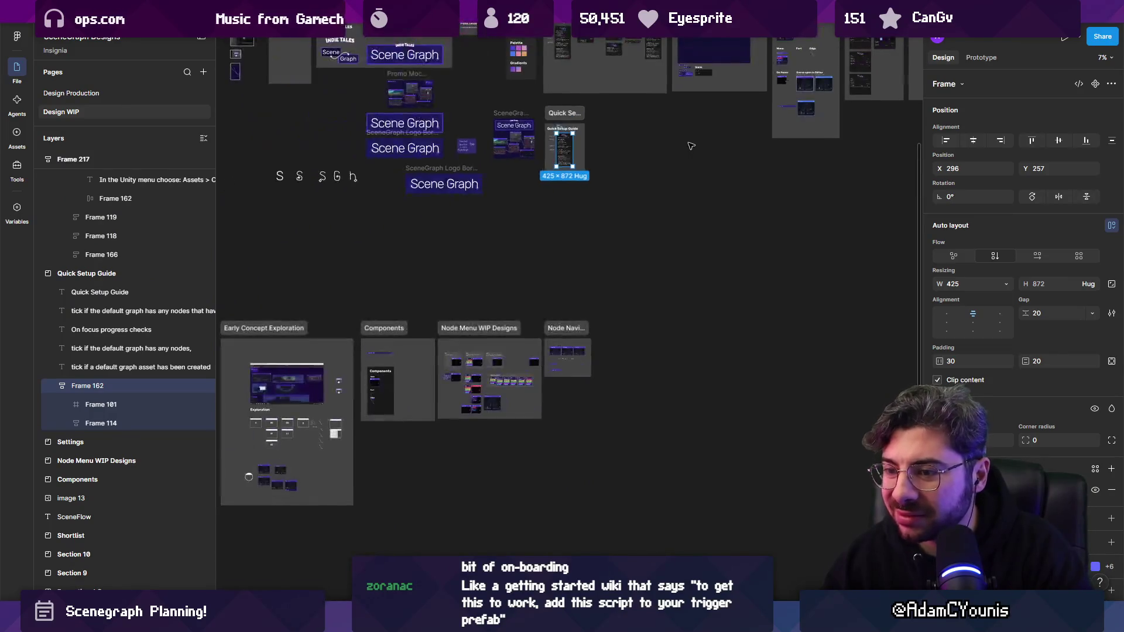
pyautogui.keyDown('ctrl'); pyautogui.scroll(3, 691, 145); pyautogui.keyUp('ctrl')
pyautogui.hscroll(5, 734, 343)
pyautogui.keyDown('ctrl'); pyautogui.scroll(2, 734, 342); pyautogui.keyUp('ctrl')
pyautogui.hscroll(-5, 734, 343)
pyautogui.keyDown('ctrl'); pyautogui.scroll(5, 410, 263); pyautogui.keyUp('ctrl')
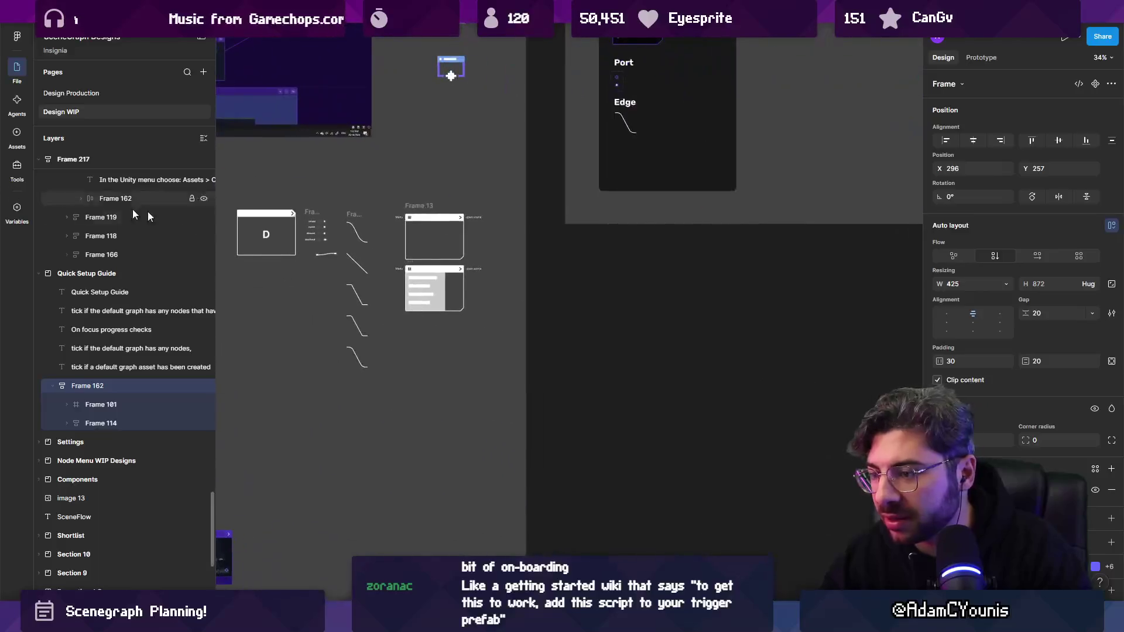
pyautogui.hscroll(10, 542, 288)
pyautogui.scroll(3, 542, 288)
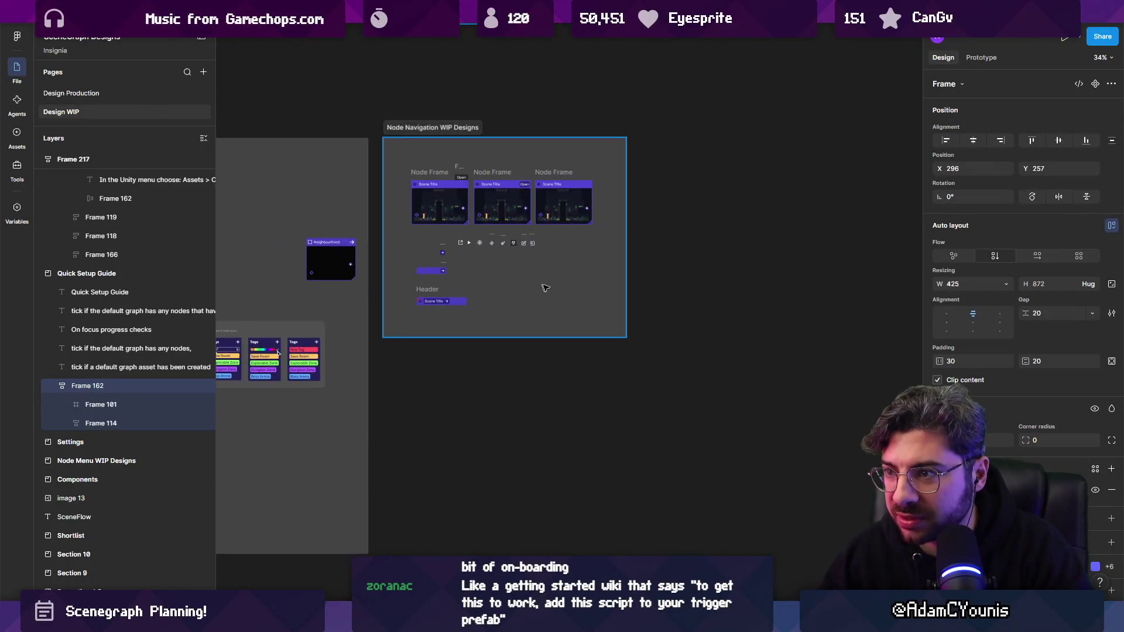
pyautogui.keyDown('ctrl'); pyautogui.scroll(-10, 542, 289); pyautogui.keyUp('ctrl')
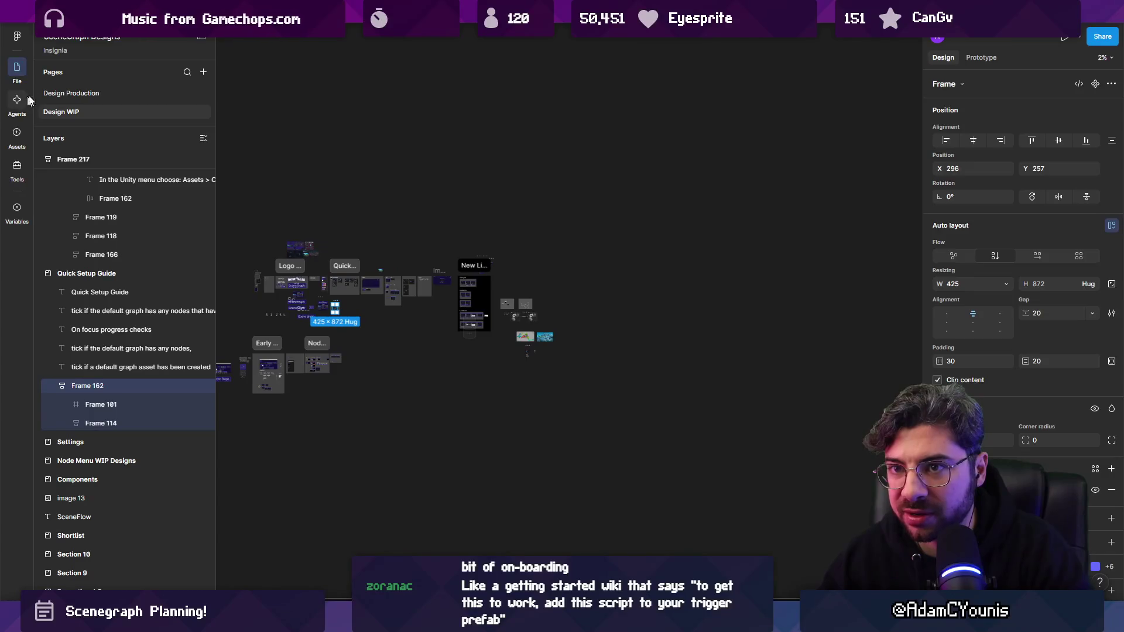
pyautogui.click(65, 93)
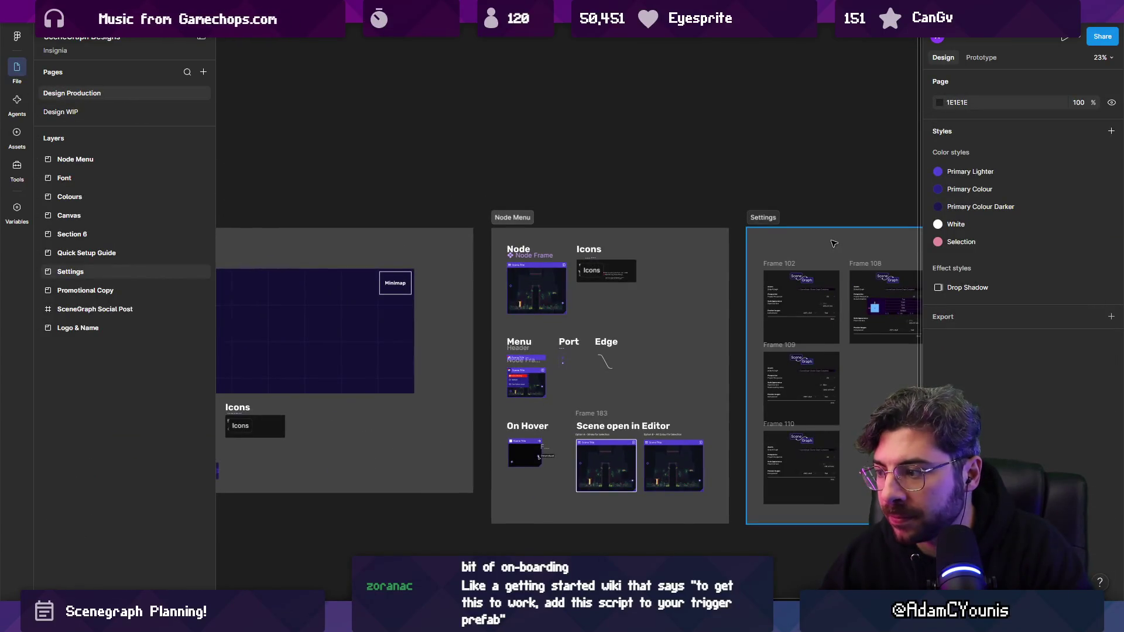
pyautogui.hscroll(-10, 834, 244)
pyautogui.keyDown('ctrl'); pyautogui.scroll(3, 638, 275); pyautogui.keyUp('ctrl')
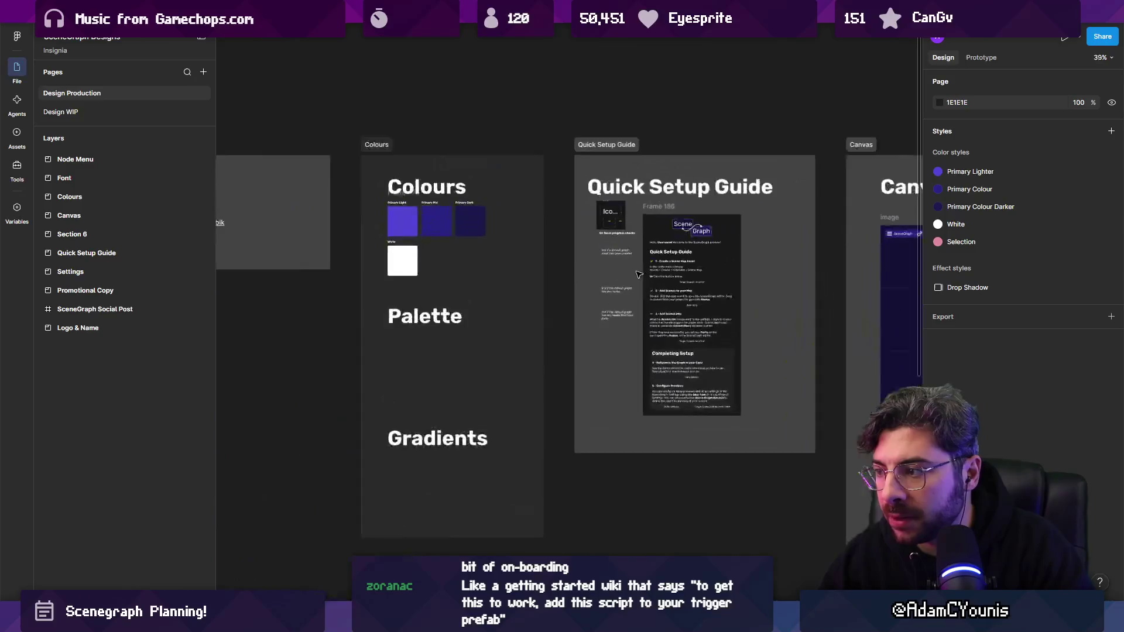
pyautogui.keyDown('ctrl'); pyautogui.scroll(3, 638, 275); pyautogui.keyUp('ctrl')
pyautogui.keyDown('ctrl'); pyautogui.scroll(-6, 717, 266); pyautogui.keyUp('ctrl')
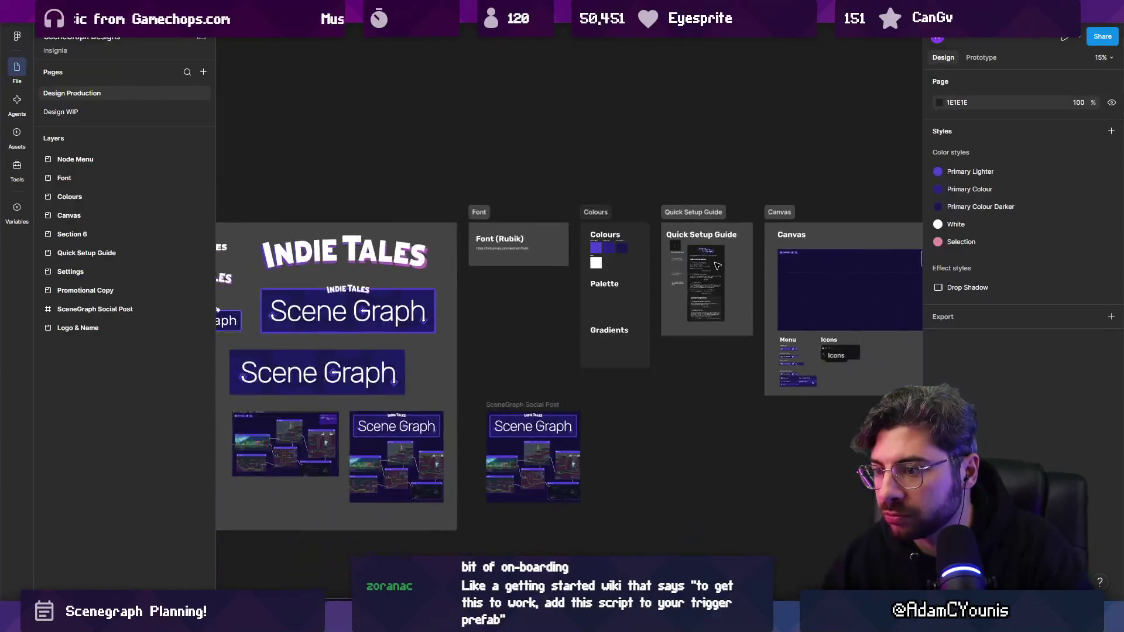
pyautogui.hscroll(-5, 473, 315)
pyautogui.keyDown('ctrl'); pyautogui.scroll(-3, 473, 315); pyautogui.keyUp('ctrl')
pyautogui.hscroll(10, 480, 281)
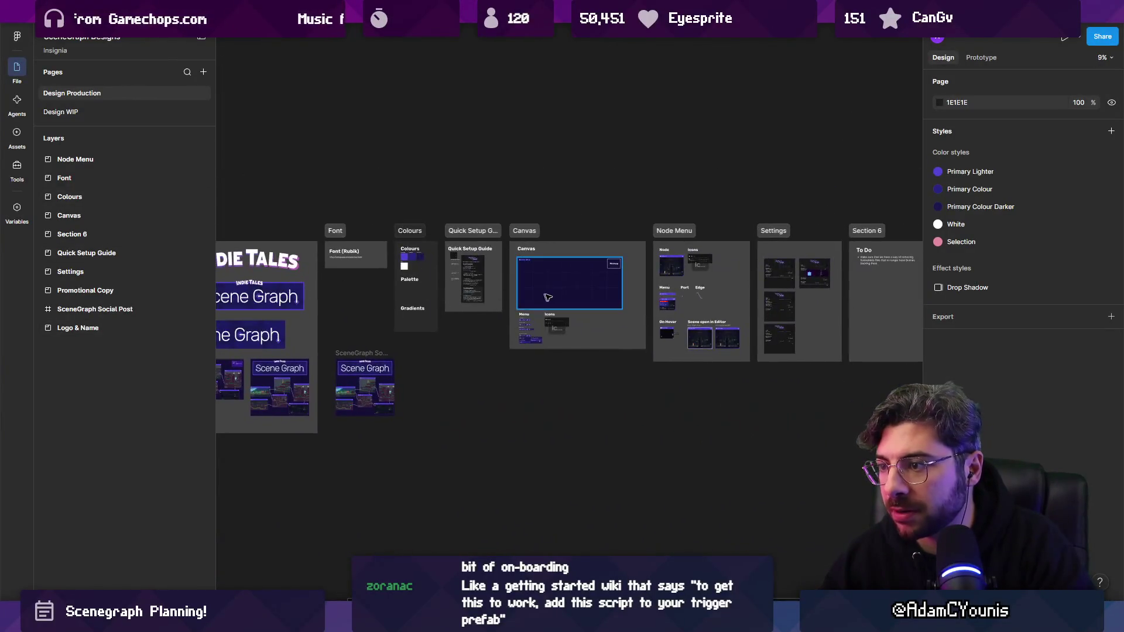
pyautogui.keyDown('ctrl'); pyautogui.scroll(5, 490, 250); pyautogui.keyUp('ctrl')
pyautogui.keyDown('ctrl'); pyautogui.scroll(5, 490, 250); pyautogui.keyUp('ctrl')
pyautogui.keyDown('ctrl'); pyautogui.scroll(-5, 669, 295); pyautogui.keyUp('ctrl')
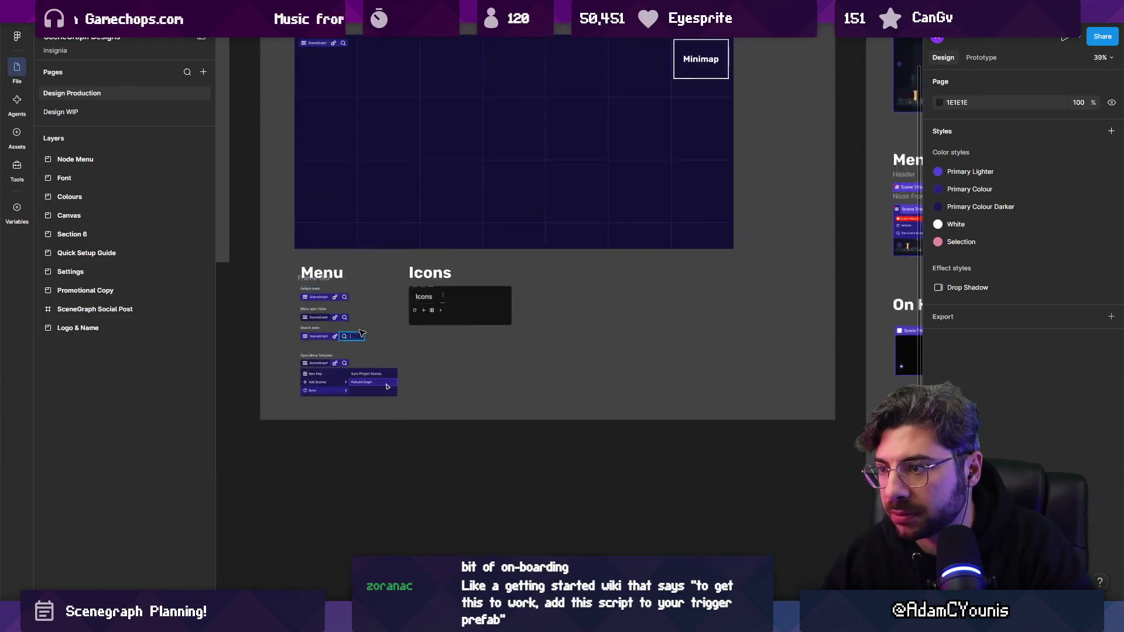
pyautogui.hscroll(7, 670, 294)
pyautogui.scroll(1, 527, 316)
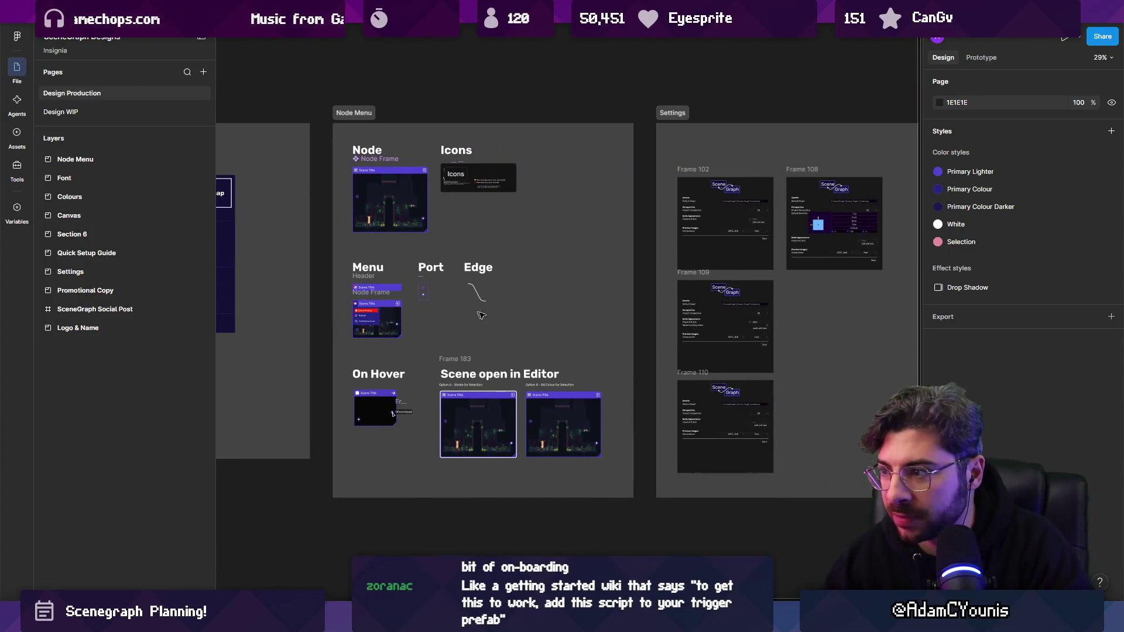
pyautogui.keyDown('ctrl'); pyautogui.scroll(5, 462, 176); pyautogui.keyUp('ctrl')
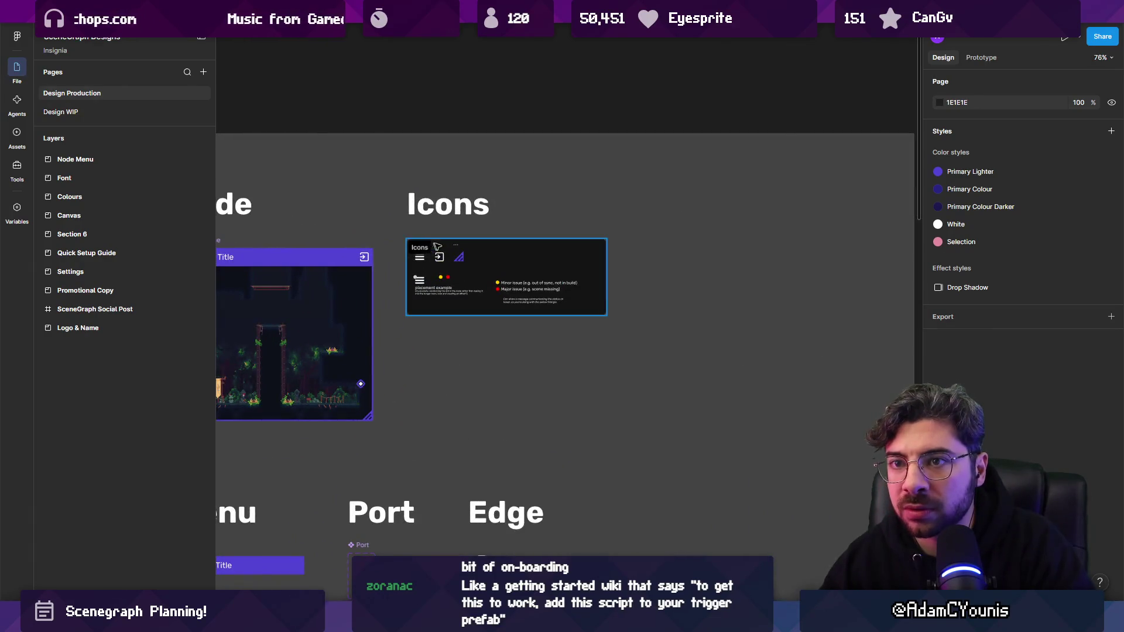
pyautogui.keyDown('ctrl'); pyautogui.scroll(-5, 576, 269); pyautogui.keyUp('ctrl')
pyautogui.hscroll(-8, 550, 293)
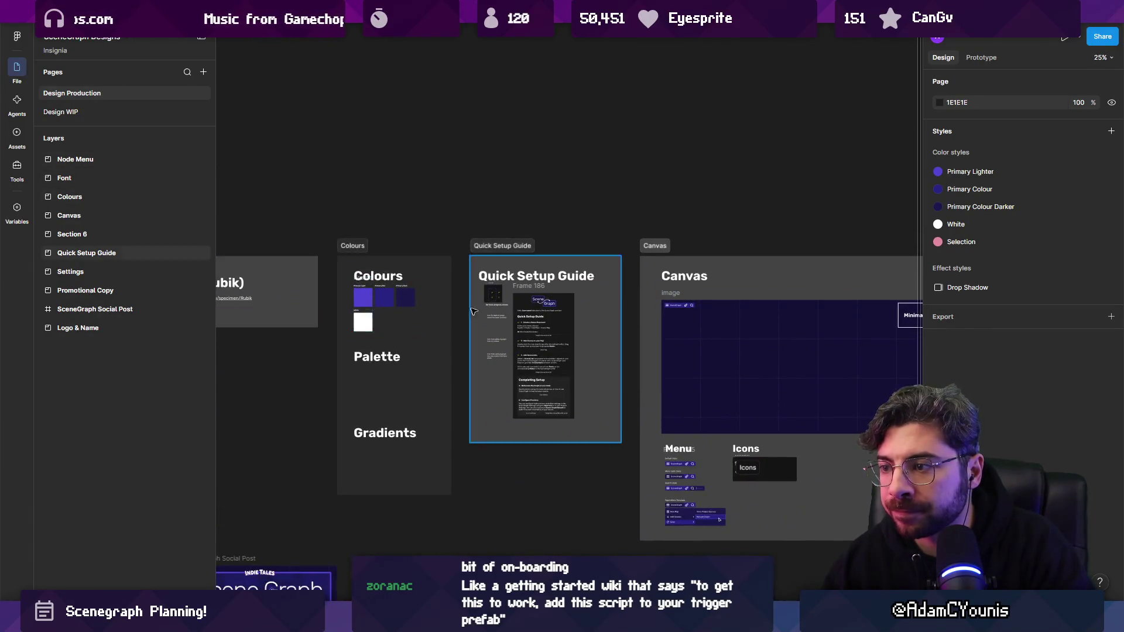
pyautogui.keyDown('ctrl'); pyautogui.scroll(5, 526, 307); pyautogui.keyUp('ctrl')
pyautogui.keyDown('ctrl'); pyautogui.scroll(-4, 526, 306); pyautogui.keyUp('ctrl')
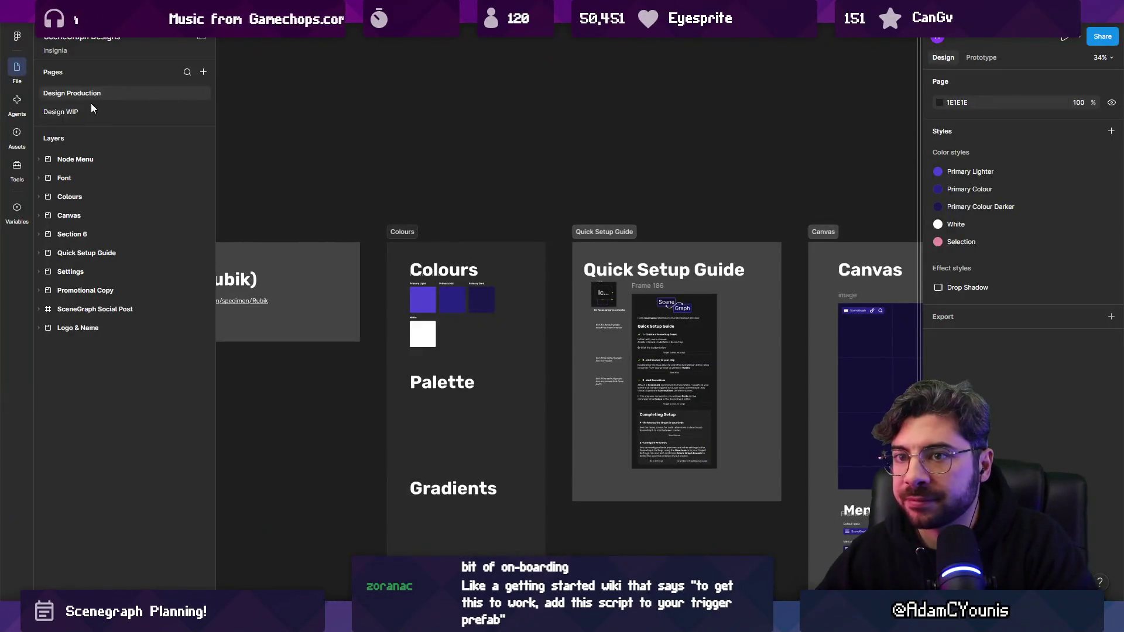
pyautogui.click(91, 110)
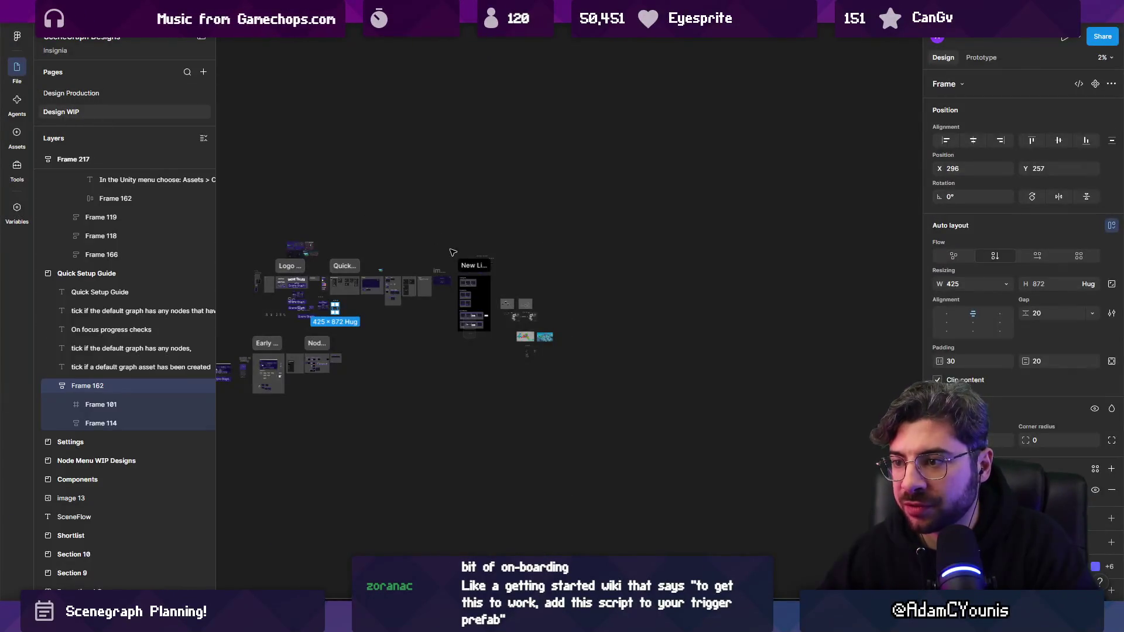
# - Move the onboarding notes text up and out of the setup guide frame
pyautogui.moveTo(654, 422)
pyautogui.mouseDown()
pyautogui.moveTo(620, 380)
pyautogui.moveTo(716, 431)
pyautogui.moveTo(885, 461)
pyautogui.moveTo(402, 309)
pyautogui.mouseUp()
pyautogui.scroll(-3, 402, 309)
pyautogui.keyDown('ctrl'); pyautogui.scroll(5, 609, 250); pyautogui.keyUp('ctrl')
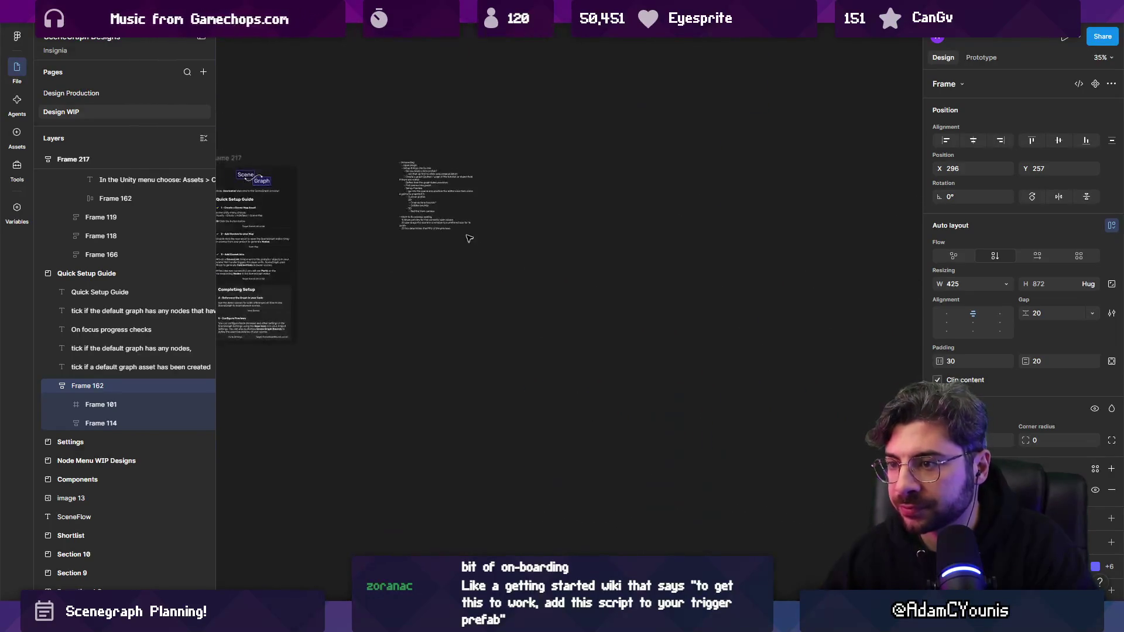
pyautogui.moveTo(609, 250)
pyautogui.mouseDown()
pyautogui.moveTo(586, 117)
pyautogui.moveTo(557, 108)
pyautogui.mouseUp()
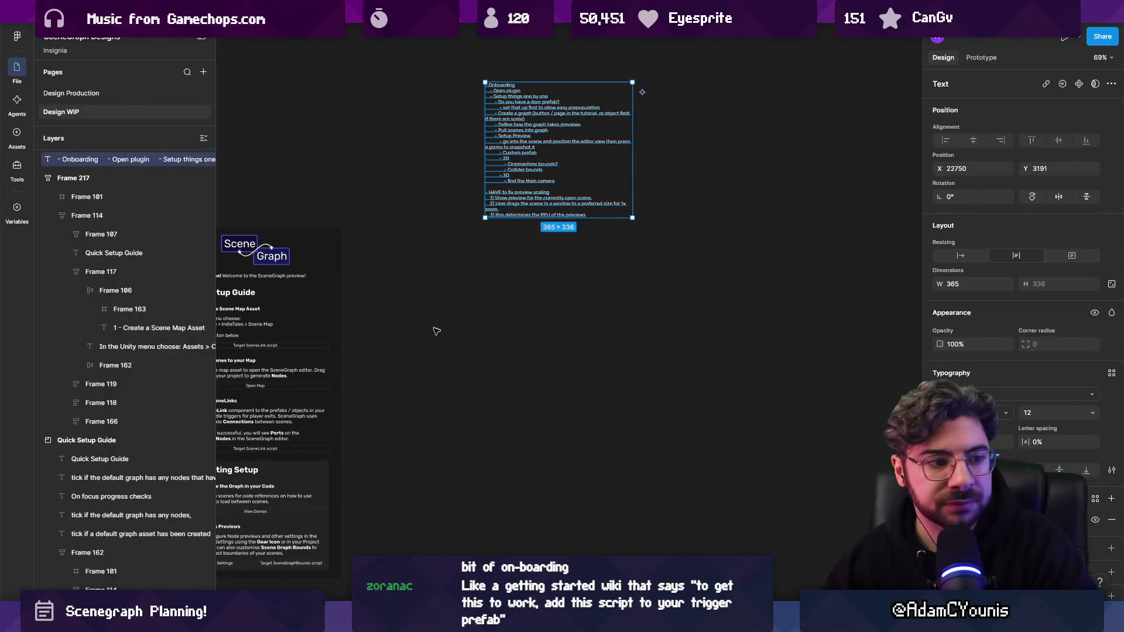
pyautogui.scroll(1, 451, 322)
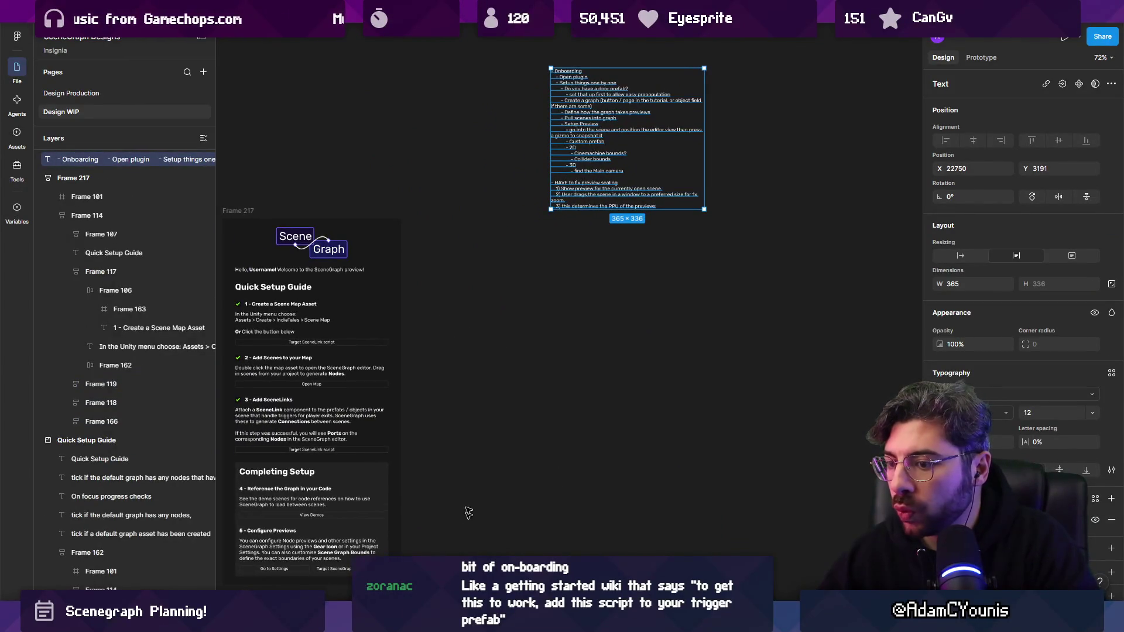
# - Duplicate the Quick Setup Guide frame beside the original as Frame 218
pyautogui.click(274, 318)
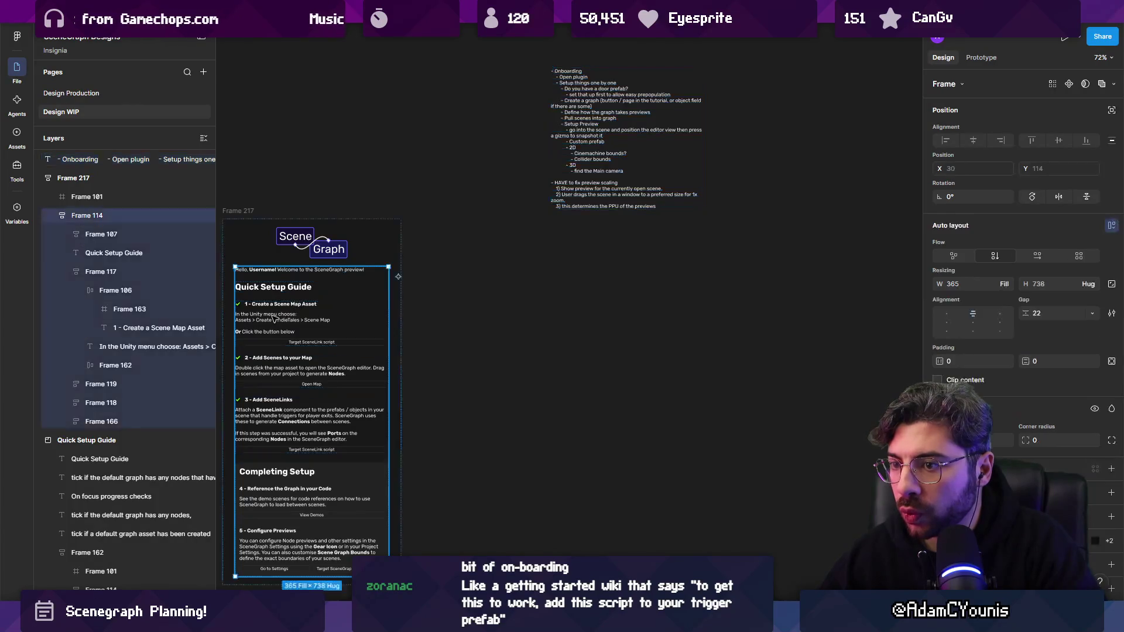
pyautogui.moveTo(442, 279); pyautogui.dragTo(708, 348)
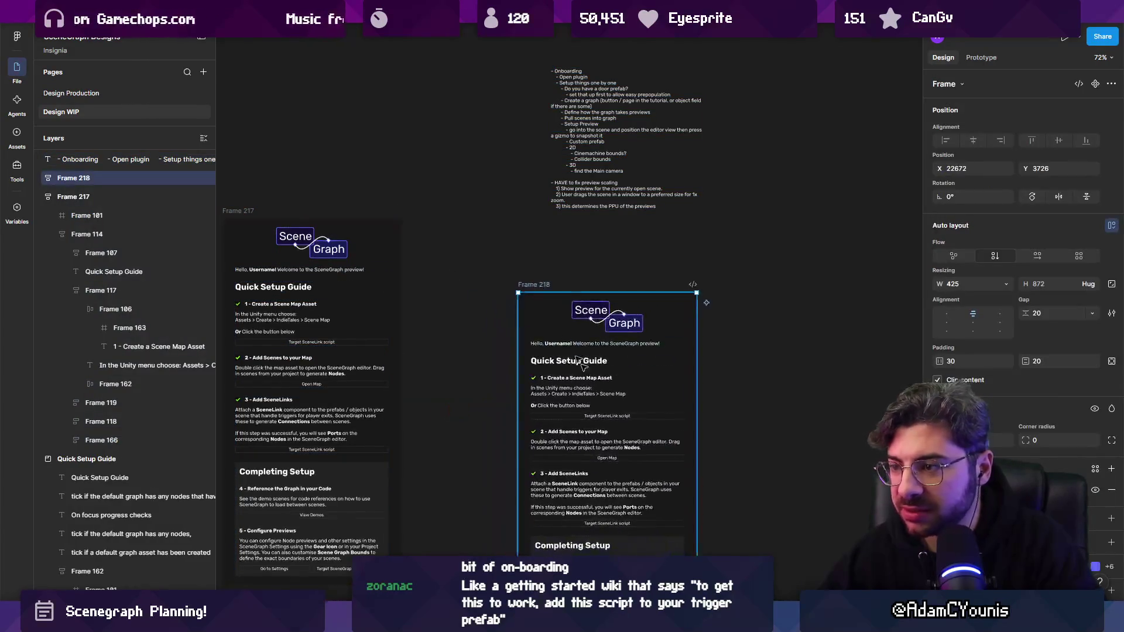
pyautogui.scroll(-3, 585, 328)
pyautogui.scroll(1, 585, 328)
# - Pull the 2 - Add Scenes, 3 - Add SceneLinks and Completing Setup blocks out of the copy
pyautogui.click(525, 331)
pyautogui.scroll(-2, 526, 331)
pyautogui.hscroll(1, 526, 331)
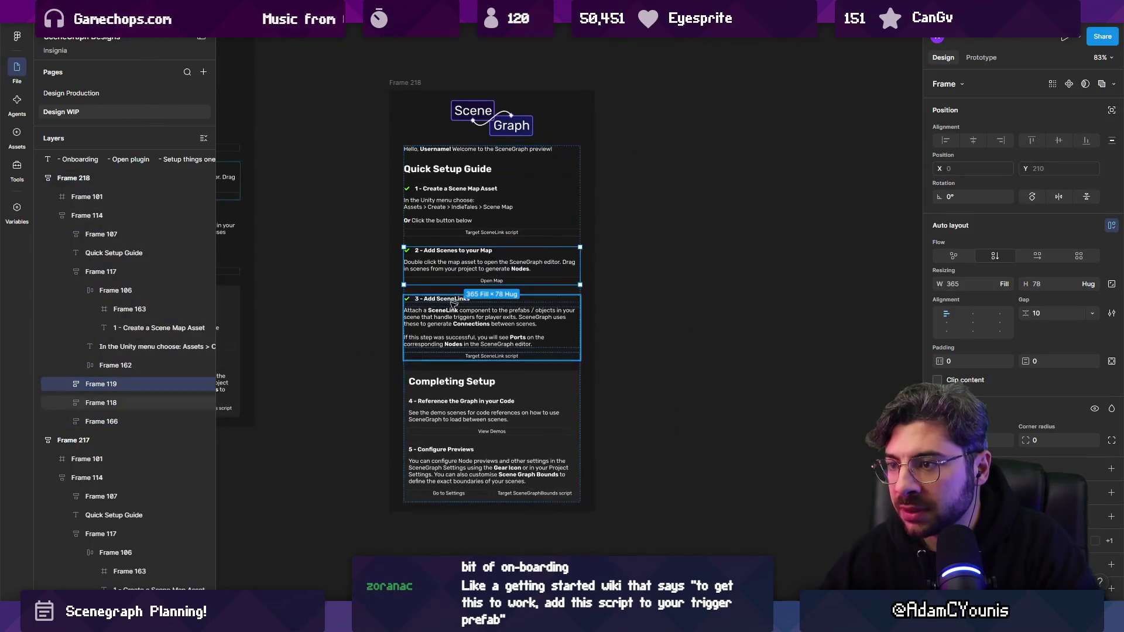
pyautogui.keyDown('shift'); pyautogui.click(450, 325); pyautogui.keyUp('shift')
pyautogui.keyDown('shift'); pyautogui.click(475, 382); pyautogui.keyUp('shift')
pyautogui.scroll(-3, 472, 326)
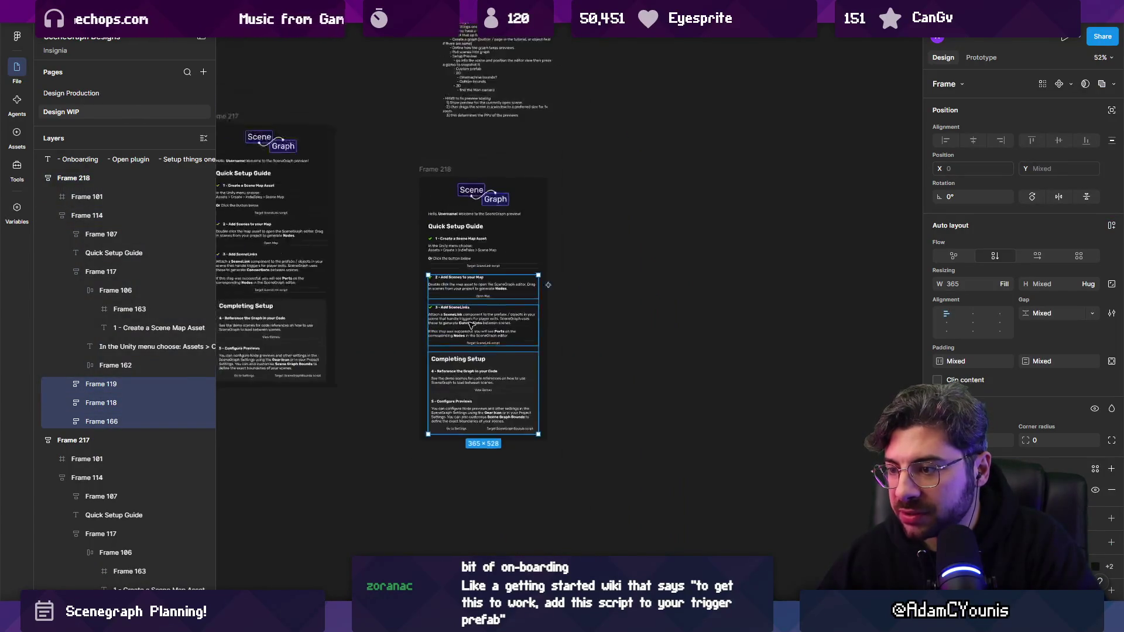
pyautogui.moveTo(509, 309)
pyautogui.mouseDown()
pyautogui.moveTo(404, 422)
pyautogui.moveTo(398, 396)
pyautogui.mouseUp()
# - Delete the extra setup steps that were pulled out of the copied frame
pyautogui.press('Delete')
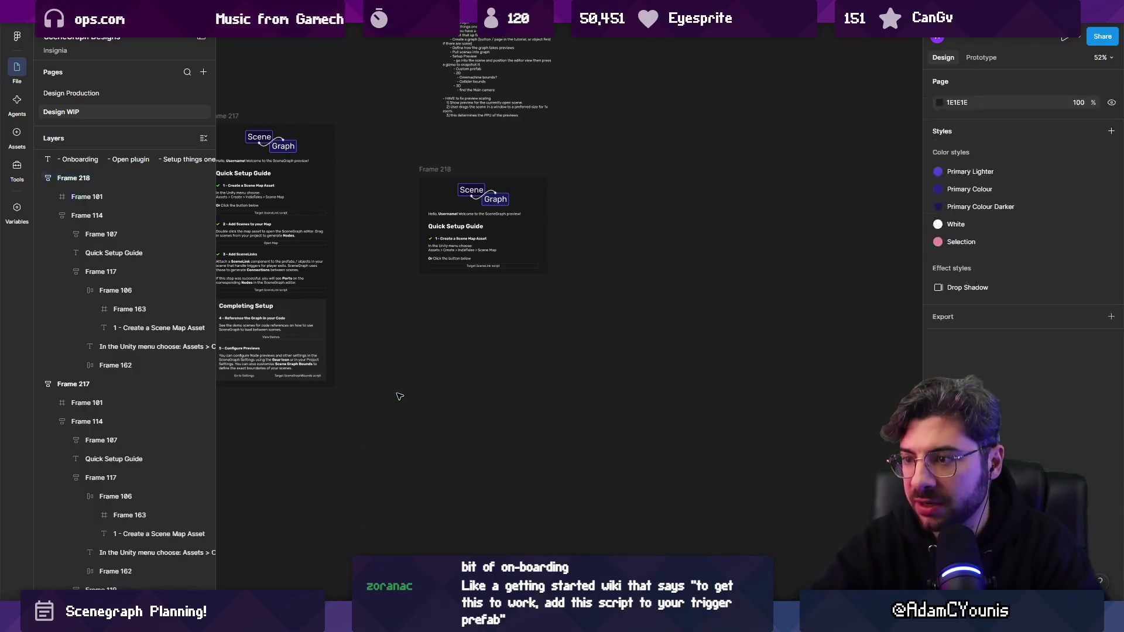
pyautogui.scroll(5, 473, 231)
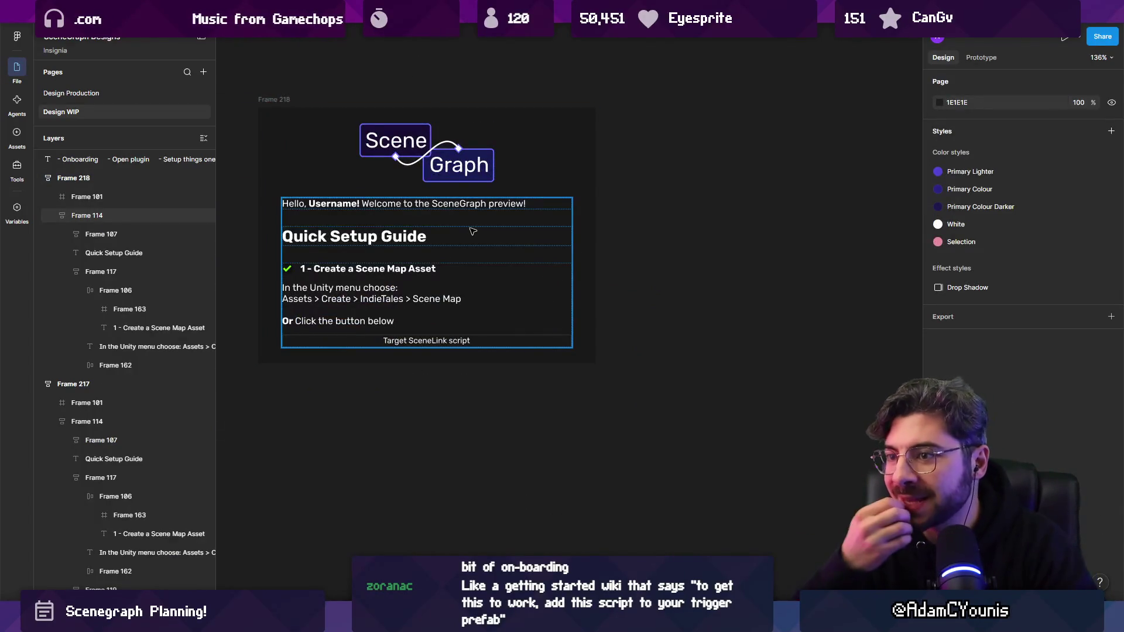
pyautogui.click(436, 209)
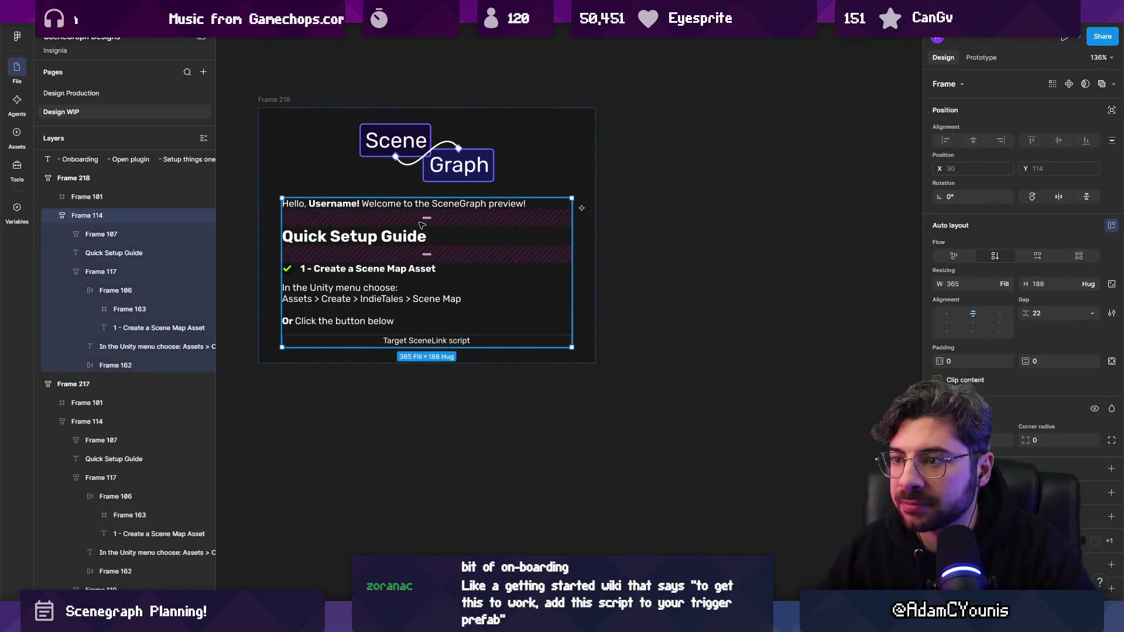
pyautogui.click(386, 243)
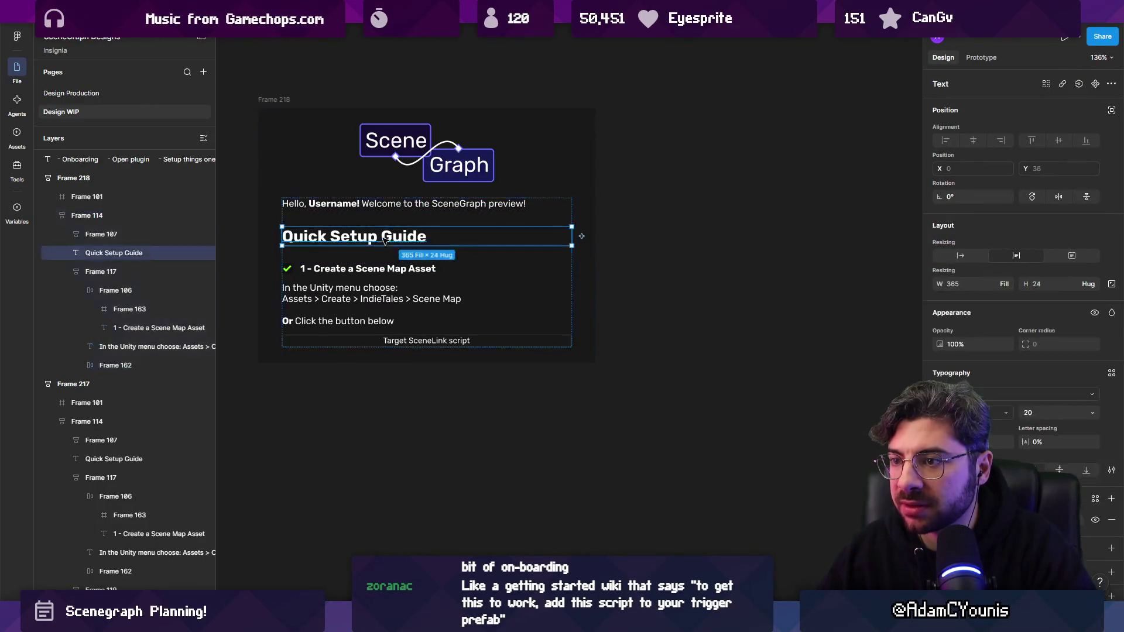
pyautogui.keyDown('shift'); pyautogui.click(392, 211); pyautogui.keyUp('shift')
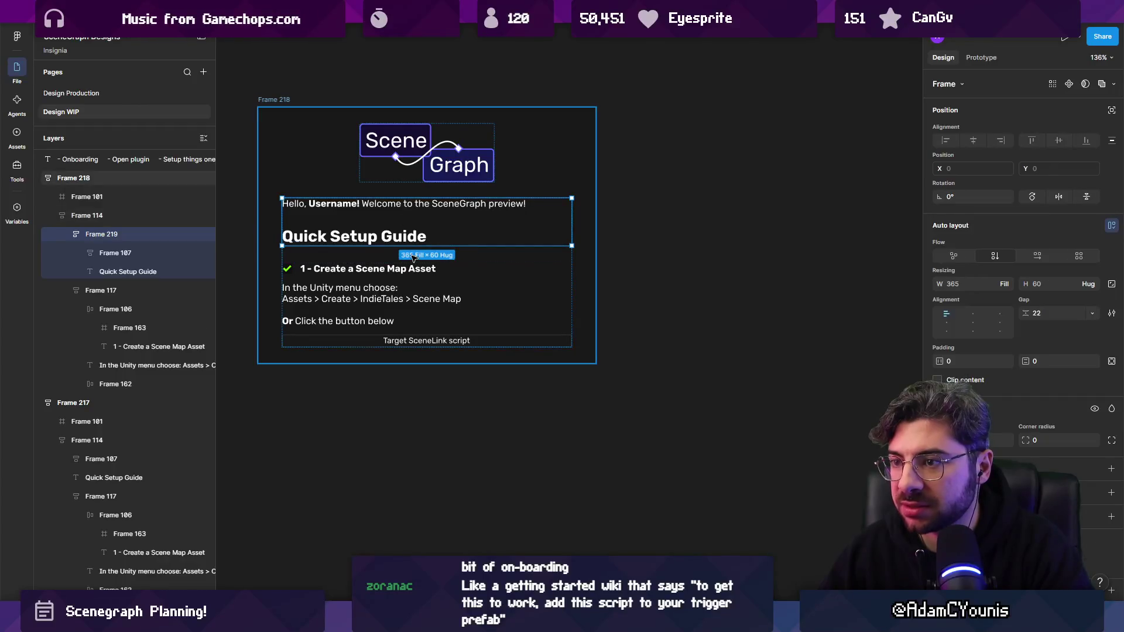
pyautogui.click(700, 259)
# - Duplicate Frame 218 as Frame 219 to keep a full copy
pyautogui.scroll(-2, 498, 217)
pyautogui.click(291, 169)
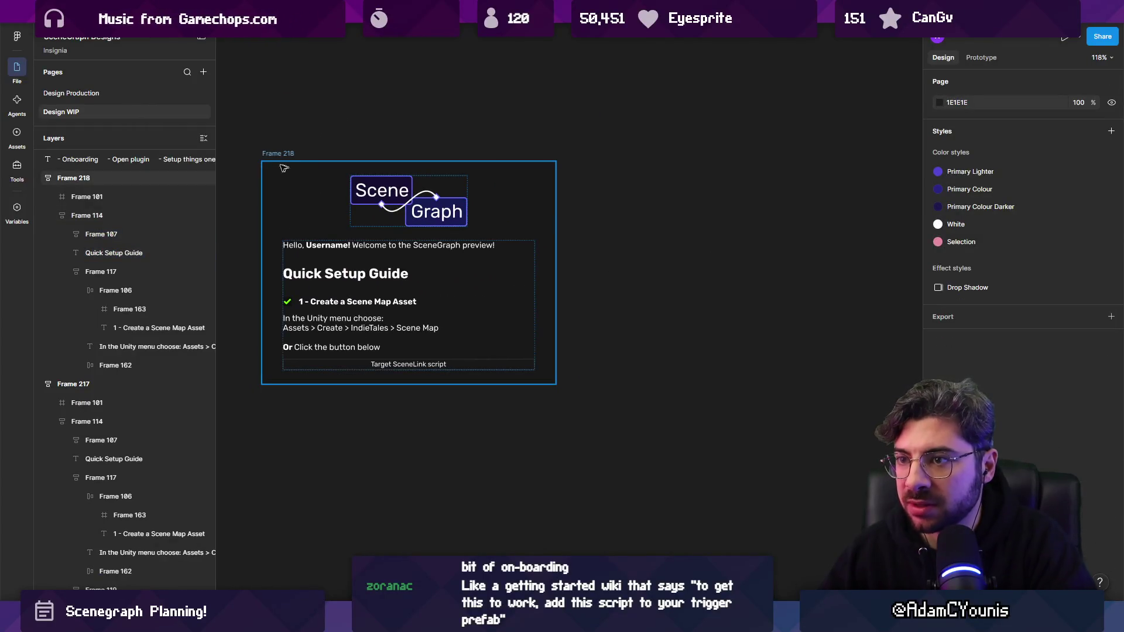
pyautogui.scroll(-3, 278, 156)
pyautogui.scroll(-4, 517, 252)
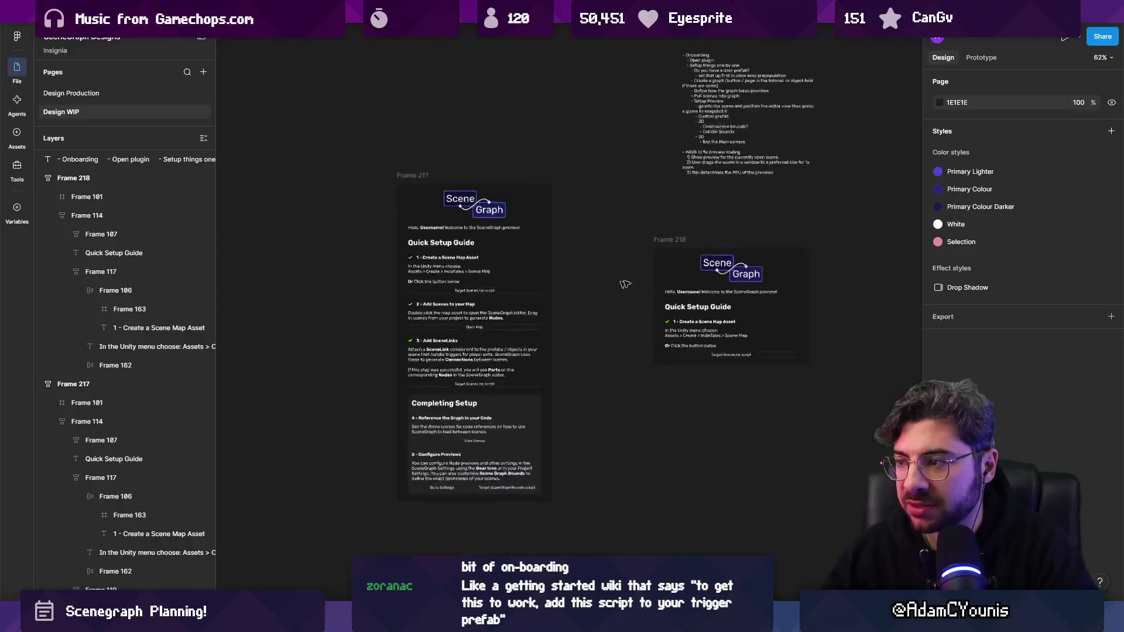
pyautogui.hotkey('ctrl', 'd')
# - Delete the Quick Setup Guide heading and setup steps from Frame 218
pyautogui.scroll(4, 678, 310)
pyautogui.click(379, 339)
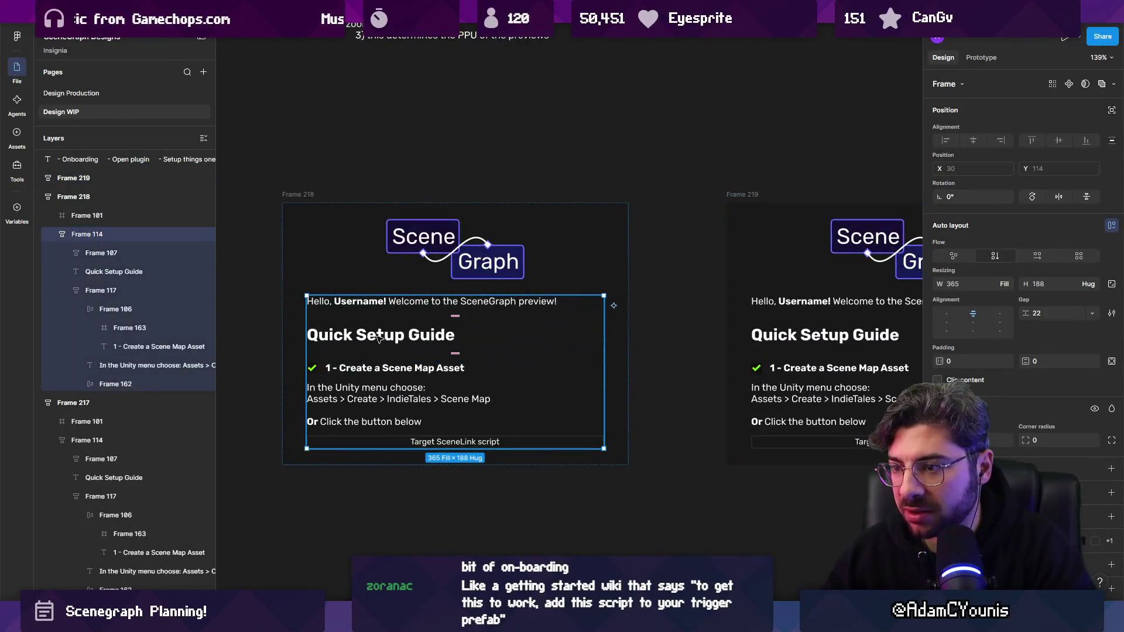
pyautogui.click(393, 384)
pyautogui.keyDown('shift'); pyautogui.click(393, 335); pyautogui.keyUp('shift')
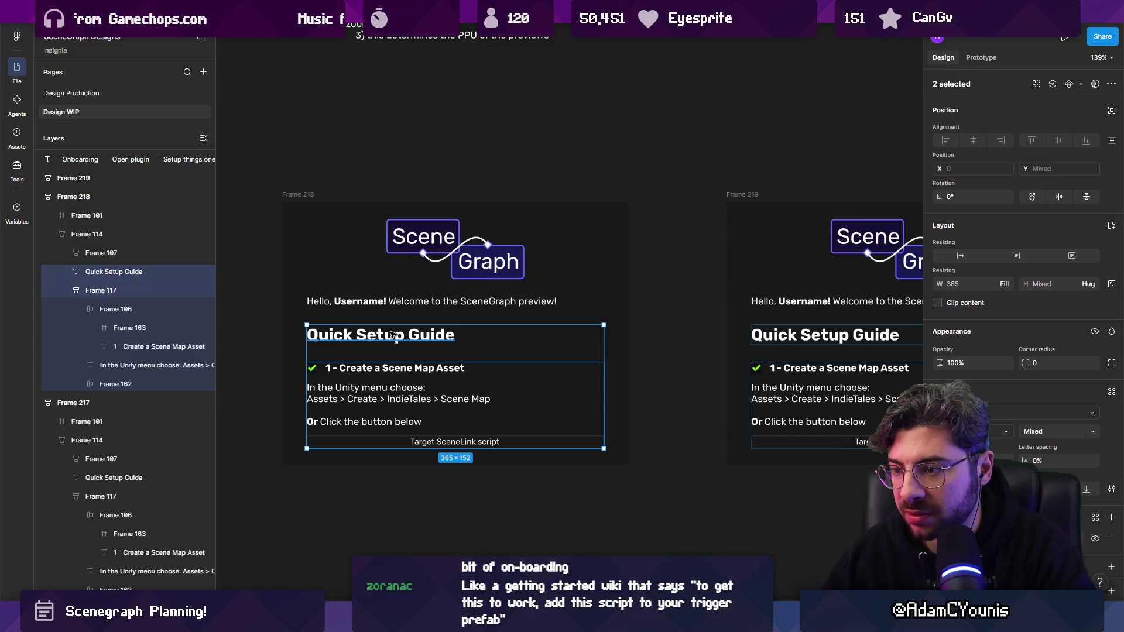
pyautogui.press('Delete')
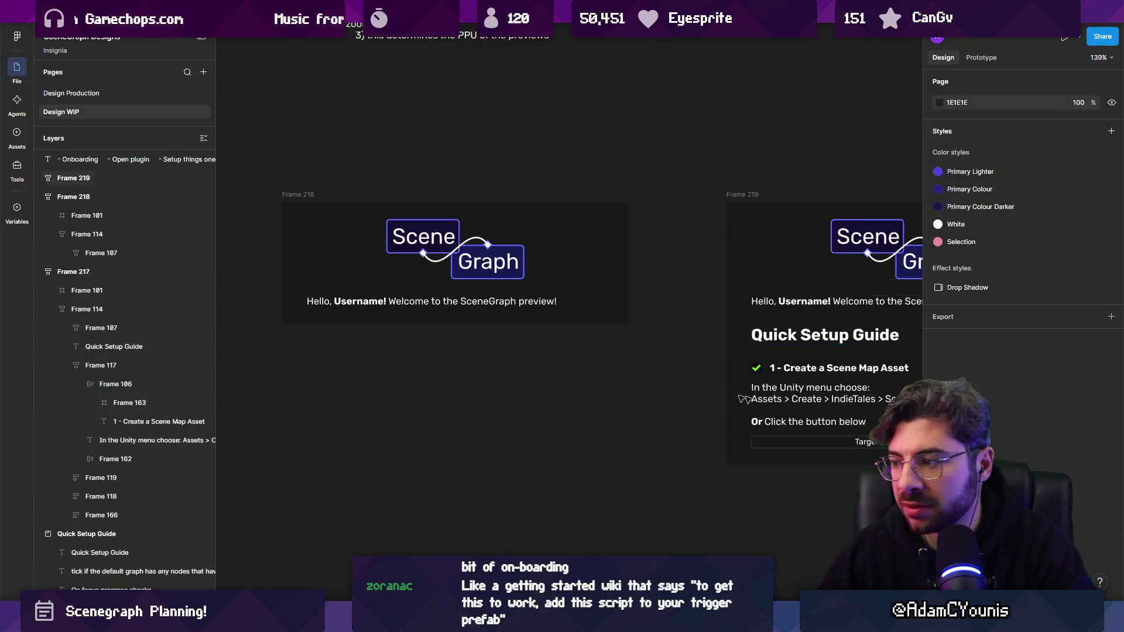
# - Place the button under the greeting in Frame 218 and relabel it 'Get Started'
pyautogui.click(839, 443)
pyautogui.moveTo(821, 446); pyautogui.dragTo(409, 316)
pyautogui.doubleClick(448, 330)
pyautogui.write('Get Started')
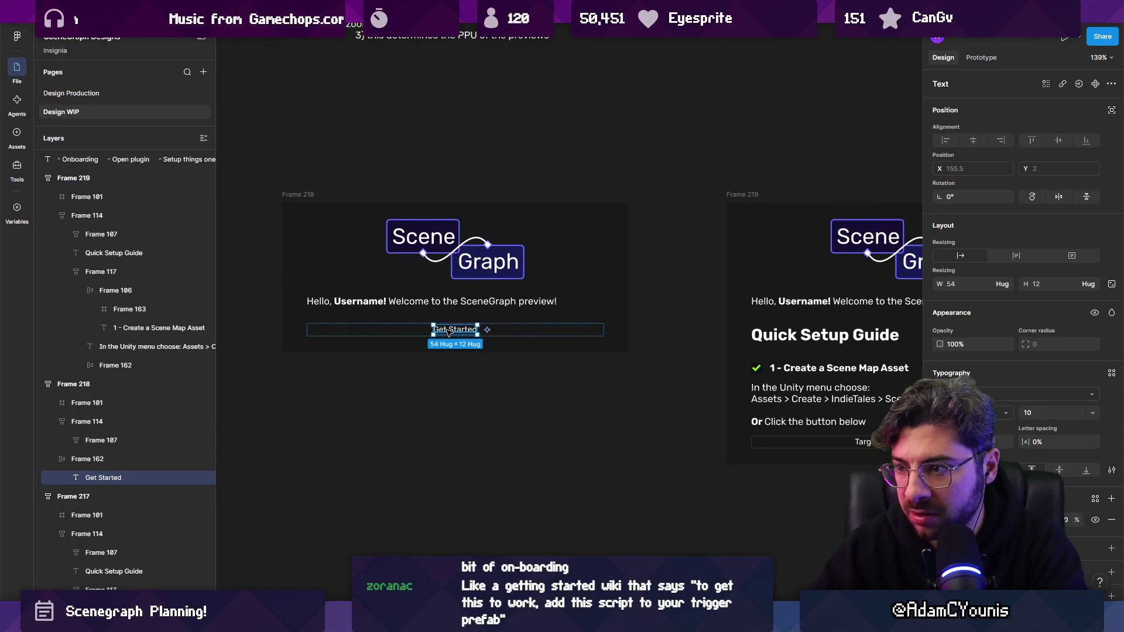
pyautogui.write('Started')
pyautogui.scroll(5, 448, 332)
pyautogui.press('Escape')
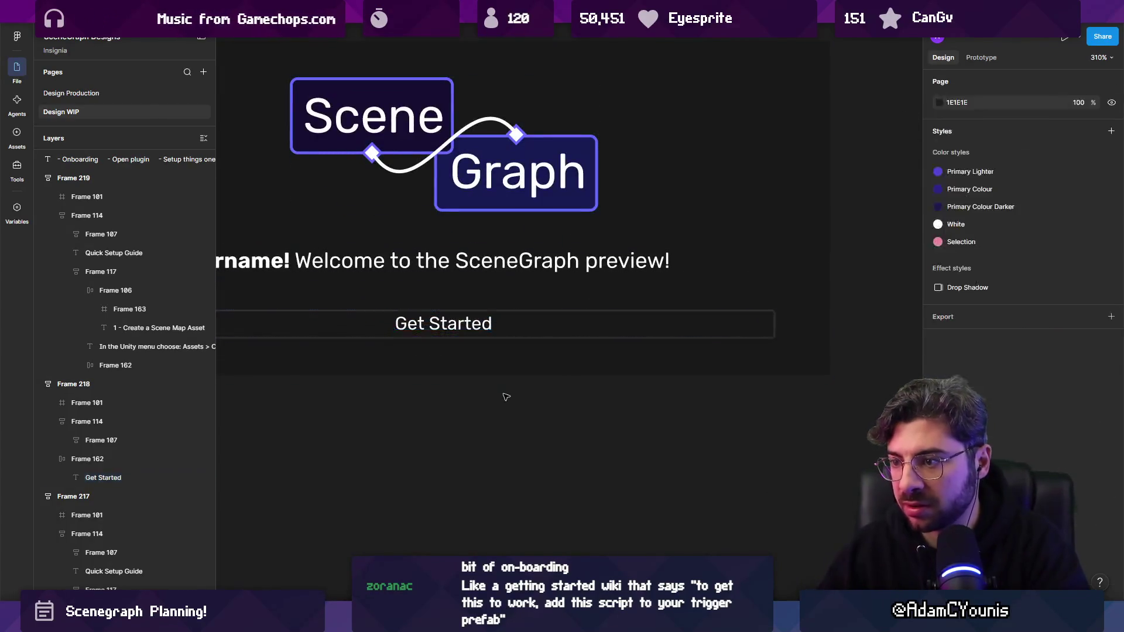
# - Narrow Frame 218 to about 325 wide so the greeting wraps
pyautogui.scroll(-4, 545, 325)
pyautogui.click(682, 308)
pyautogui.moveTo(698, 288)
pyautogui.mouseDown()
pyautogui.moveTo(621, 290)
pyautogui.moveTo(672, 291)
pyautogui.moveTo(630, 292)
pyautogui.mouseUp()
pyautogui.click(656, 311)
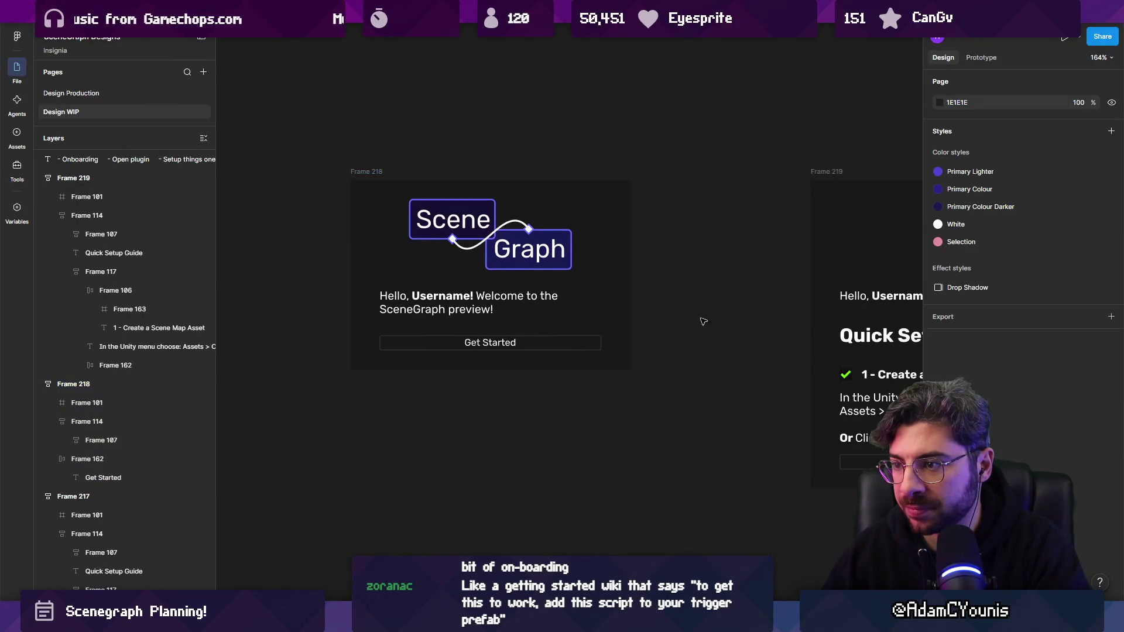
# - Scale the SceneGraph logo down to about half size with the K scale tool
pyautogui.scroll(-5, 502, 309)
pyautogui.scroll(5, 363, 306)
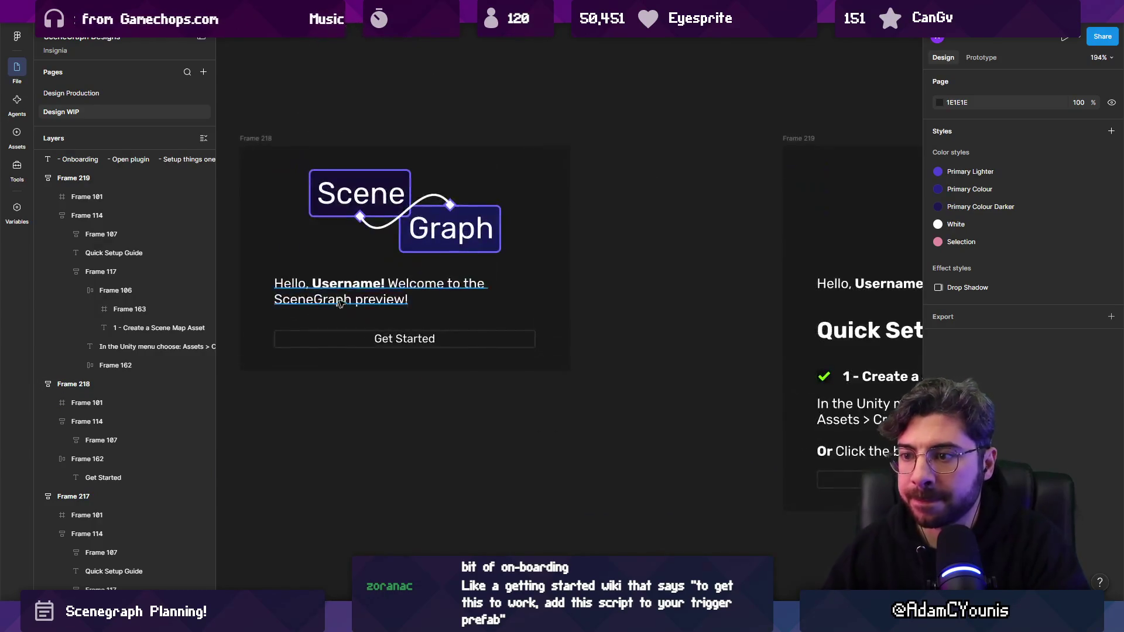
pyautogui.scroll(-3, 371, 296)
pyautogui.scroll(1, 420, 341)
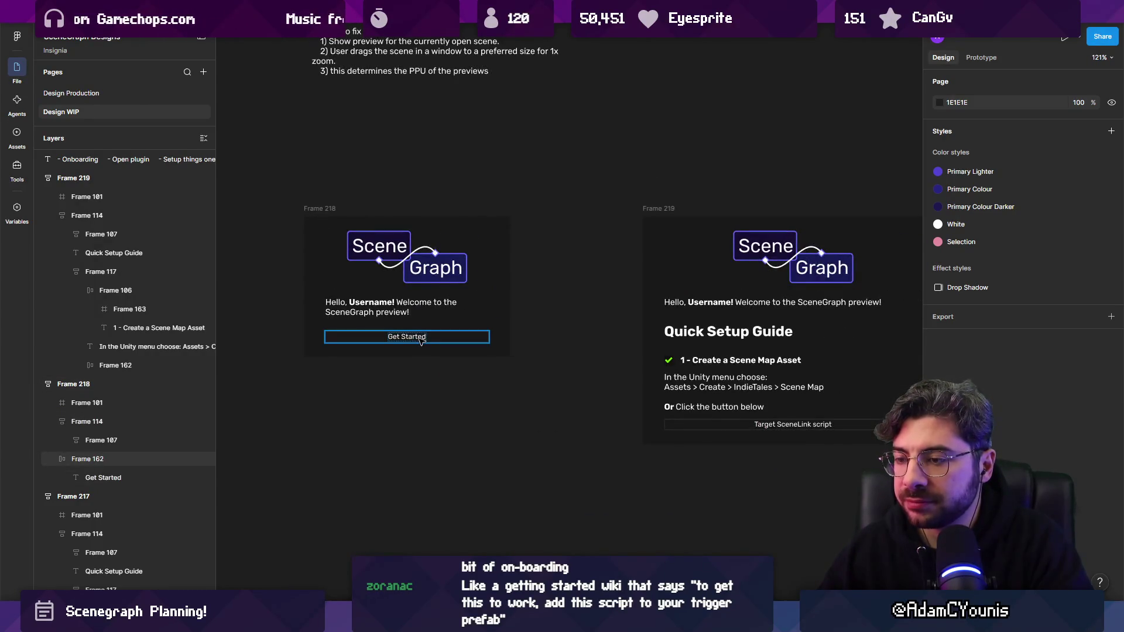
pyautogui.scroll(4, 415, 341)
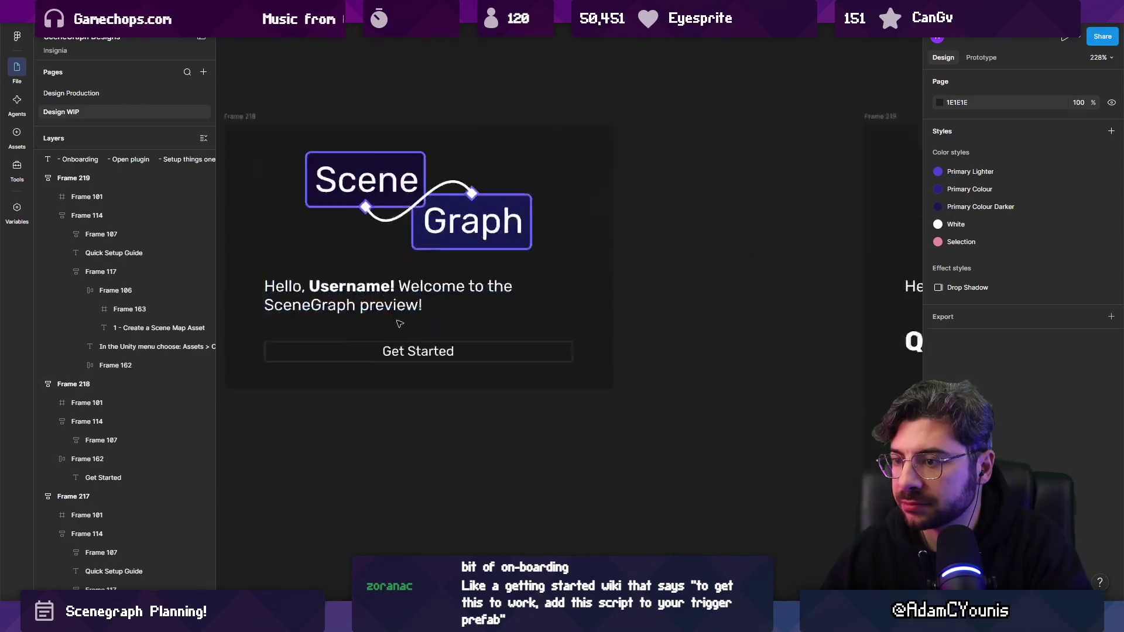
pyautogui.scroll(-4, 398, 352)
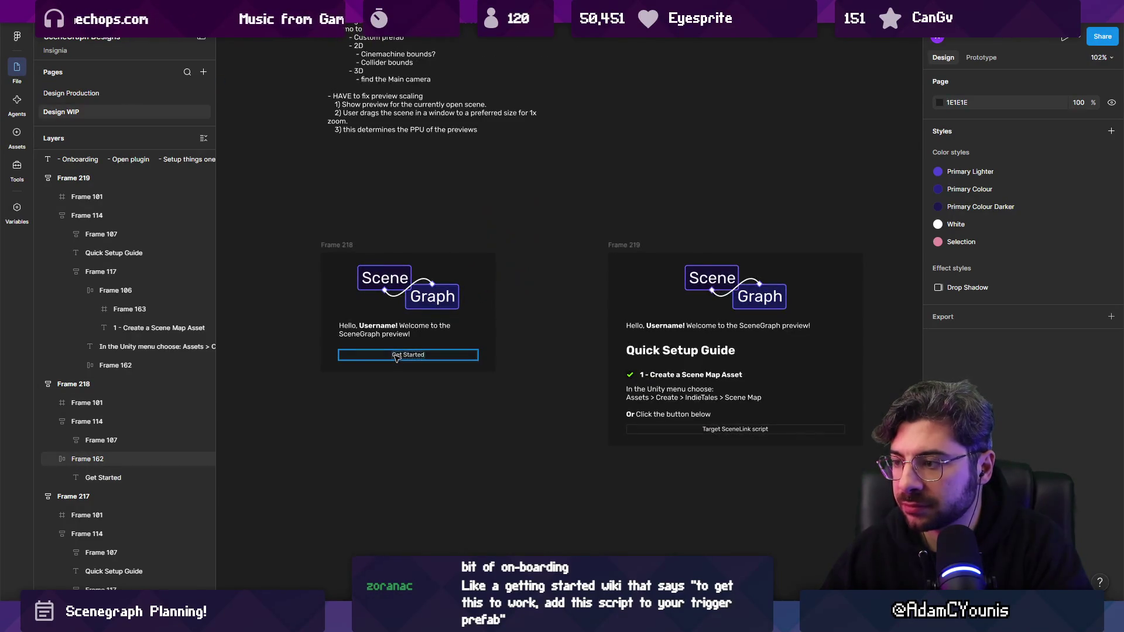
pyautogui.hscroll(-5, 396, 357)
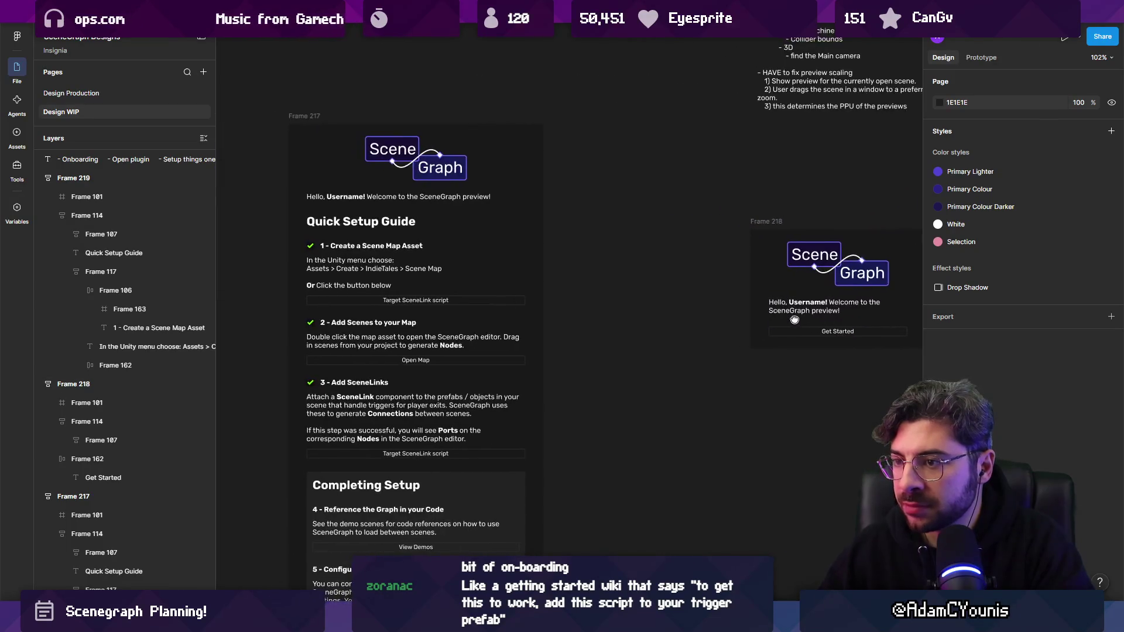
pyautogui.hscroll(5, 445, 293)
pyautogui.scroll(1, 495, 262)
pyautogui.click(495, 261)
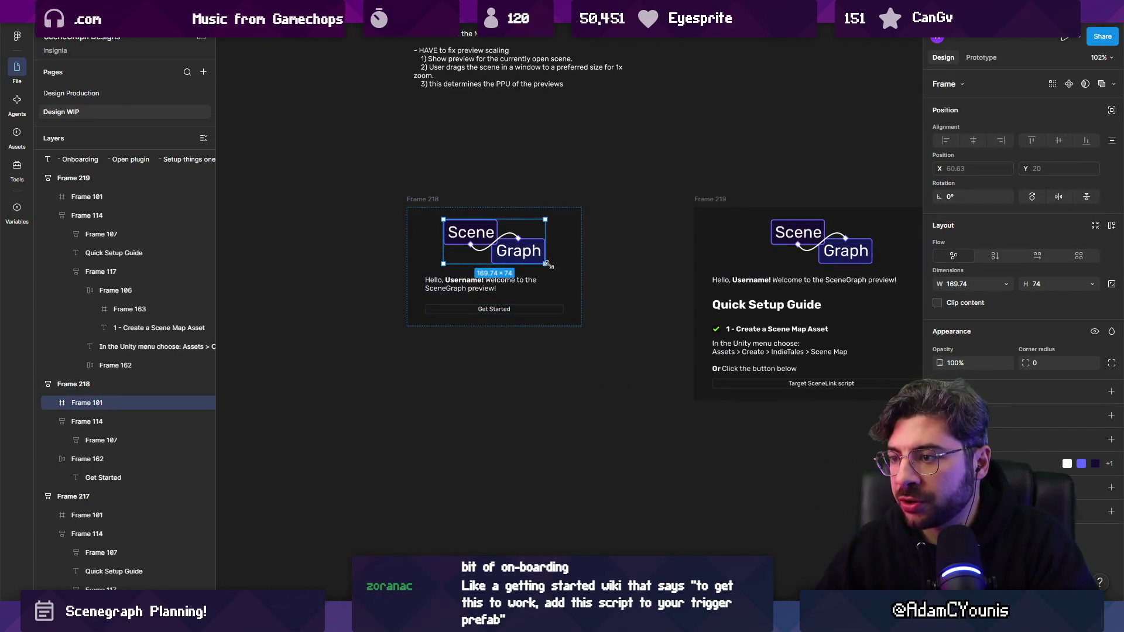
pyautogui.press('k')
pyautogui.moveTo(545, 264); pyautogui.dragTo(523, 249)
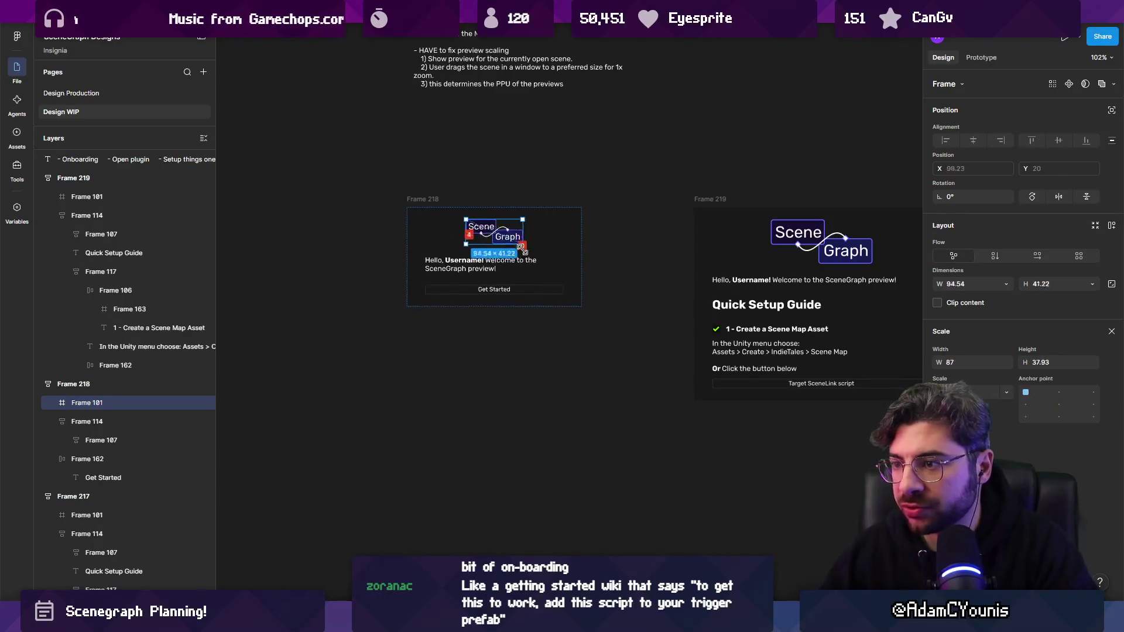
# - Widen Frame 218 so the greeting text fits on one line
pyautogui.scroll(3, 442, 262)
pyautogui.click(498, 267)
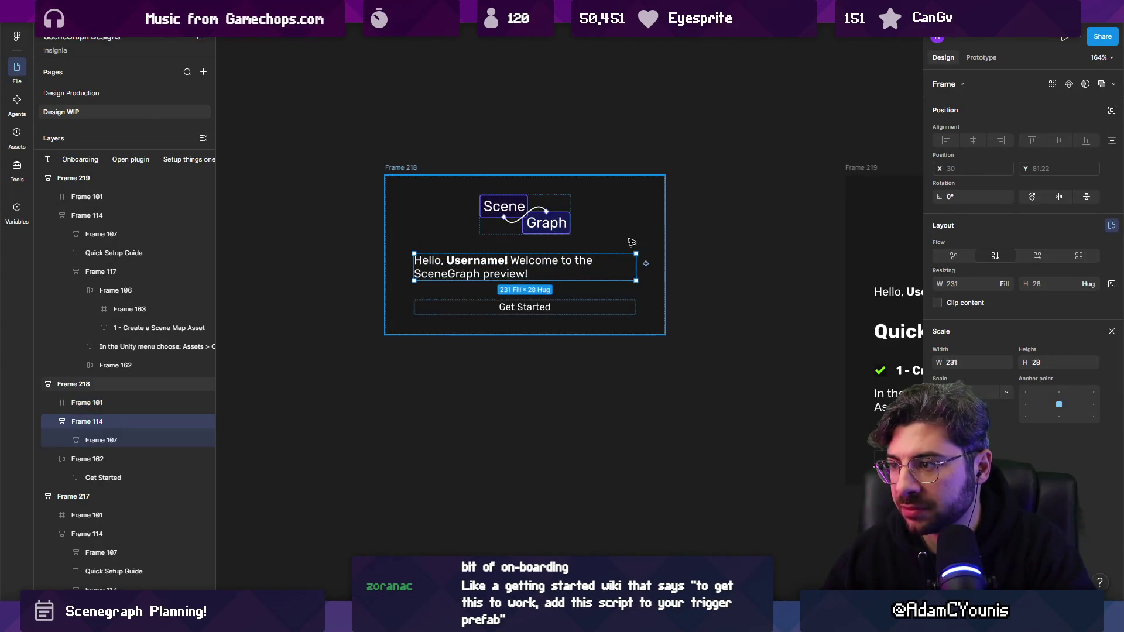
pyautogui.click(407, 176)
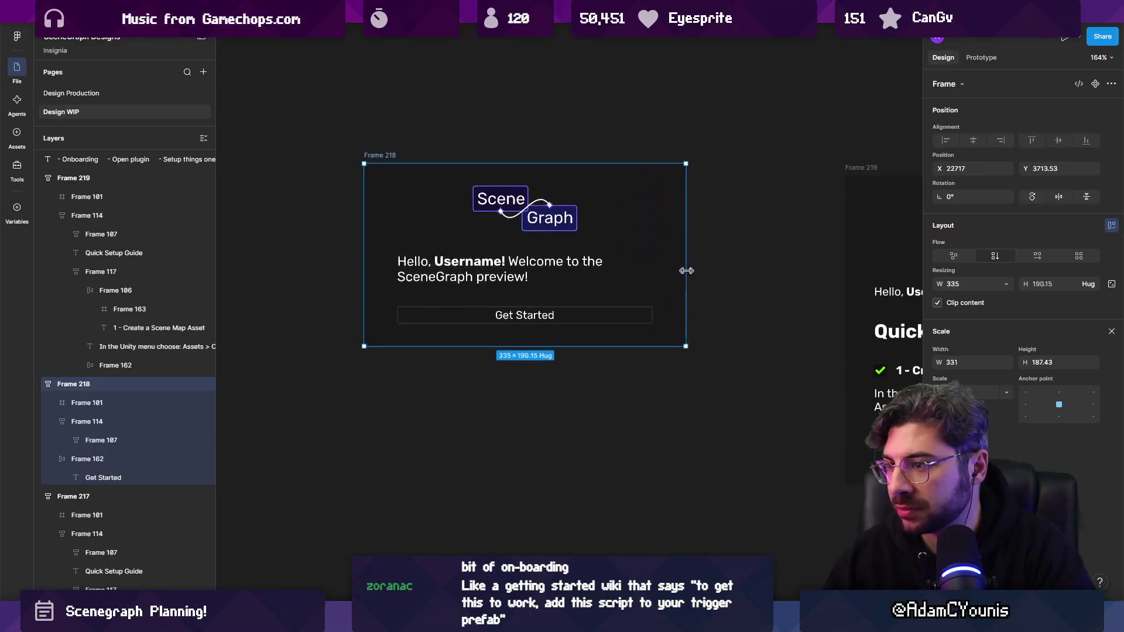
pyautogui.press('v')
pyautogui.moveTo(666, 261); pyautogui.dragTo(704, 261)
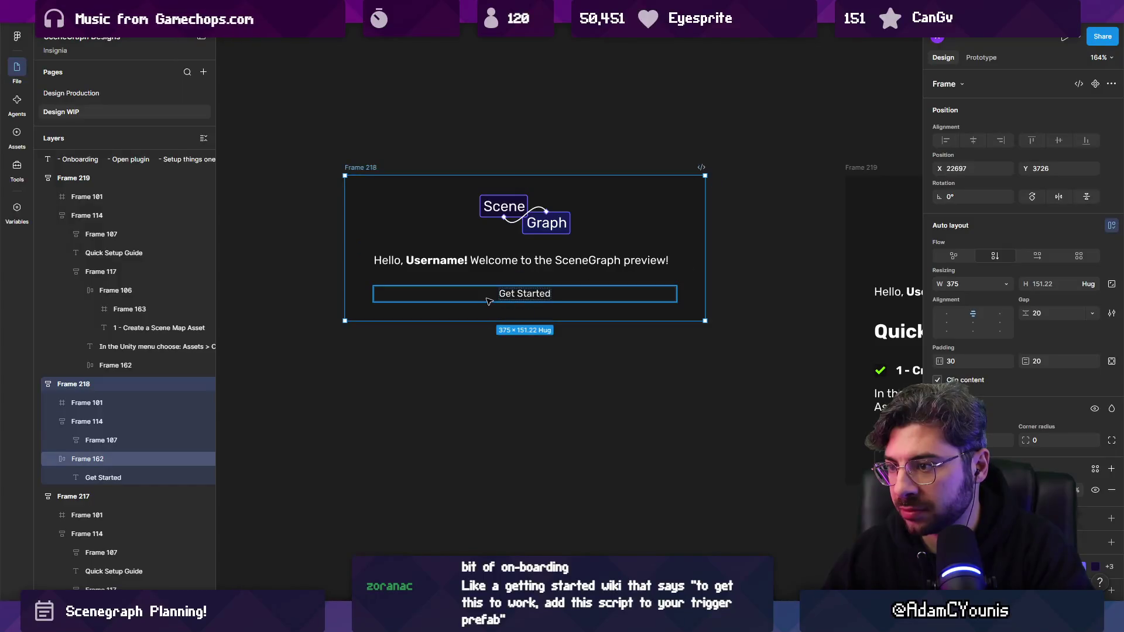
# - Create a '1/7' text layer and move it into the frame above Get Started
pyautogui.click(444, 294)
pyautogui.scroll(3, 444, 293)
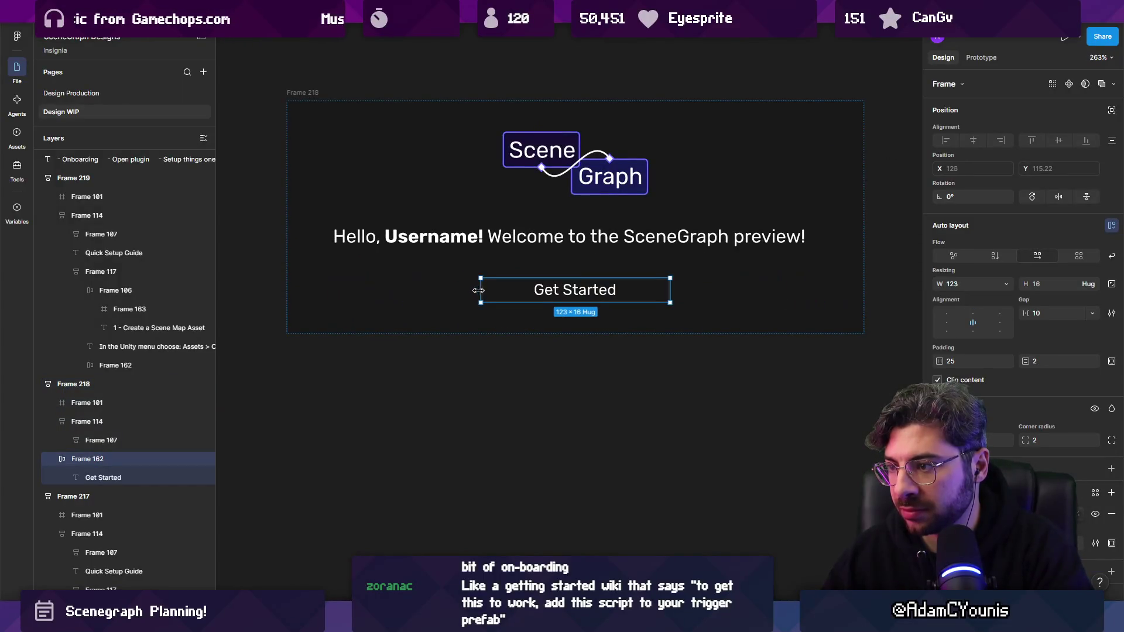
pyautogui.press('Escape')
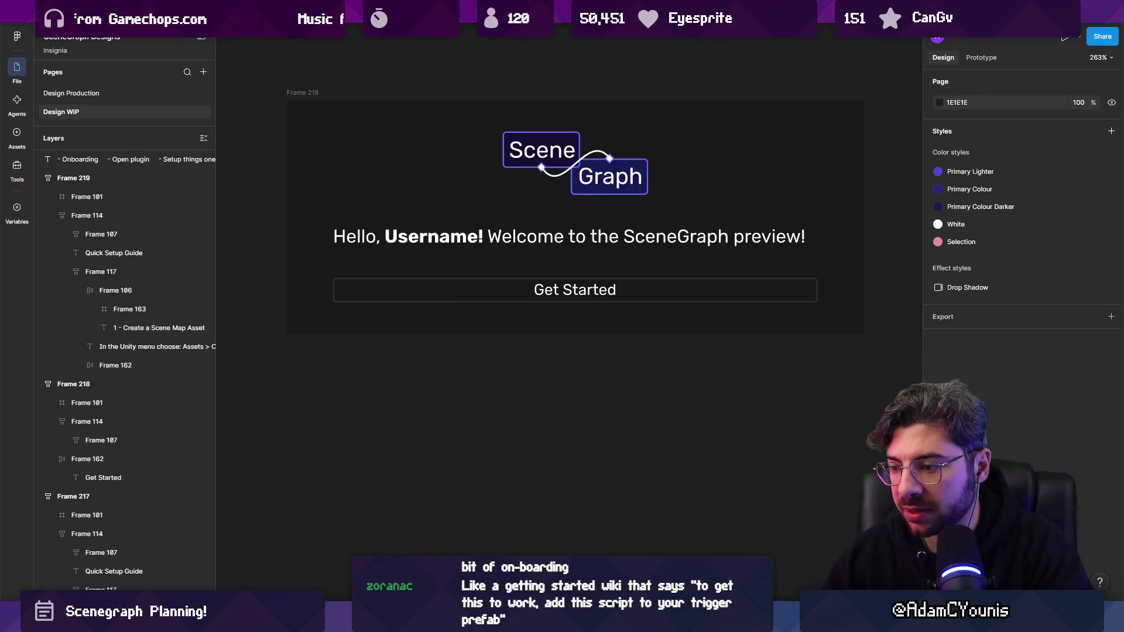
pyautogui.click(447, 353)
pyautogui.write('1/7')
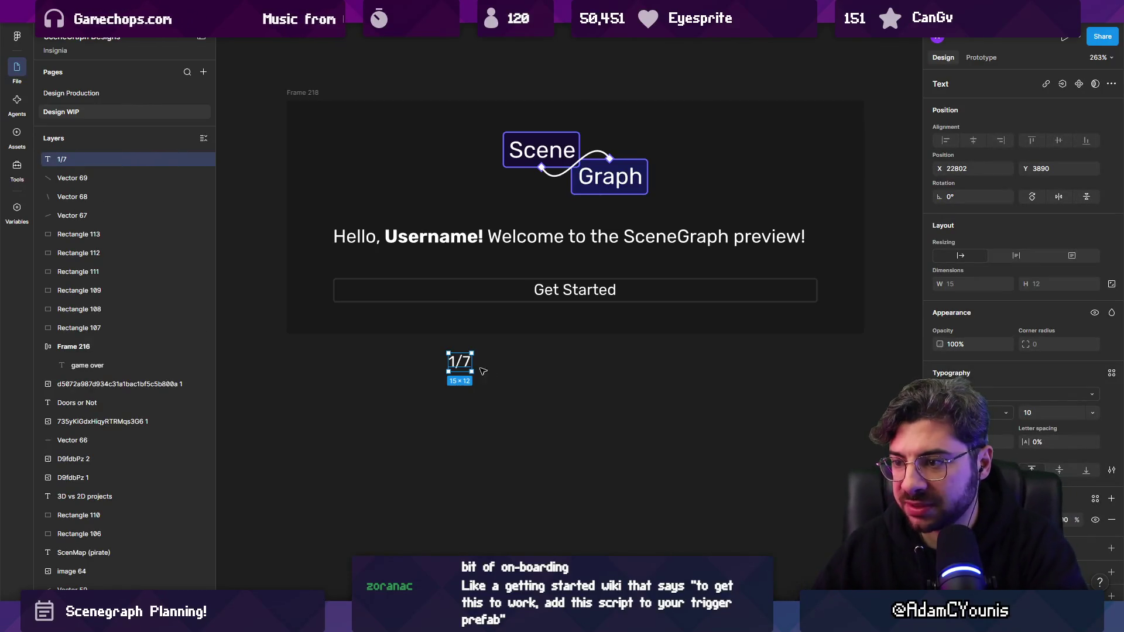
pyautogui.moveTo(466, 364)
pyautogui.mouseDown()
pyautogui.moveTo(349, 283)
pyautogui.moveTo(375, 272)
pyautogui.mouseUp()
# - Wrap the 1/7 text and Get Started button in a horizontal auto-layout row
pyautogui.click(580, 329)
pyautogui.keyDown('shift'); pyautogui.click(576, 290); pyautogui.keyUp('shift')
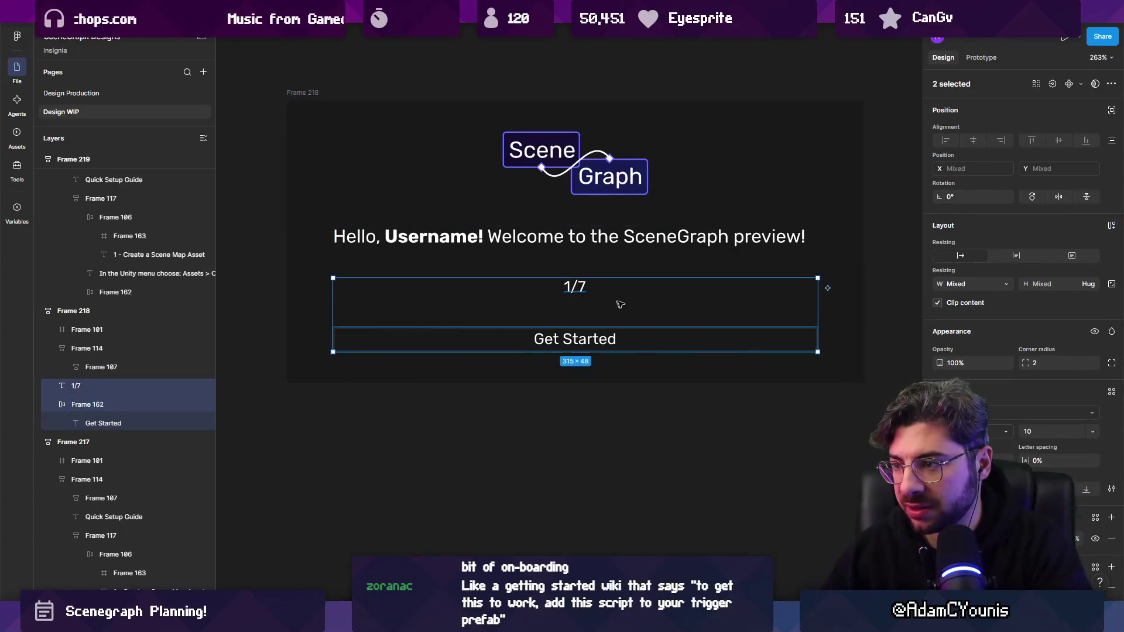
pyautogui.hotkey('shift', 'a')
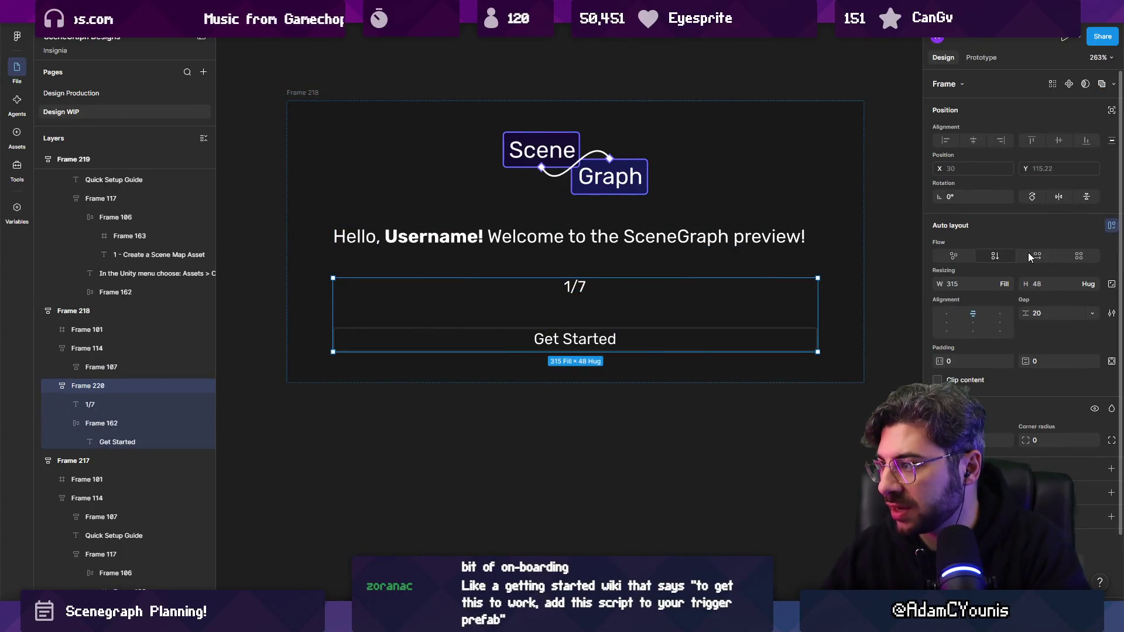
pyautogui.click(1030, 257)
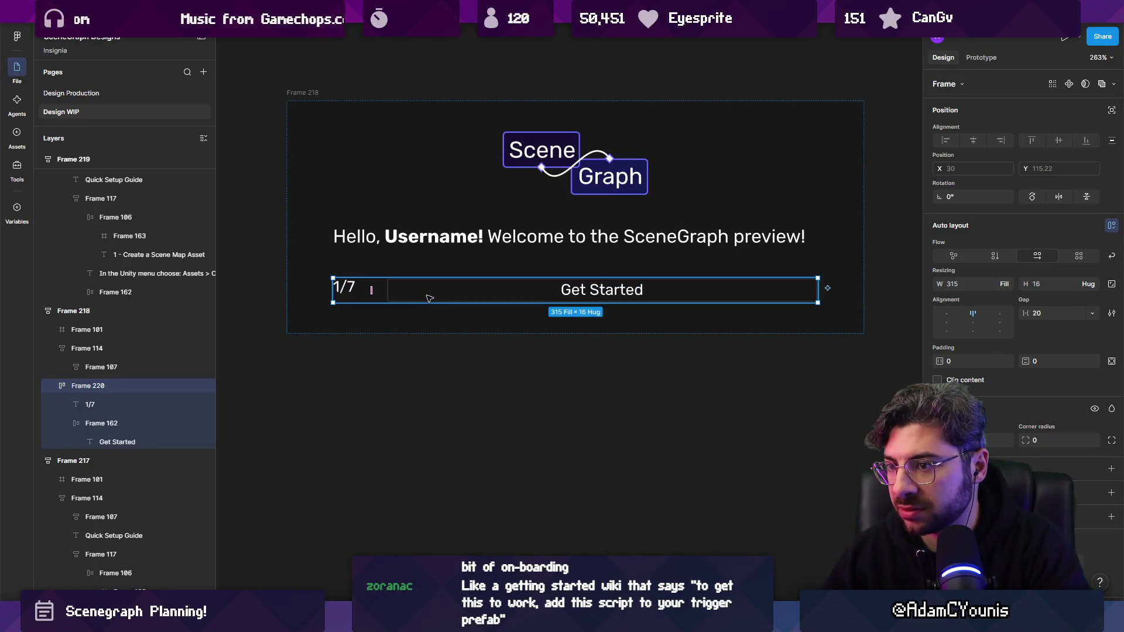
pyautogui.click(465, 378)
# - Duplicate the Get Started button inside the bottom row with Ctrl+D
pyautogui.scroll(-2, 465, 378)
pyautogui.click(439, 314)
pyautogui.click(435, 315)
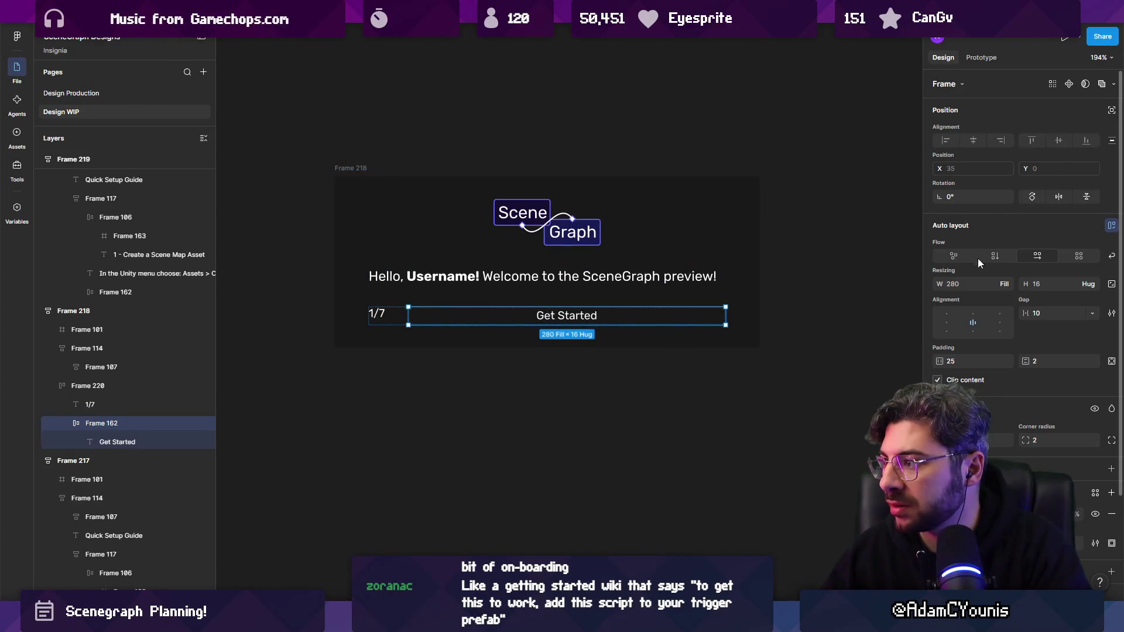
pyautogui.click(377, 314)
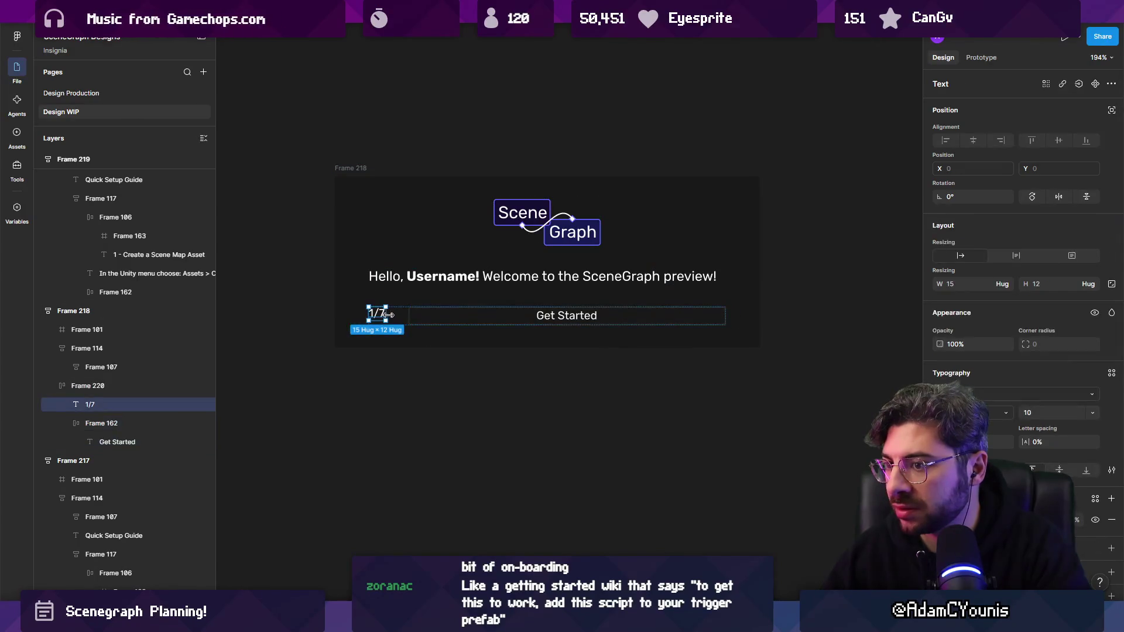
pyautogui.click(434, 317)
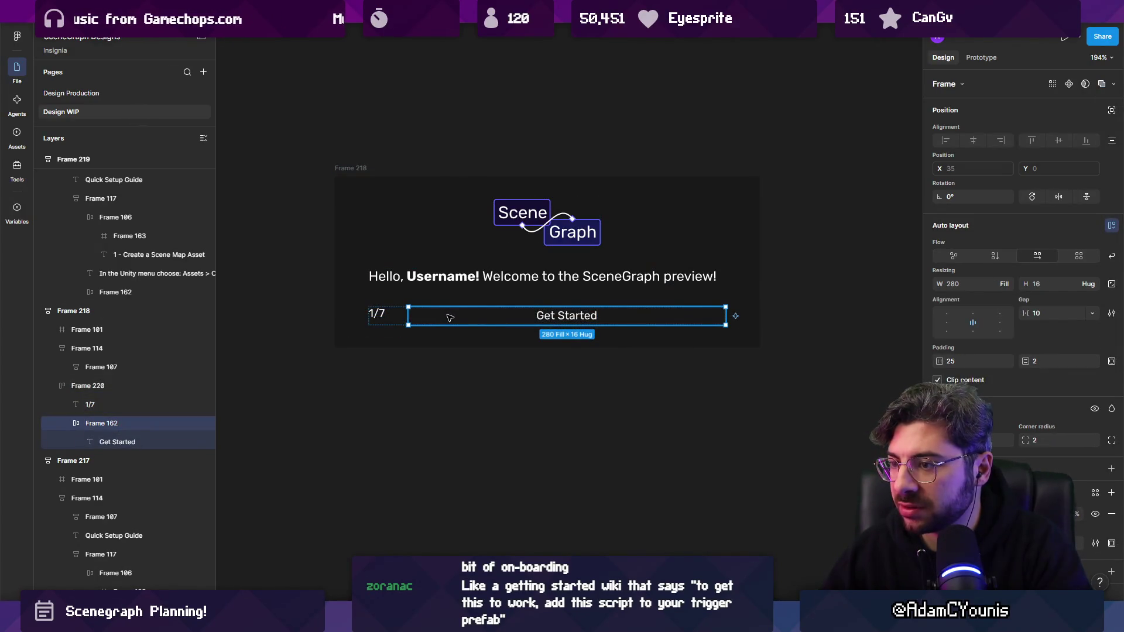
pyautogui.hotkey('ctrl', 'd')
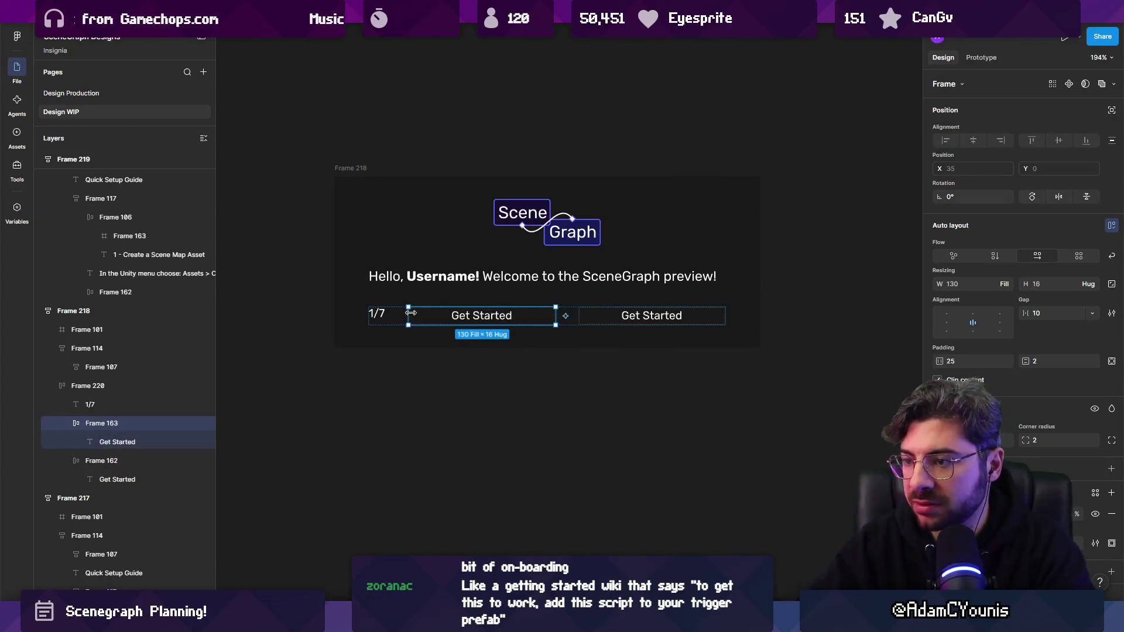
# - Move the copied button left of 1/7 and wrap it in its own frame
pyautogui.moveTo(411, 314); pyautogui.dragTo(375, 316)
pyautogui.click(431, 319)
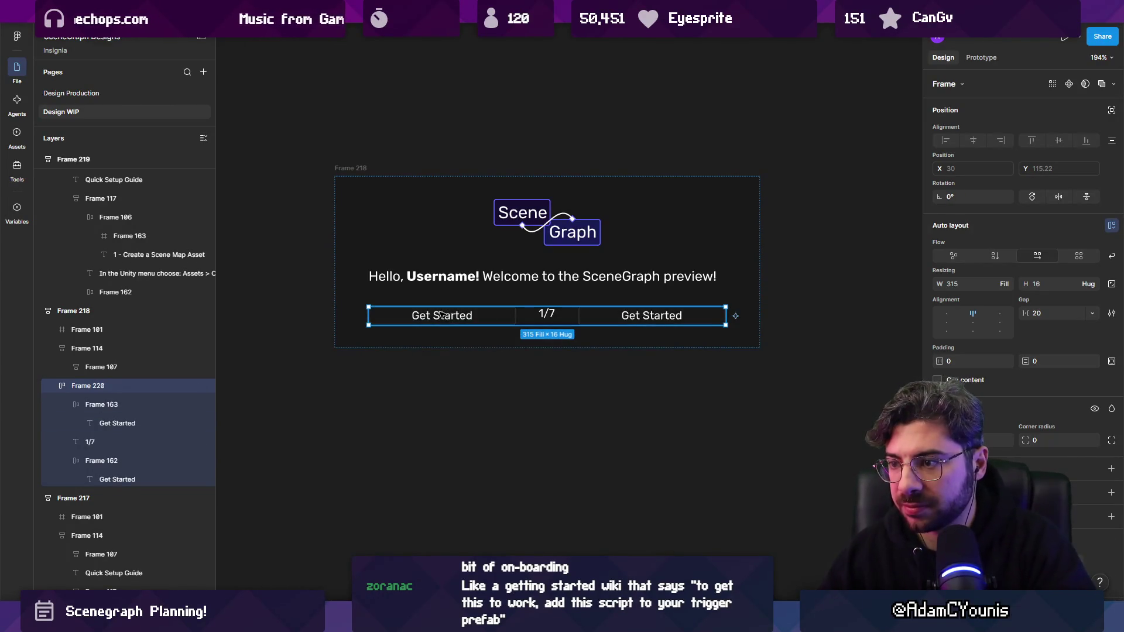
pyautogui.click(442, 314)
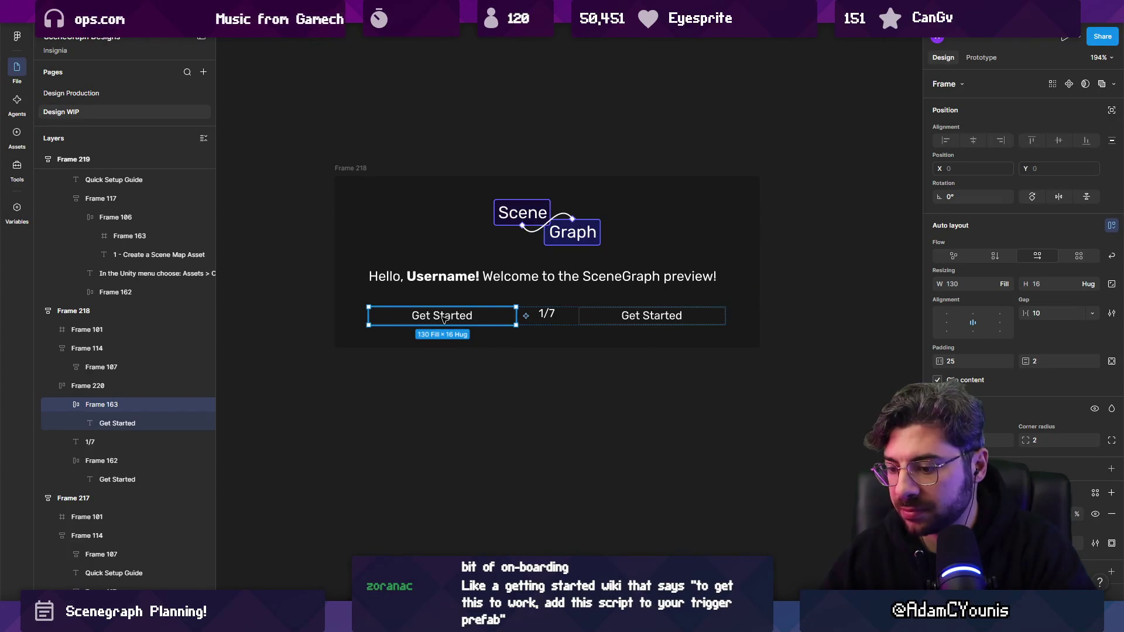
pyautogui.press('alt')
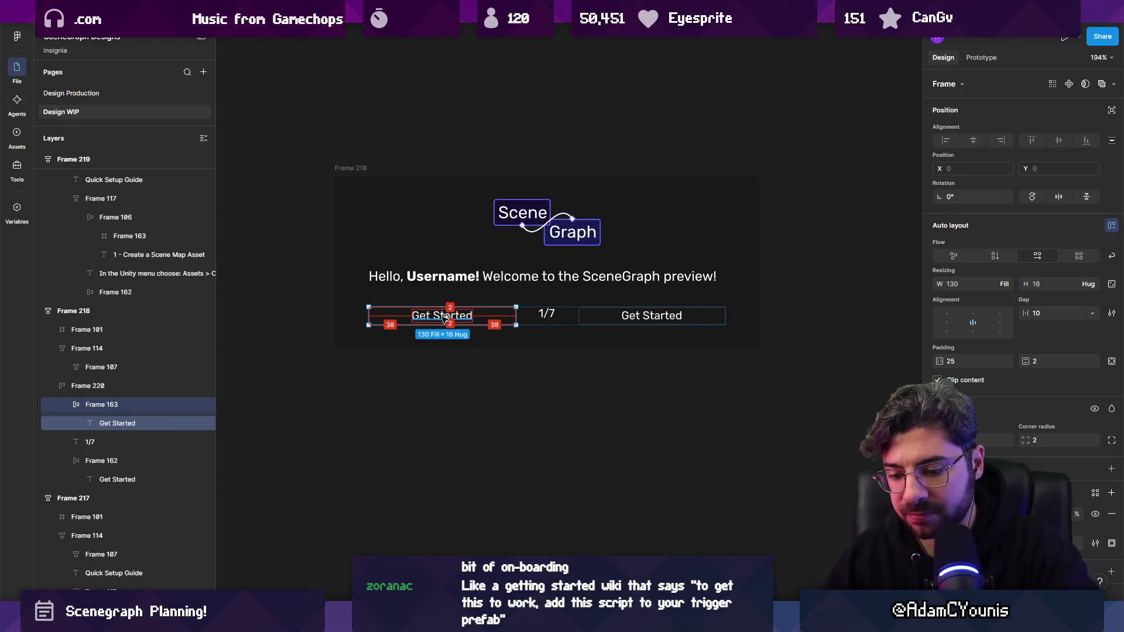
pyautogui.hotkey('ctrl', 'alt', 'g')
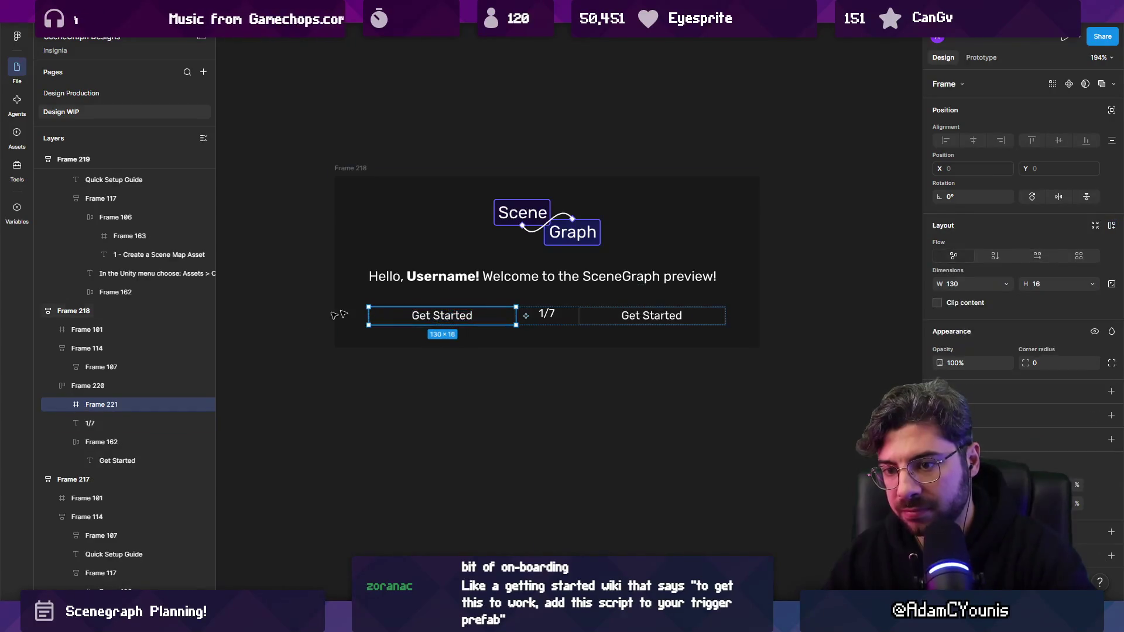
pyautogui.click(61, 404)
pyautogui.click(135, 423)
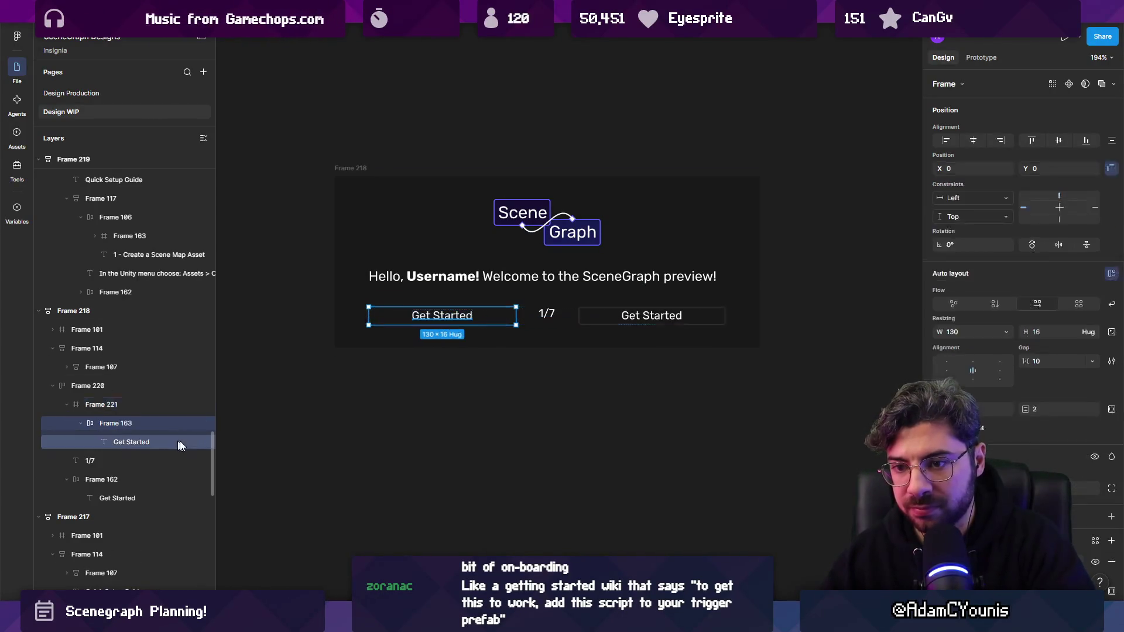
pyautogui.press('Delete')
pyautogui.scroll(-3, 556, 287)
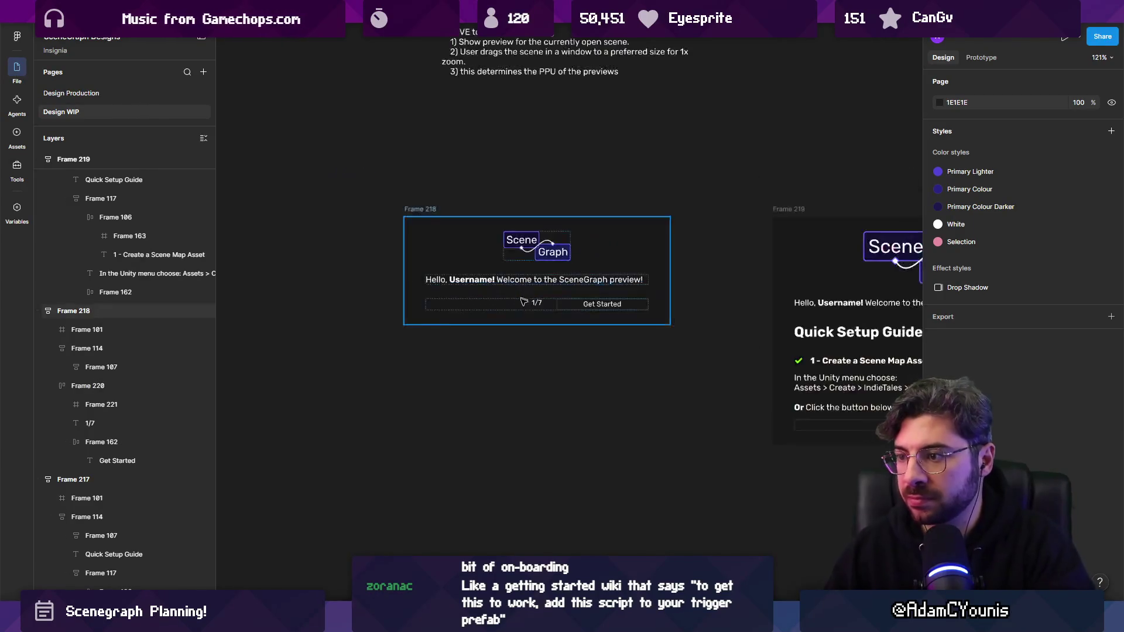
pyautogui.moveTo(551, 337); pyautogui.dragTo(507, 353)
pyautogui.hotkey('ctrl', 'z')
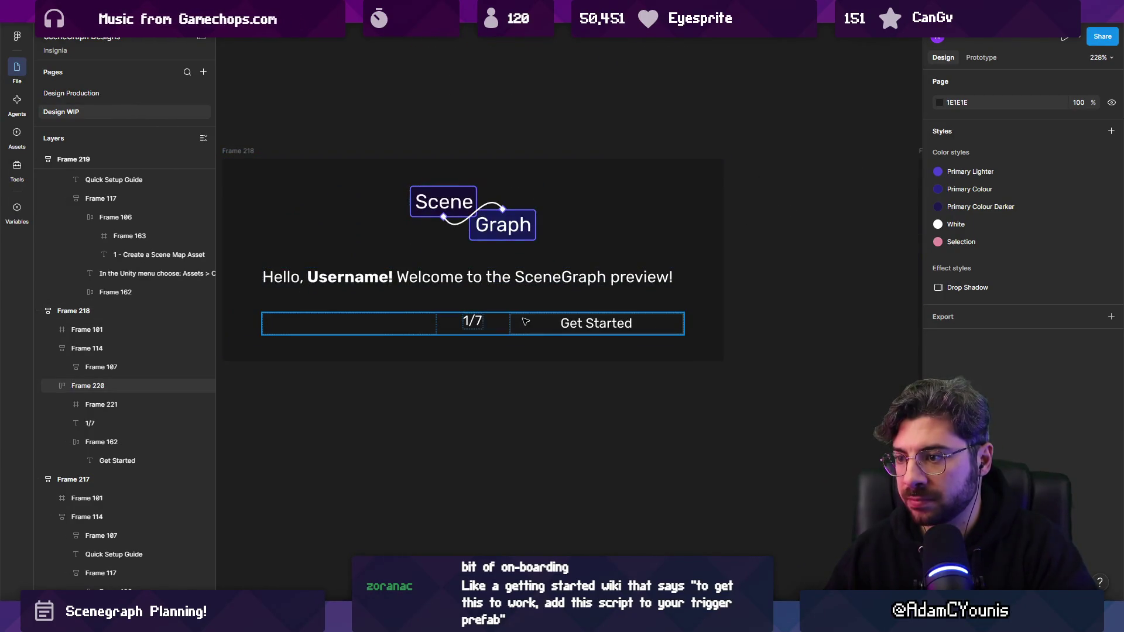
# - Relabel the left button 'Back' and the right button 'Continue'
pyautogui.doubleClick(377, 325)
pyautogui.write('Back')
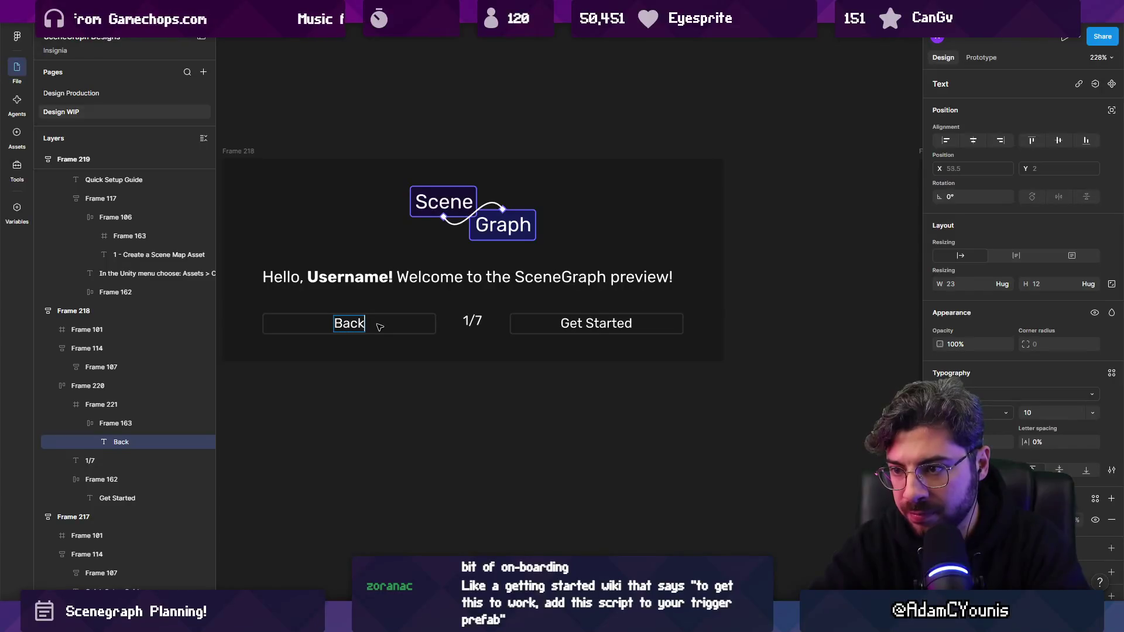
pyautogui.click(590, 324)
pyautogui.doubleClick(591, 323)
pyautogui.write('Co')
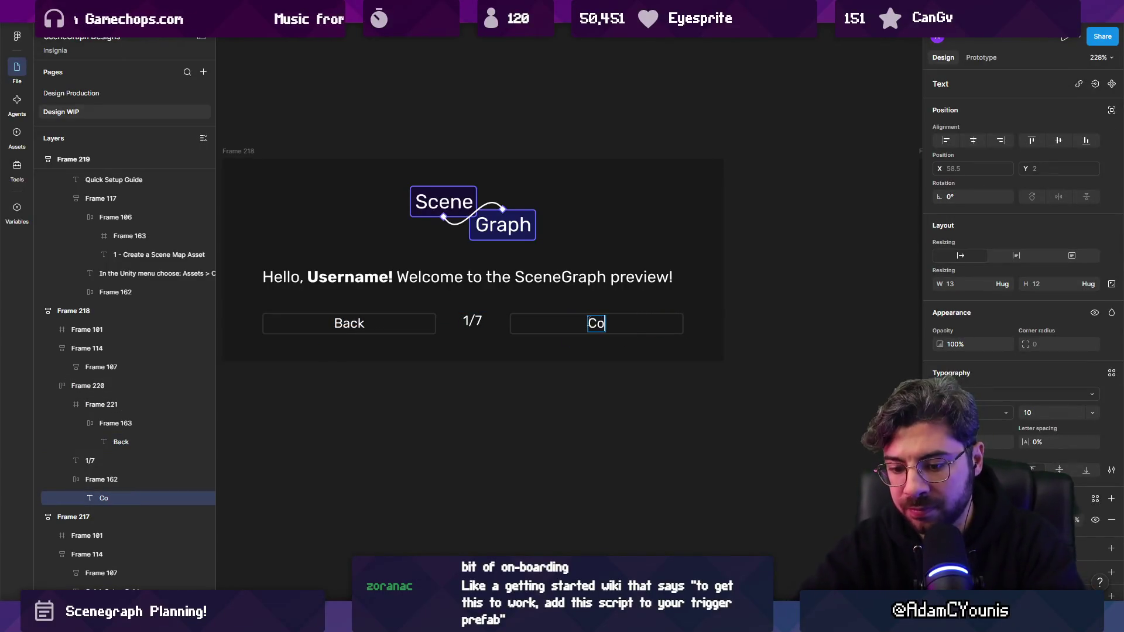
pyautogui.write('e')
pyautogui.click(457, 351)
pyautogui.scroll(-5, 437, 306)
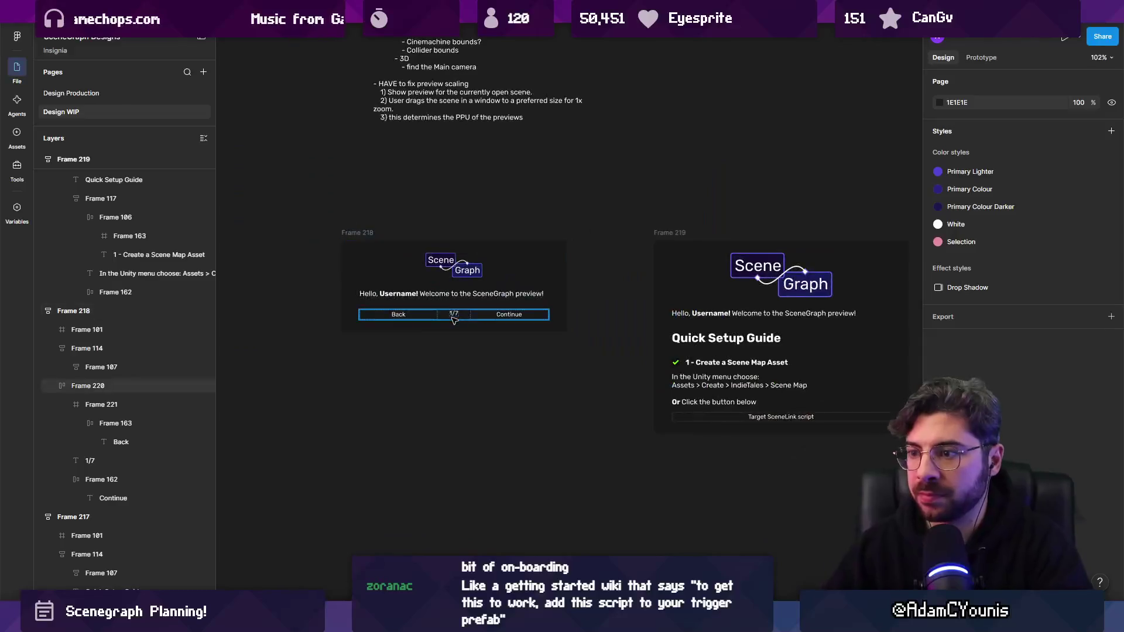
pyautogui.click(455, 316)
pyautogui.scroll(3, 458, 237)
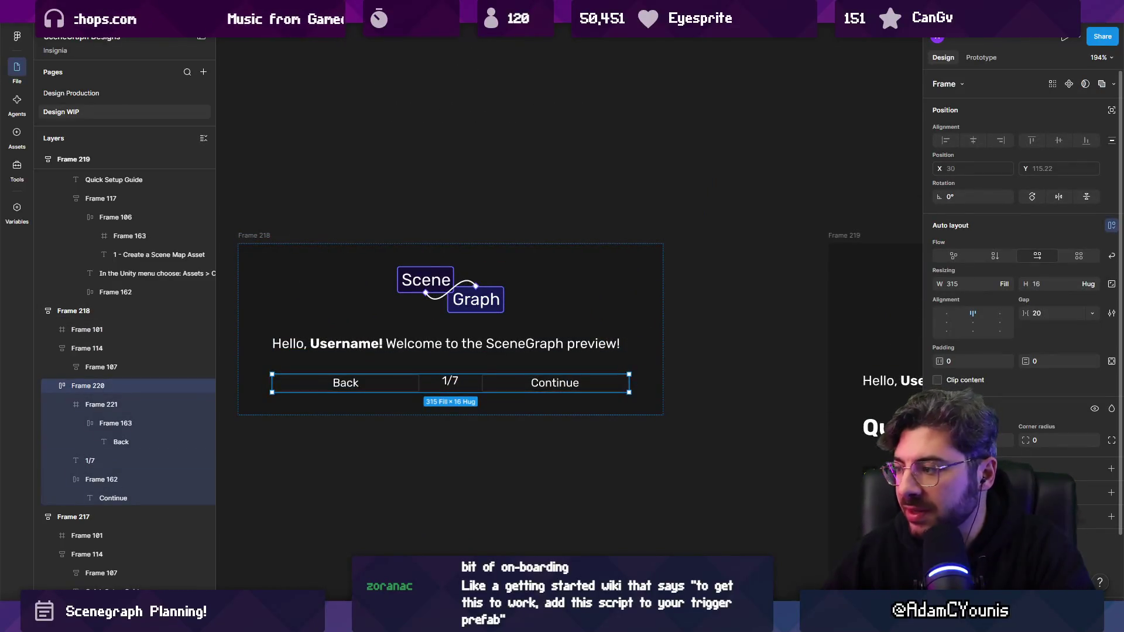
pyautogui.click(401, 386)
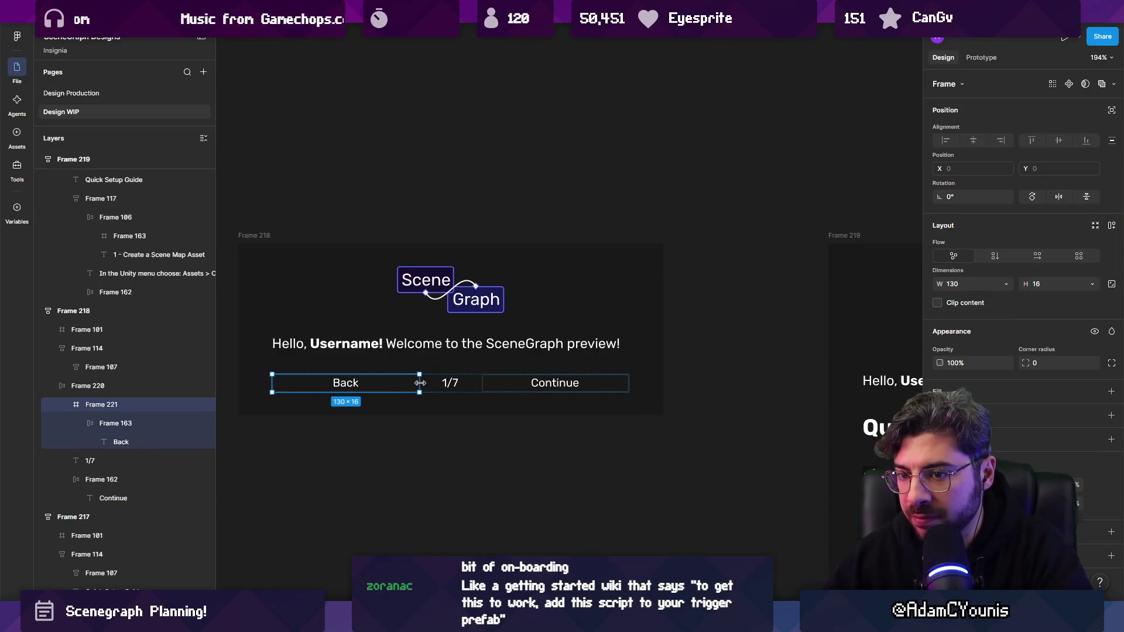
# - Widen the 1/7 indicator's text box and centre-align its text
pyautogui.hotkey('ctrl', 'z')
pyautogui.click(455, 385)
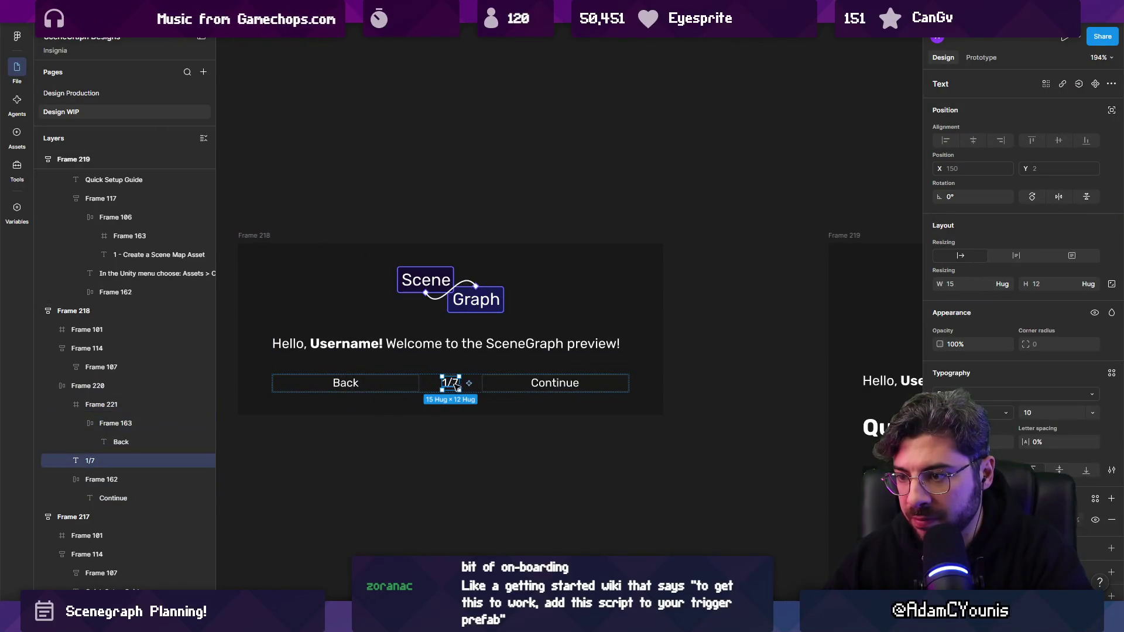
pyautogui.moveTo(470, 385)
pyautogui.mouseDown()
pyautogui.moveTo(560, 382)
pyautogui.moveTo(471, 382)
pyautogui.mouseUp()
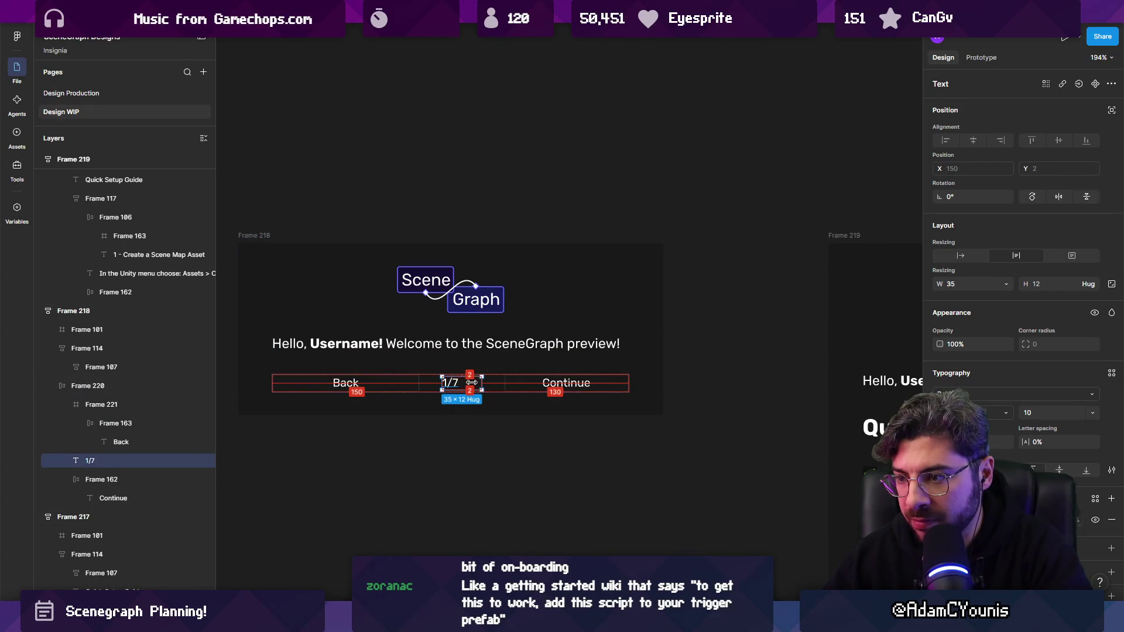
pyautogui.hotkey('ctrl', 'alt', 't')
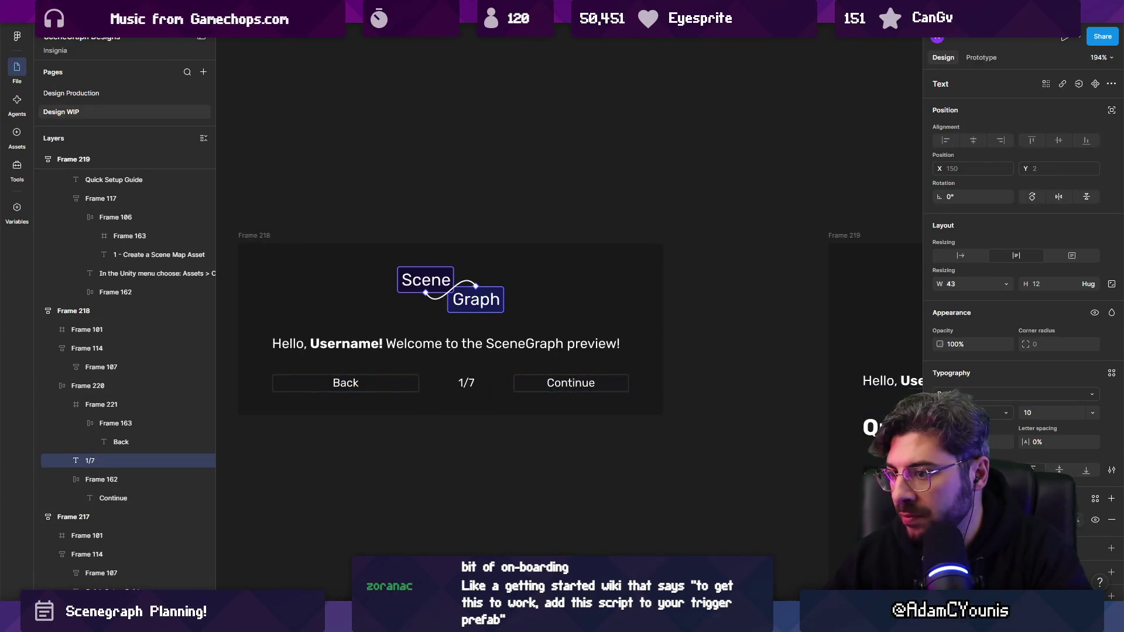
# - Set Back's wrapper frame and Back button widths to Fill container, removing the extra wrapper
pyautogui.click(405, 390)
pyautogui.click(1006, 284)
pyautogui.click(966, 299)
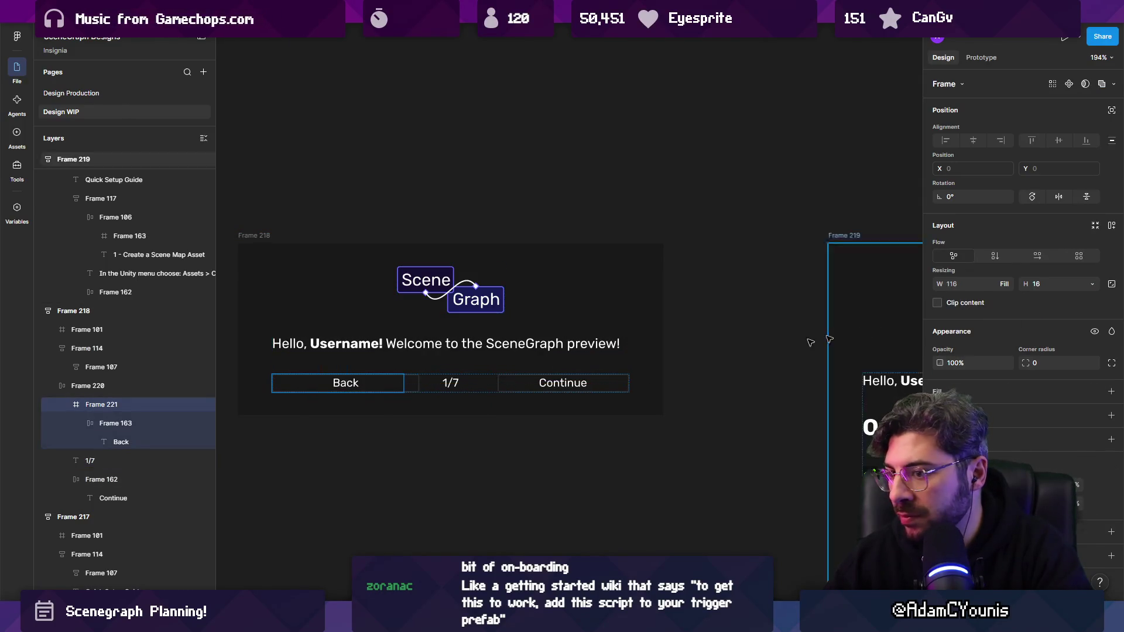
pyautogui.click(418, 388)
pyautogui.click(416, 383)
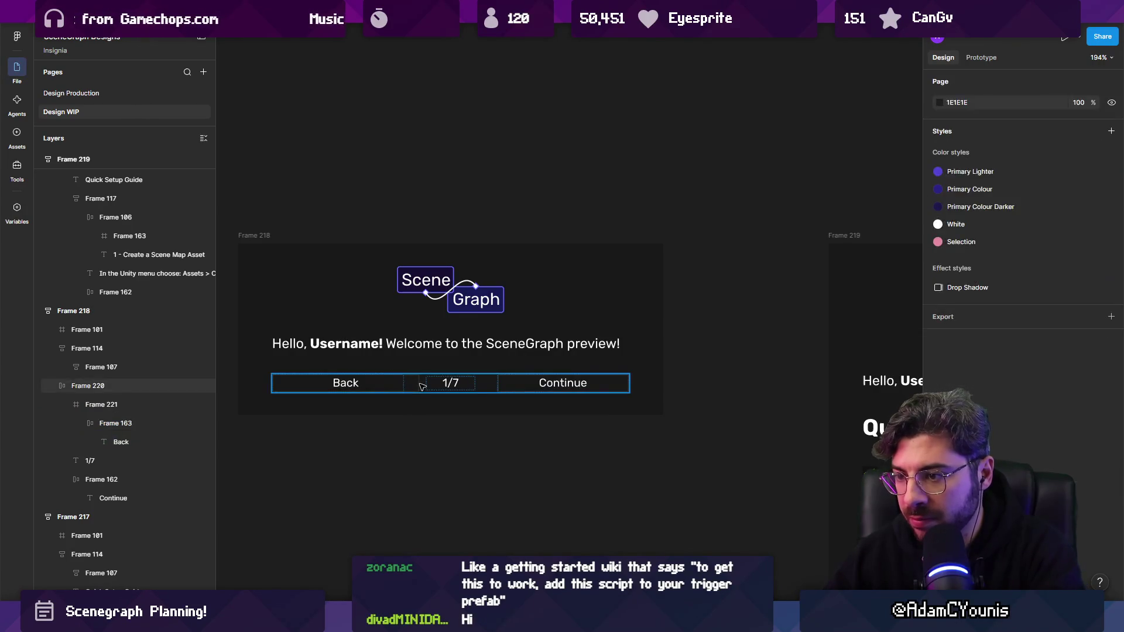
pyautogui.click(1006, 332)
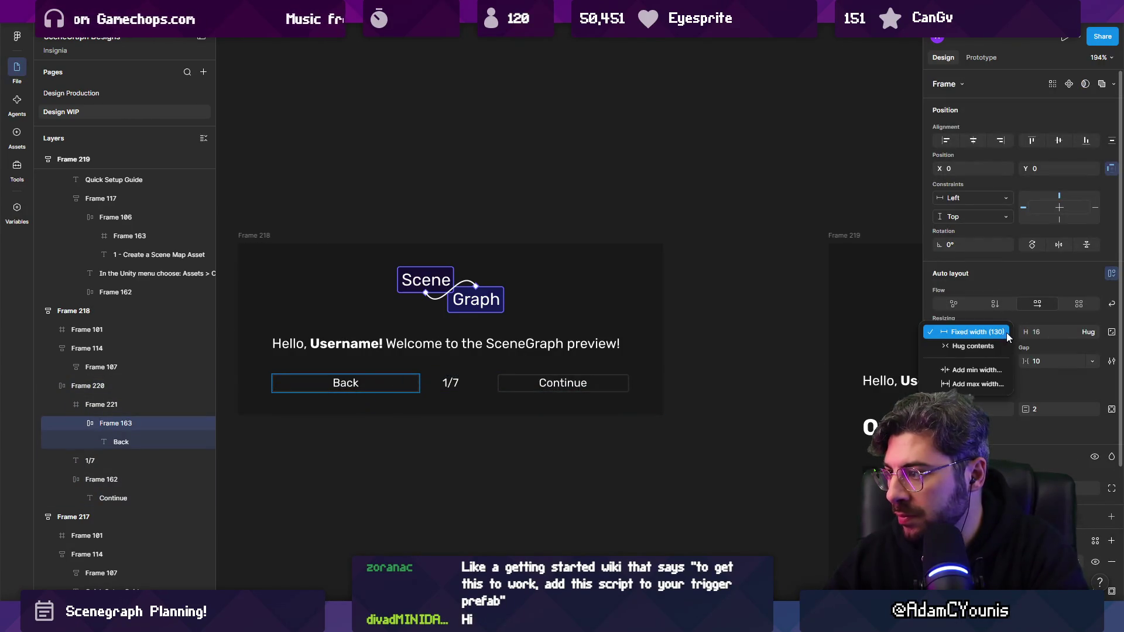
pyautogui.click(973, 346)
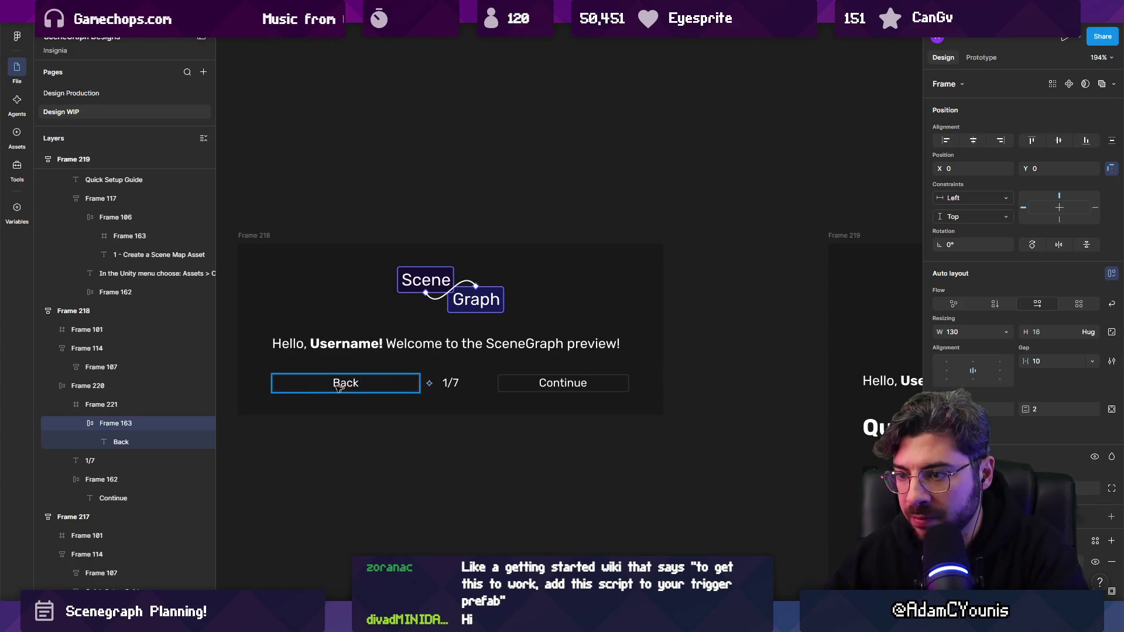
pyautogui.hotkey('shift', '2')
pyautogui.hotkey('shift', 'a')
pyautogui.hscroll(2, 644, 372)
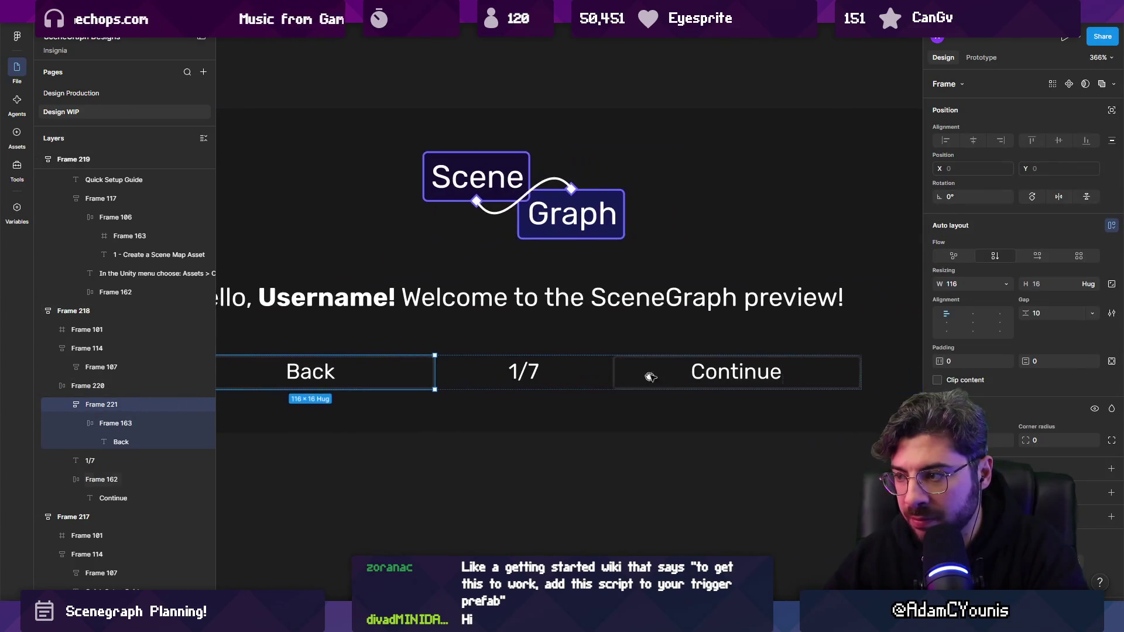
pyautogui.hotkey('ctrl', 'z')
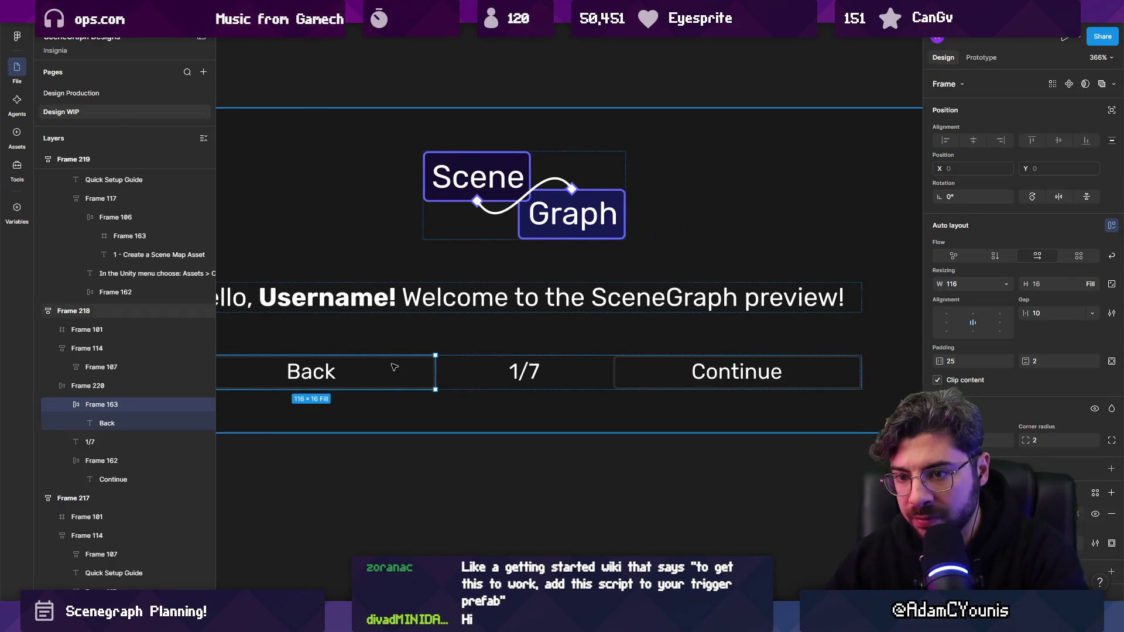
# - Widen the 1/7 indicator again and make Back fill the row's remaining width
pyautogui.scroll(-3, 409, 369)
pyautogui.click(500, 373)
pyautogui.moveTo(472, 370); pyautogui.dragTo(439, 371)
pyautogui.press('Escape')
pyautogui.click(438, 371)
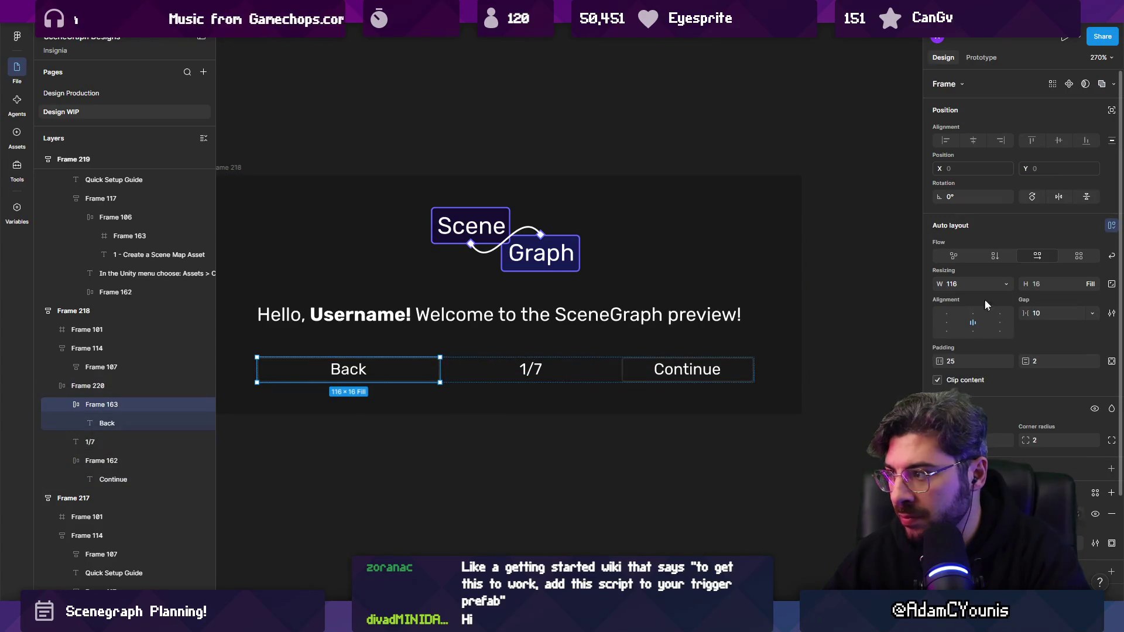
pyautogui.click(996, 284)
pyautogui.click(987, 315)
pyautogui.press('Escape')
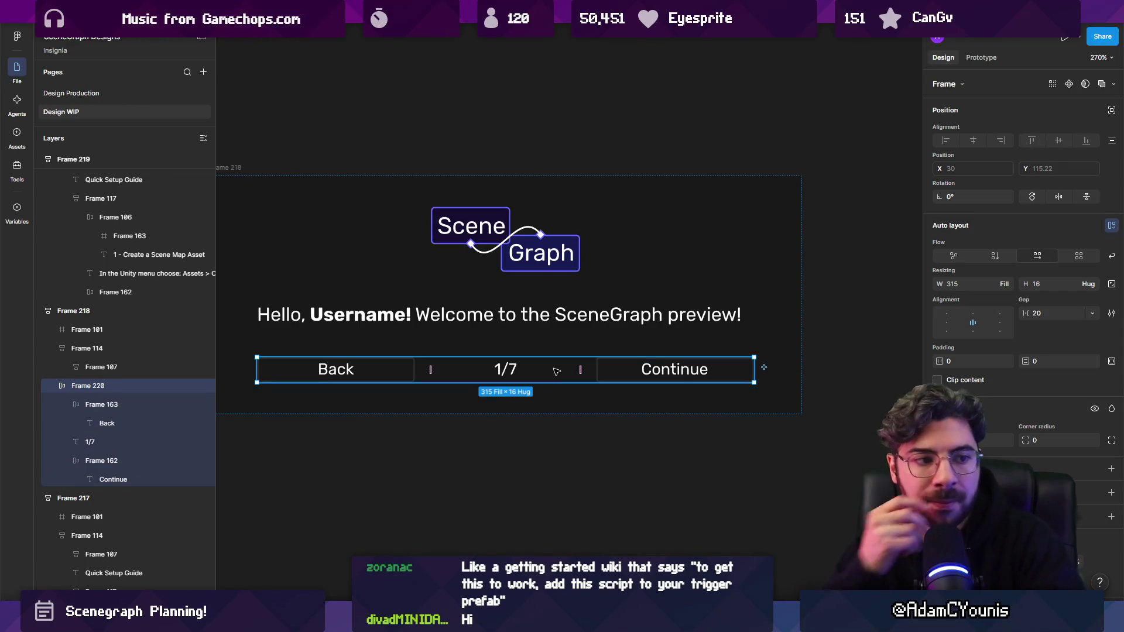
pyautogui.click(546, 406)
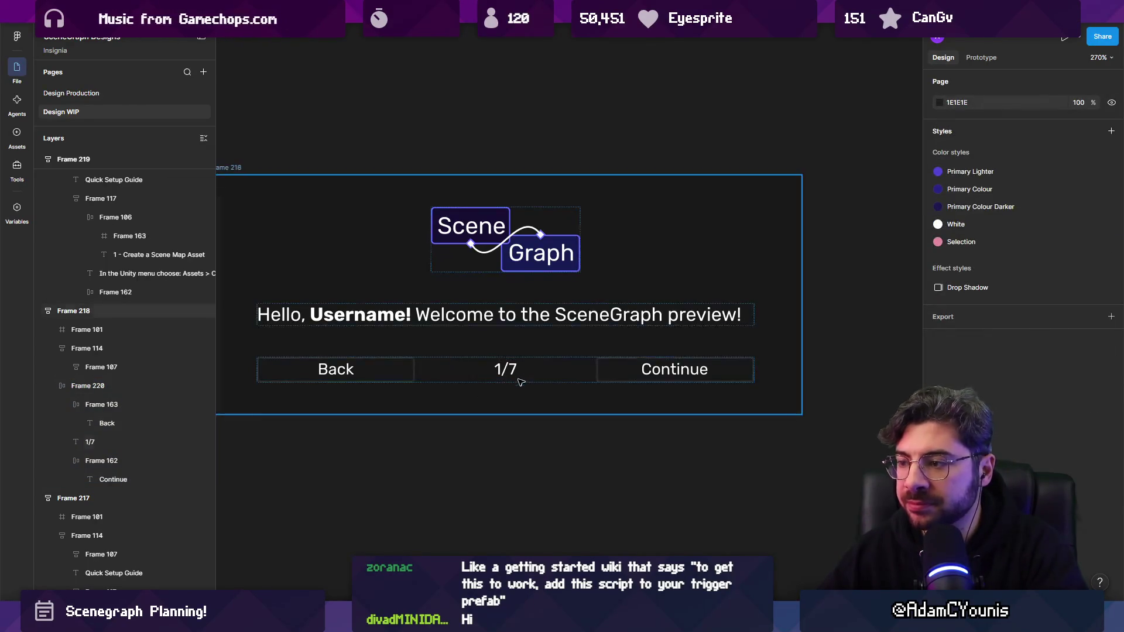
pyautogui.scroll(-5, 517, 381)
# - Dim the Back button and make the welcome frame and its text container taller
pyautogui.click(413, 376)
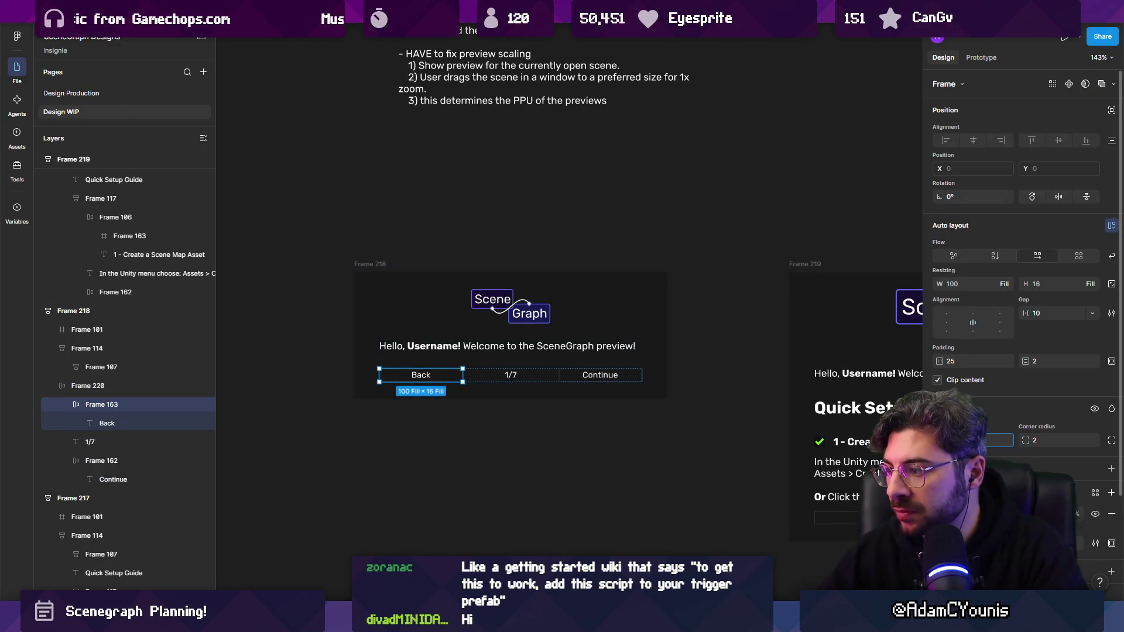
pyautogui.click(574, 475)
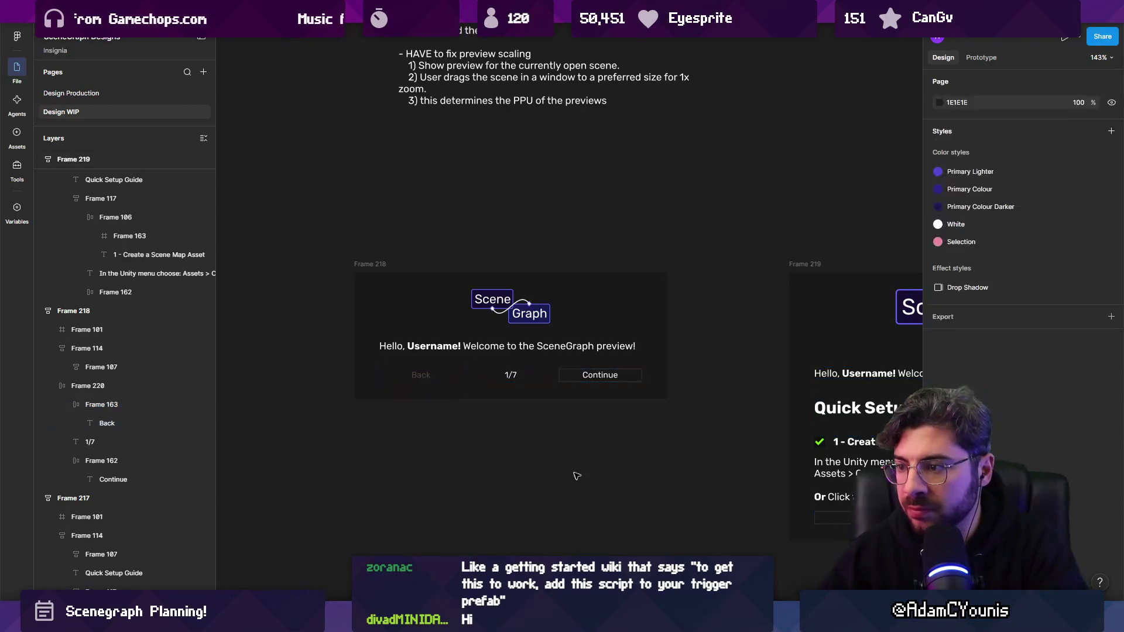
pyautogui.hscroll(2, 555, 448)
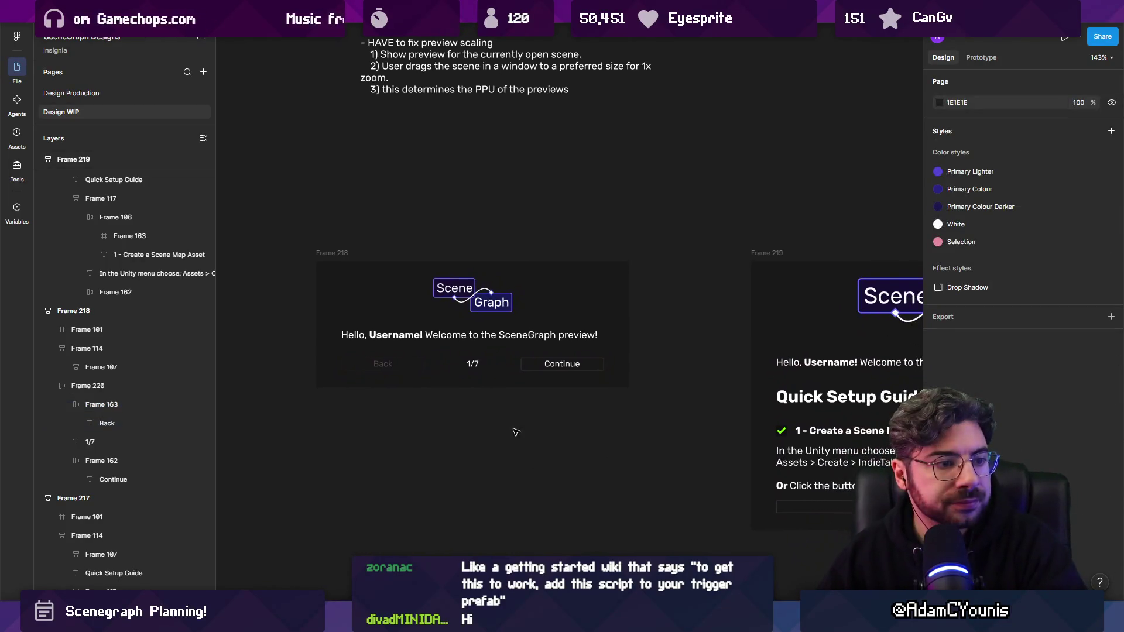
pyautogui.click(486, 338)
pyautogui.click(502, 385)
pyautogui.moveTo(502, 389); pyautogui.dragTo(511, 451)
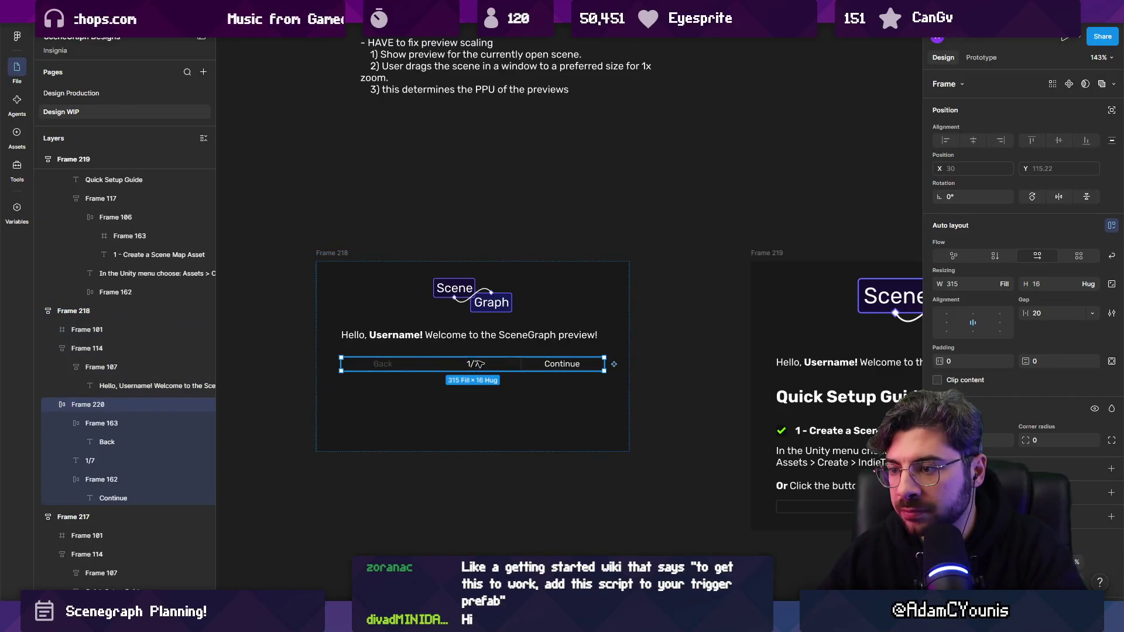
pyautogui.click(497, 343)
pyautogui.moveTo(504, 352); pyautogui.dragTo(511, 410)
pyautogui.click(527, 504)
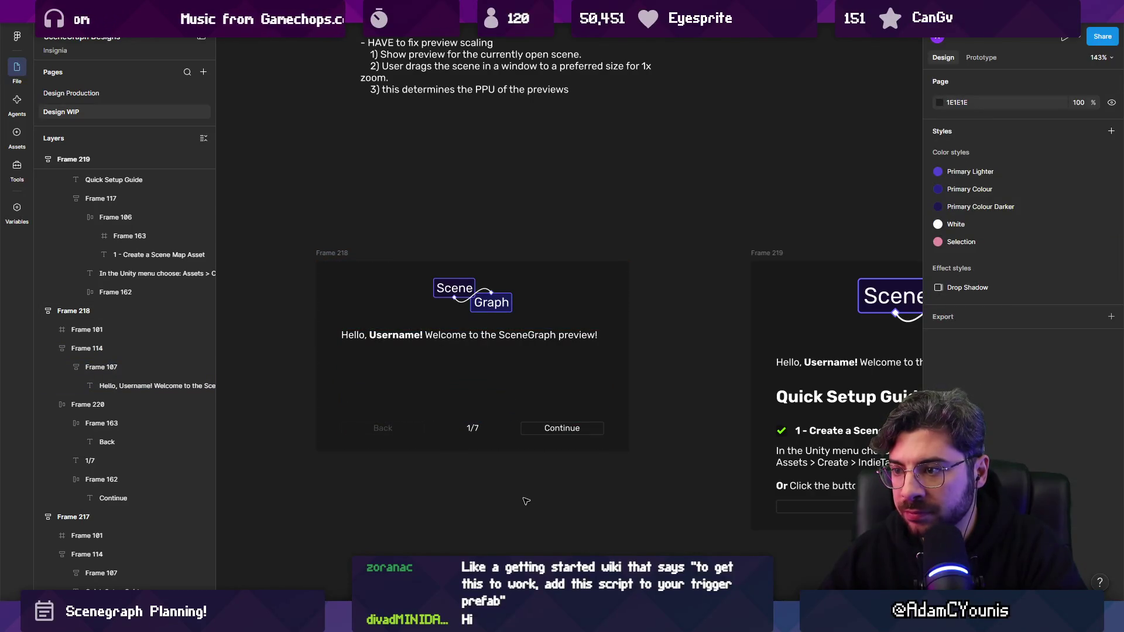
# - Start a new line below the welcome greeting text
pyautogui.scroll(3, 457, 352)
pyautogui.doubleClick(459, 338)
pyautogui.click(507, 332)
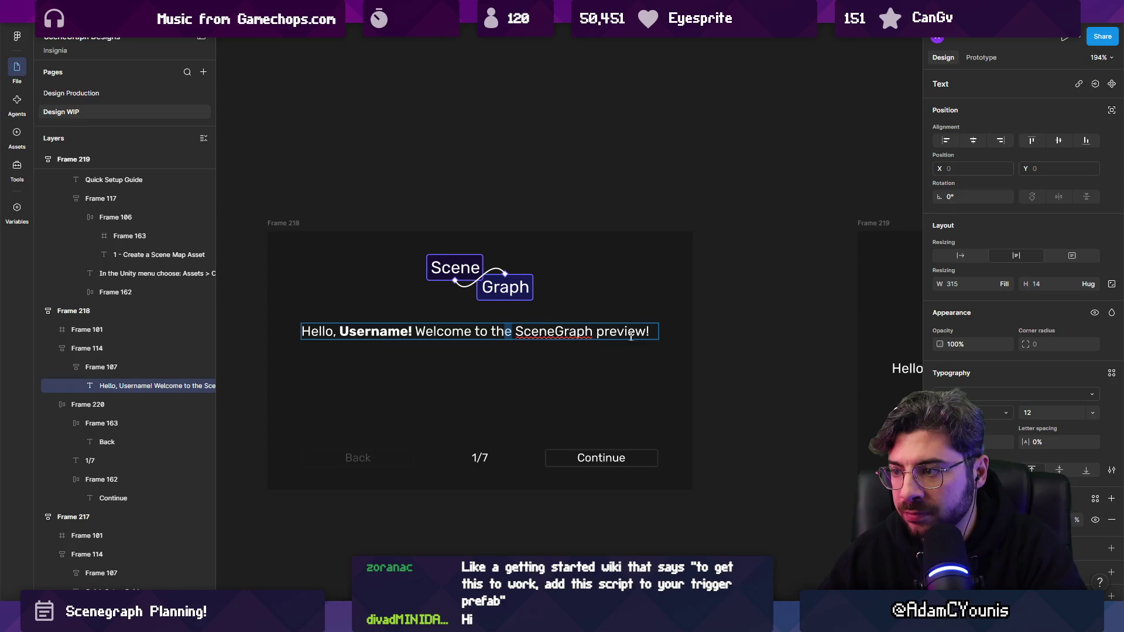
pyautogui.press('Return')
pyautogui.press('Return')
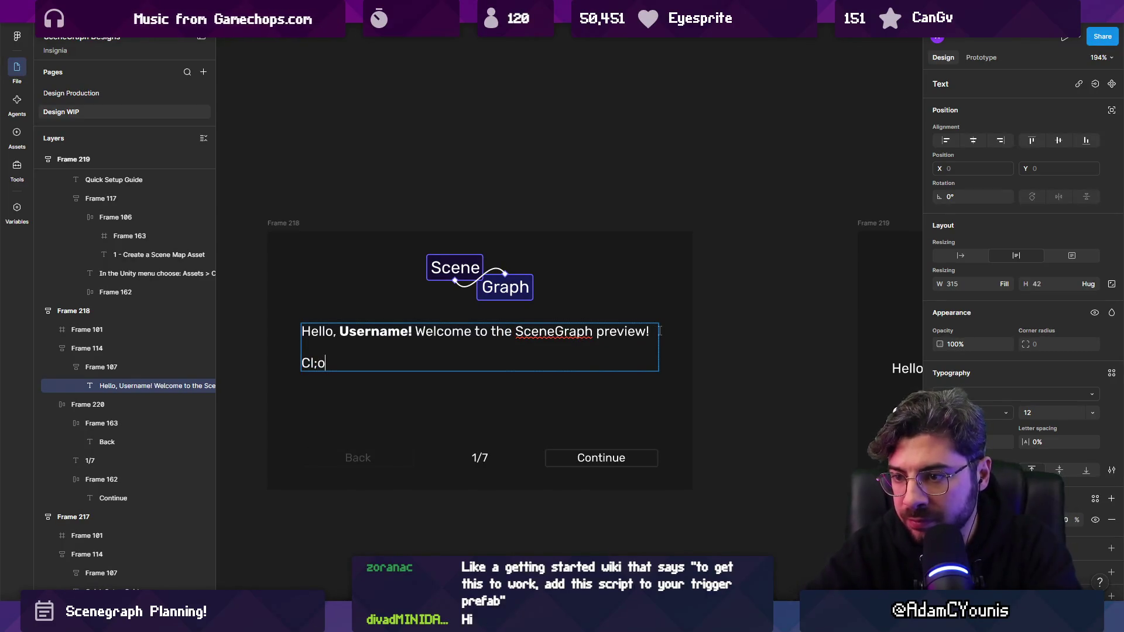
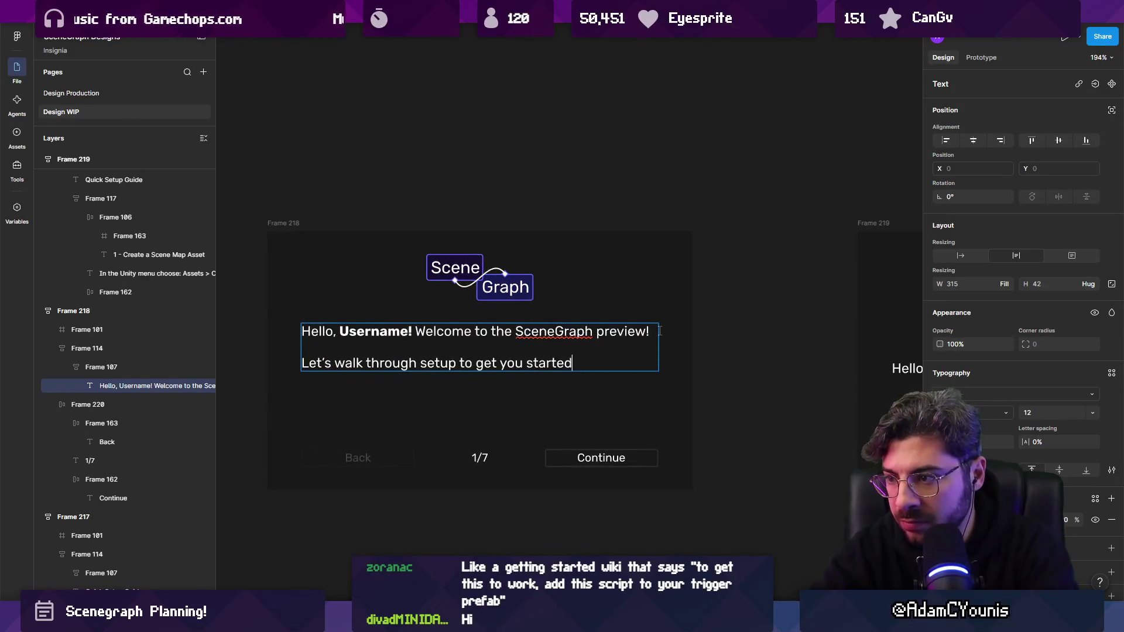
# - Finish the welcome text about building your first graph and bold the word 'setup'
pyautogui.press('Escape')
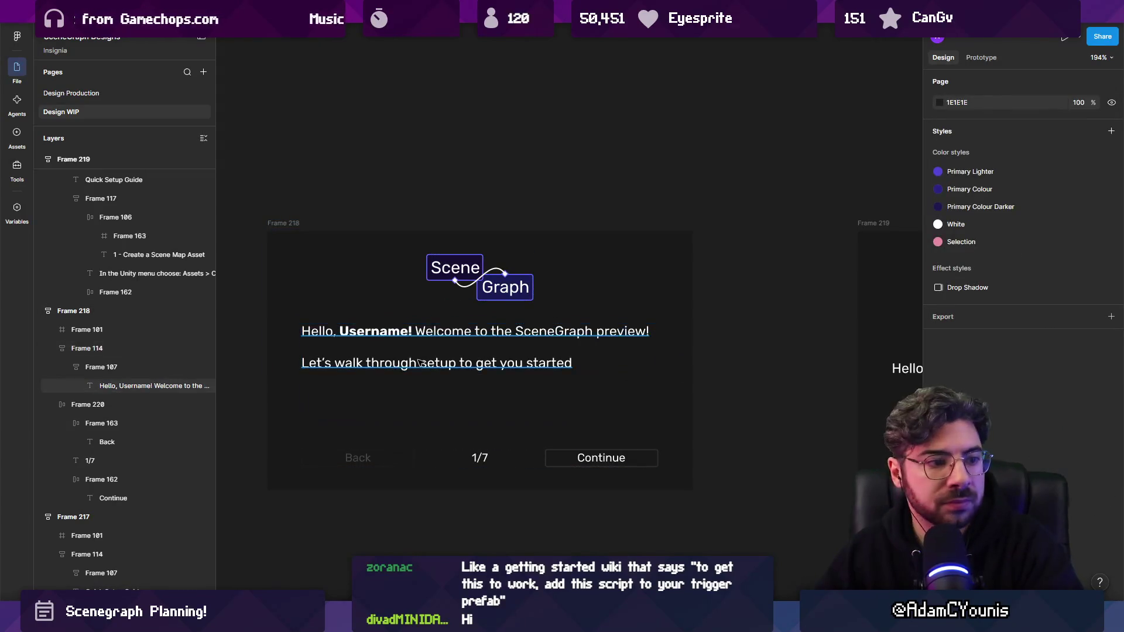
pyautogui.doubleClick(425, 361)
pyautogui.click(592, 371)
pyautogui.write('on building your first graph.')
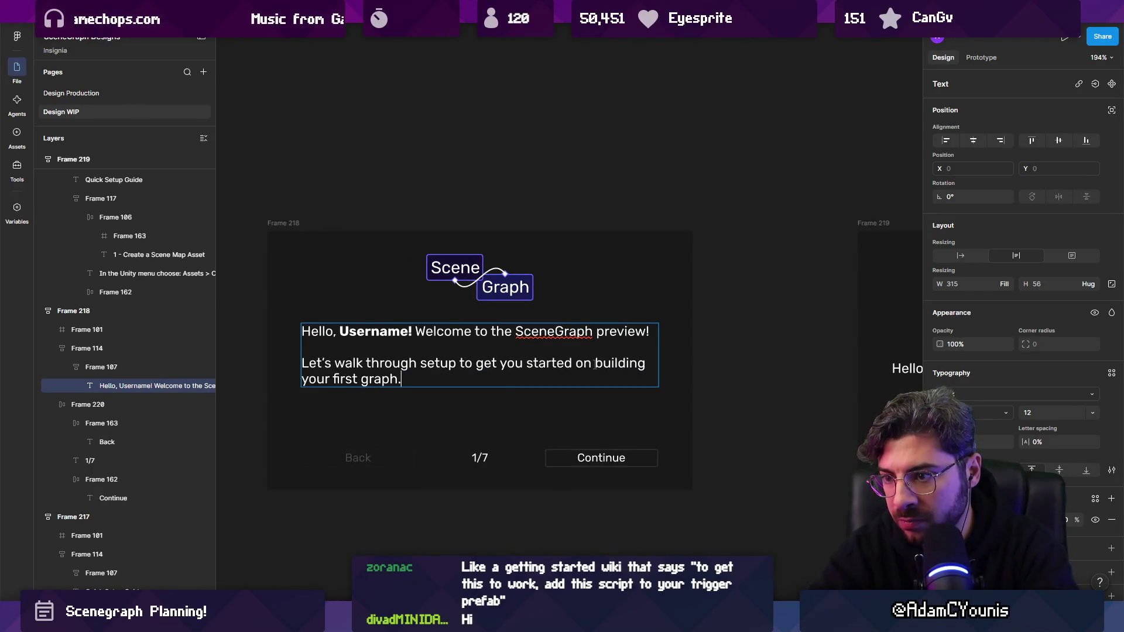
pyautogui.press('Escape')
pyautogui.press('Escape')
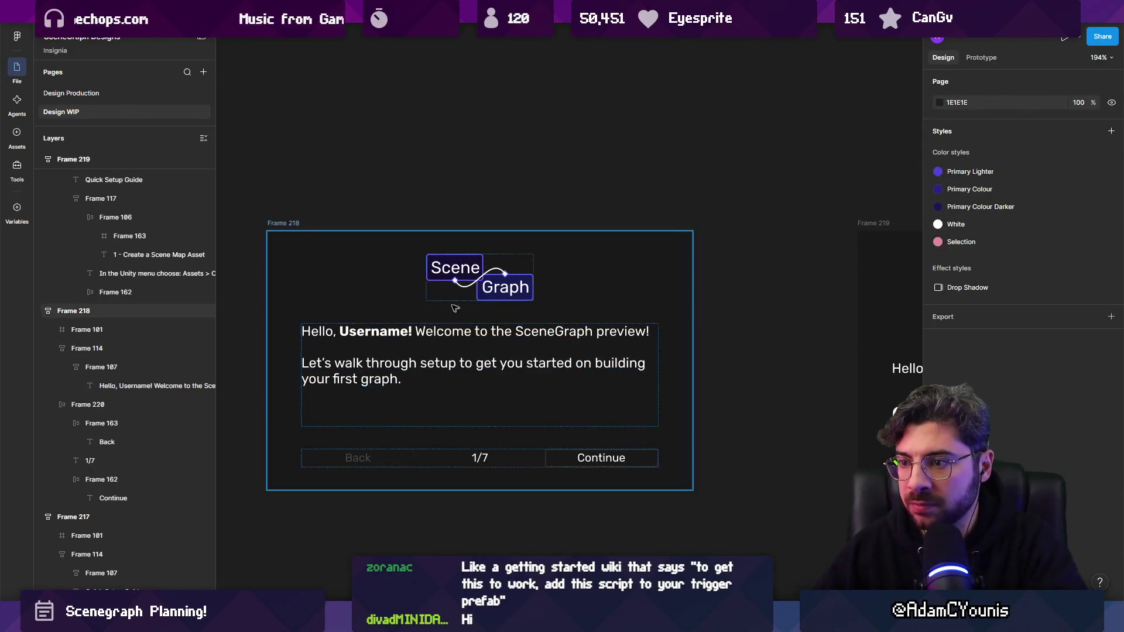
pyautogui.scroll(-3, 492, 296)
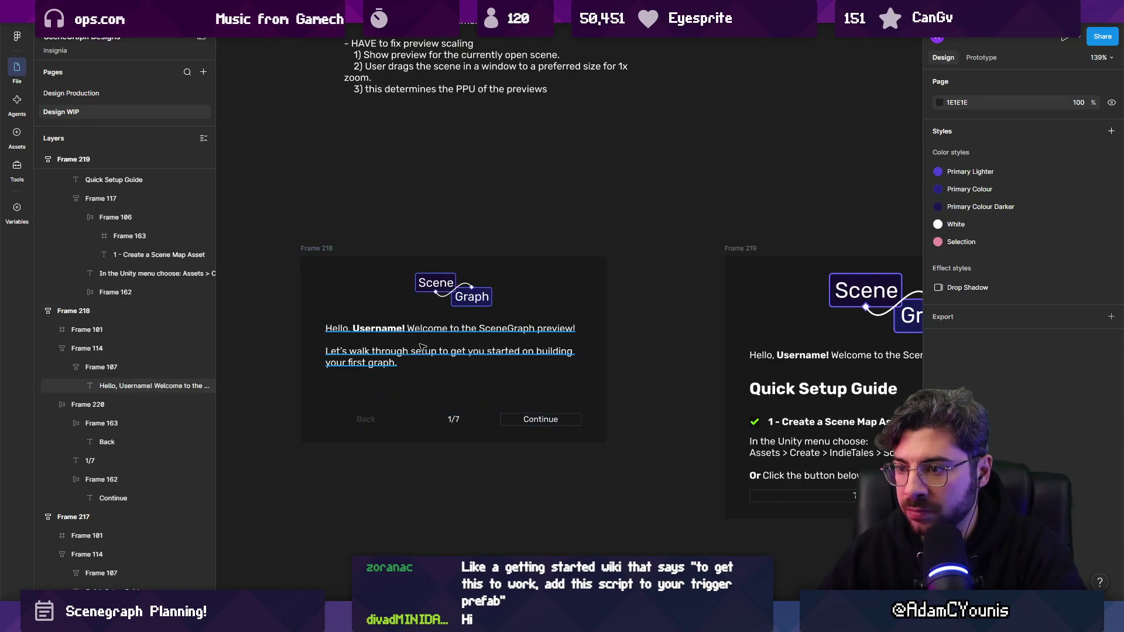
pyautogui.doubleClick(440, 351)
pyautogui.click(440, 351)
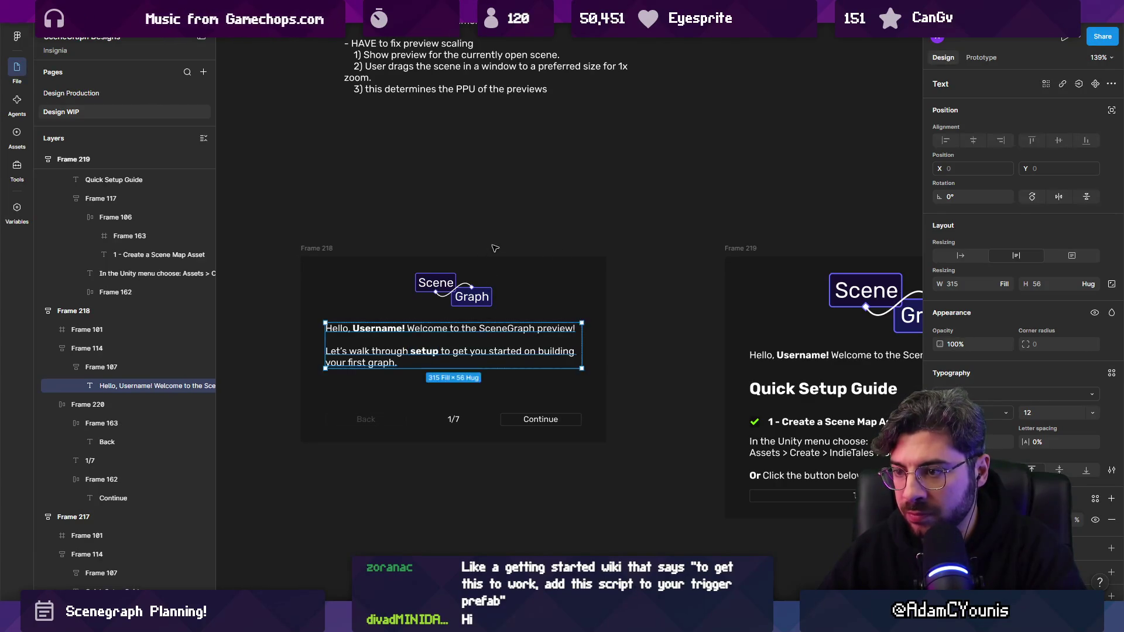
pyautogui.press('Escape')
pyautogui.press('Escape')
# - Scale the SceneGraph logo in Frame 101 proportionally to about 115×50
pyautogui.scroll(2, 391, 342)
pyautogui.scroll(-3, 391, 343)
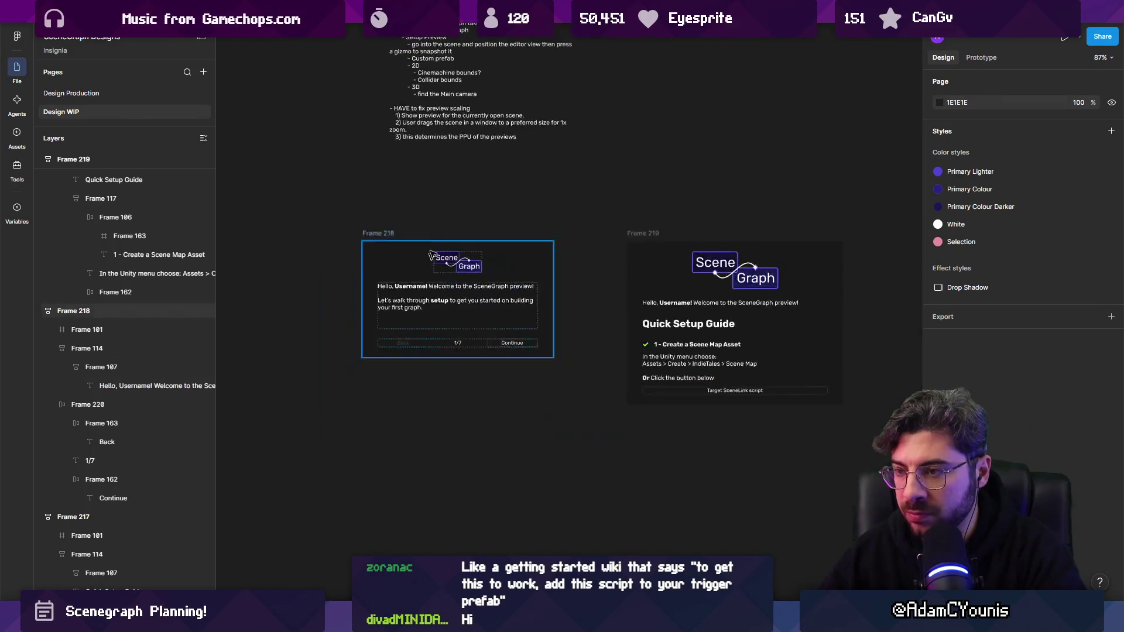
pyautogui.scroll(1, 399, 267)
pyautogui.scroll(2, 430, 286)
pyautogui.click(470, 294)
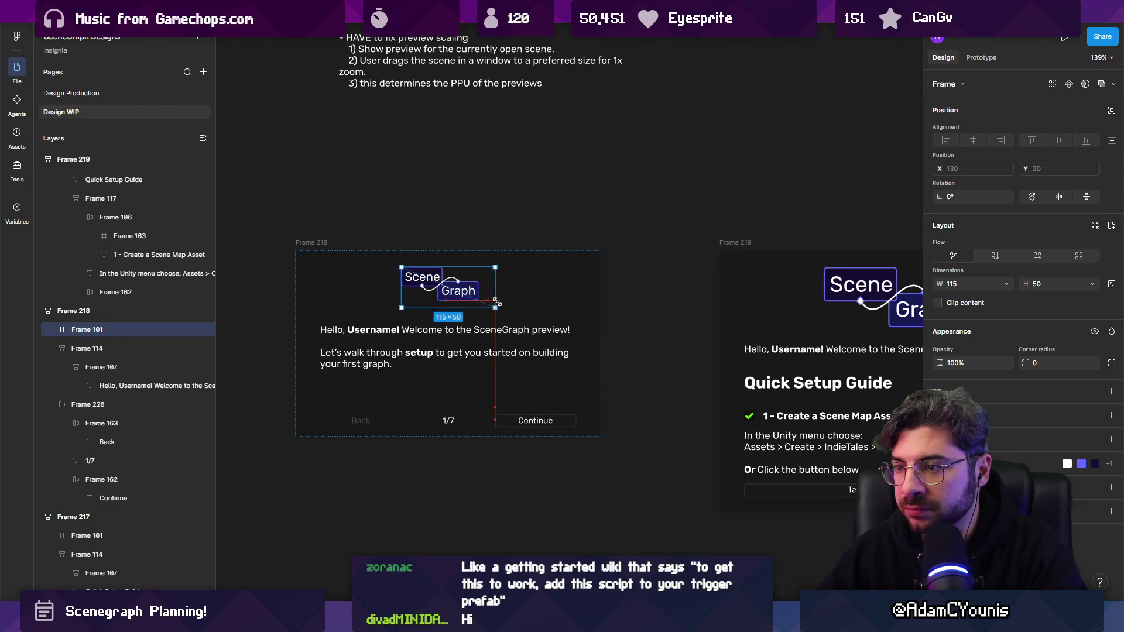
pyautogui.press('k')
pyautogui.moveTo(486, 299); pyautogui.dragTo(495, 308)
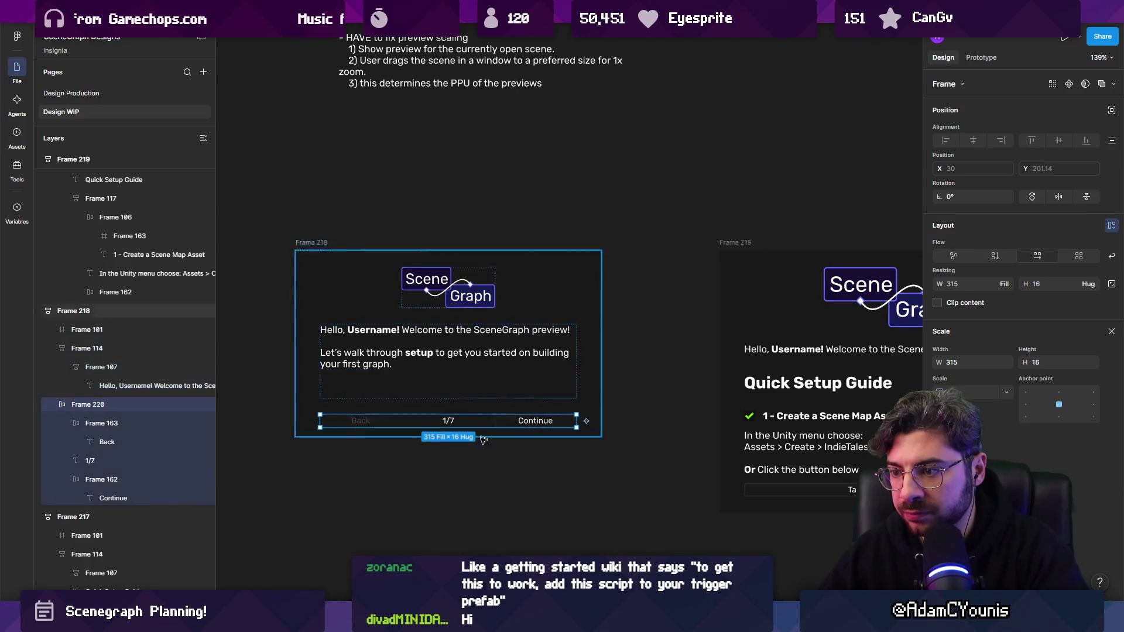
pyautogui.press('Escape')
# - Drag the Quick Setup Guide heading from Frame 219 into the first panel
pyautogui.scroll(-3, 662, 381)
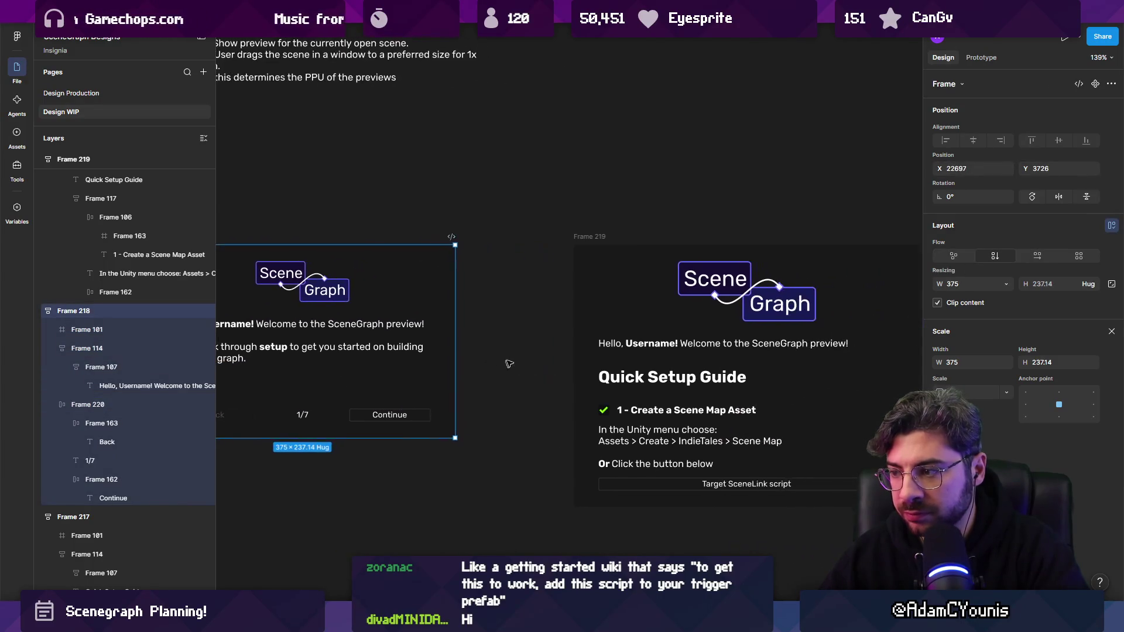
pyautogui.press('Escape')
pyautogui.scroll(1, 396, 334)
pyautogui.scroll(2, 395, 333)
pyautogui.moveTo(746, 387); pyautogui.dragTo(391, 331)
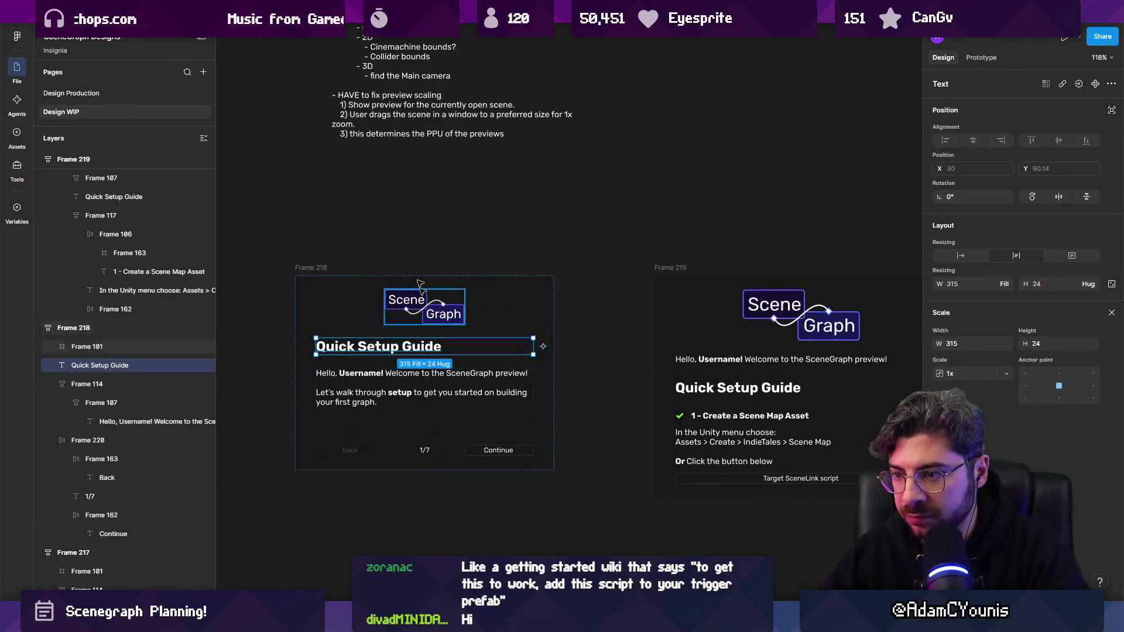
# - Set the Quick Setup Guide heading's font size to 16
pyautogui.press('Escape')
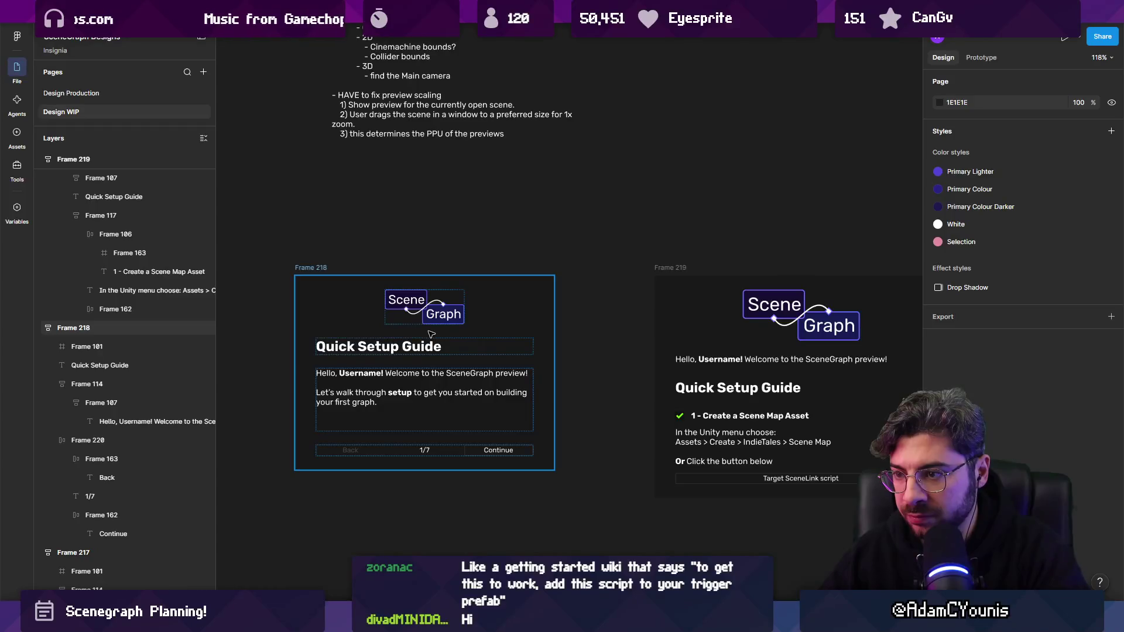
pyautogui.click(445, 404)
pyautogui.moveTo(589, 366)
pyautogui.mouseDown()
pyautogui.moveTo(524, 329)
pyautogui.moveTo(542, 308)
pyautogui.mouseUp()
pyautogui.click(549, 309)
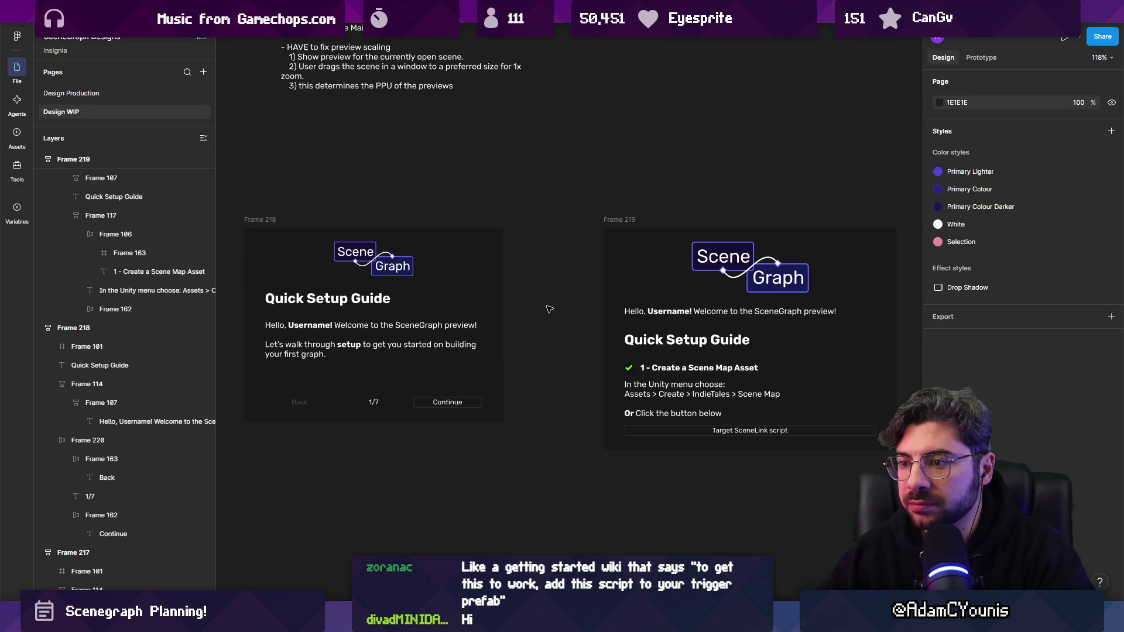
pyautogui.click(329, 304)
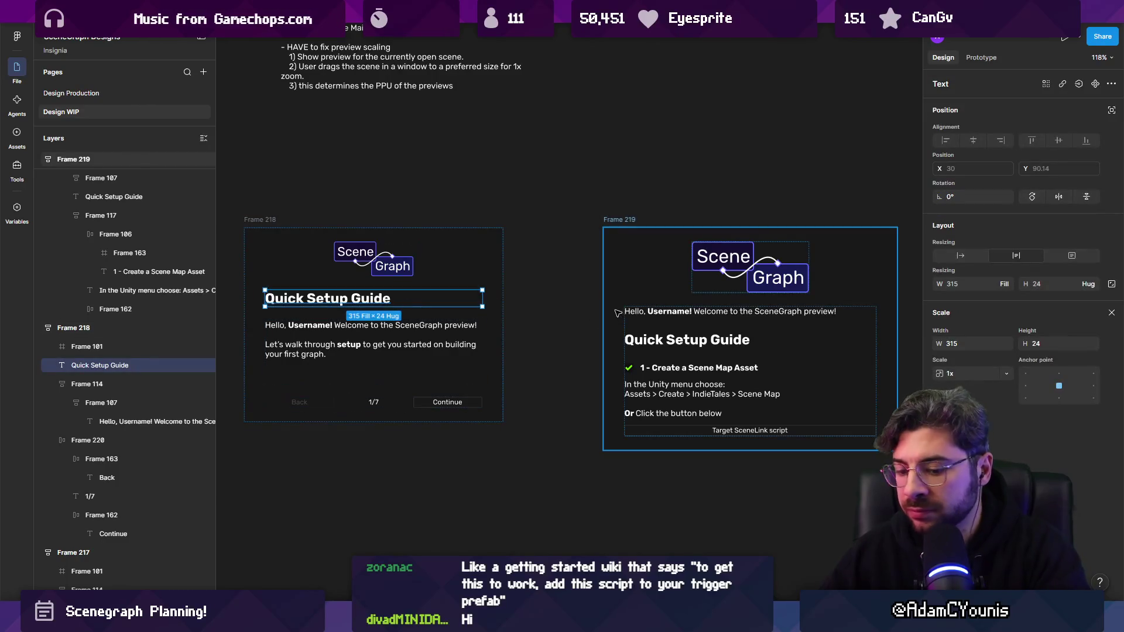
pyautogui.write('16')
pyautogui.press('Return')
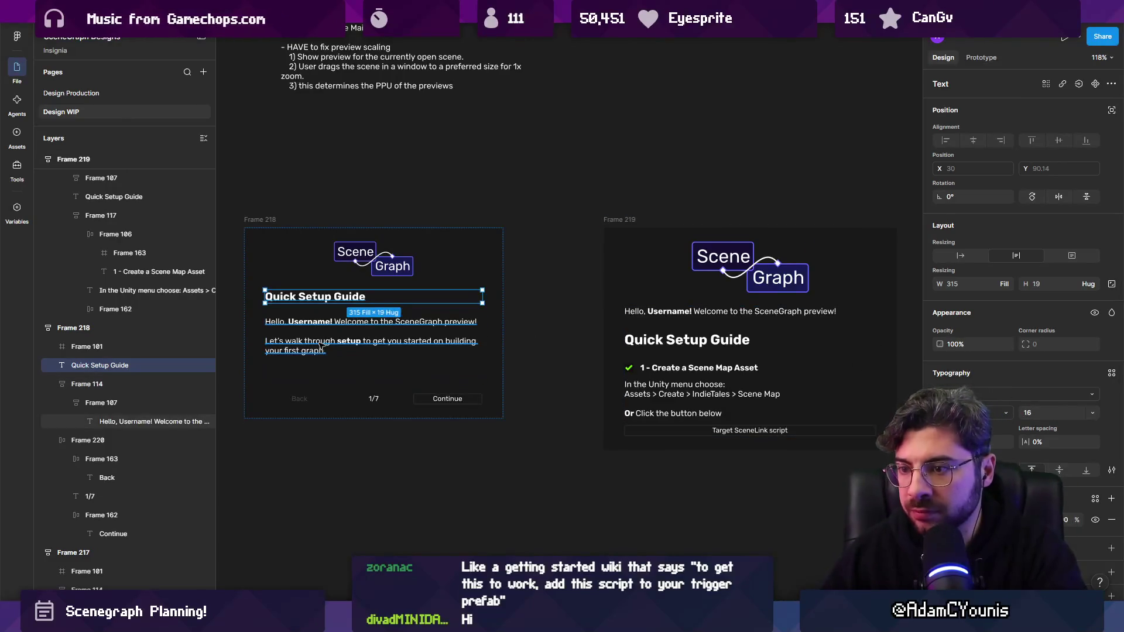
pyautogui.click(583, 353)
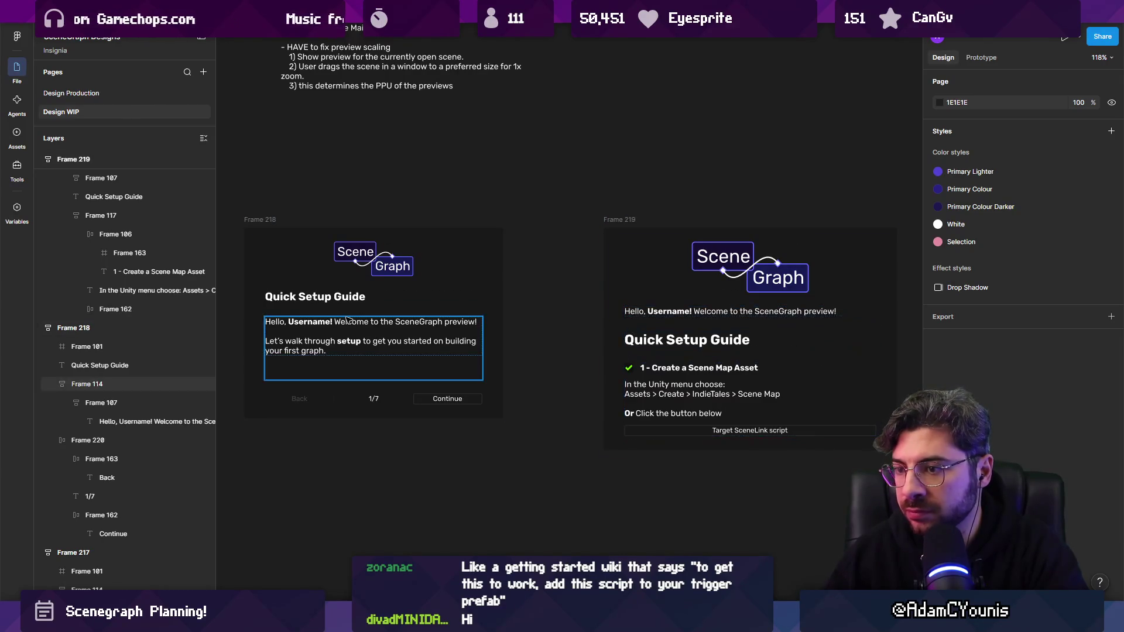
# - Paste the first panel's logo and heading into the second panel, moved to the top
pyautogui.click(316, 296)
pyautogui.keyDown('shift'); pyautogui.click(366, 271); pyautogui.keyUp('shift')
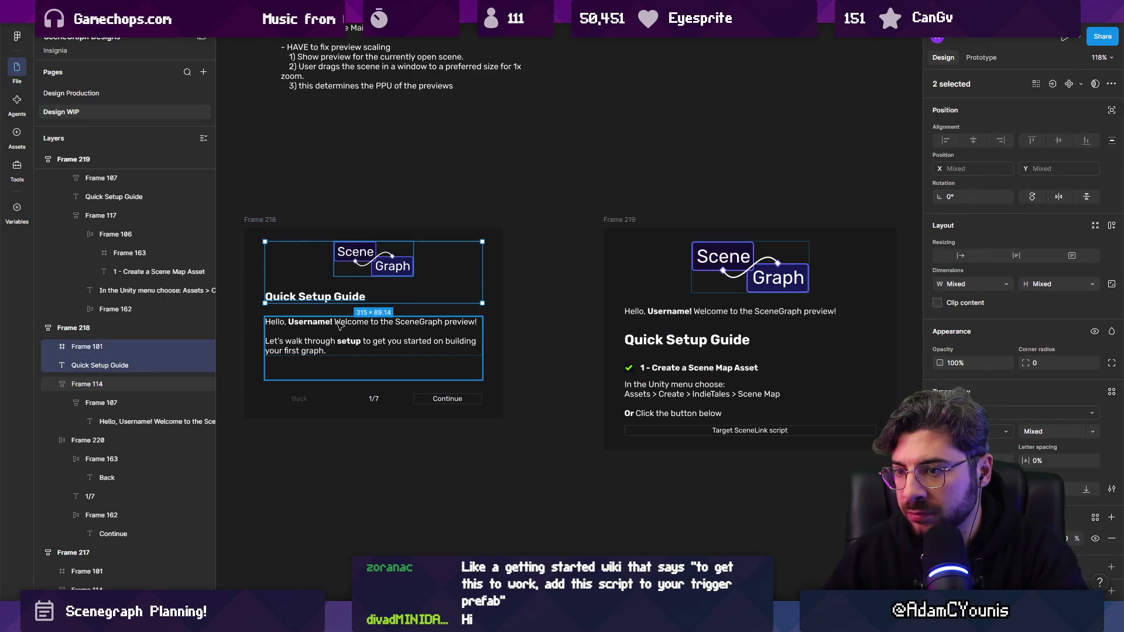
pyautogui.click(654, 315)
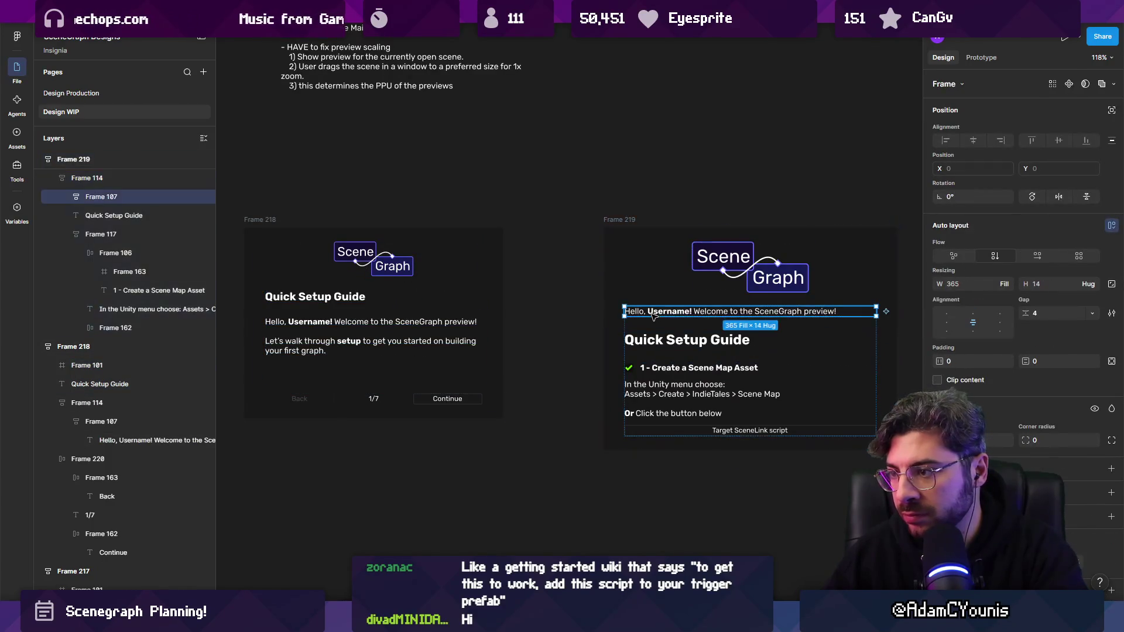
pyautogui.hotkey('ctrl', 'v')
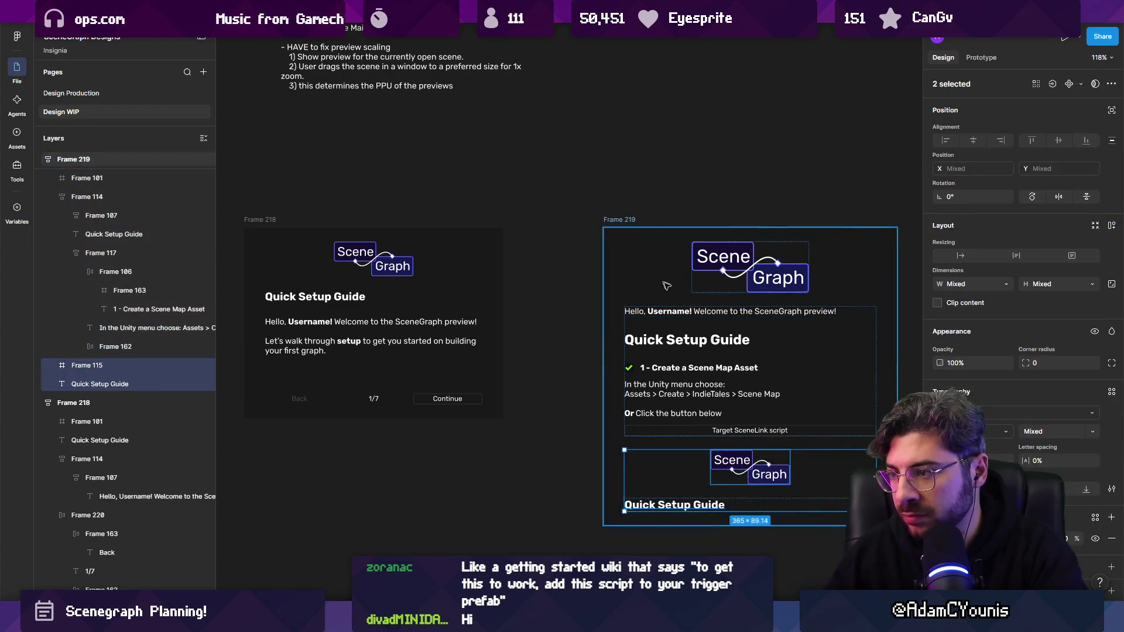
pyautogui.press('Up')
pyautogui.press('Up')
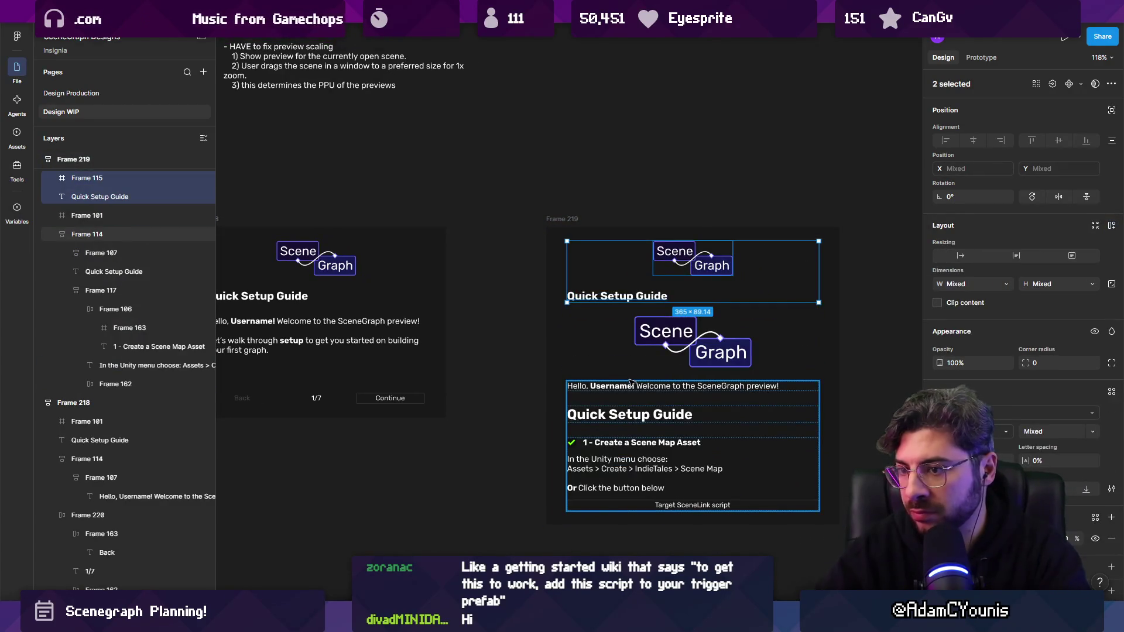
# - Move the heading into the first panel's body text block above the Hello paragraph
pyautogui.hscroll(-5, 631, 382)
pyautogui.click(402, 291)
pyautogui.keyDown('shift'); pyautogui.click(409, 308); pyautogui.keyUp('shift')
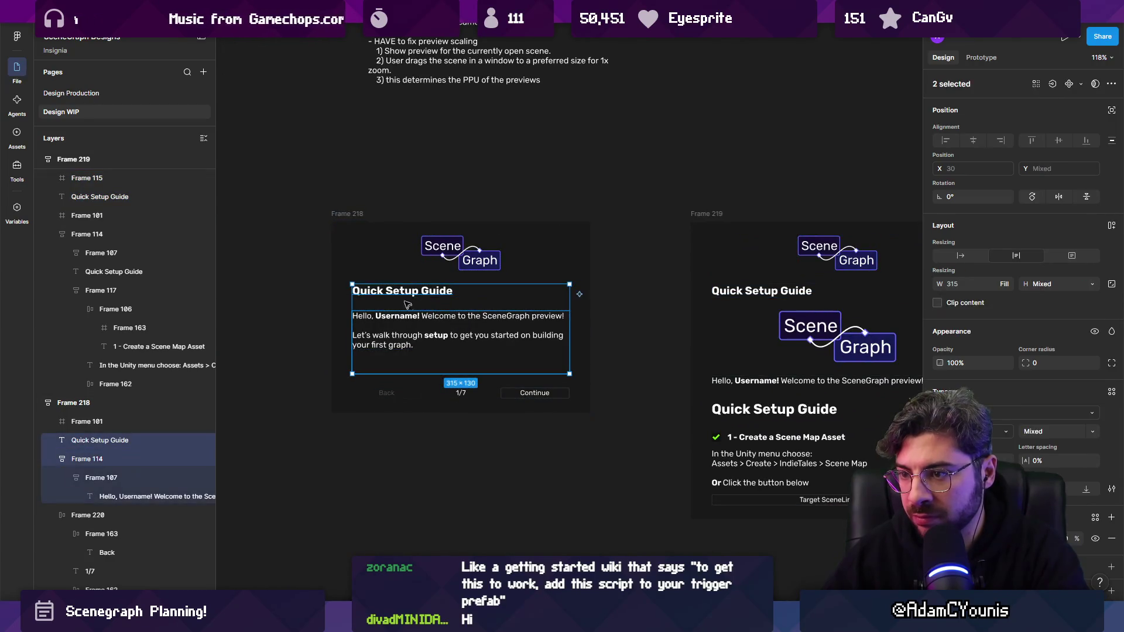
pyautogui.moveTo(383, 292); pyautogui.dragTo(401, 332)
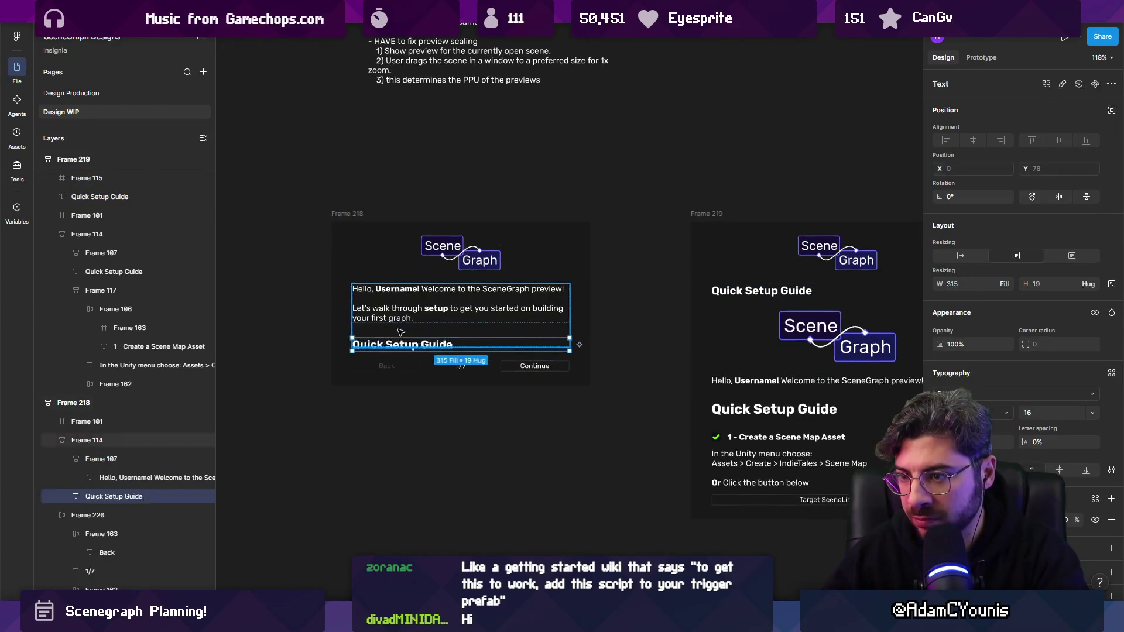
pyautogui.press('Up')
pyautogui.press('Escape')
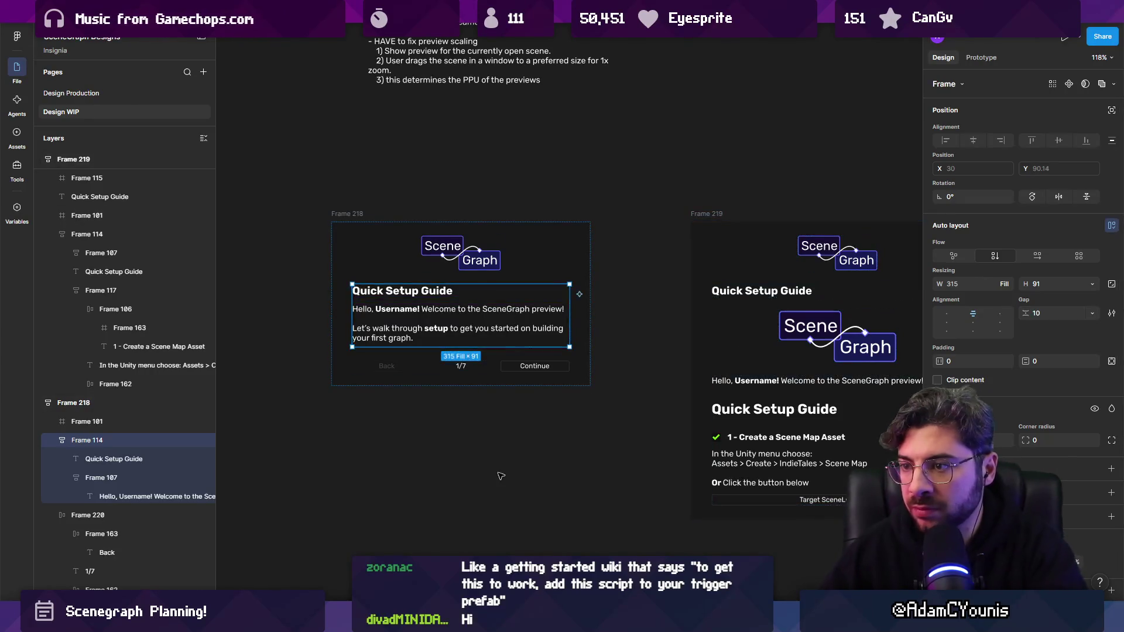
pyautogui.press('Escape')
# - Paste the welcome text block into the second panel and shift its step 1 block up
pyautogui.scroll(-3, 552, 306)
pyautogui.hscroll(2, 552, 305)
pyautogui.click(363, 319)
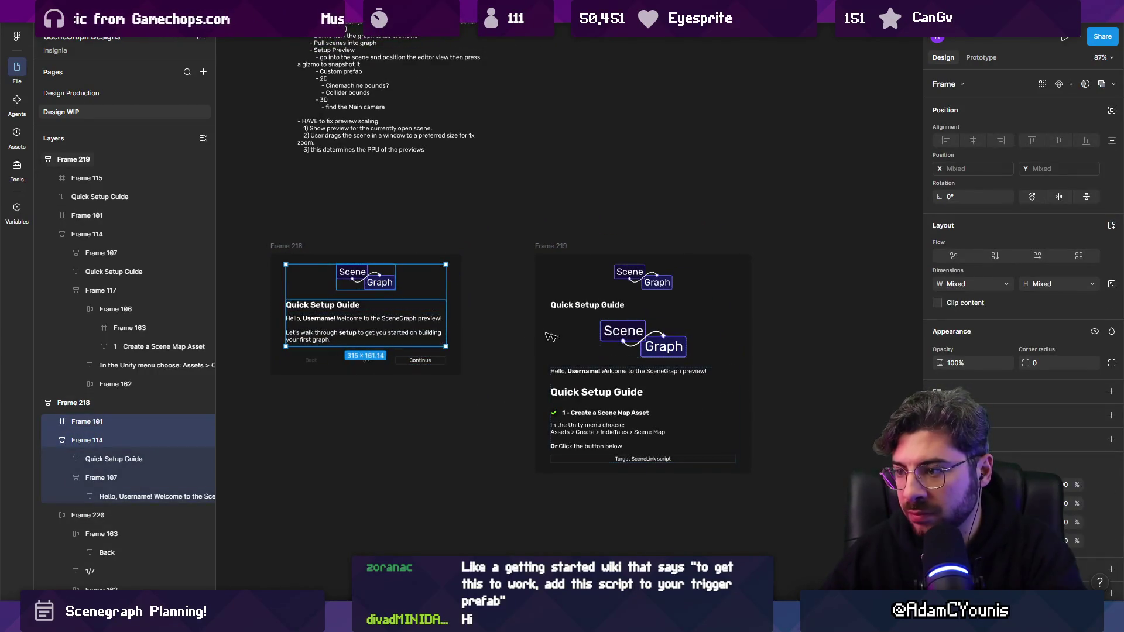
pyautogui.click(569, 333)
pyautogui.click(624, 337)
pyautogui.click(629, 275)
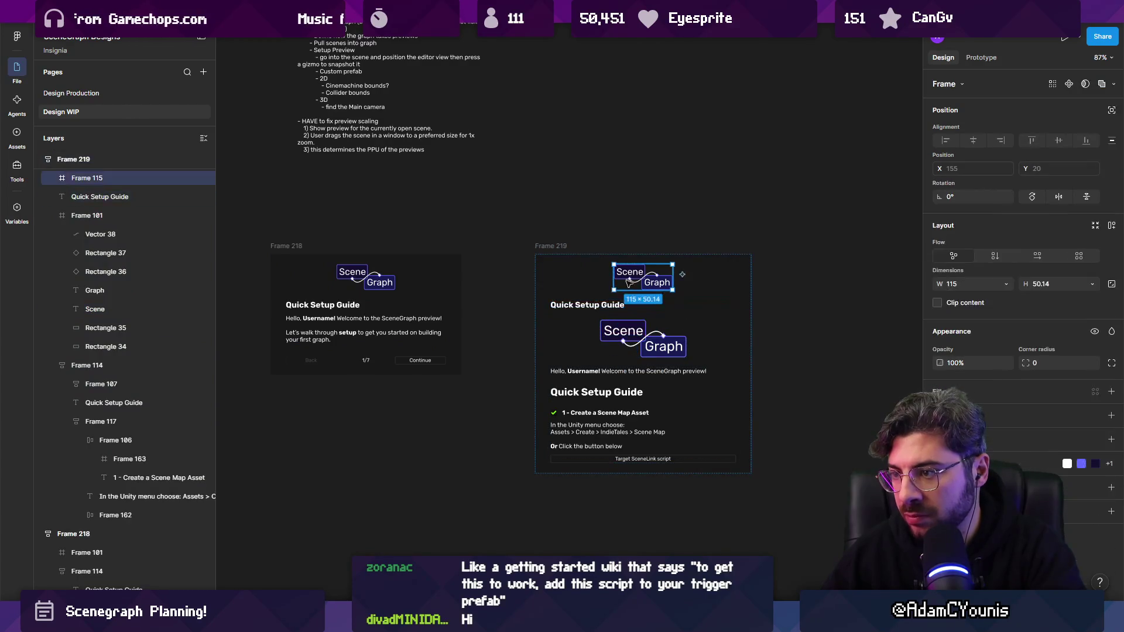
pyautogui.click(600, 302)
pyautogui.click(600, 301)
pyautogui.click(627, 278)
pyautogui.click(626, 278)
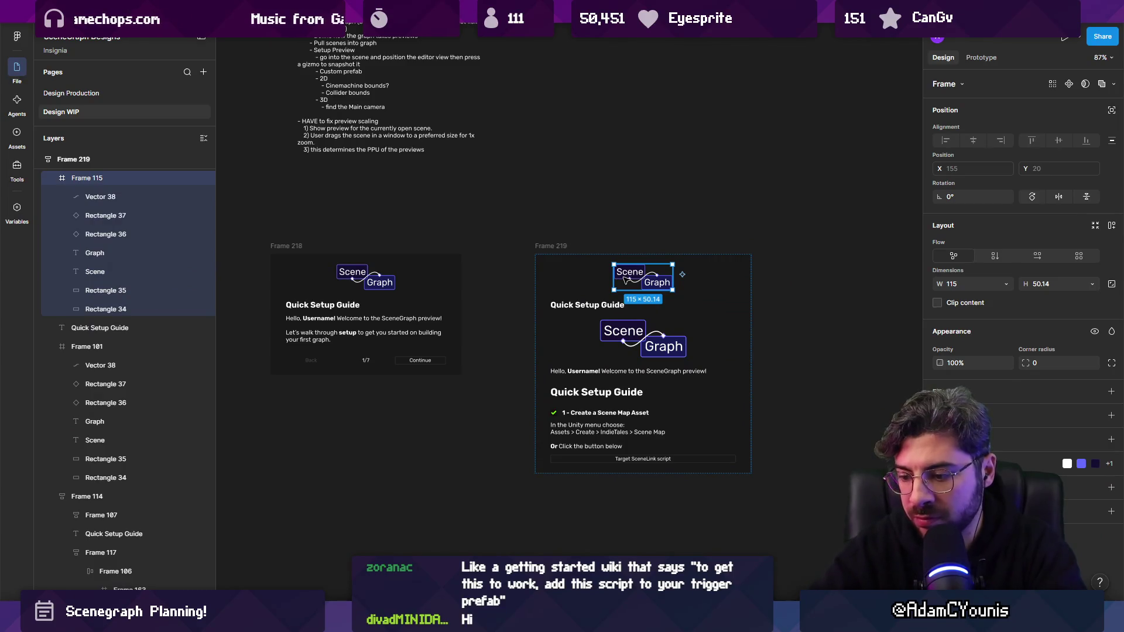
pyautogui.hotkey('ctrl', 'v')
pyautogui.scroll(5, 642, 343)
pyautogui.moveTo(532, 289)
pyautogui.mouseDown()
pyautogui.moveTo(528, 369)
pyautogui.moveTo(530, 292)
pyautogui.mouseUp()
pyautogui.moveTo(524, 449)
pyautogui.mouseDown()
pyautogui.moveTo(562, 295)
pyautogui.moveTo(562, 351)
pyautogui.moveTo(554, 338)
pyautogui.moveTo(539, 420)
pyautogui.mouseUp()
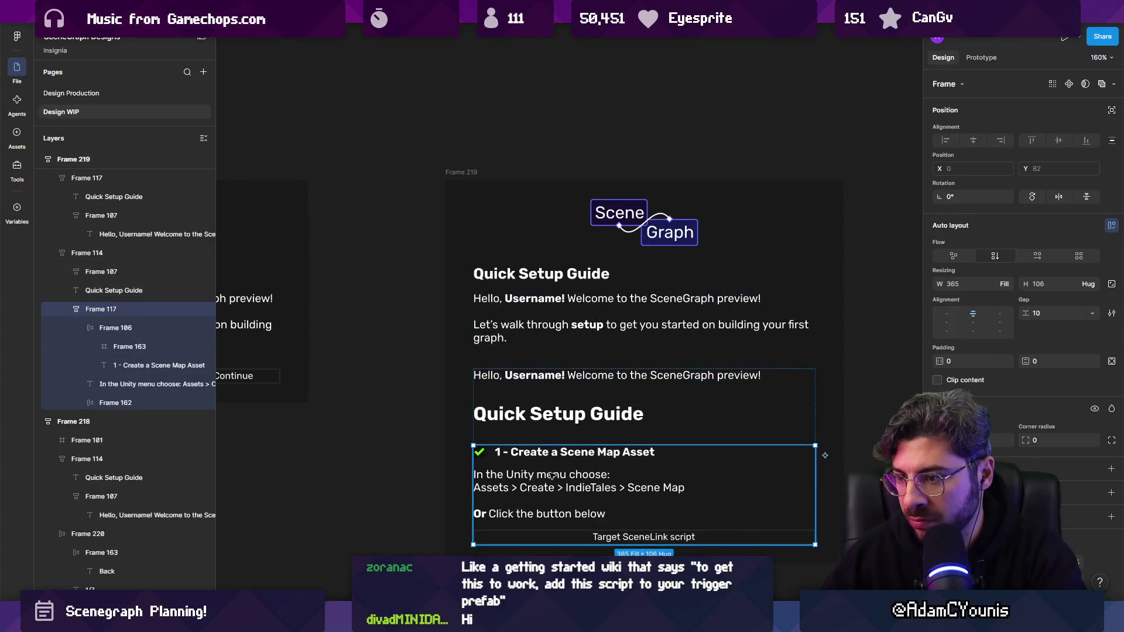
# - Delete the duplicate Hello line, heading and leftover Hello text, moving step 1 under the heading
pyautogui.click(538, 421)
pyautogui.keyDown('shift'); pyautogui.click(562, 375); pyautogui.keyUp('shift')
pyautogui.press('Delete')
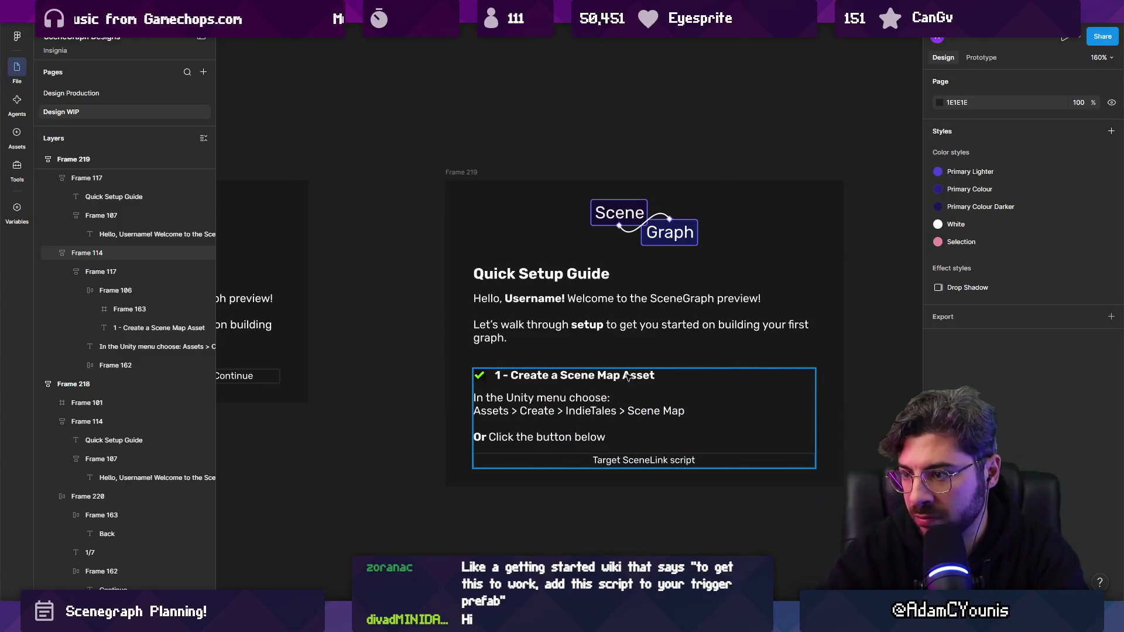
pyautogui.moveTo(522, 419); pyautogui.dragTo(521, 338)
pyautogui.click(657, 313)
pyautogui.press('Delete')
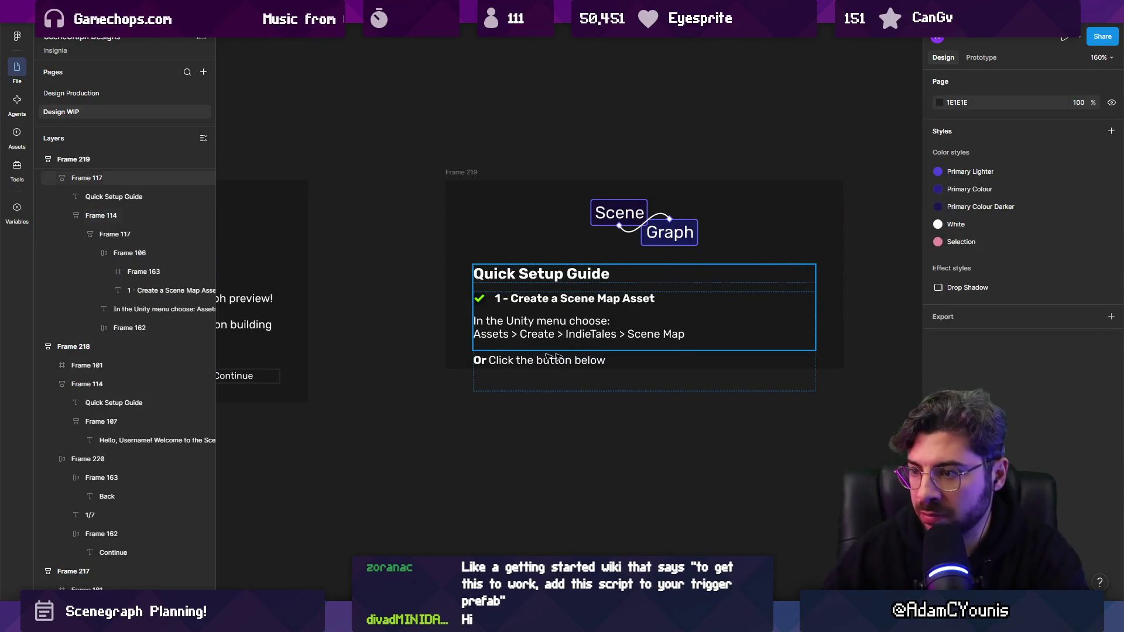
# - Cut and paste the Back / 1/7 / Continue navigation bar onto its own row
pyautogui.click(471, 365)
pyautogui.click(486, 348)
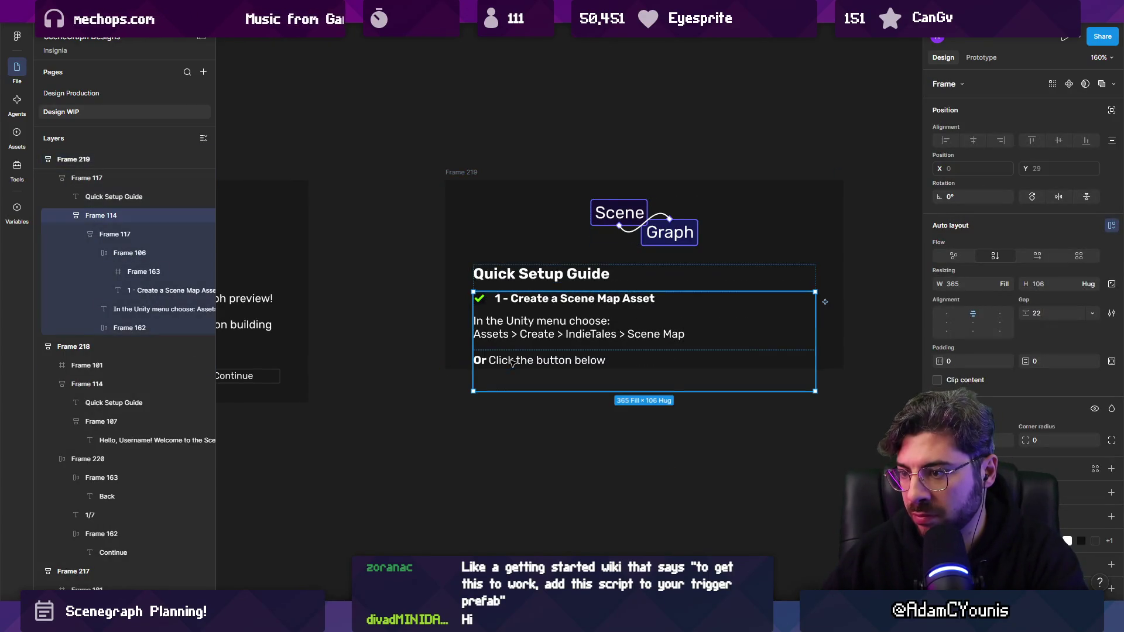
pyautogui.click(499, 282)
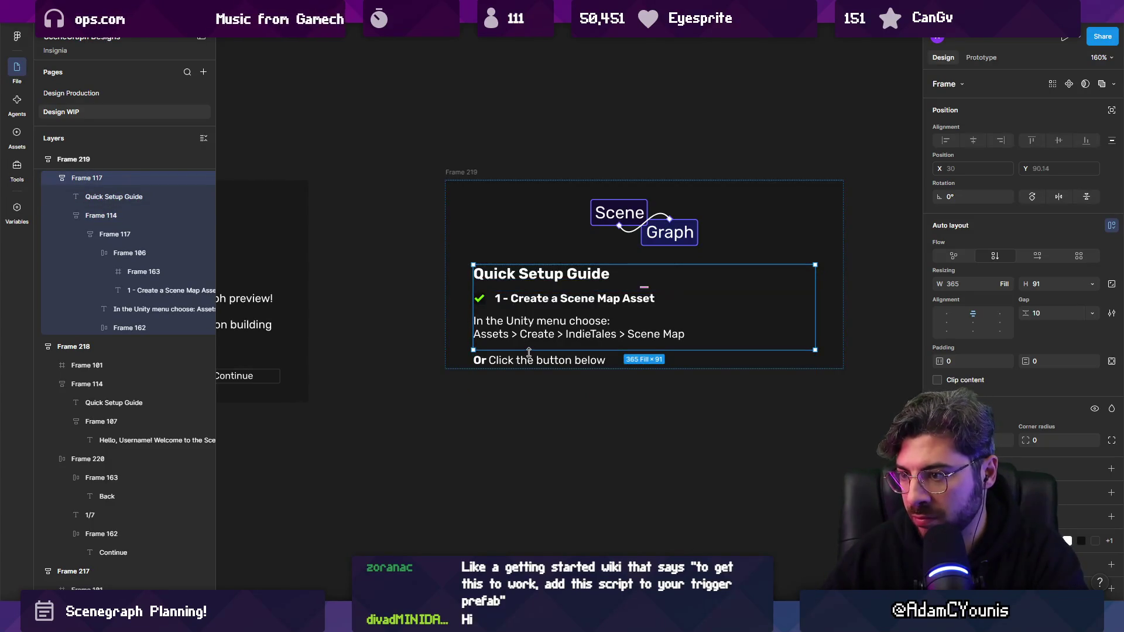
pyautogui.press('Escape')
pyautogui.scroll(-5, 573, 381)
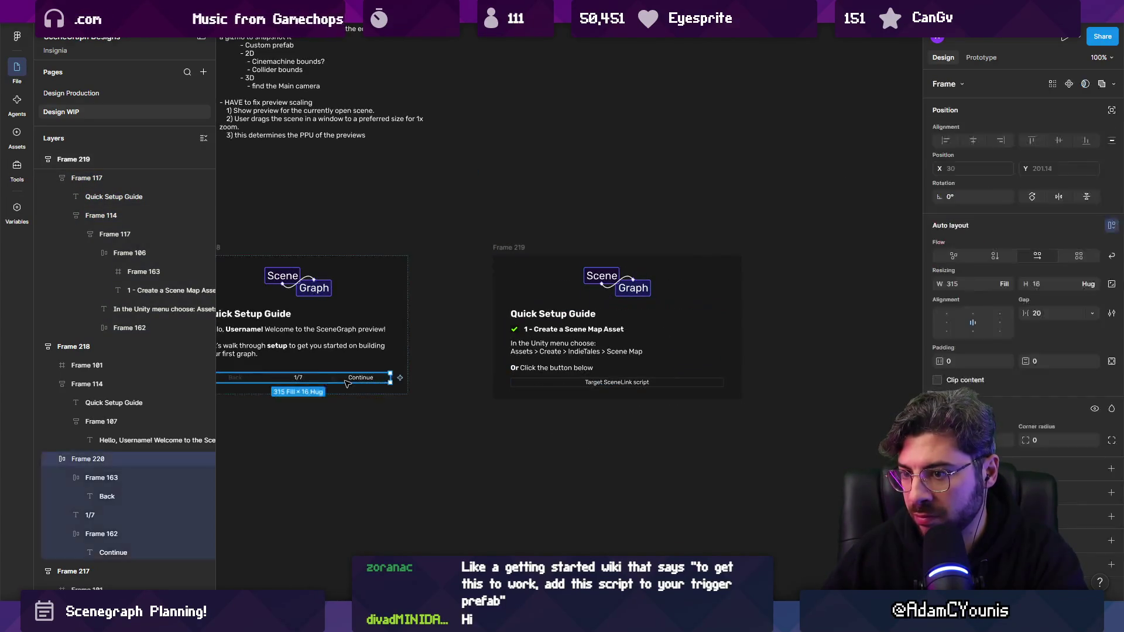
pyautogui.click(617, 385)
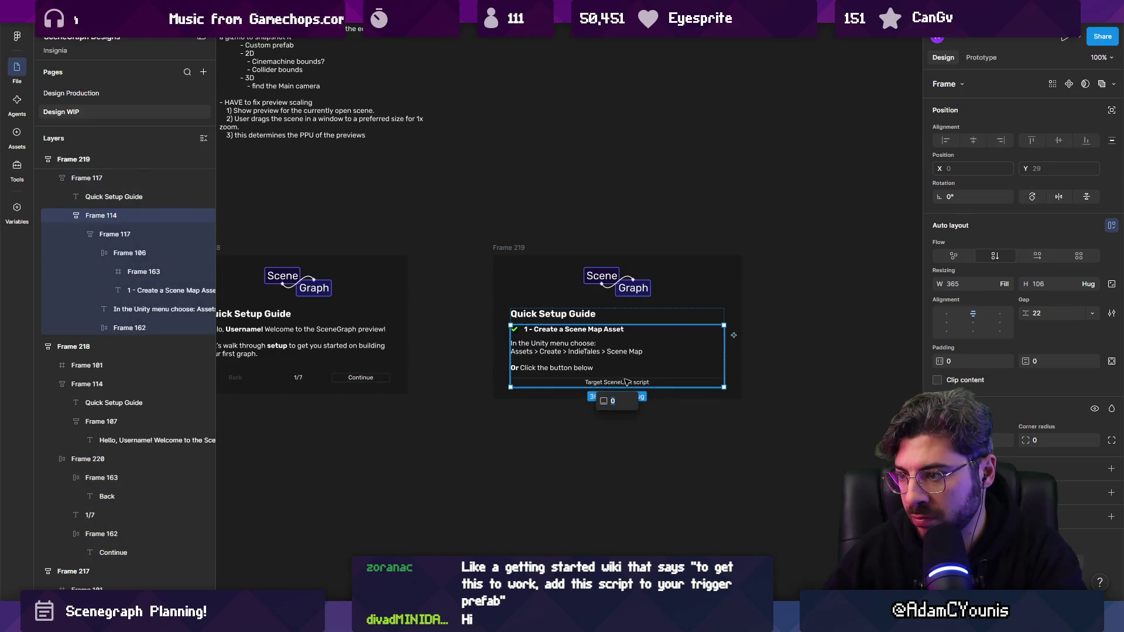
pyautogui.scroll(5, 652, 383)
pyautogui.doubleClick(652, 381)
pyautogui.doubleClick(651, 381)
pyautogui.doubleClick(651, 381)
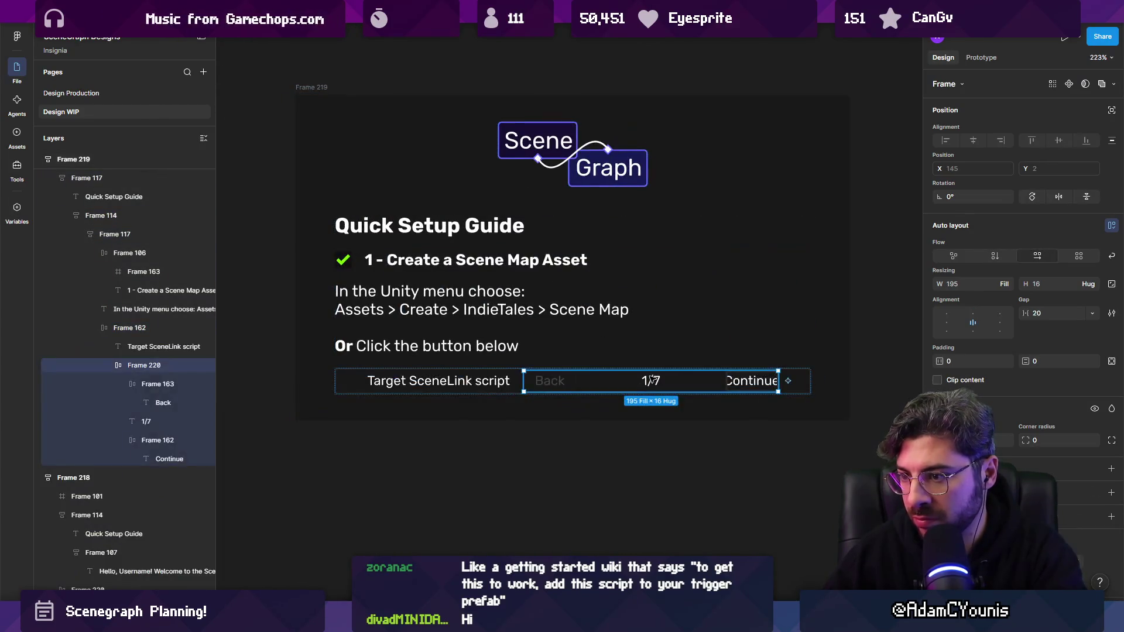
pyautogui.hotkey('ctrl', 'x')
pyautogui.hotkey('ctrl', 'v')
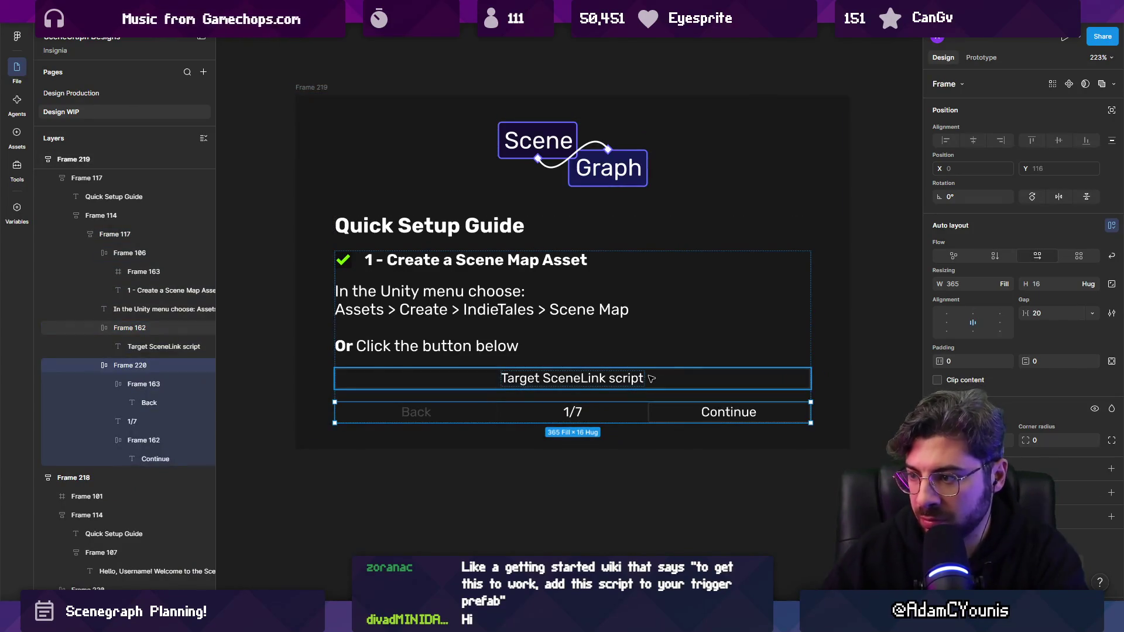
# - Delete the Target SceneLink script button, then restore it with undo
pyautogui.click(652, 379)
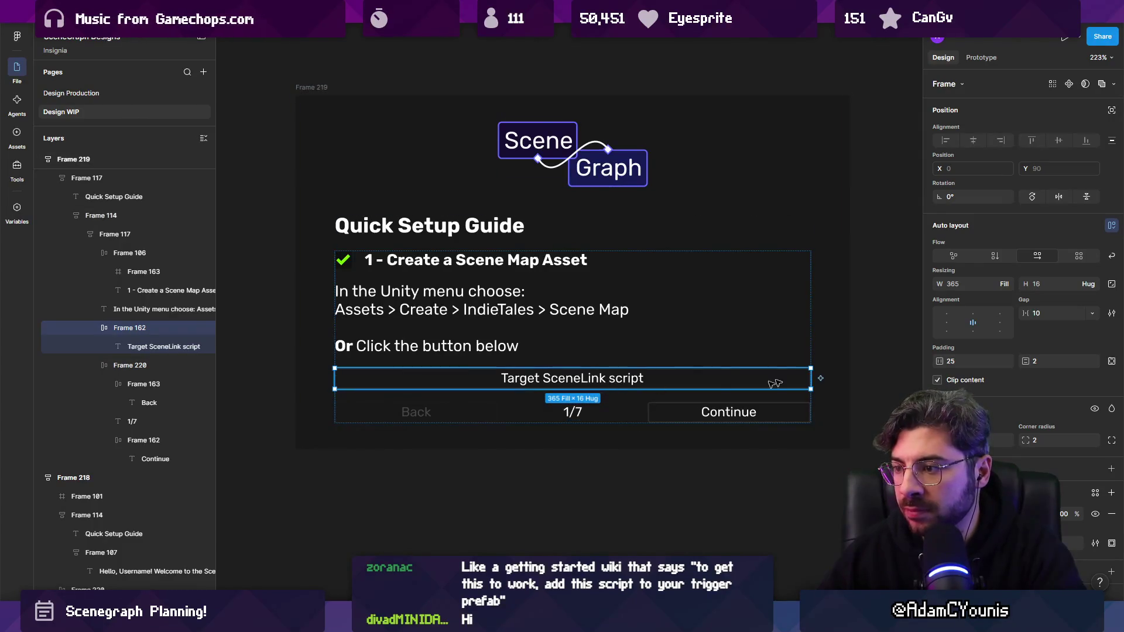
pyautogui.press('Delete')
pyautogui.scroll(-5, 721, 375)
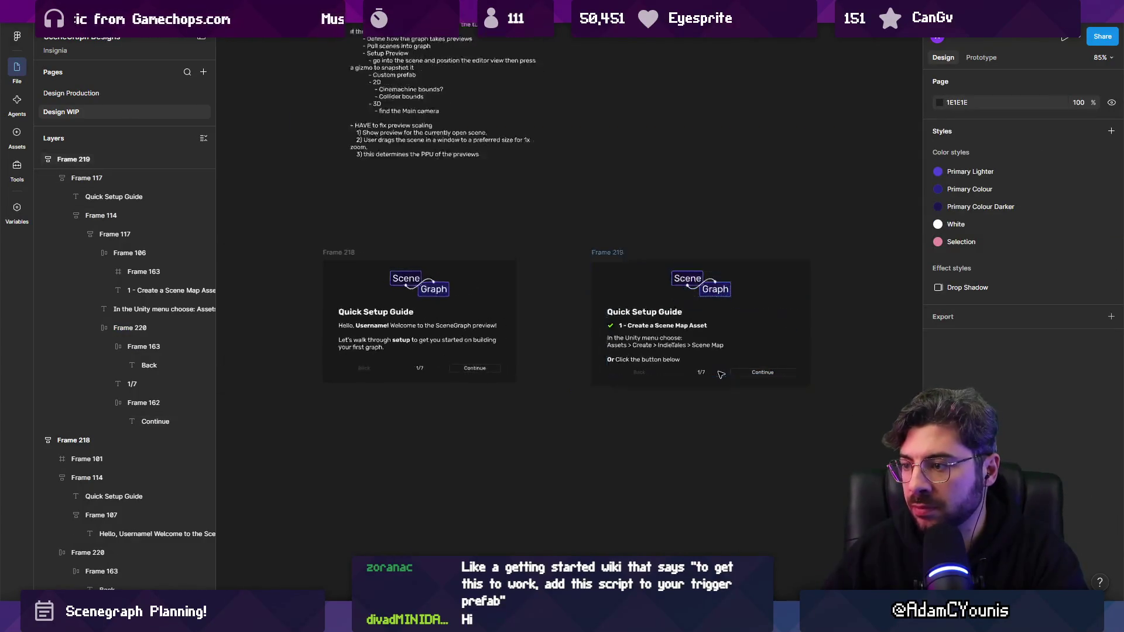
pyautogui.scroll(3, 722, 375)
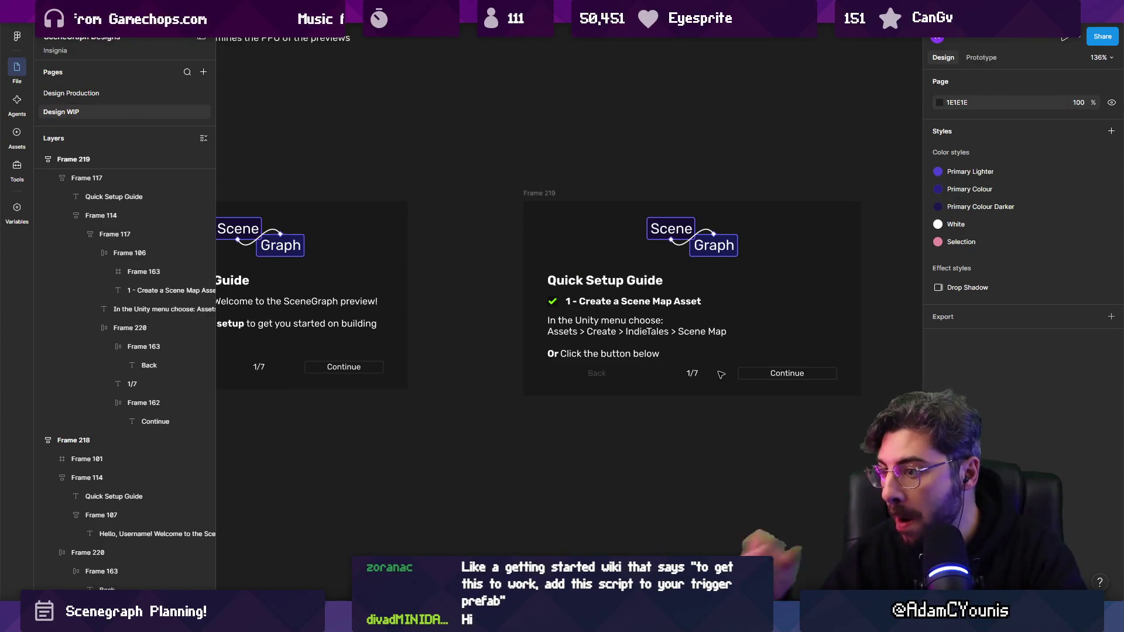
pyautogui.hotkey('ctrl', 'z')
pyautogui.hotkey('ctrl', 'z')
# - Retype the Target SceneLink script button label as 'Generate Scene Map File'
pyautogui.scroll(5, 680, 368)
pyautogui.doubleClick(720, 362)
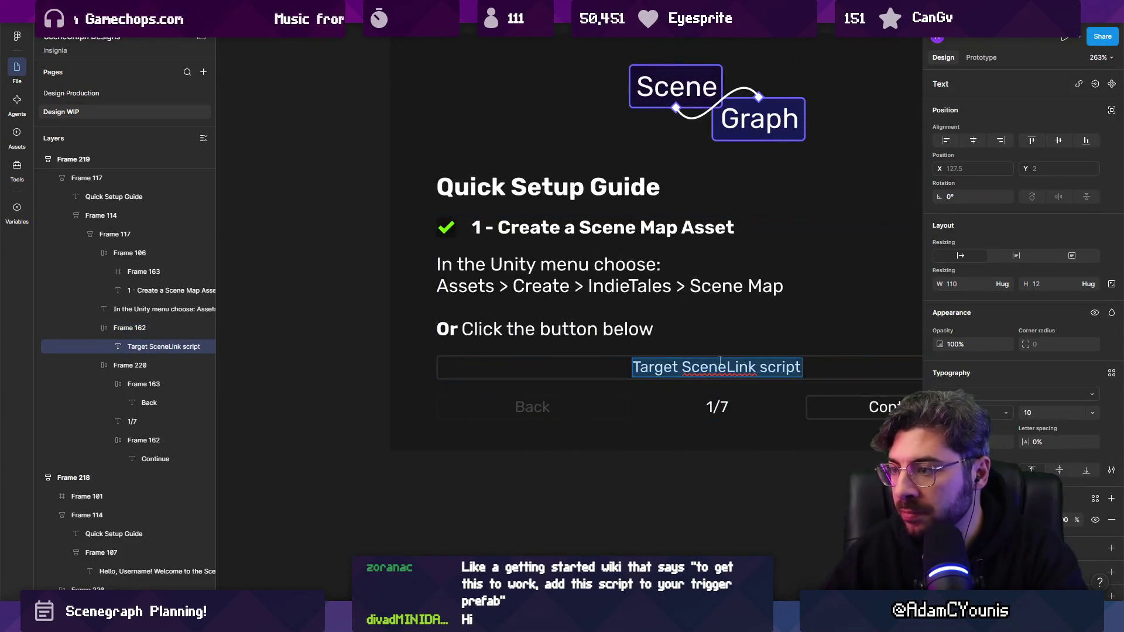
pyautogui.write('Genera')
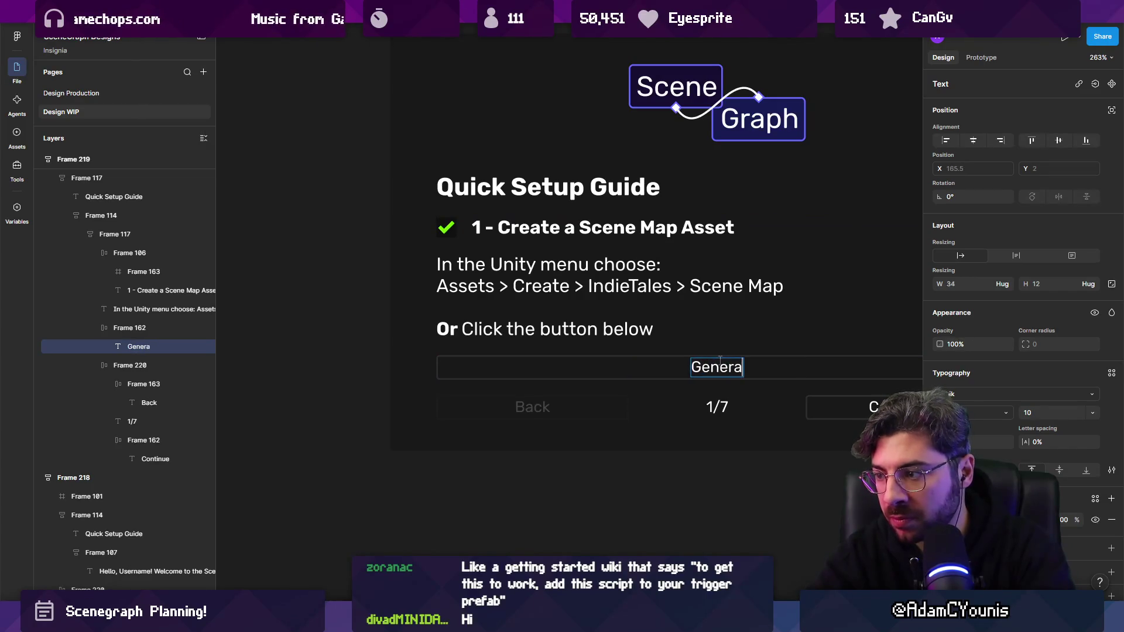
pyautogui.write('te Scene Map')
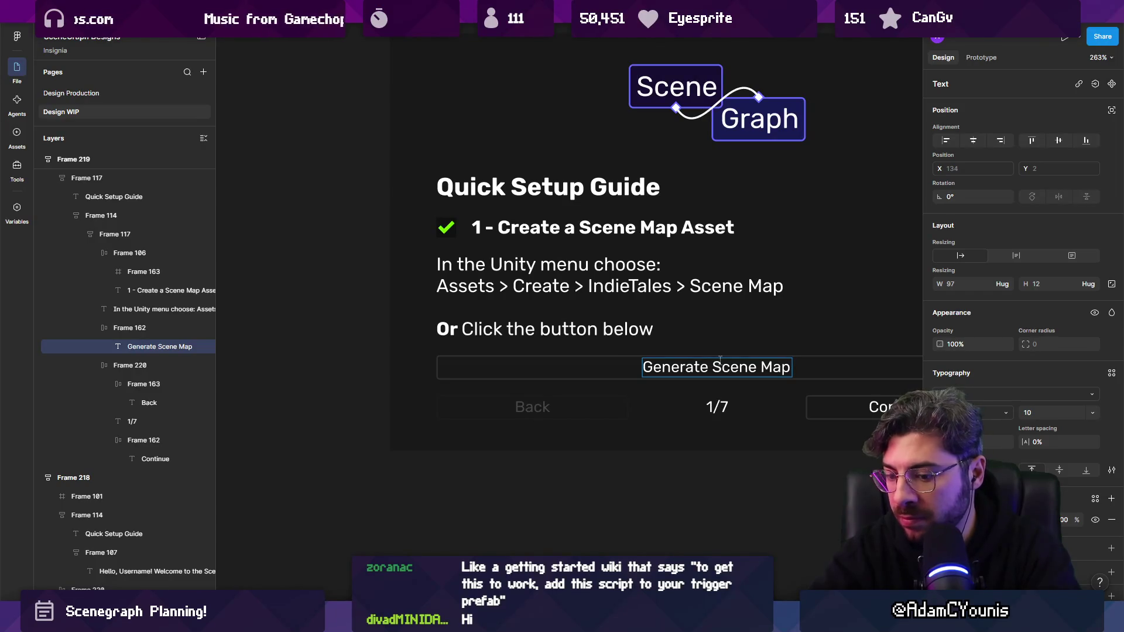
pyautogui.write(' in Assets f')
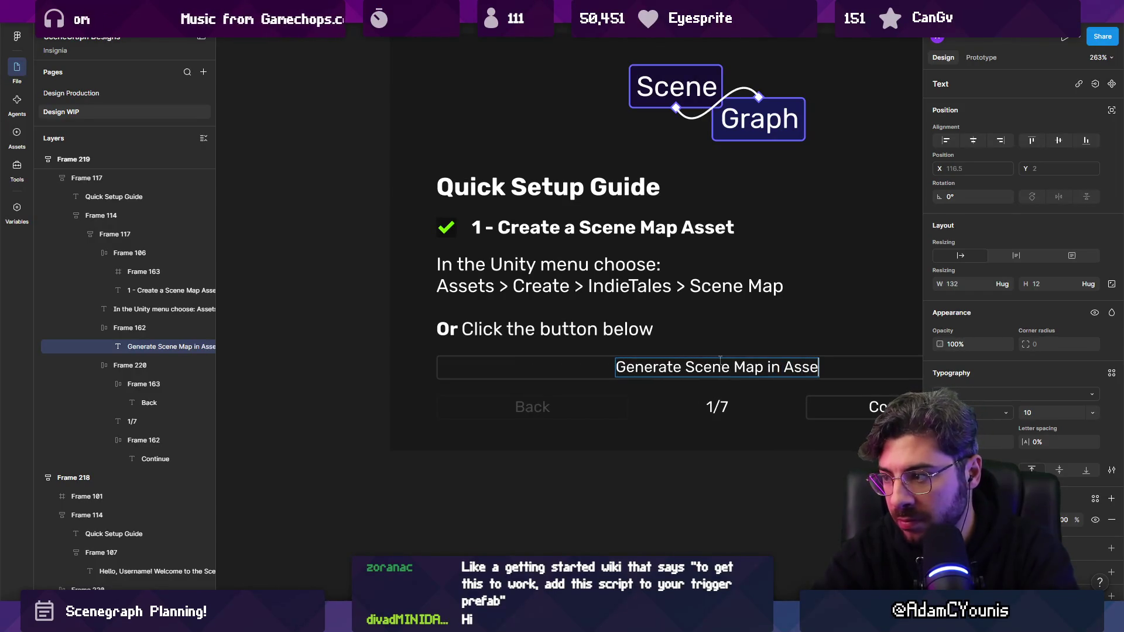
pyautogui.press('BackSpace')
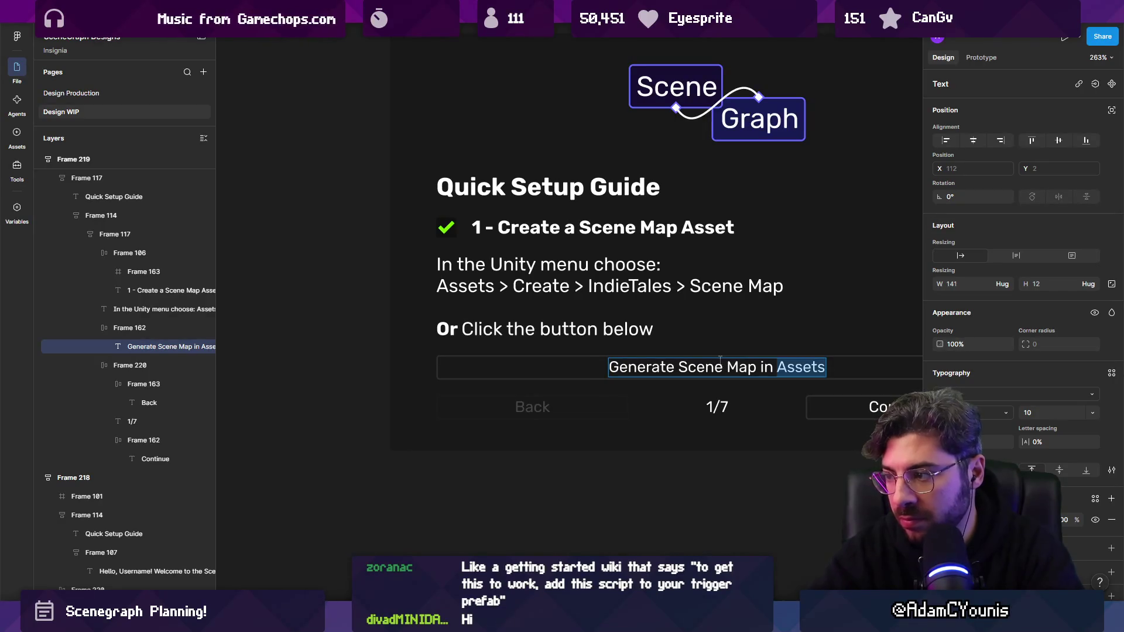
pyautogui.hotkey('ctrl', 'b')
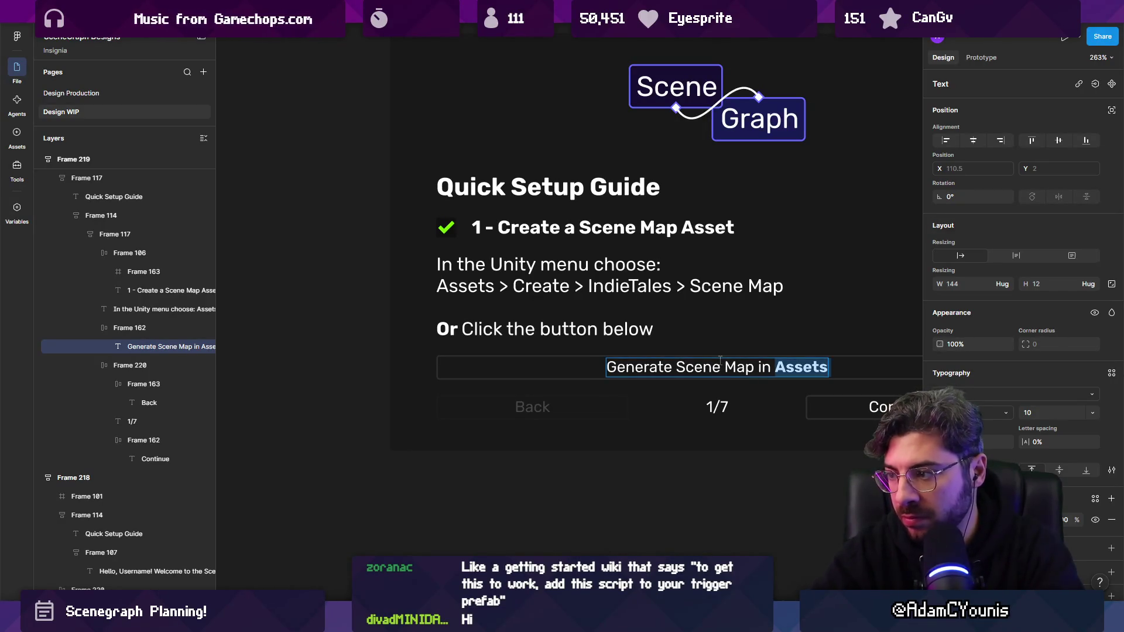
pyautogui.hotkey('ctrl', 'z')
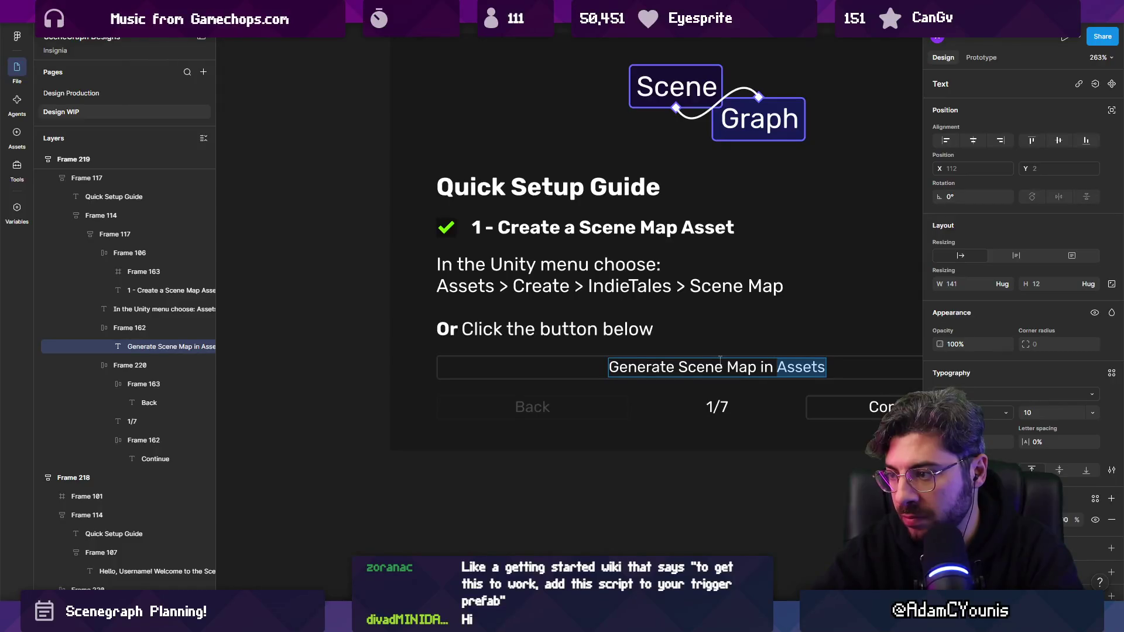
pyautogui.press('BackSpace')
pyautogui.write('F')
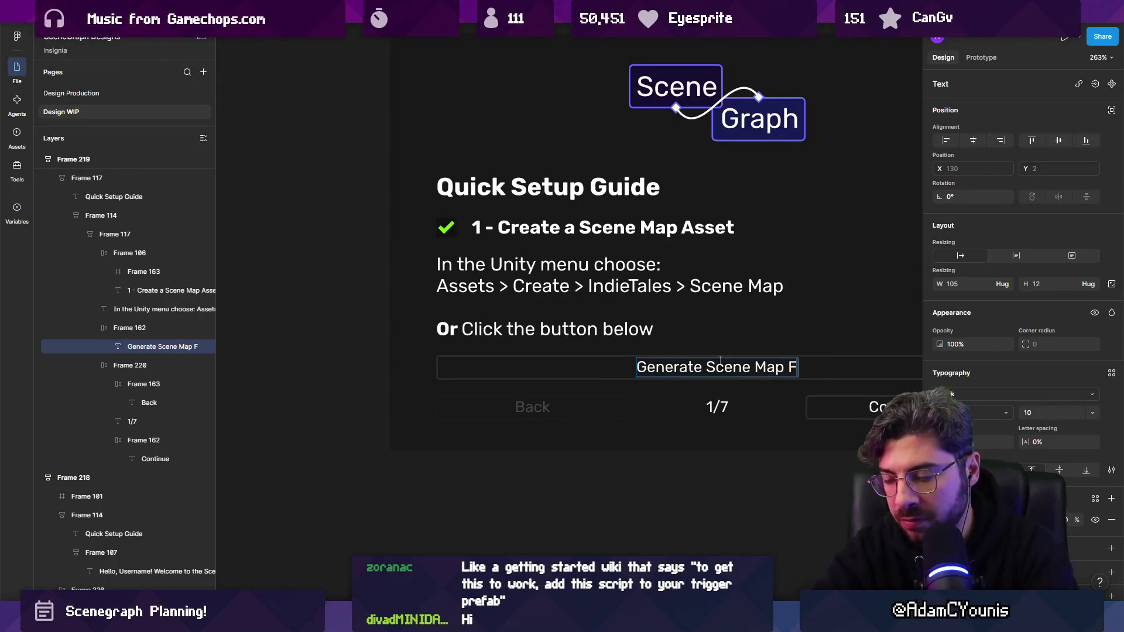
pyautogui.press('BackSpace')
pyautogui.press('BackSpace')
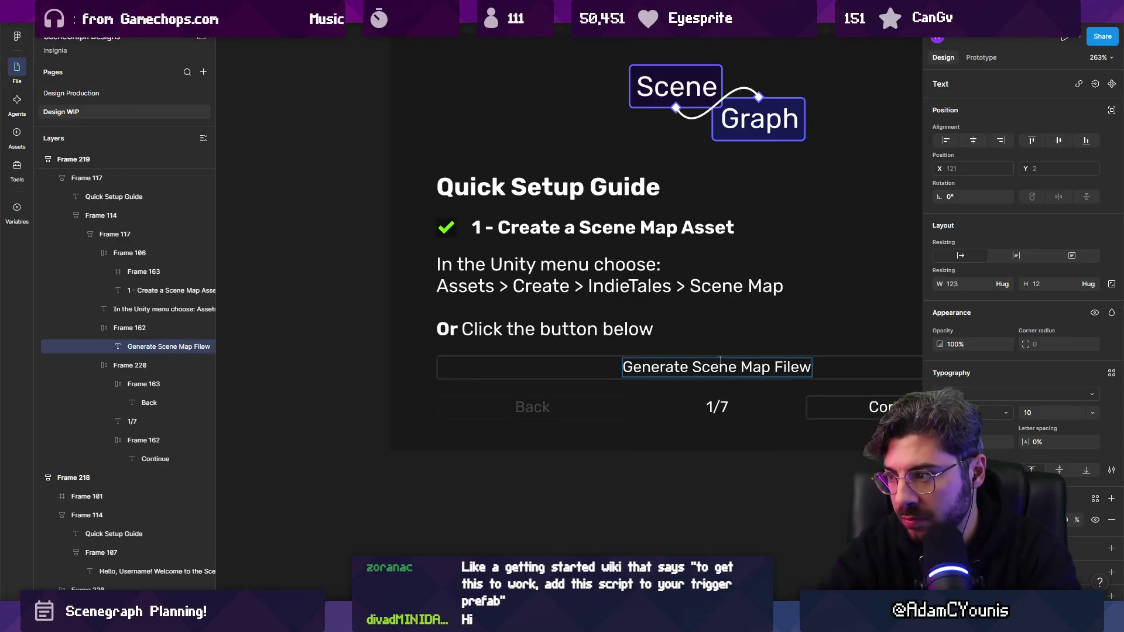
pyautogui.press('BackSpace')
pyautogui.press('Escape')
pyautogui.press('Escape')
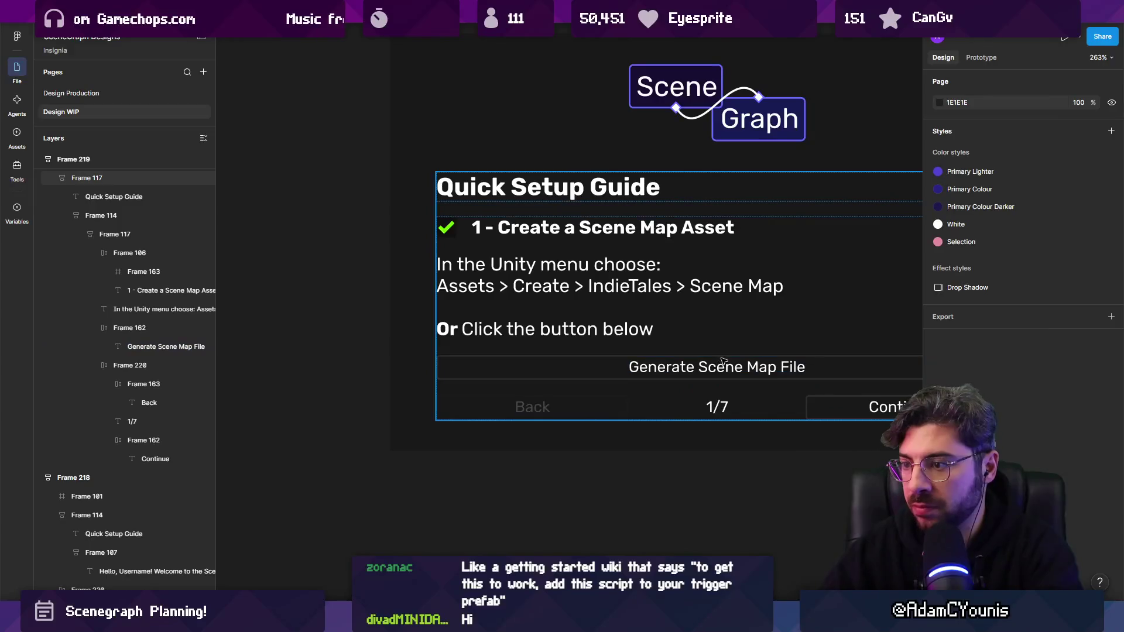
pyautogui.hotkey('shift', '0')
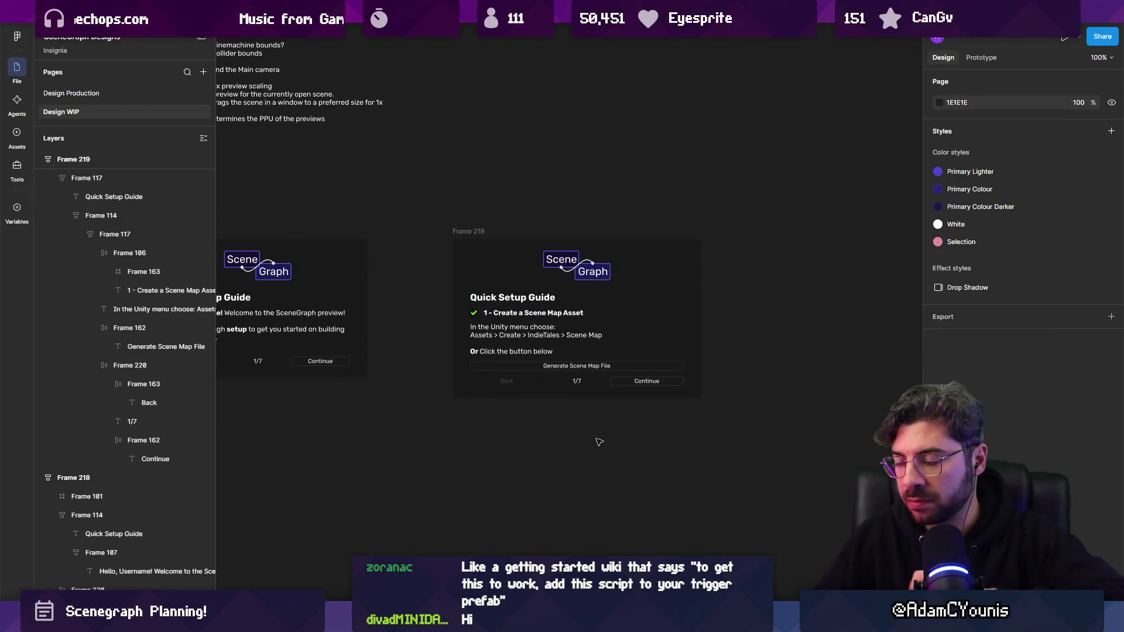
pyautogui.scroll(5, 599, 351)
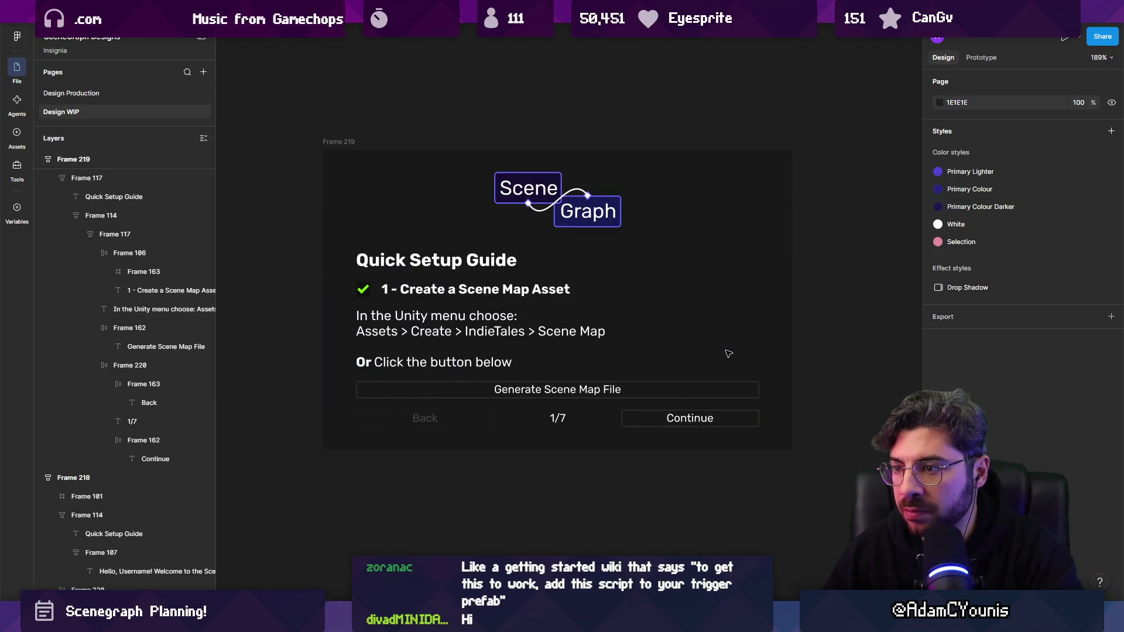
# - Delete the '1 - ' prefix so the step heading reads 'Create a Scene Map Asset'
pyautogui.click(439, 296)
pyautogui.click(440, 296)
pyautogui.click(462, 293)
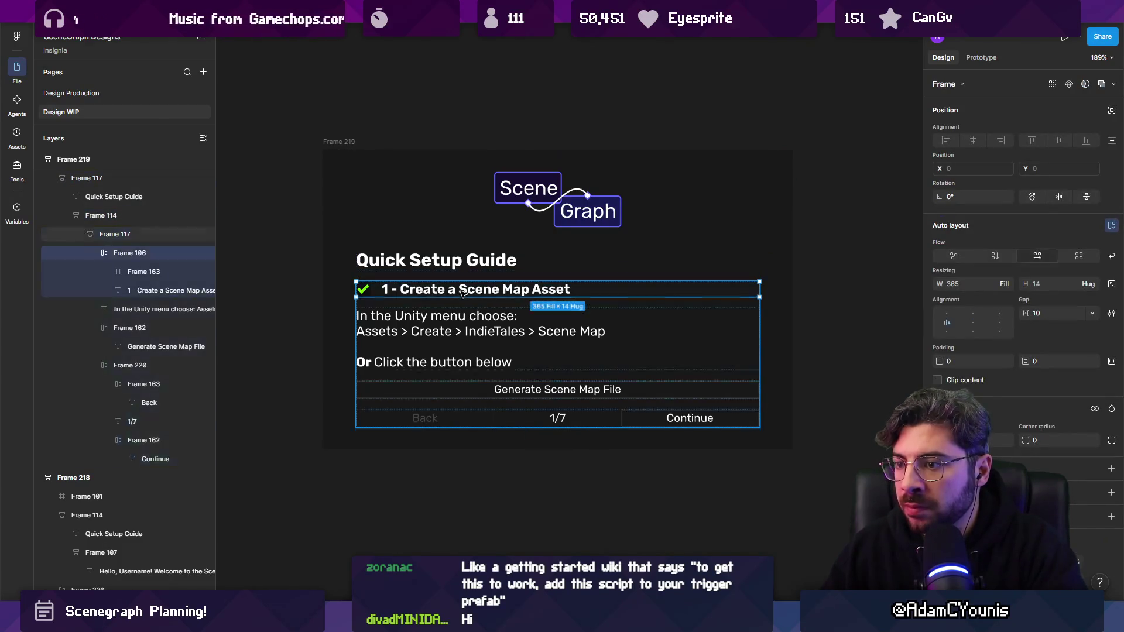
pyautogui.click(430, 294)
pyautogui.click(427, 295)
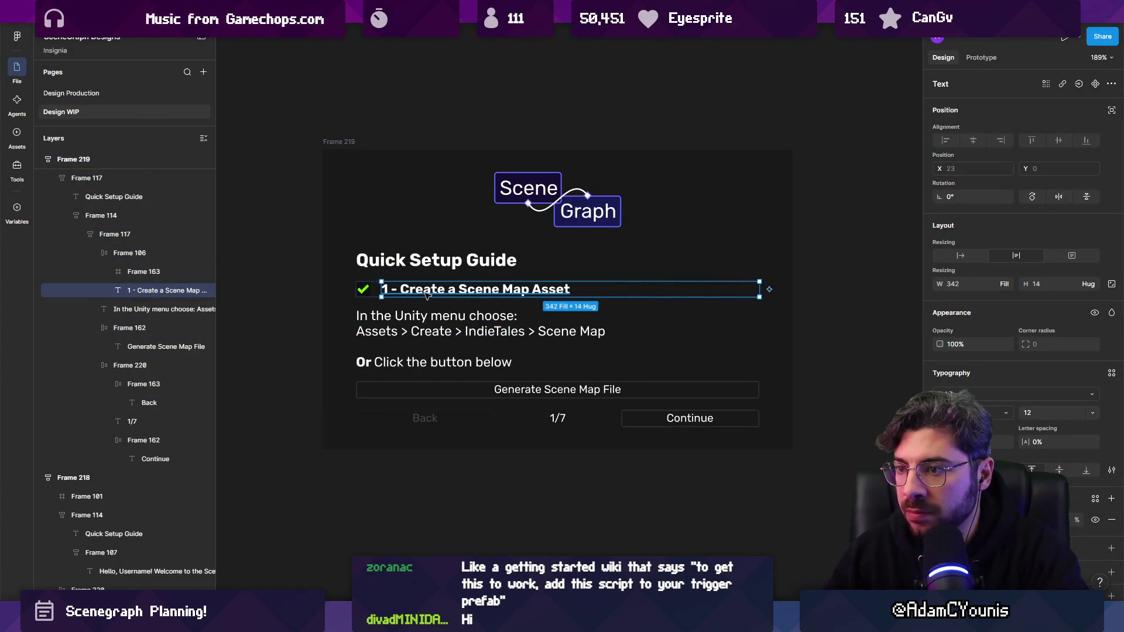
pyautogui.doubleClick(402, 291)
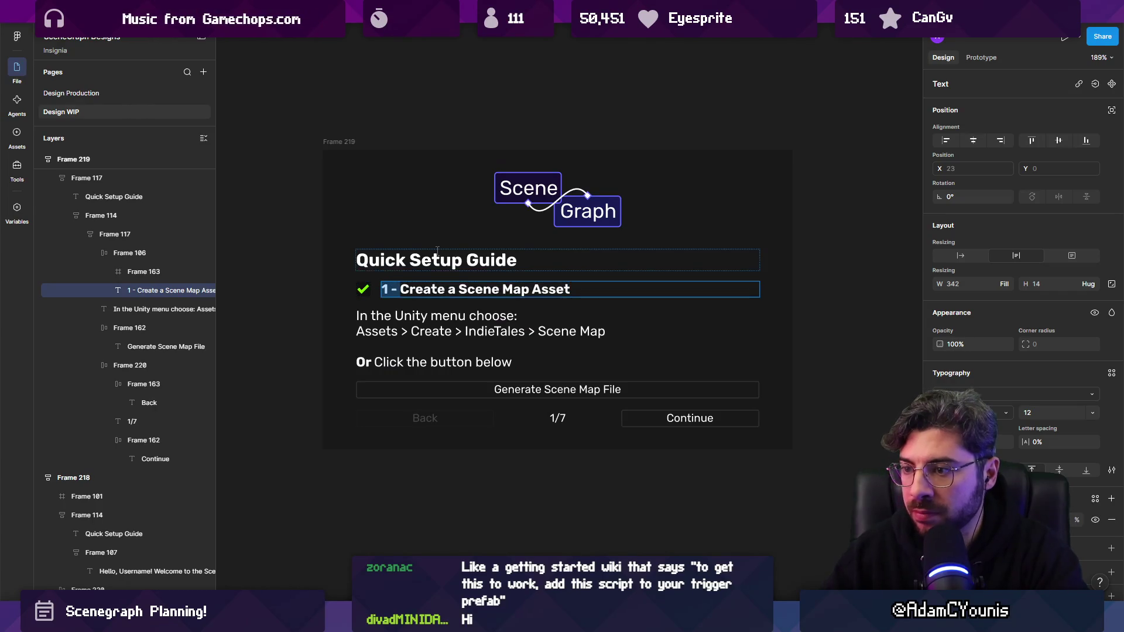
pyautogui.press('BackSpace')
# - Move the green checkmark into the Continue label, then back beside the heading
pyautogui.moveTo(364, 289)
pyautogui.mouseDown()
pyautogui.moveTo(516, 374)
pyautogui.moveTo(661, 429)
pyautogui.mouseUp()
pyautogui.click(668, 448)
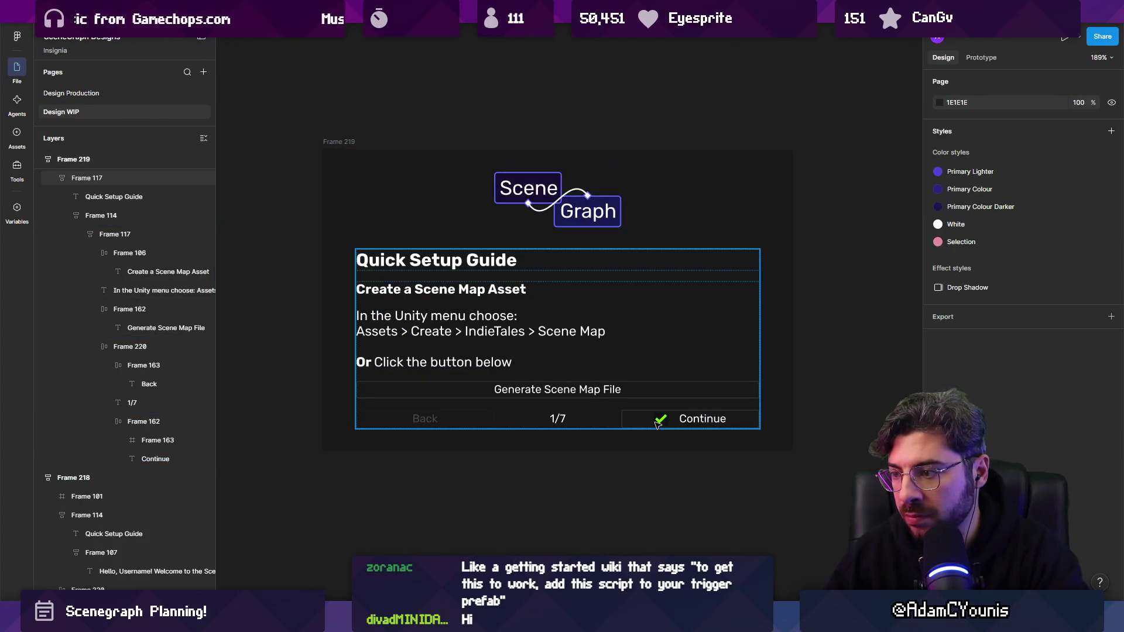
pyautogui.click(662, 425)
pyautogui.scroll(5, 665, 425)
pyautogui.doubleClick(660, 422)
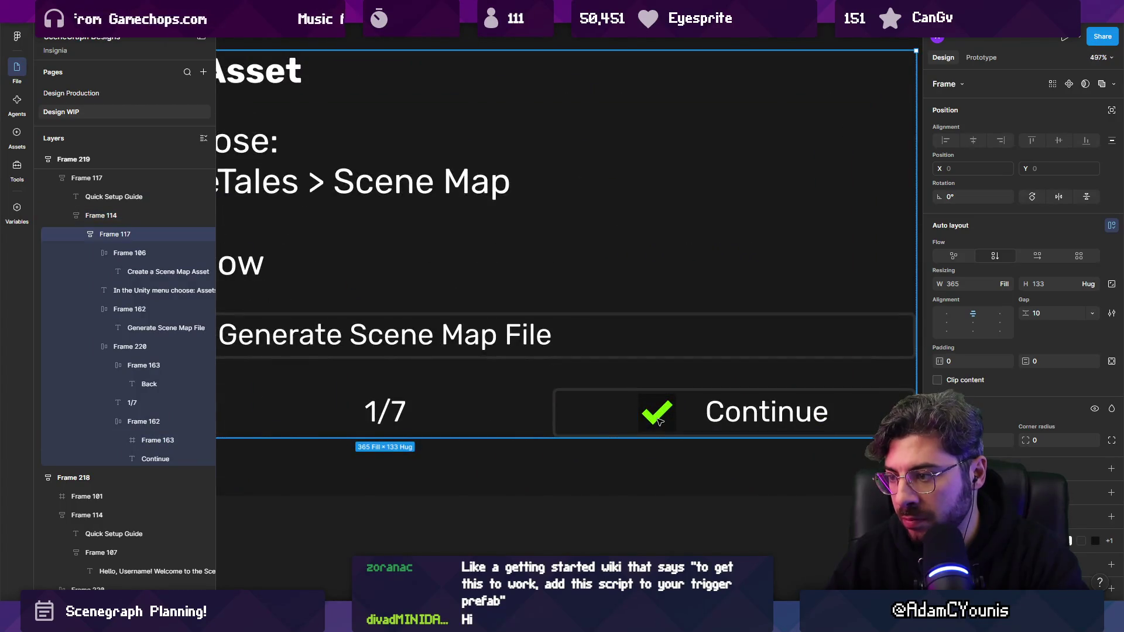
pyautogui.click(661, 421)
pyautogui.scroll(-4, 661, 420)
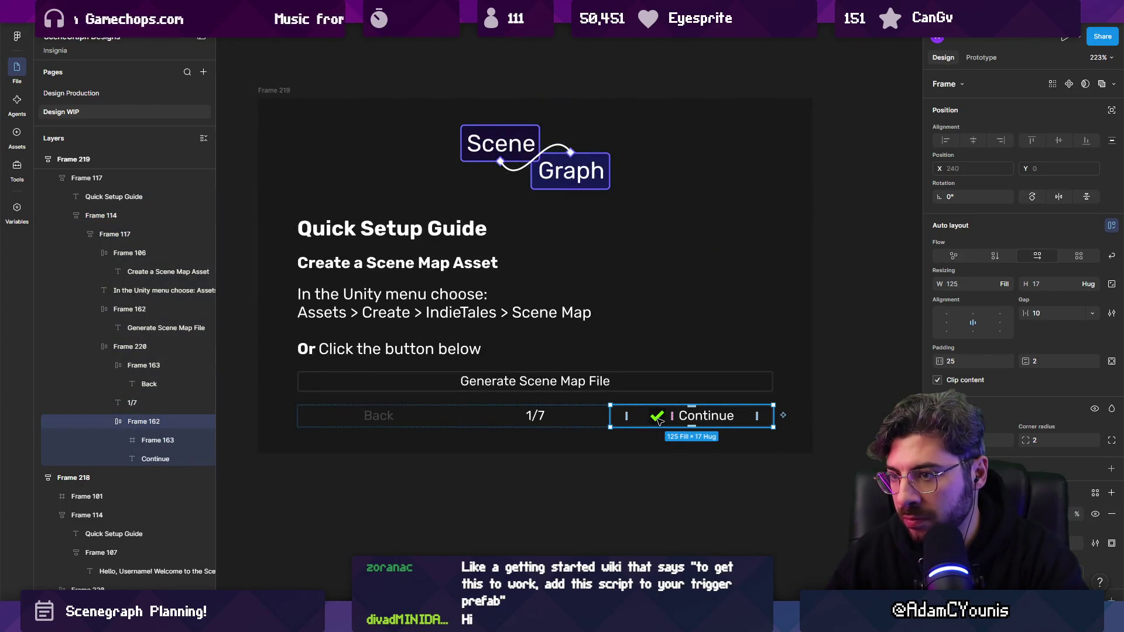
pyautogui.press('Escape')
pyautogui.press('Escape')
pyautogui.press('Escape')
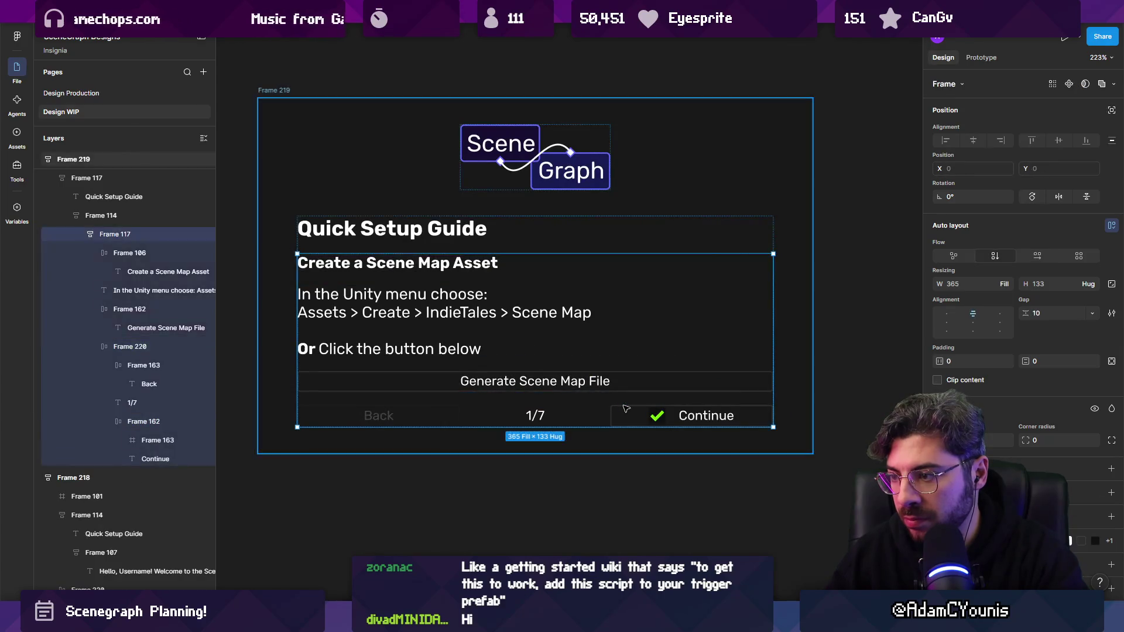
pyautogui.moveTo(656, 415); pyautogui.dragTo(305, 271)
pyautogui.scroll(-4, 328, 272)
pyautogui.click(467, 384)
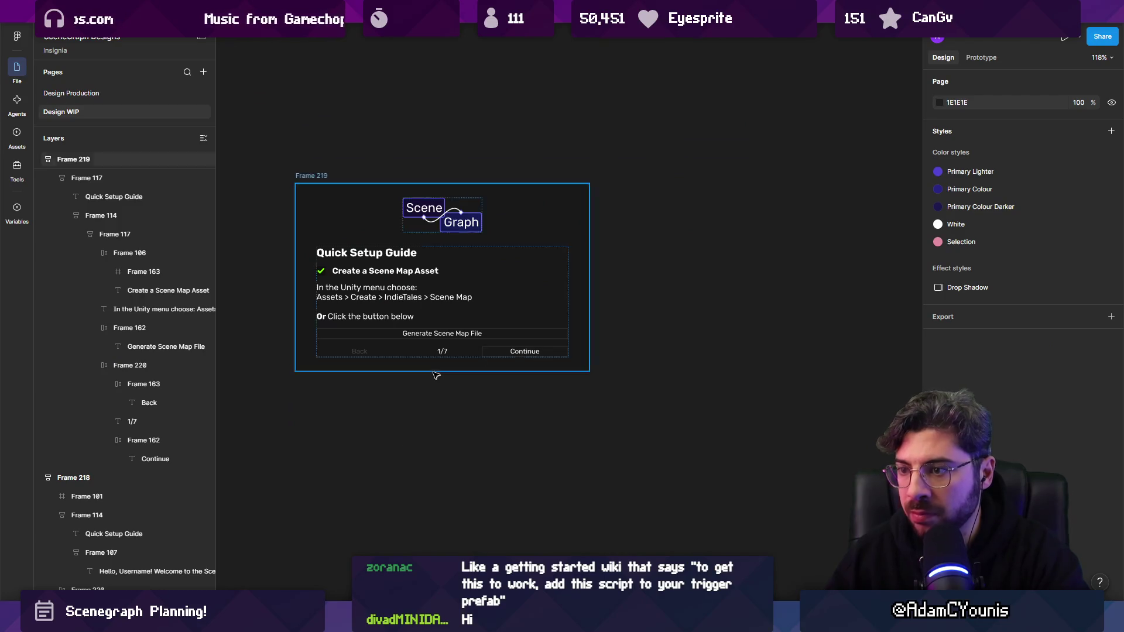
pyautogui.hscroll(-5, 437, 375)
pyautogui.scroll(-2, 527, 337)
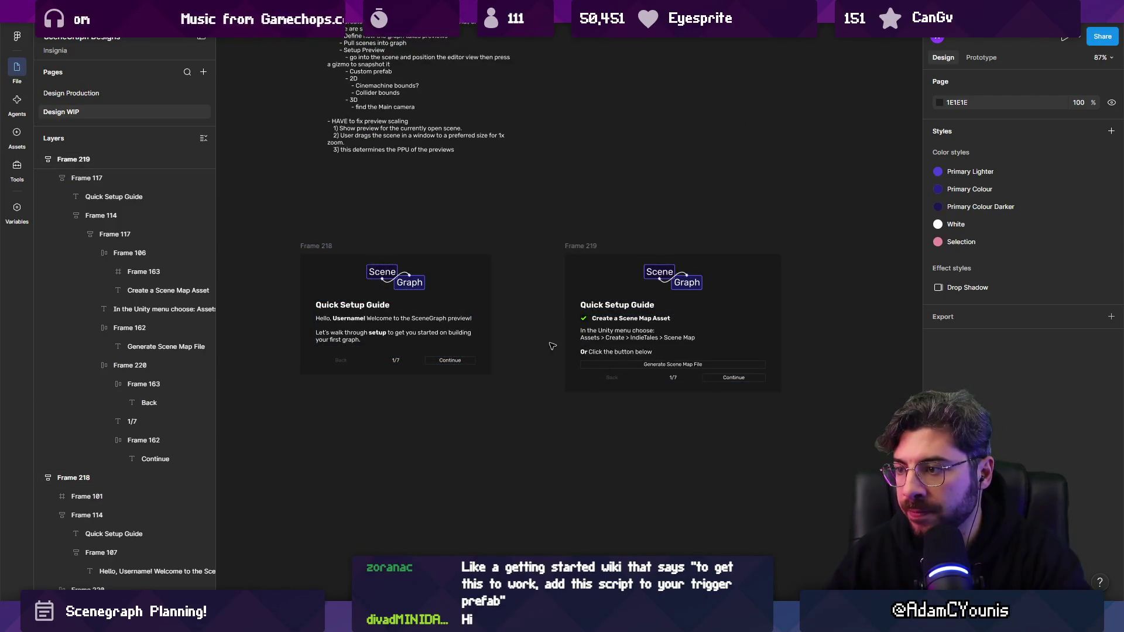
pyautogui.scroll(3, 552, 346)
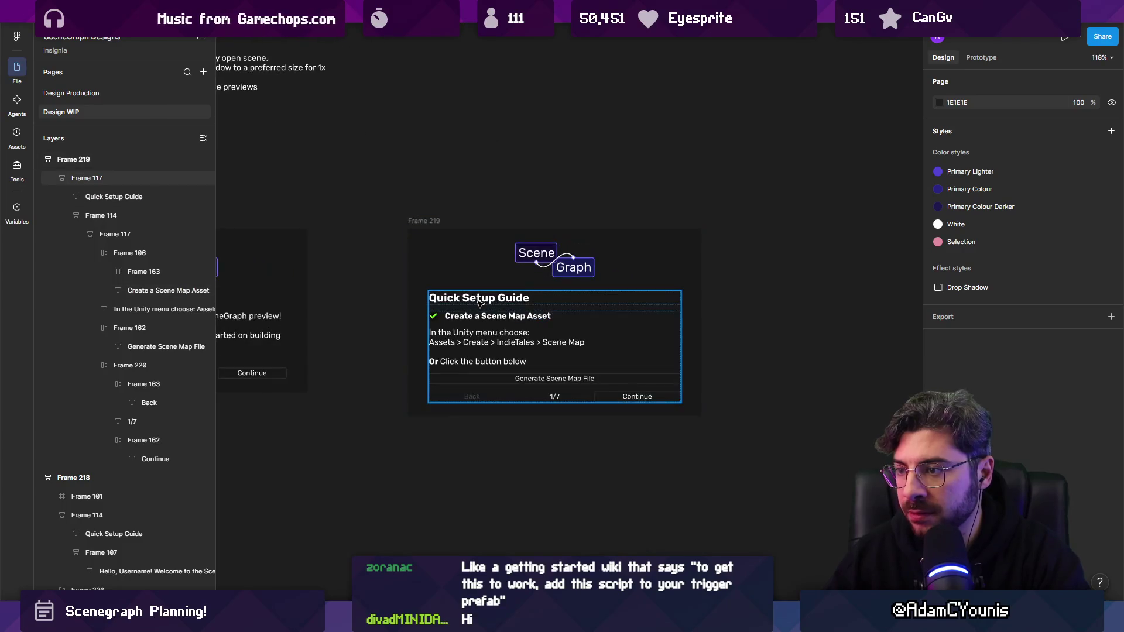
pyautogui.hscroll(-5, 479, 303)
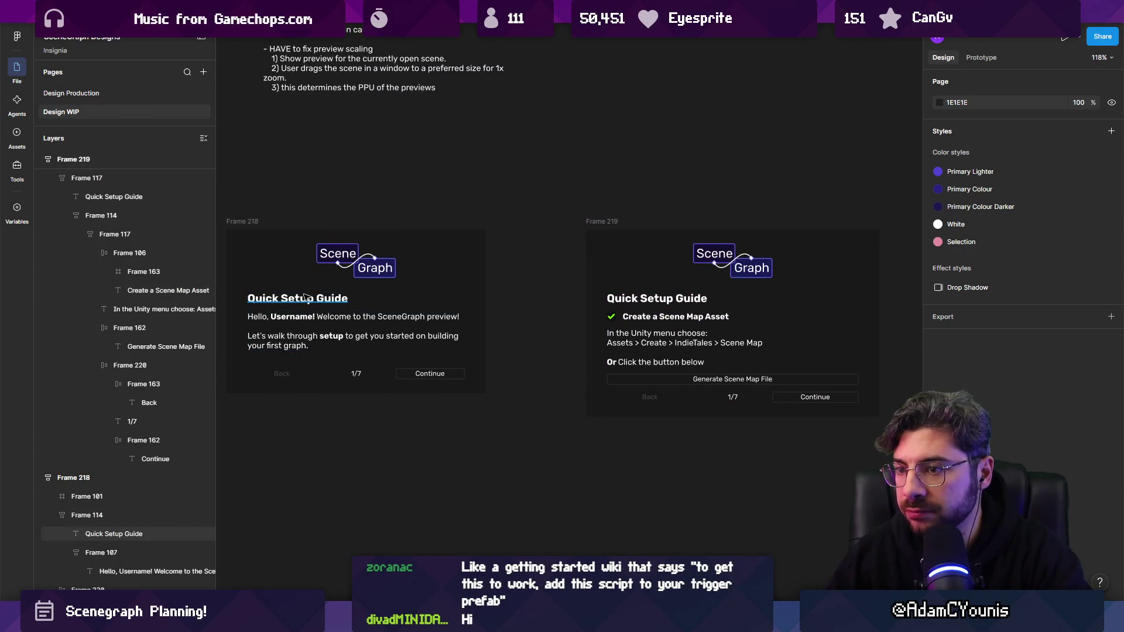
# - Centre-align the Quick Setup Guide titles on both panels
pyautogui.click(450, 300)
pyautogui.keyDown('shift'); pyautogui.click(668, 299); pyautogui.keyUp('shift')
pyautogui.hotkey('ctrl', 'alt', 't')
pyautogui.click(751, 466)
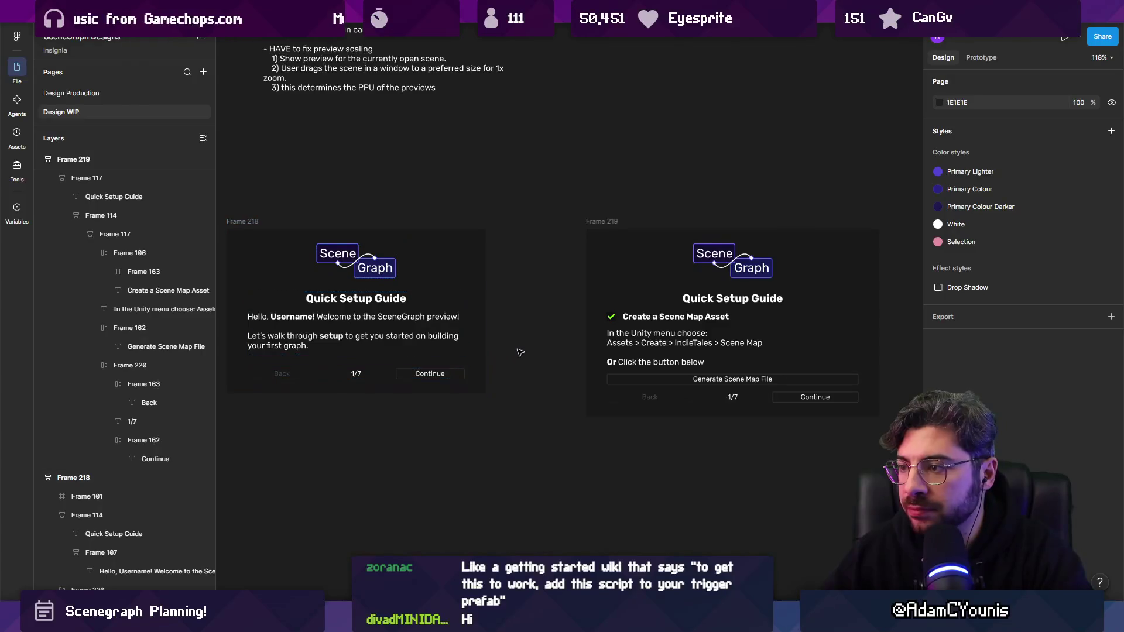
# - Duplicate the Frame 219 panel to its right as Frame 220
pyautogui.scroll(-5, 520, 350)
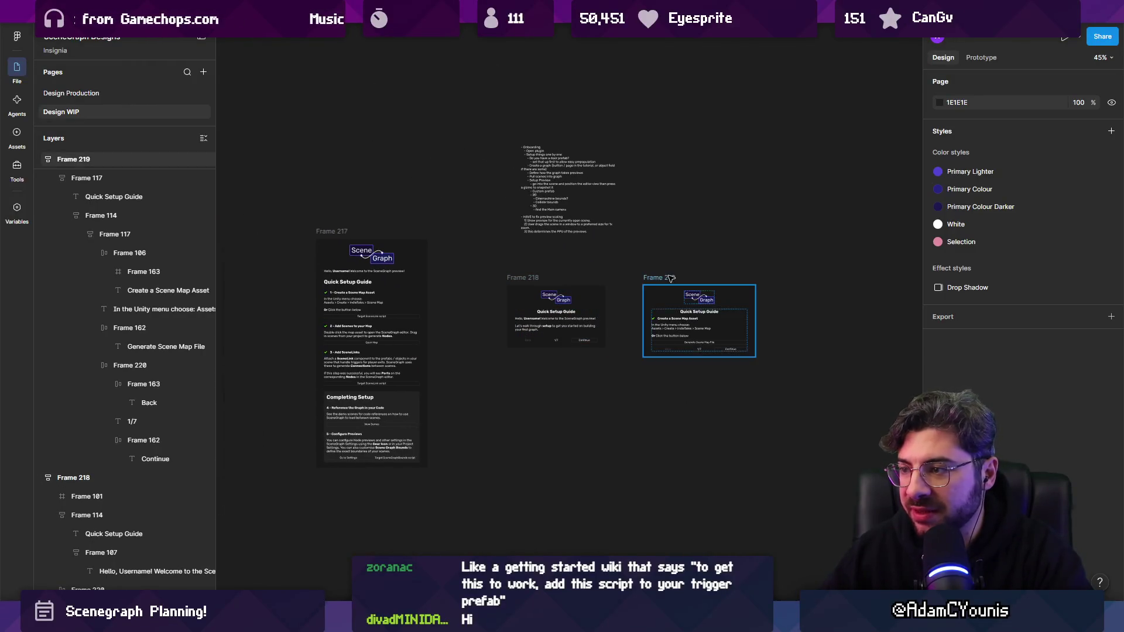
pyautogui.click(647, 281)
pyautogui.moveTo(648, 283); pyautogui.dragTo(643, 283)
pyautogui.hotkey('ctrl', 'd')
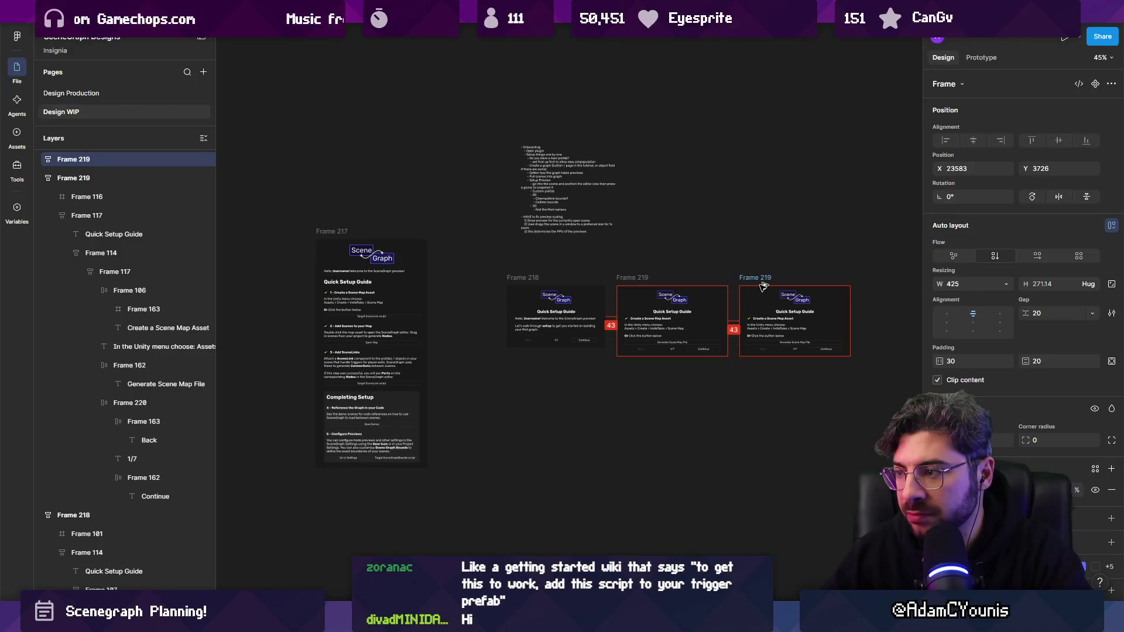
pyautogui.scroll(3, 300, 334)
# - Drag the step 2 'Add Scenes to your Map' block out of Frame 217
pyautogui.keyDown('ctrl'); pyautogui.click(410, 333); pyautogui.keyUp('ctrl')
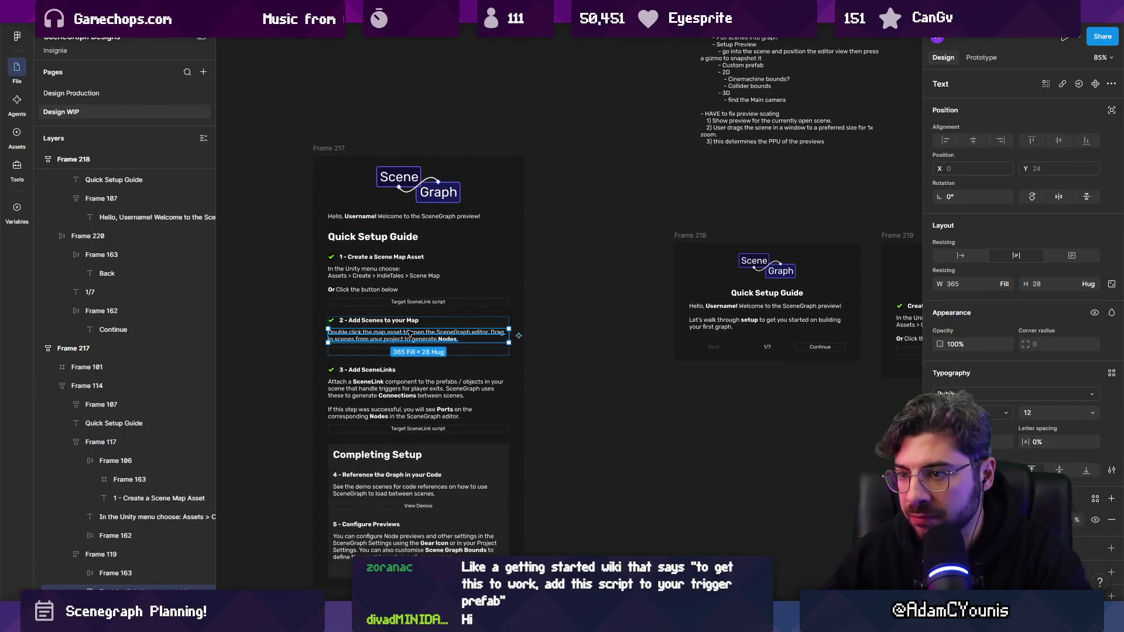
pyautogui.hotkey('shift', 'Return')
pyautogui.hscroll(3, 315, 347)
pyautogui.moveTo(315, 346)
pyautogui.mouseDown()
pyautogui.moveTo(351, 363)
pyautogui.moveTo(949, 449)
pyautogui.mouseUp()
pyautogui.hscroll(5, 476, 359)
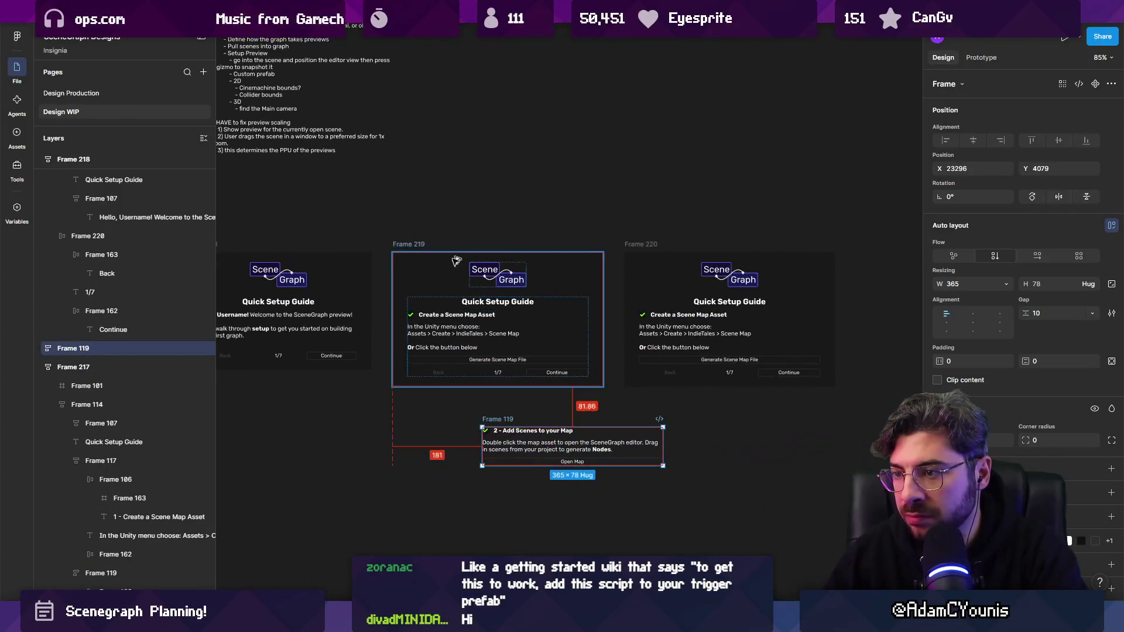
pyautogui.keyDown('ctrl'); pyautogui.click(496, 373); pyautogui.keyUp('ctrl')
pyautogui.write('2')
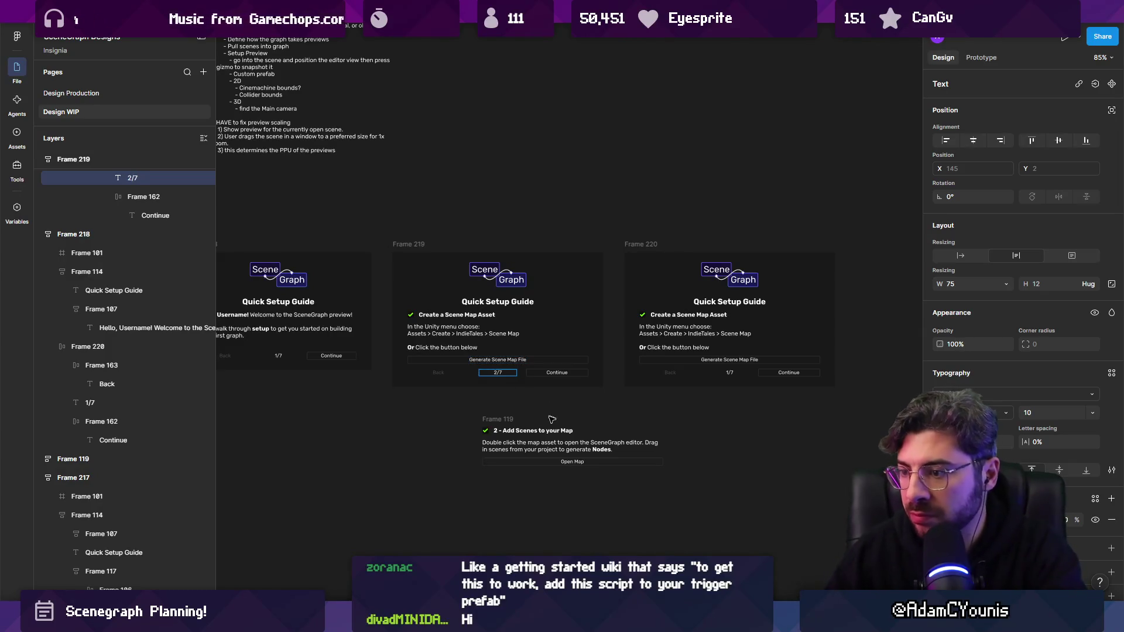
# - Move the loose step 2 block into Frame 220, just below its title
pyautogui.keyDown('ctrl'); pyautogui.click(729, 373); pyautogui.keyUp('ctrl')
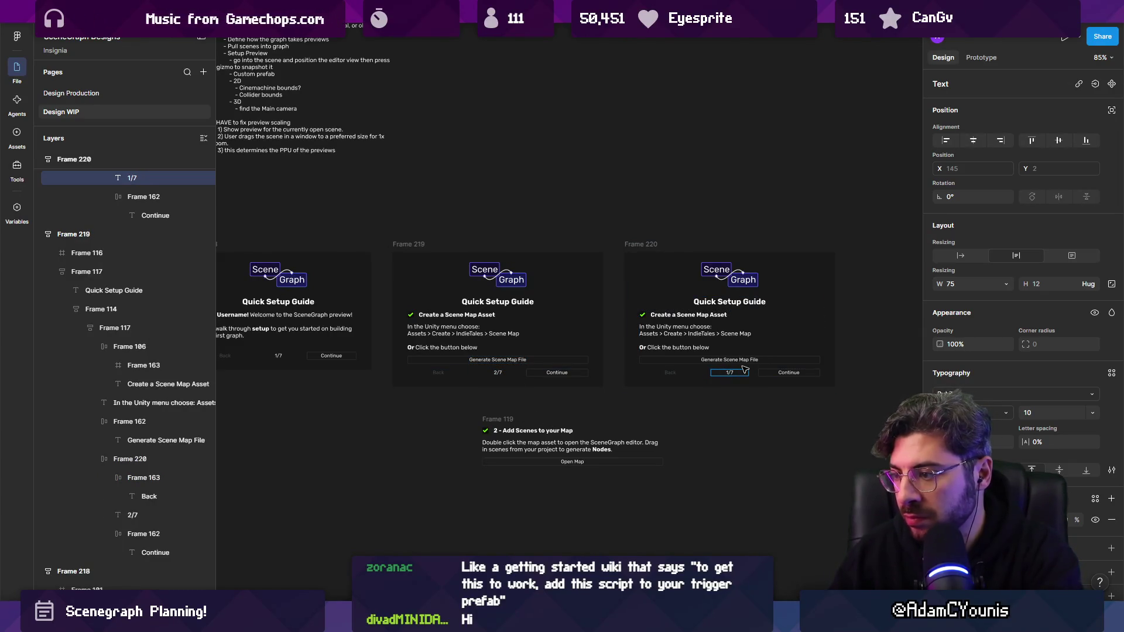
pyautogui.write('3')
pyautogui.scroll(3, 732, 372)
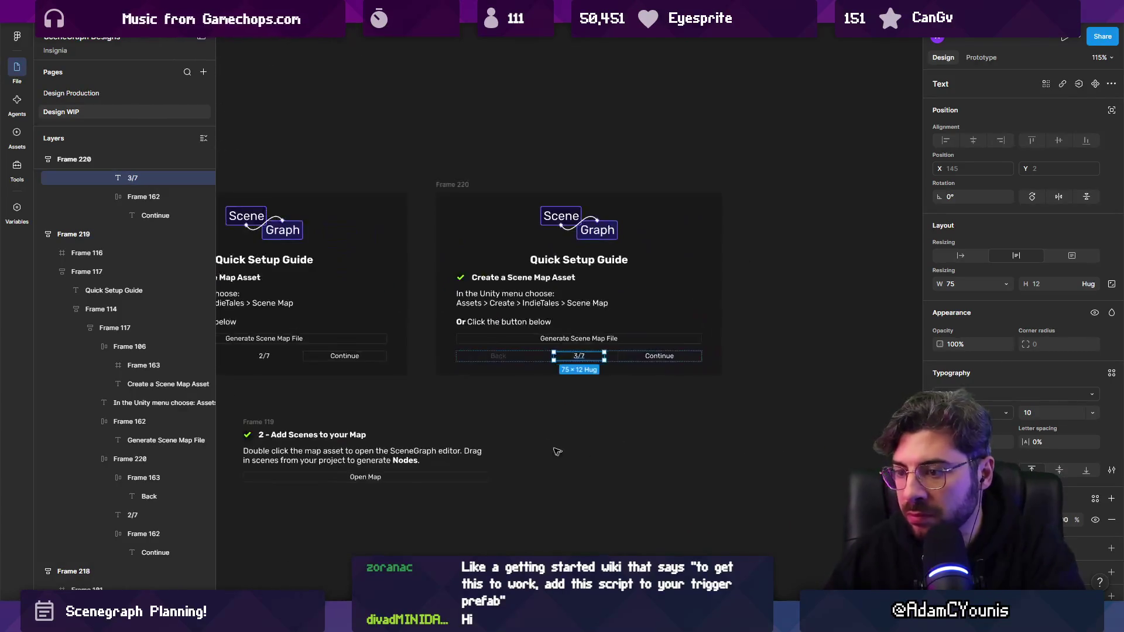
pyautogui.click(376, 394)
pyautogui.moveTo(275, 418); pyautogui.dragTo(385, 405)
pyautogui.moveTo(438, 382); pyautogui.dragTo(498, 340)
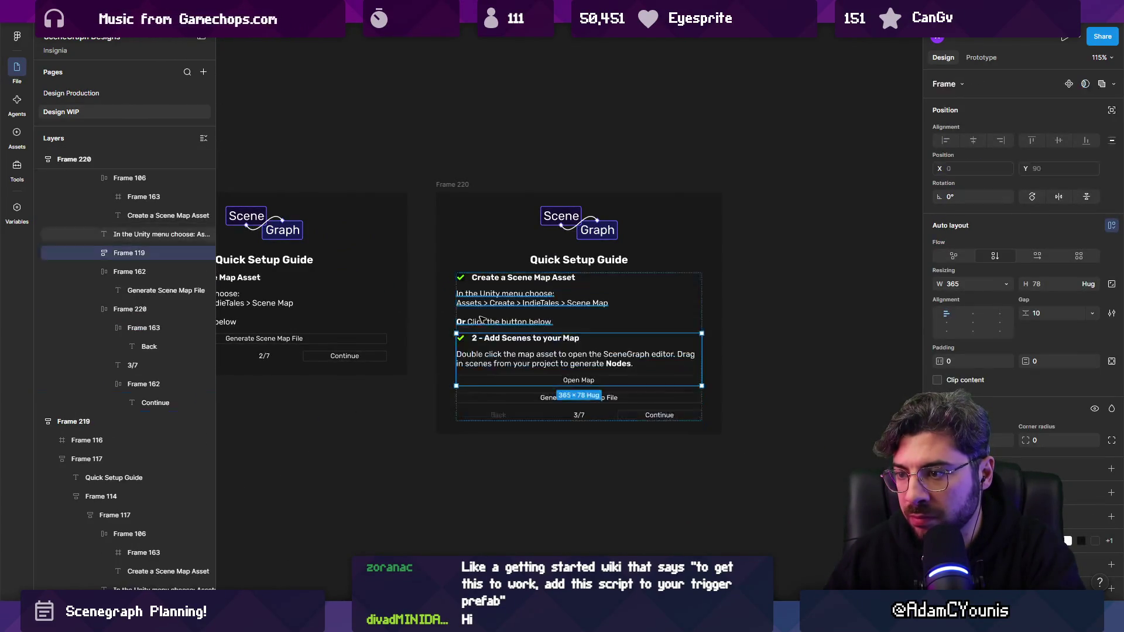
# - Delete the old Create a Scene Map Asset heading and Unity menu instructions from Frame 220
pyautogui.click(523, 277)
pyautogui.keyDown('shift'); pyautogui.click(521, 296); pyautogui.keyUp('shift')
pyautogui.press('Delete')
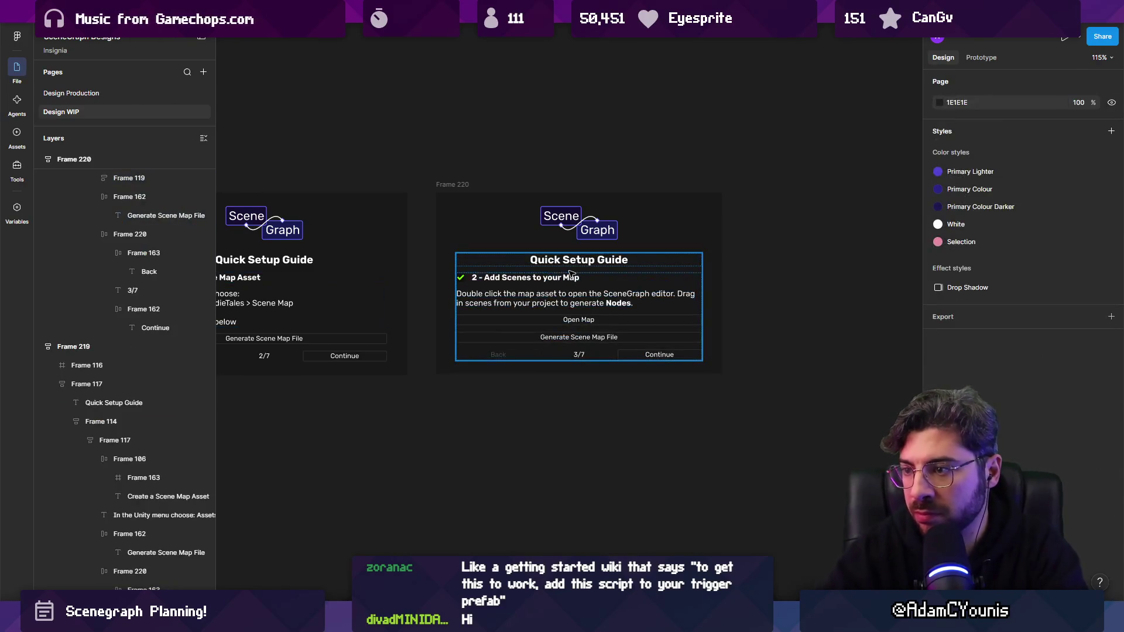
pyautogui.scroll(-3, 594, 406)
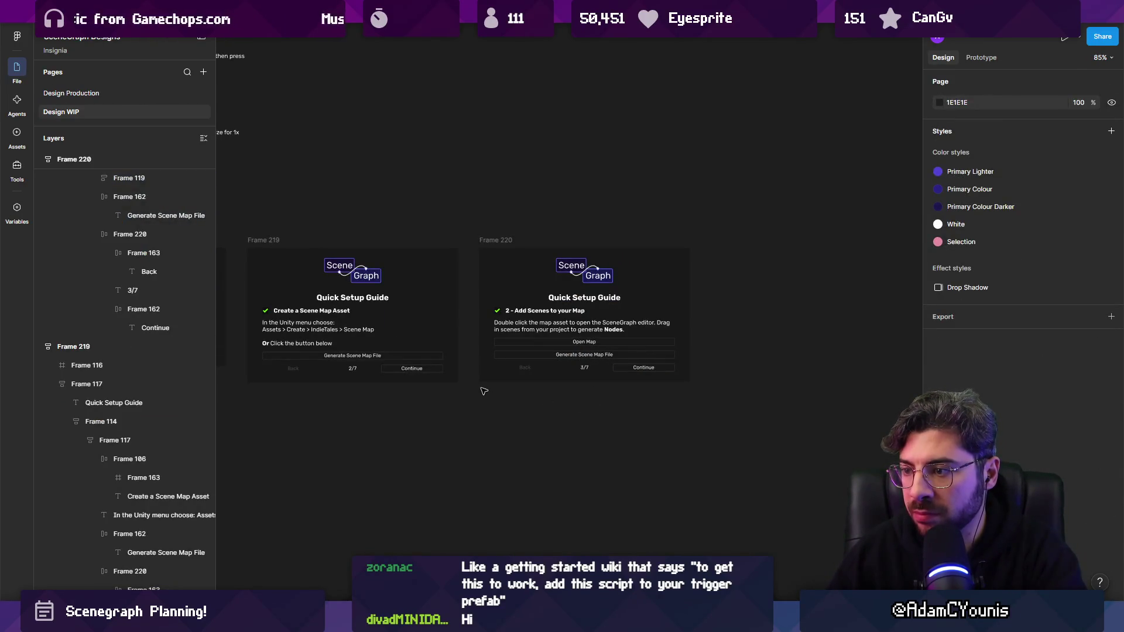
pyautogui.scroll(5, 586, 364)
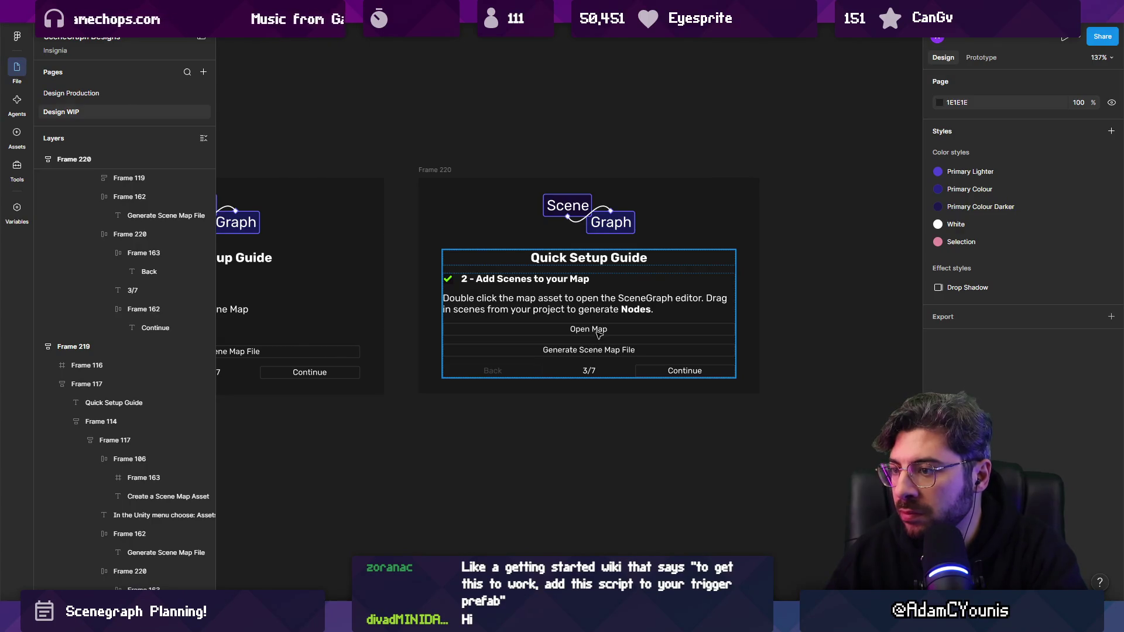
pyautogui.scroll(-3, 598, 337)
pyautogui.scroll(3, 859, 329)
pyautogui.scroll(4, 859, 329)
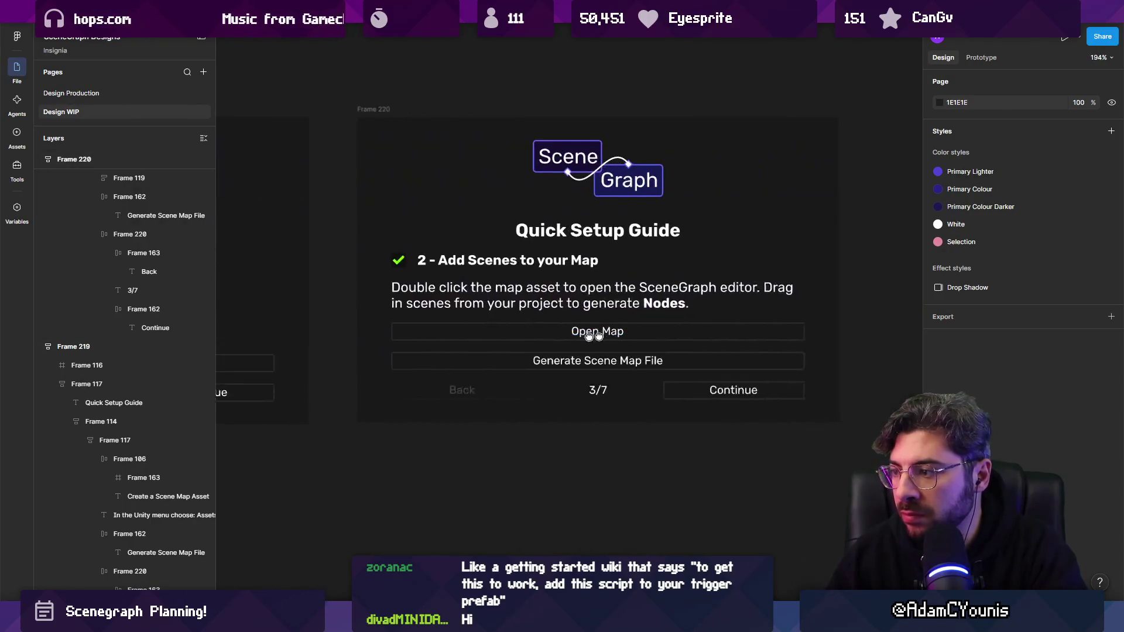
# - Touch up the step 2 description, then review the Generate Scene Map File row and Frame 219
pyautogui.doubleClick(504, 305)
pyautogui.click(514, 293)
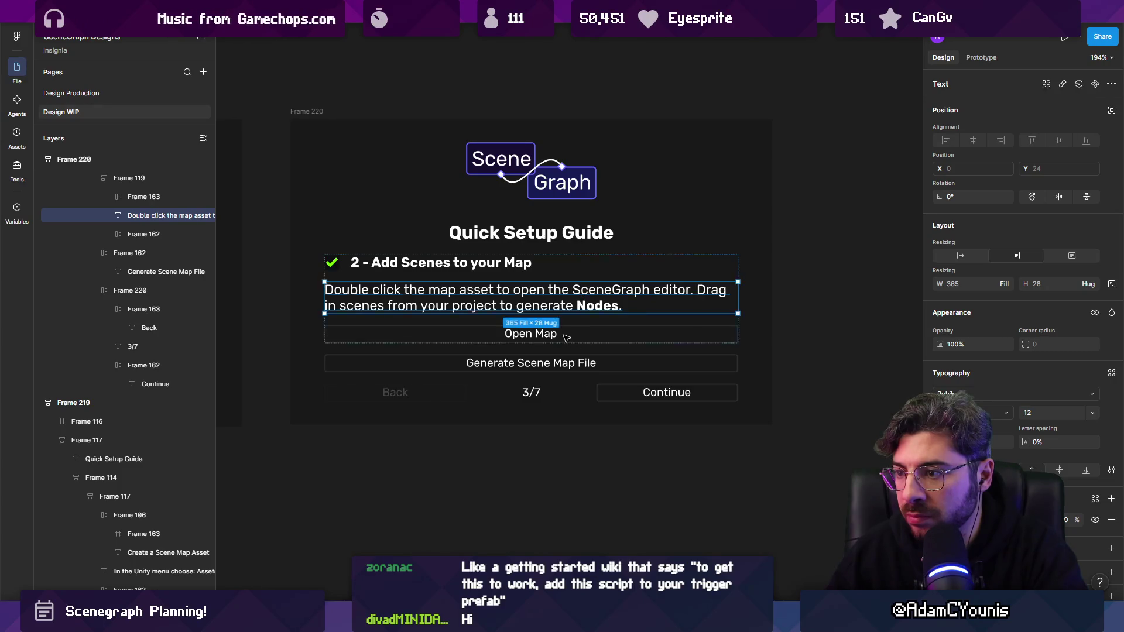
pyautogui.press('Escape')
pyautogui.press('Escape')
pyautogui.click(586, 363)
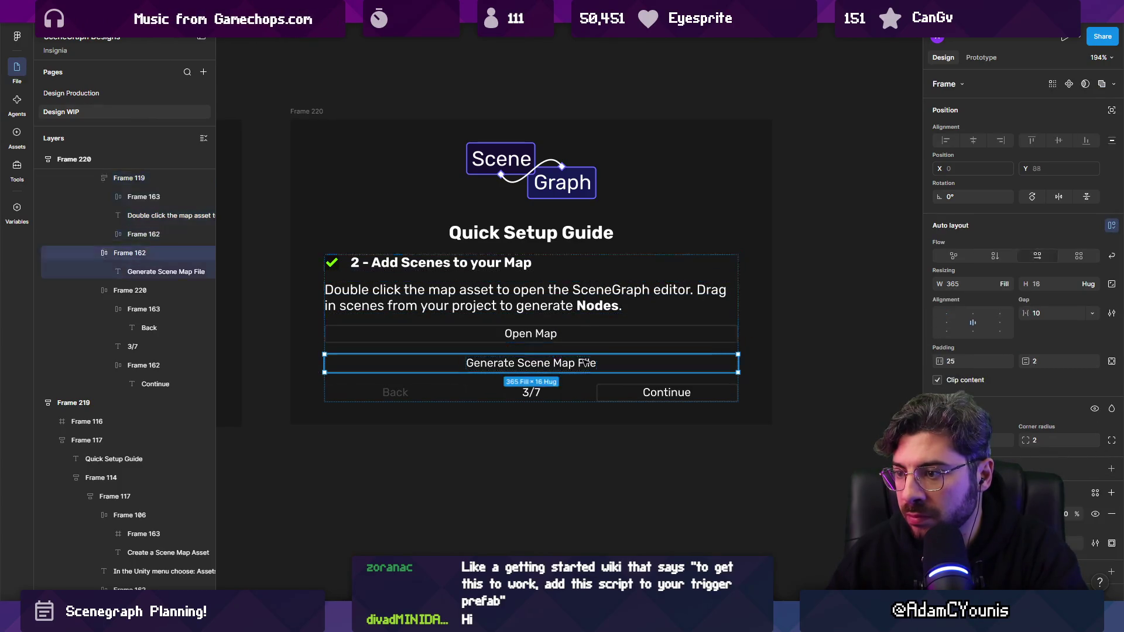
pyautogui.scroll(-3, 680, 360)
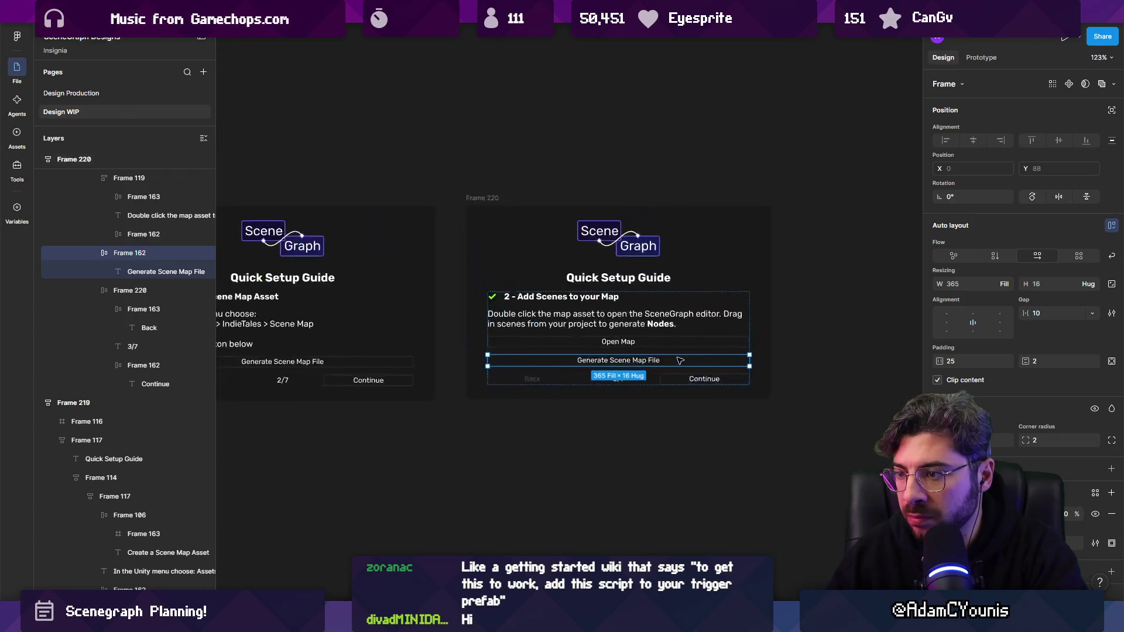
pyautogui.moveTo(678, 359); pyautogui.dragTo(784, 358)
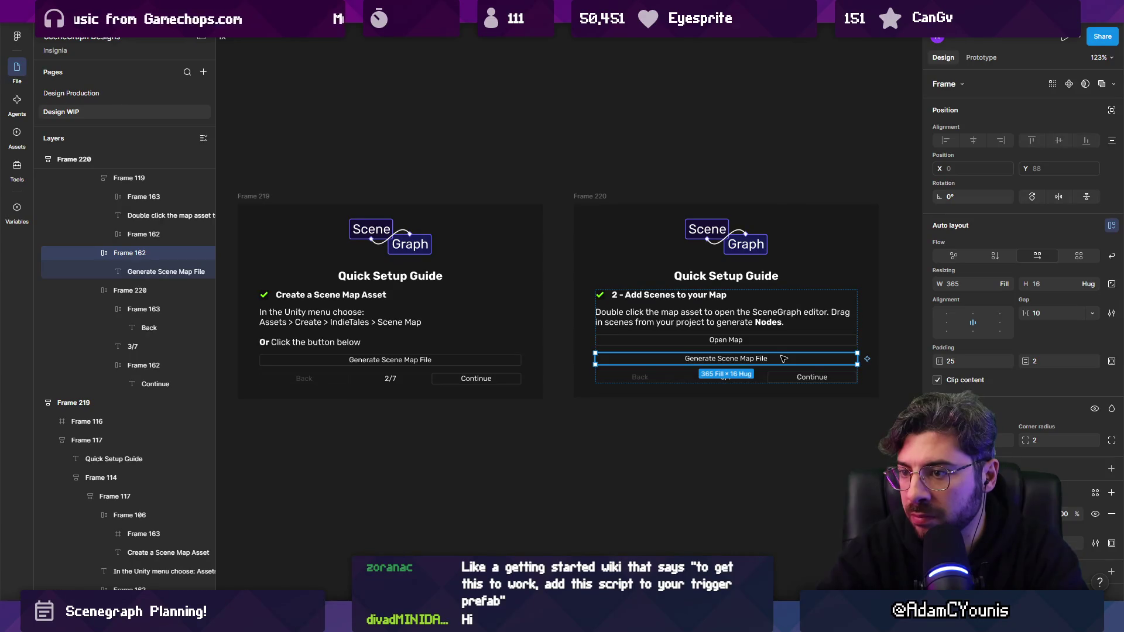
pyautogui.scroll(3, 309, 283)
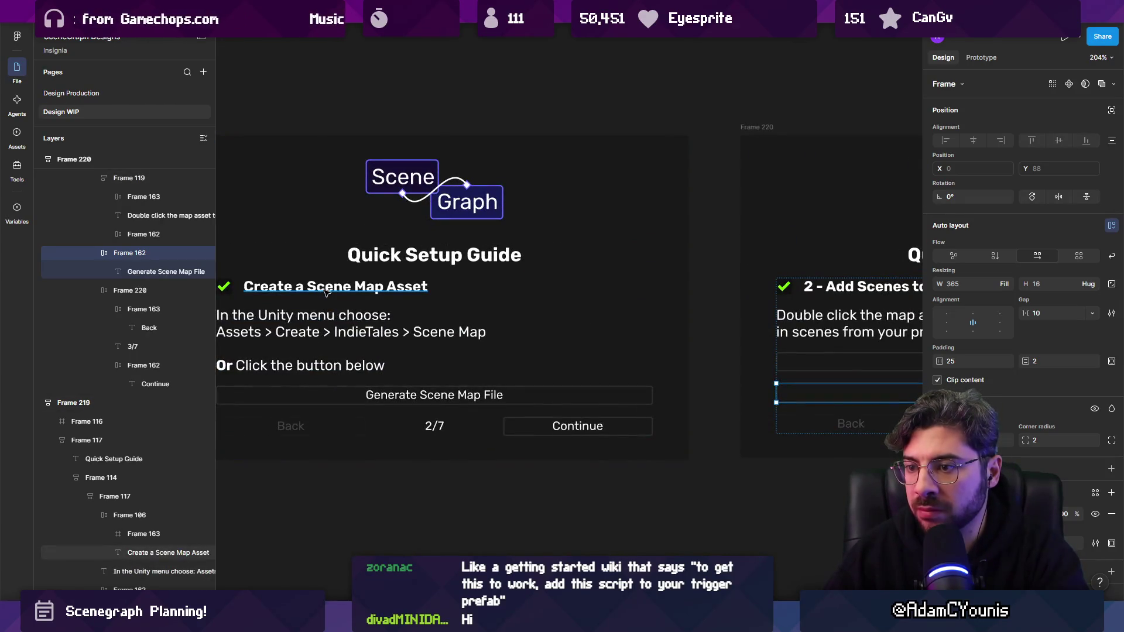
pyautogui.doubleClick(331, 290)
pyautogui.scroll(-3, 408, 300)
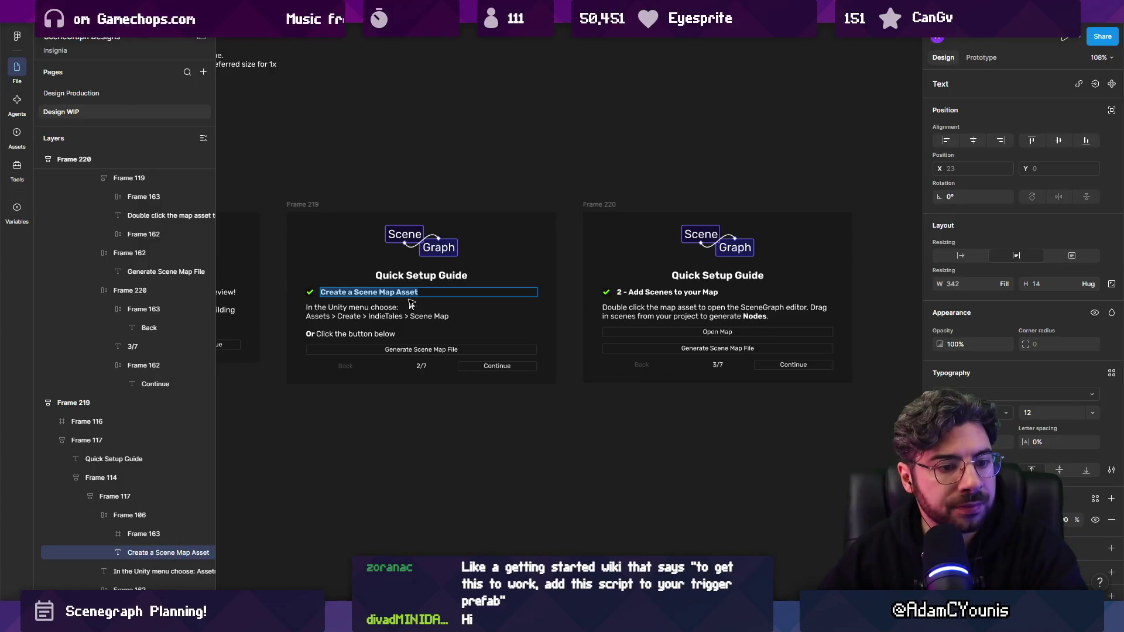
pyautogui.hscroll(2, 568, 300)
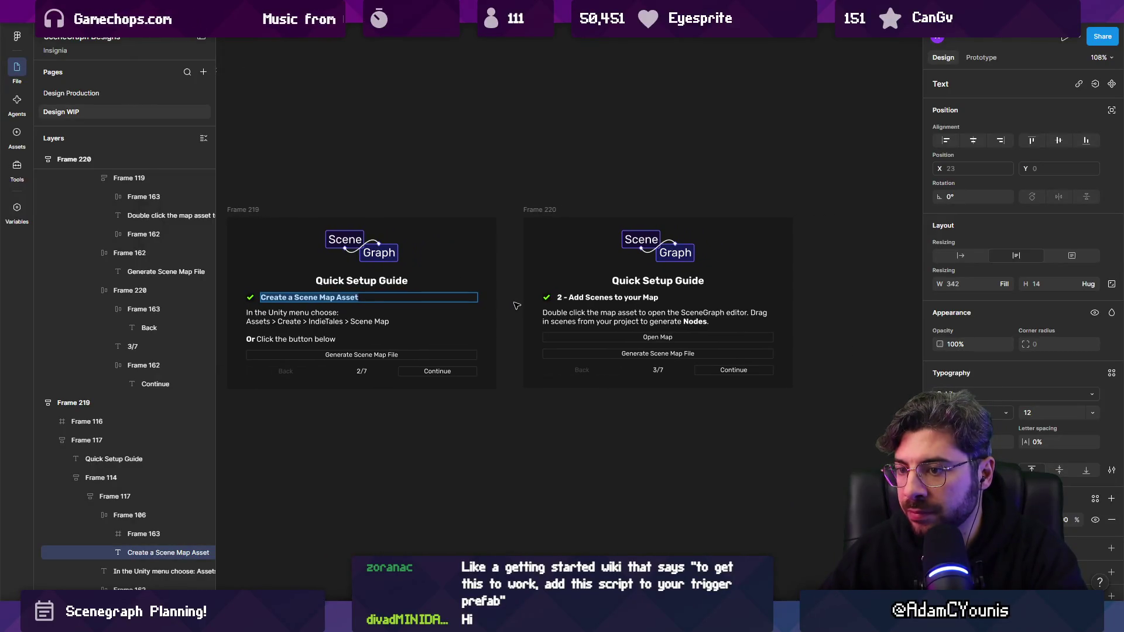
pyautogui.scroll(3, 261, 299)
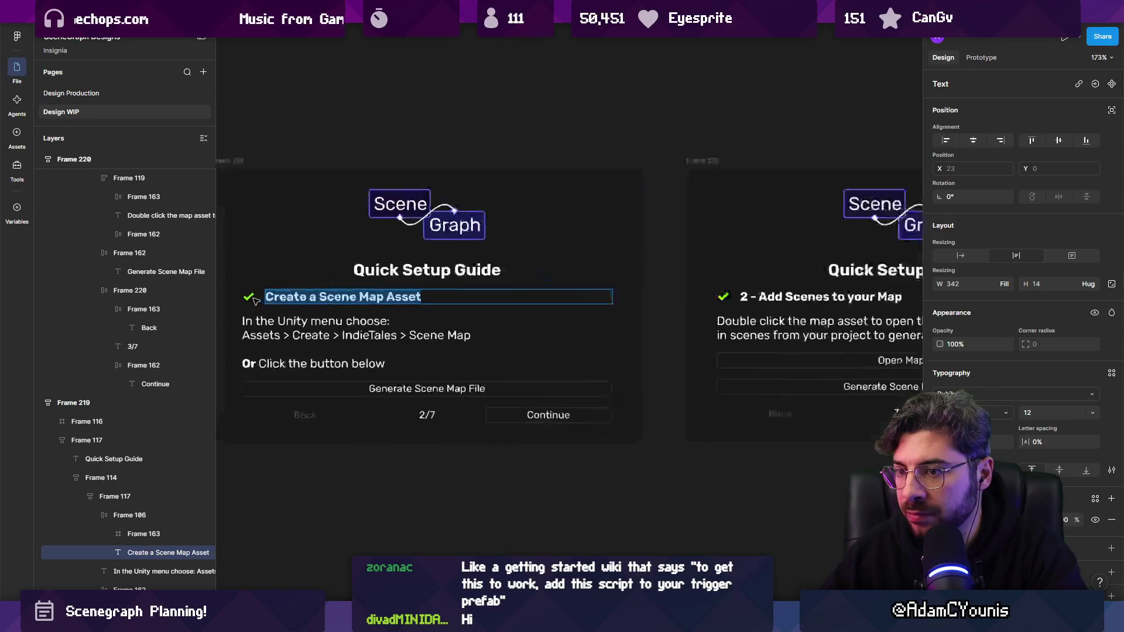
pyautogui.scroll(-3, 280, 297)
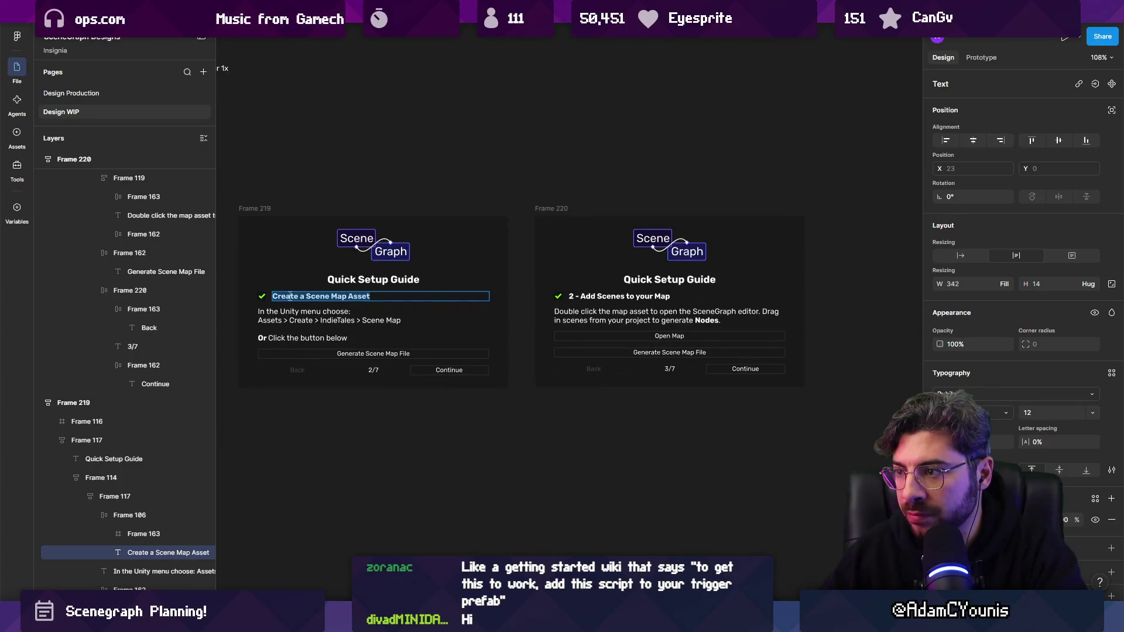
pyautogui.scroll(2, 672, 322)
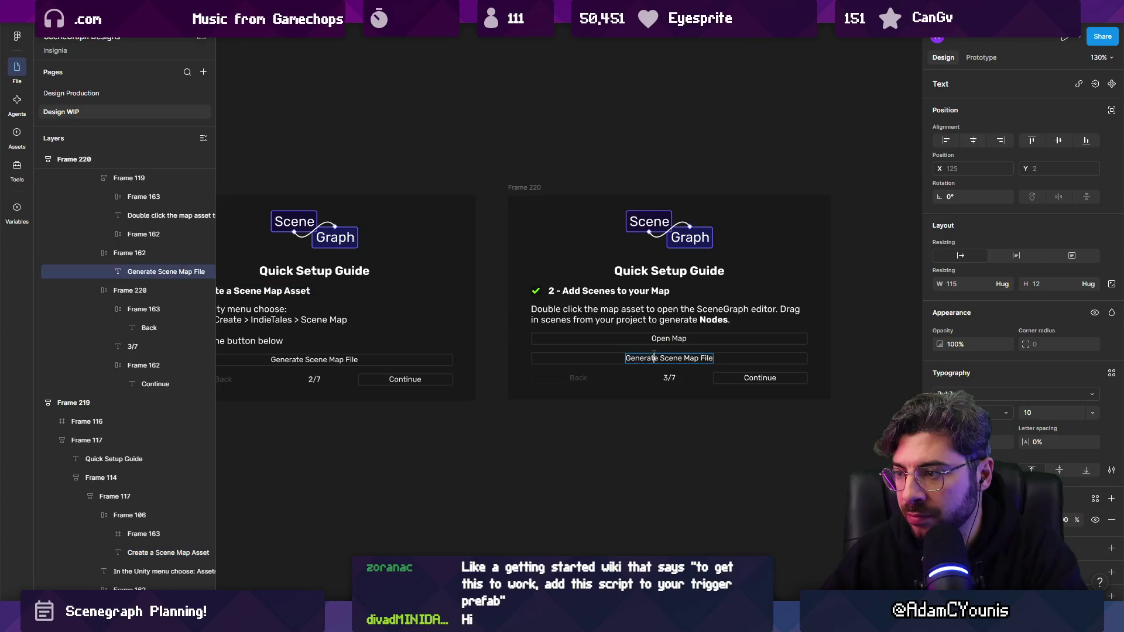
pyautogui.click(605, 344)
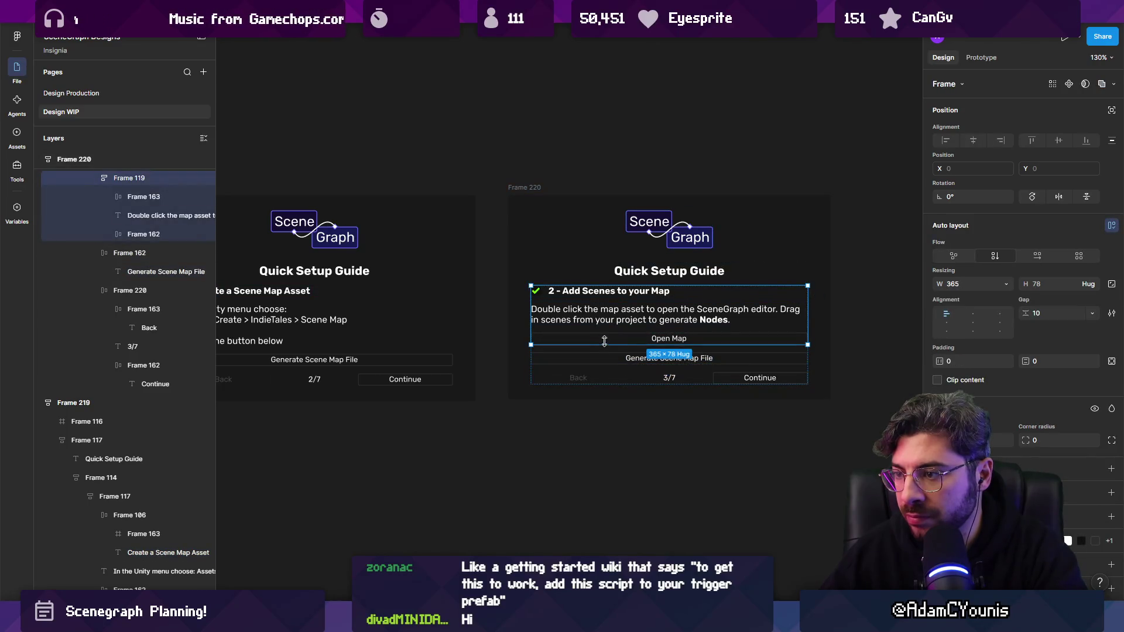
pyautogui.click(648, 340)
pyautogui.scroll(3, 649, 340)
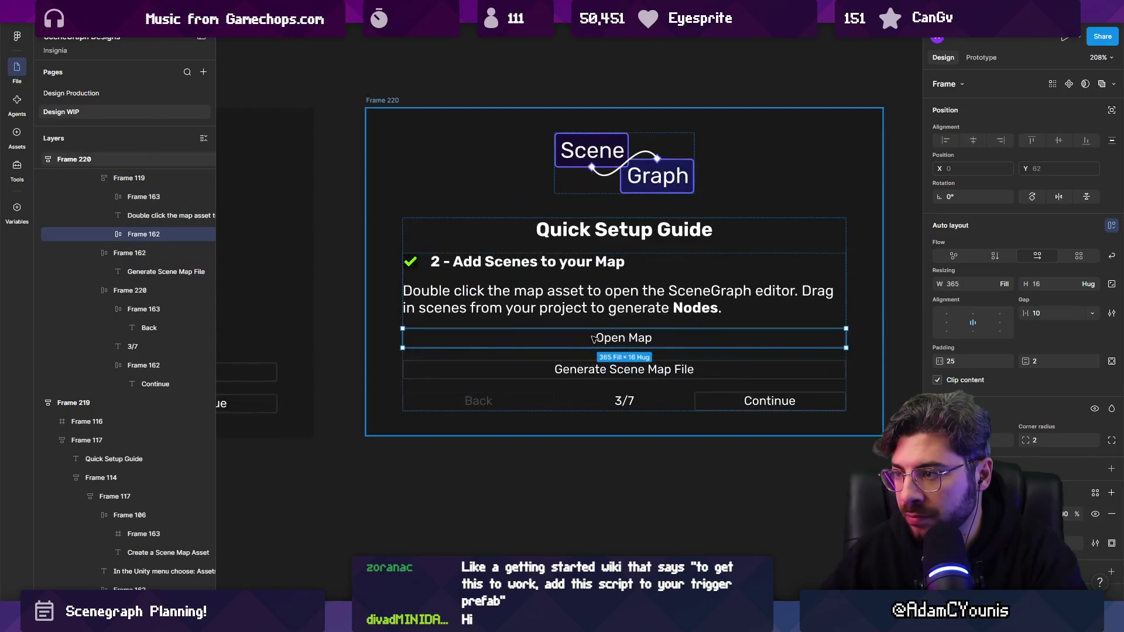
pyautogui.scroll(-1, 605, 338)
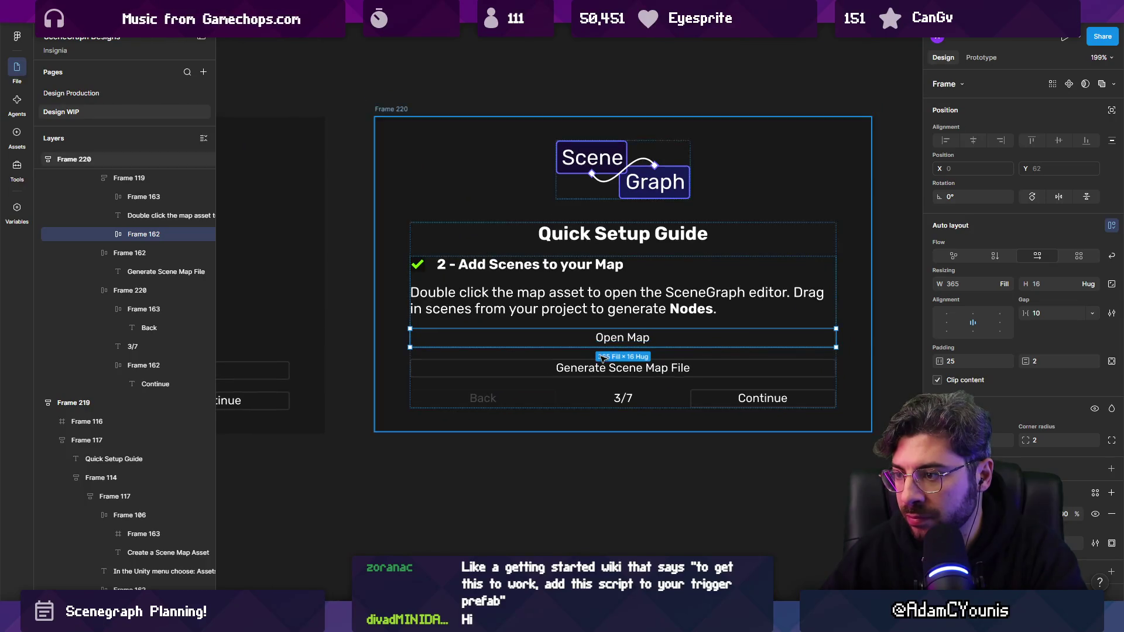
pyautogui.keyDown('shift'); pyautogui.click(538, 372); pyautogui.keyUp('shift')
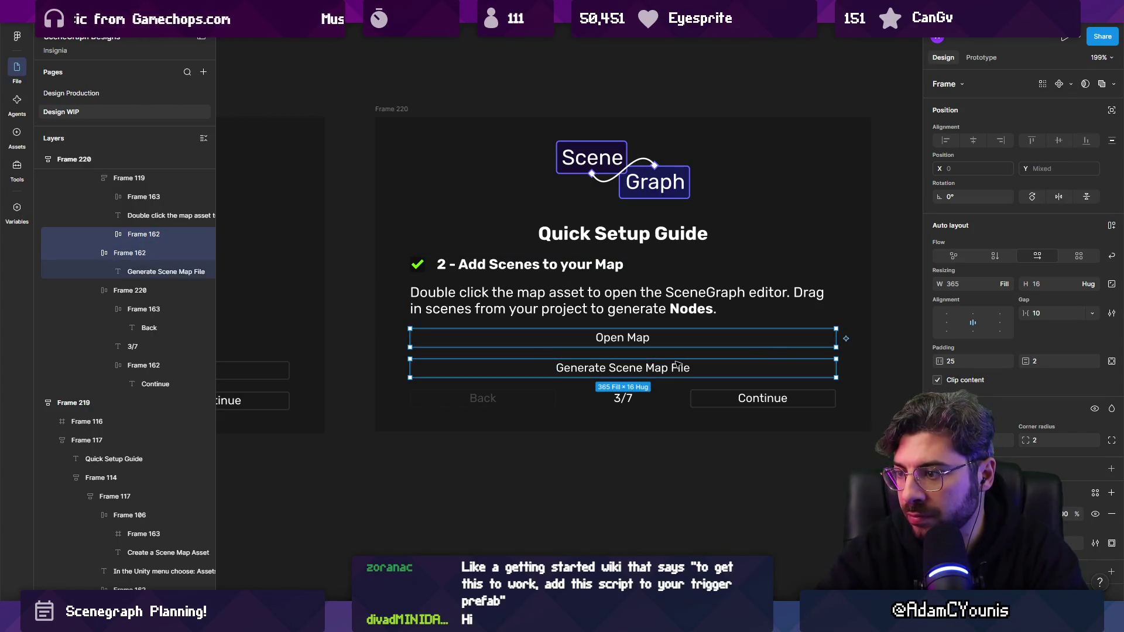
pyautogui.press('Delete')
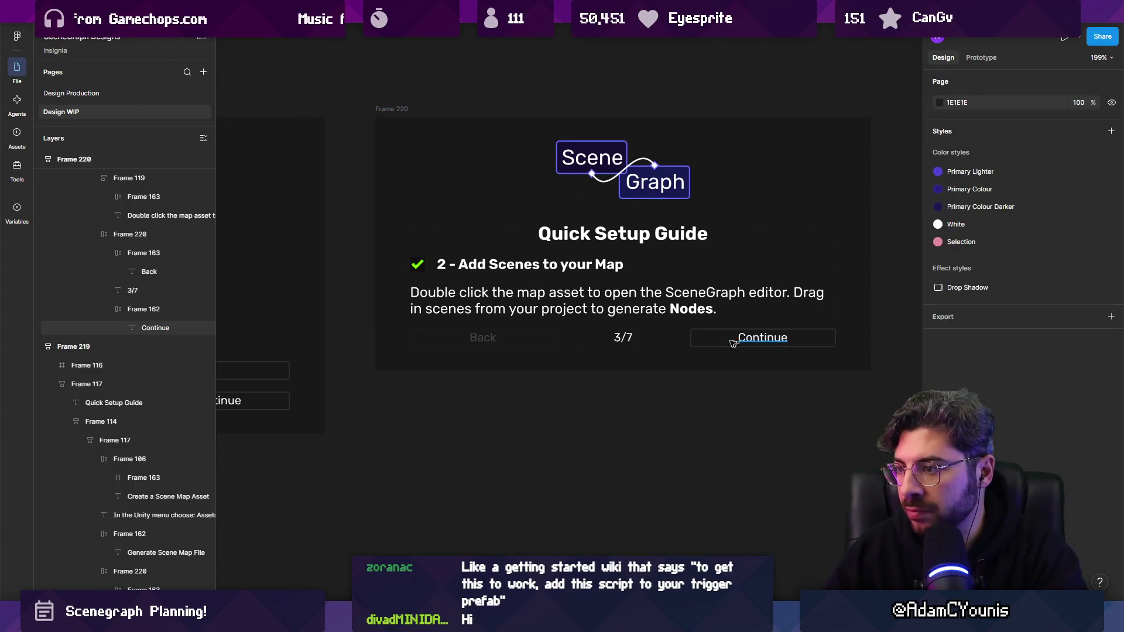
pyautogui.scroll(-5, 520, 322)
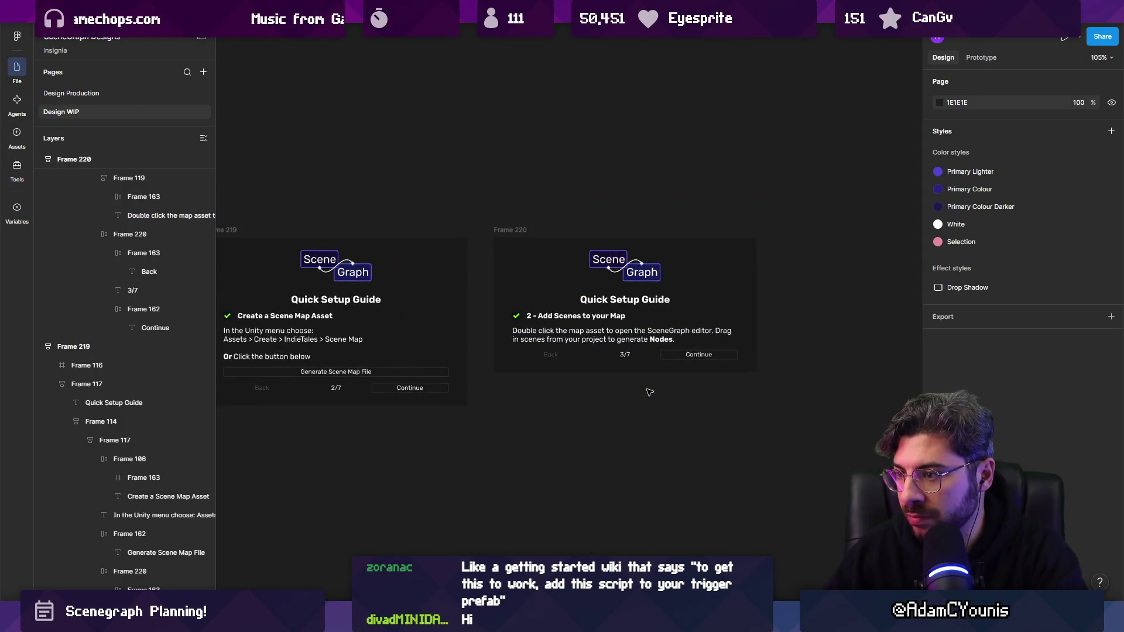
pyautogui.click(568, 357)
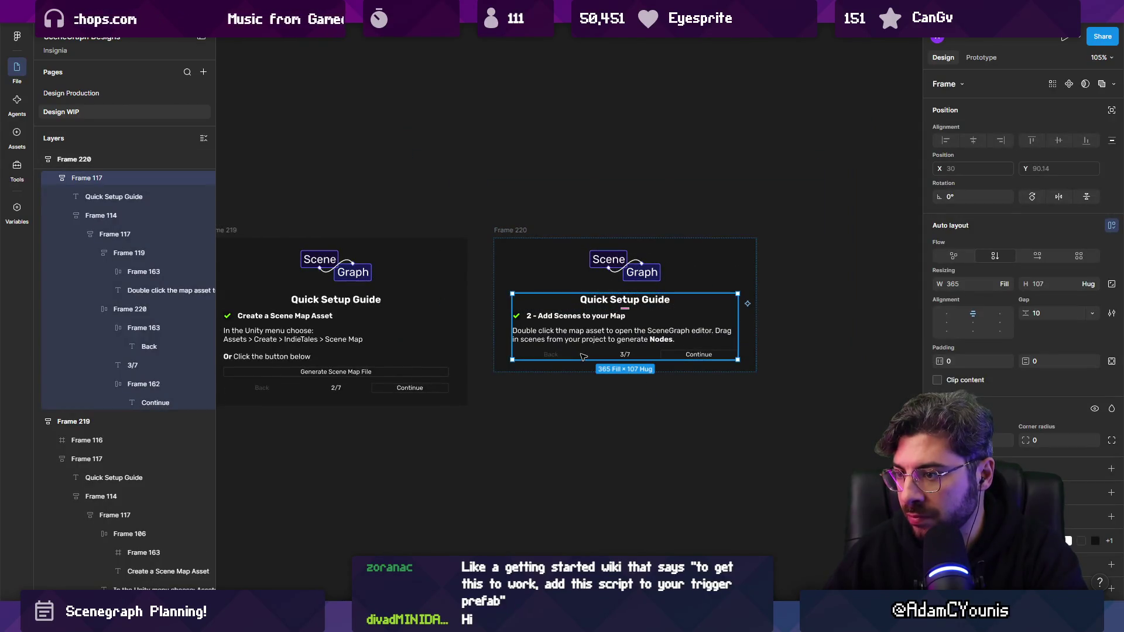
pyautogui.doubleClick(584, 357)
pyautogui.doubleClick(588, 355)
pyautogui.doubleClick(587, 357)
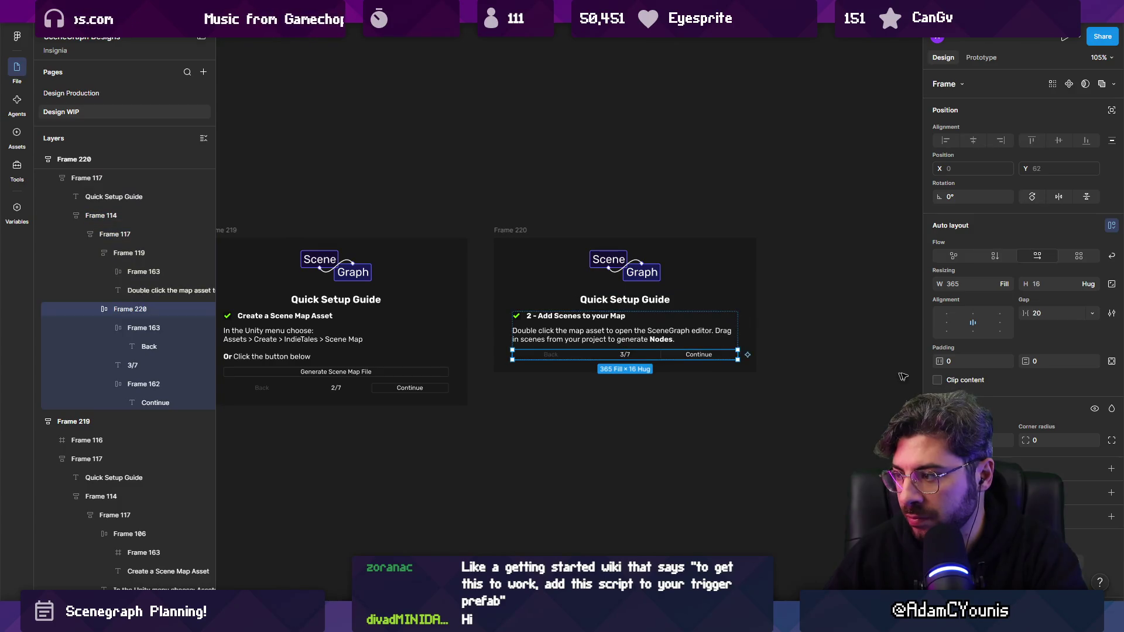
pyautogui.click(556, 359)
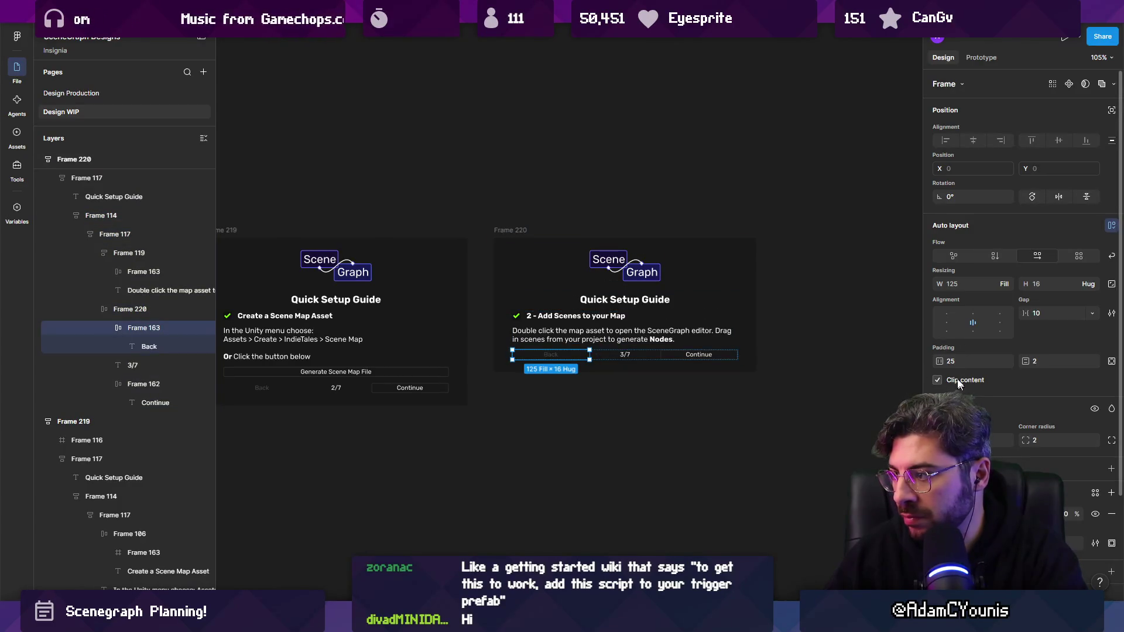
pyautogui.hscroll(-3, 352, 388)
pyautogui.click(371, 387)
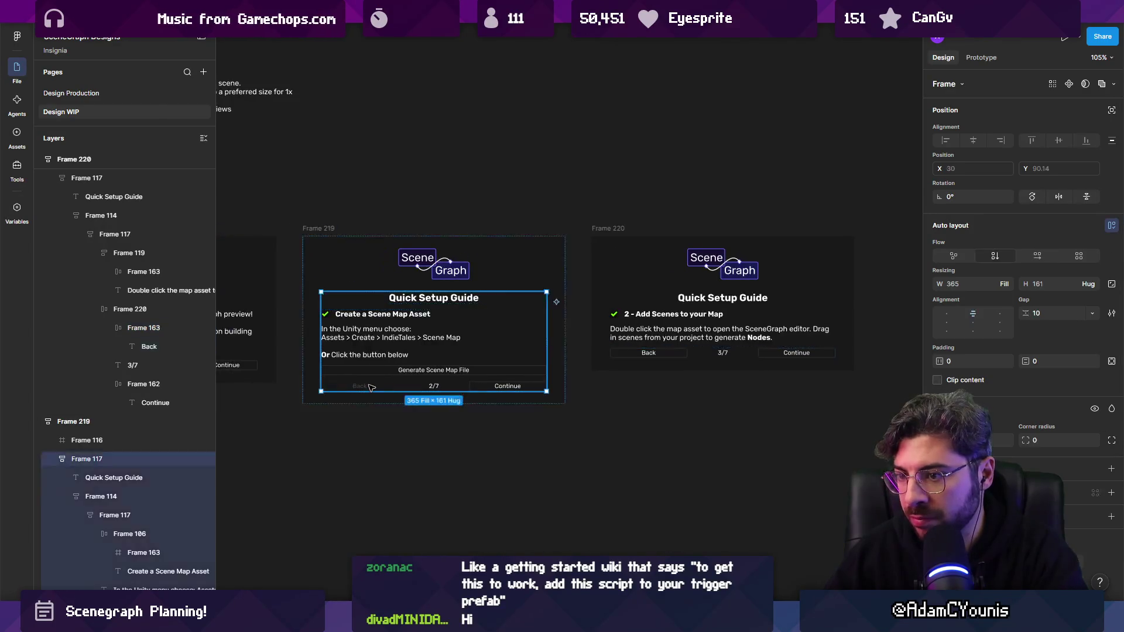
pyautogui.click(372, 387)
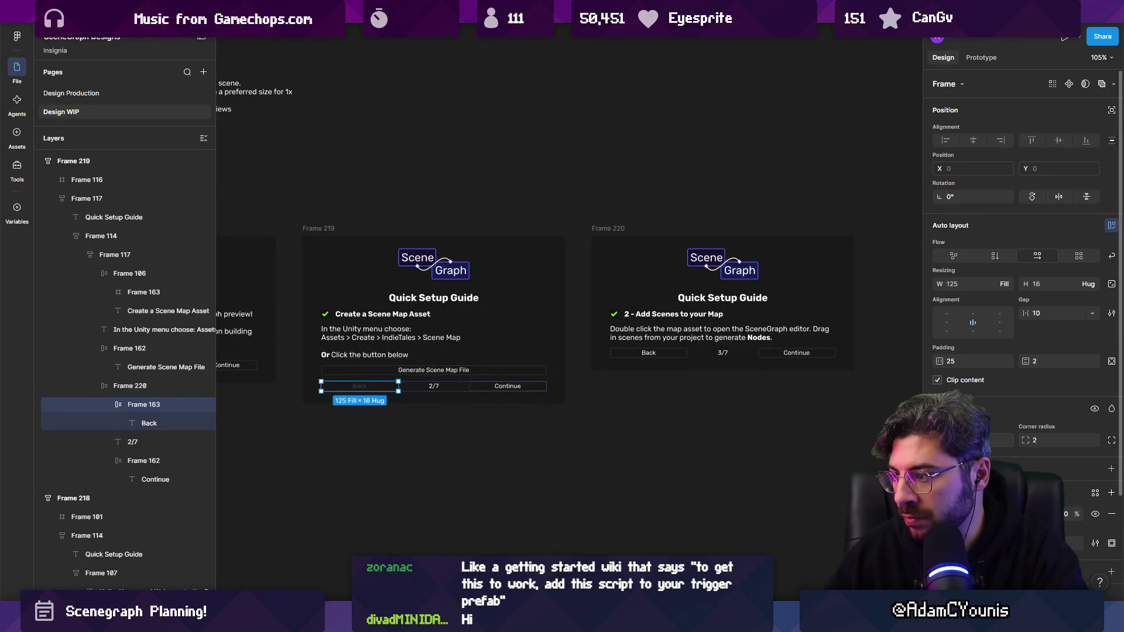
pyautogui.click(87, 536)
pyautogui.press('Escape')
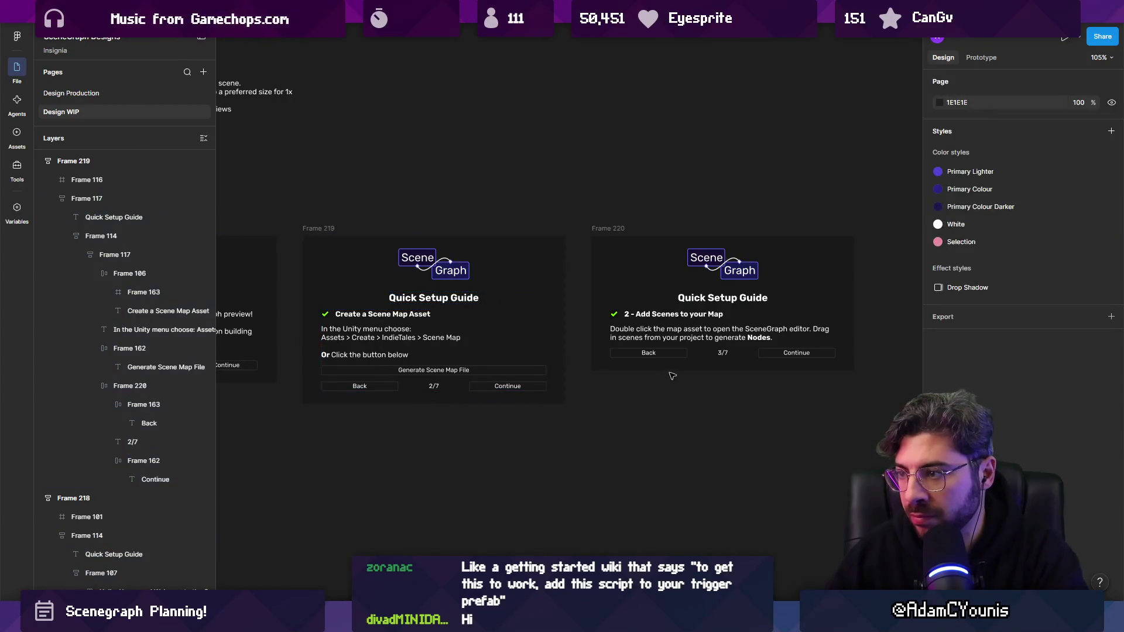
pyautogui.hscroll(1, 624, 281)
pyautogui.click(606, 230)
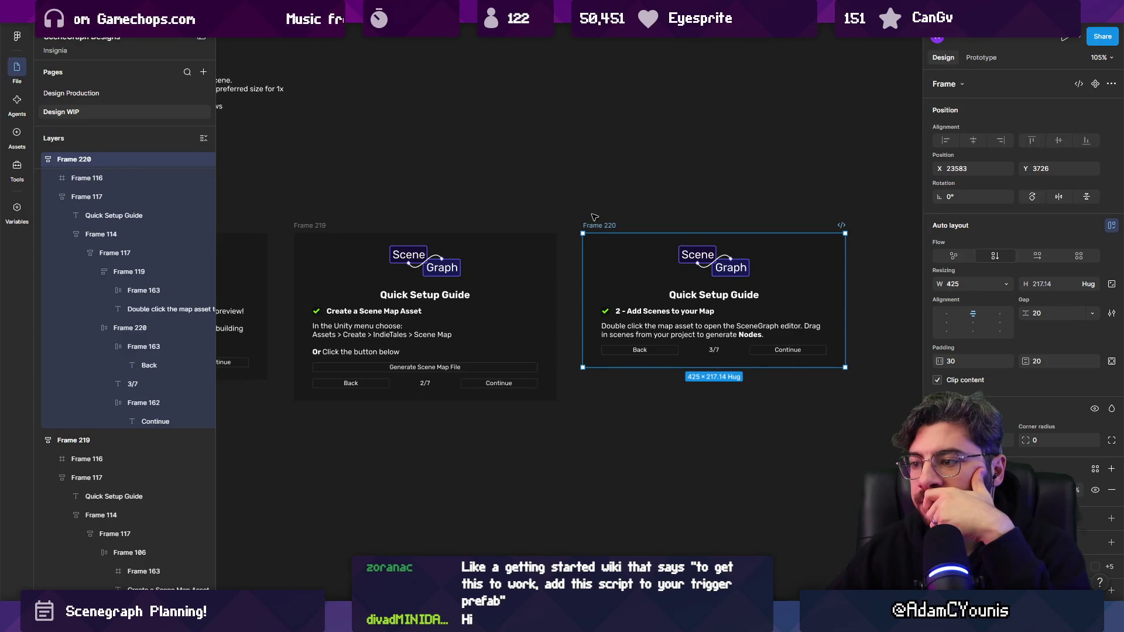
# - Stretch the step 3 panel taller and move its Back/3/7/Continue row lower
pyautogui.hscroll(-3, 595, 217)
pyautogui.moveTo(665, 357); pyautogui.dragTo(664, 376)
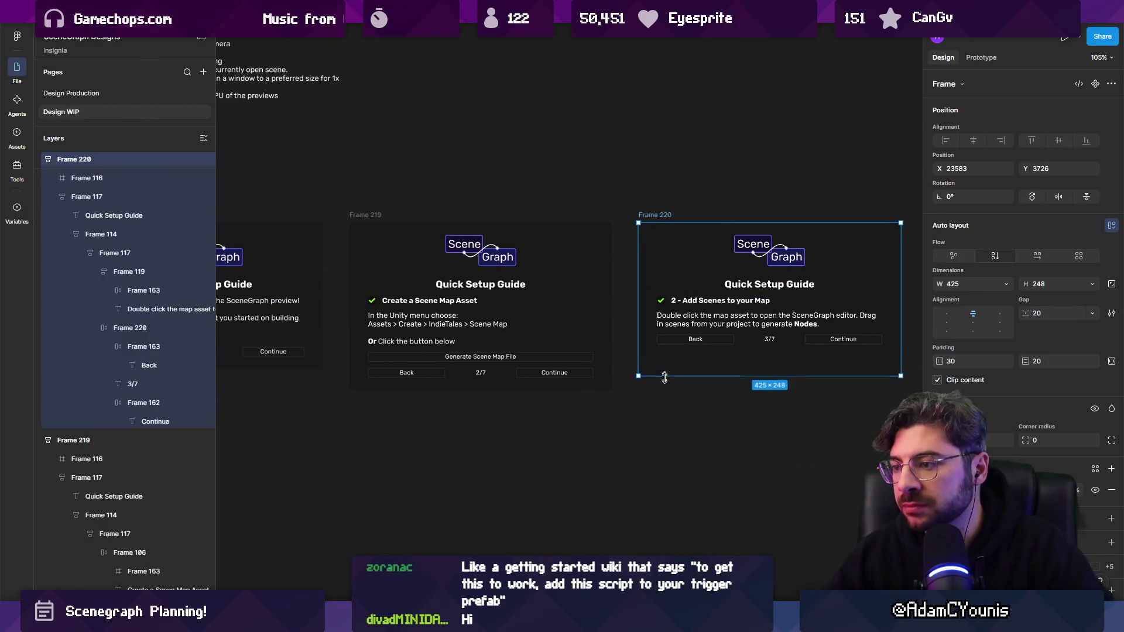
pyautogui.doubleClick(732, 339)
pyautogui.doubleClick(732, 339)
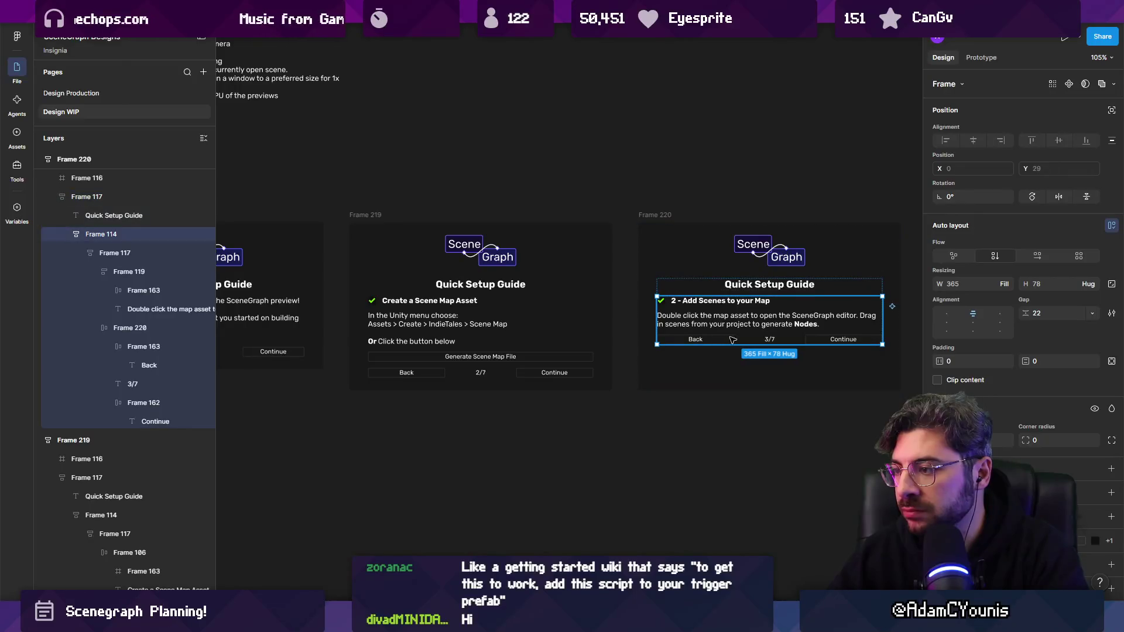
pyautogui.doubleClick(732, 339)
pyautogui.moveTo(712, 341); pyautogui.dragTo(712, 379)
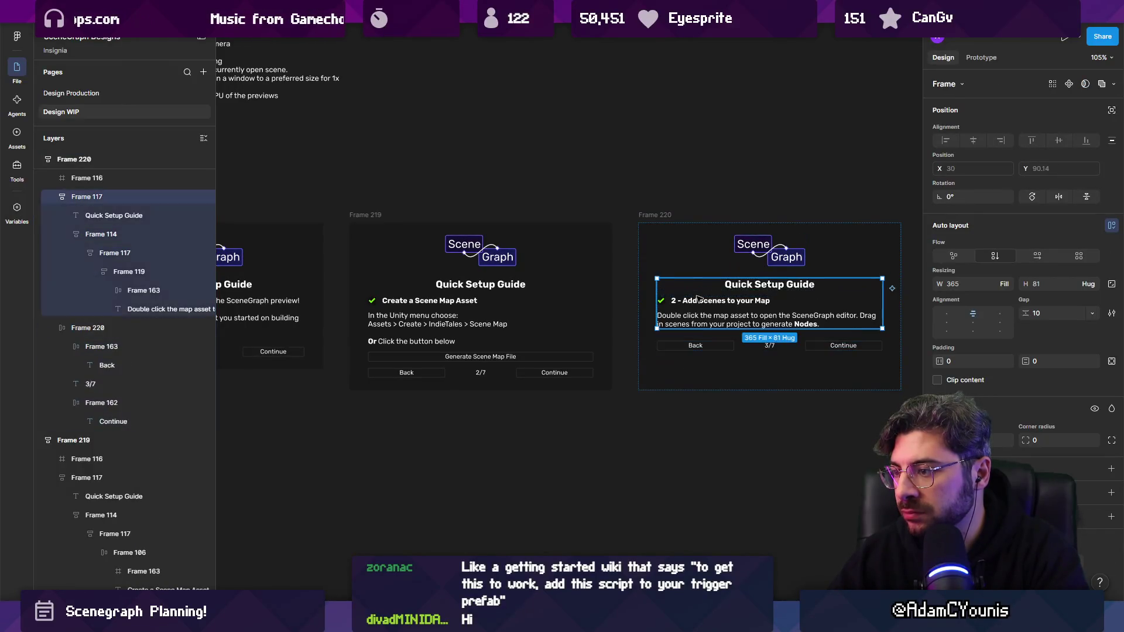
pyautogui.click(1007, 286)
pyautogui.click(1003, 285)
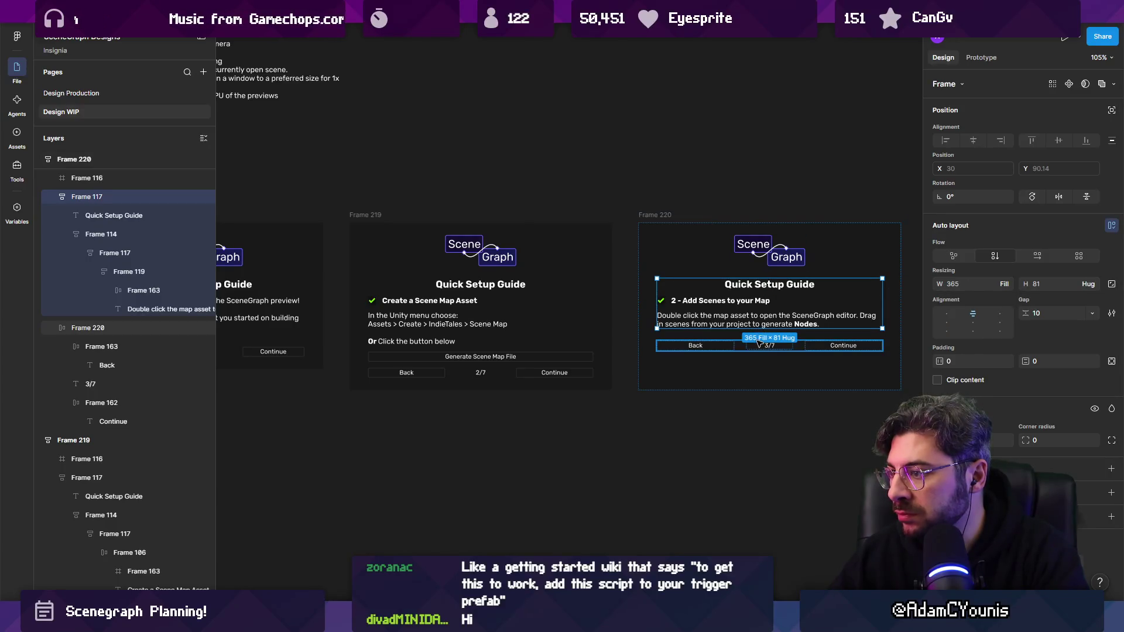
pyautogui.click(756, 341)
pyautogui.press('Escape')
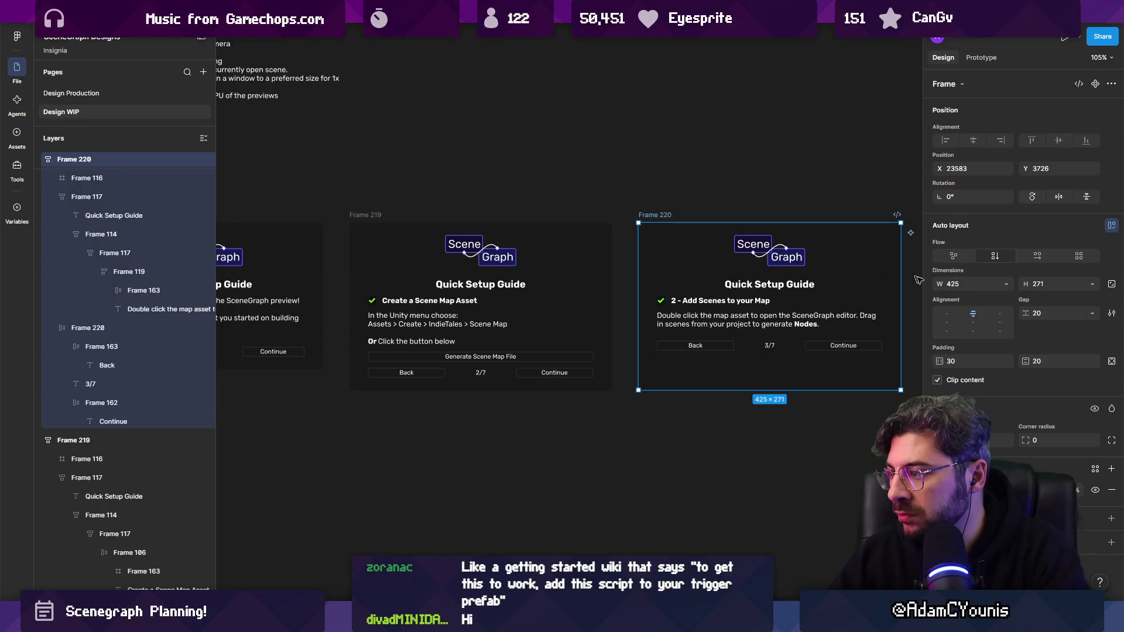
# - Adjust the step 3 panel's spacing and keep its text block at Fill container width
pyautogui.moveTo(1029, 310); pyautogui.dragTo(1030, 309)
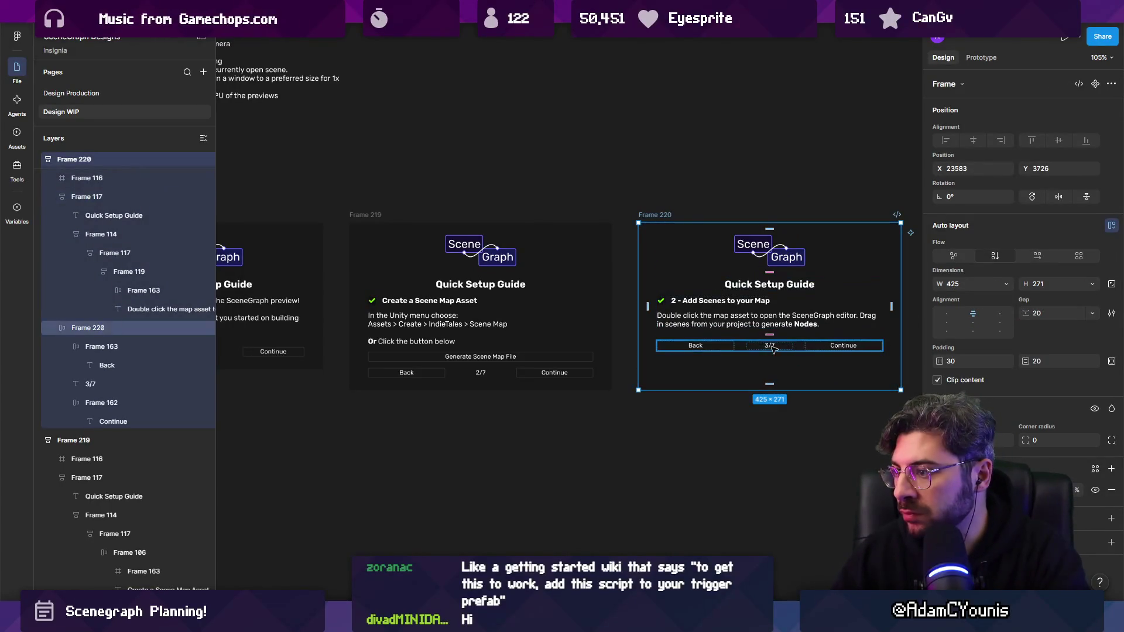
pyautogui.click(787, 349)
pyautogui.moveTo(795, 350)
pyautogui.mouseDown()
pyautogui.moveTo(795, 382)
pyautogui.moveTo(788, 367)
pyautogui.mouseUp()
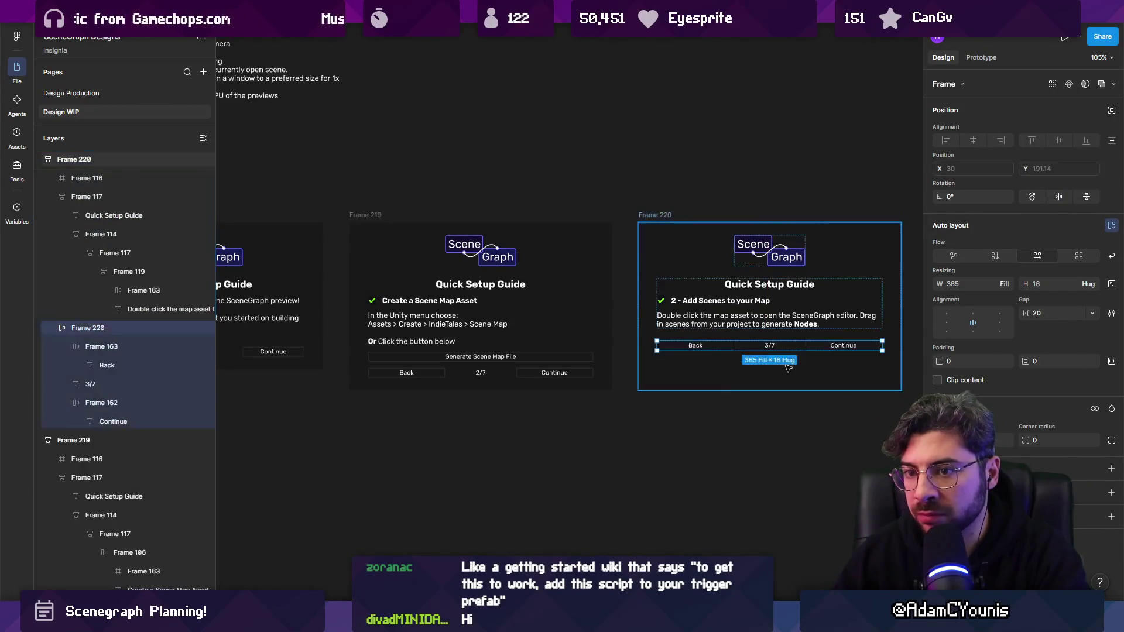
pyautogui.click(53, 197)
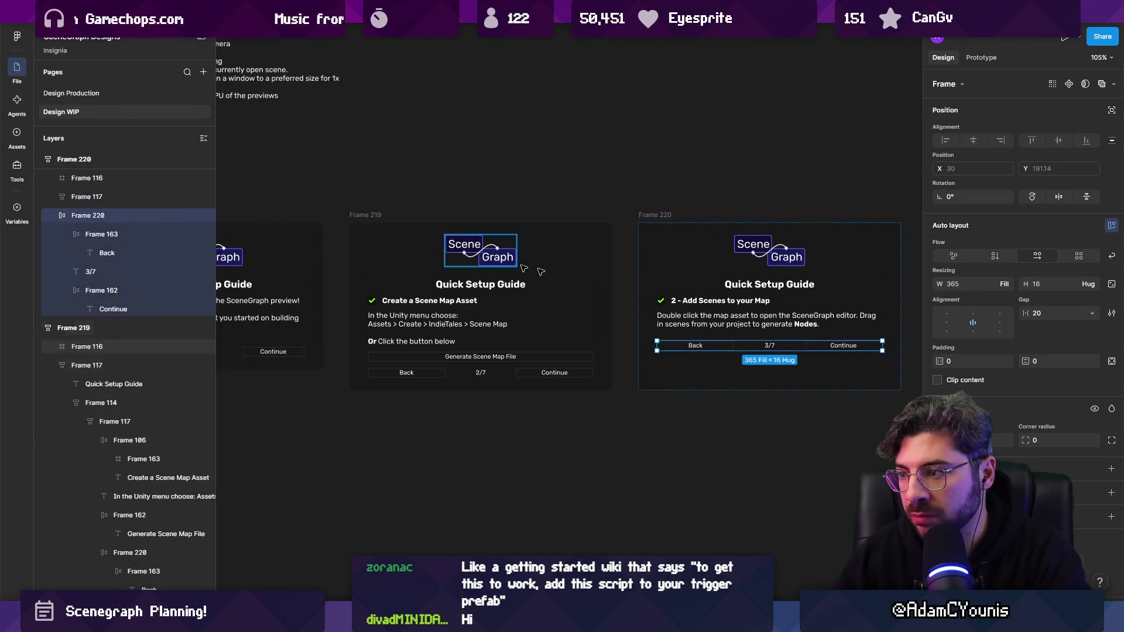
pyautogui.click(756, 327)
pyautogui.click(1006, 285)
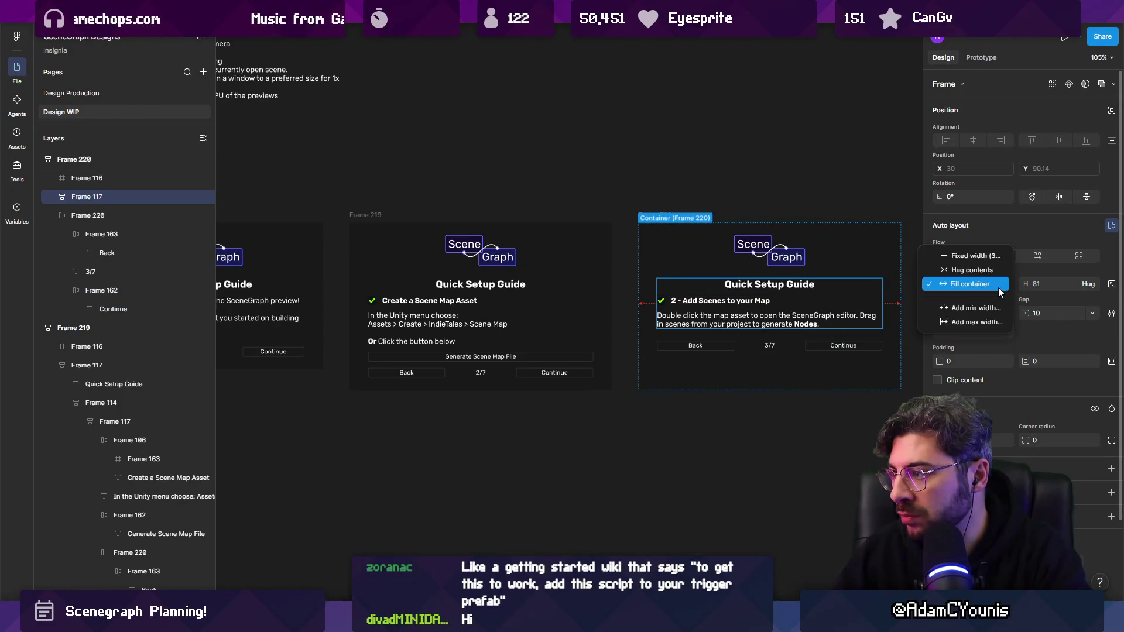
pyautogui.click(999, 285)
pyautogui.press('Escape')
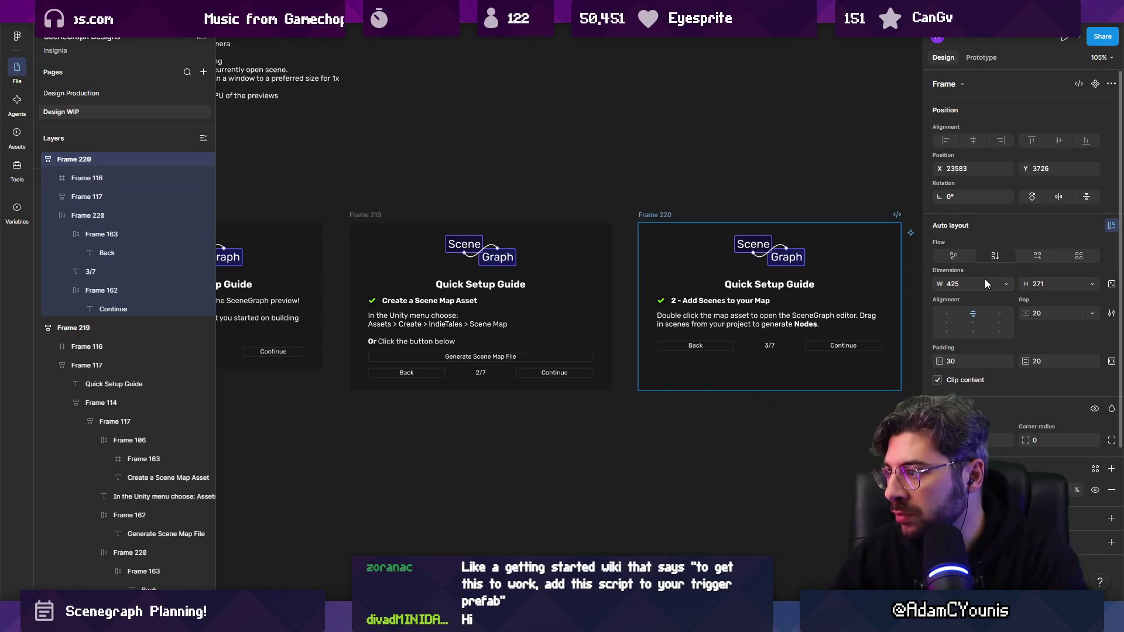
# - Set the step 3 text block to Fill container height so the buttons sit at the bottom
pyautogui.hscroll(3, 703, 264)
pyautogui.click(655, 242)
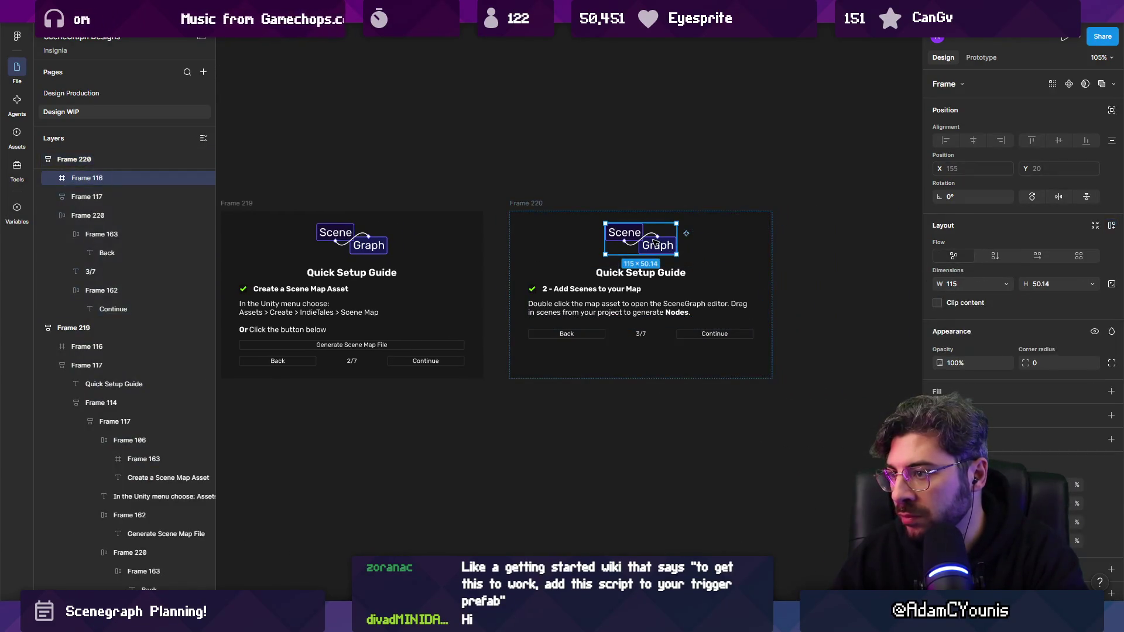
pyautogui.click(620, 296)
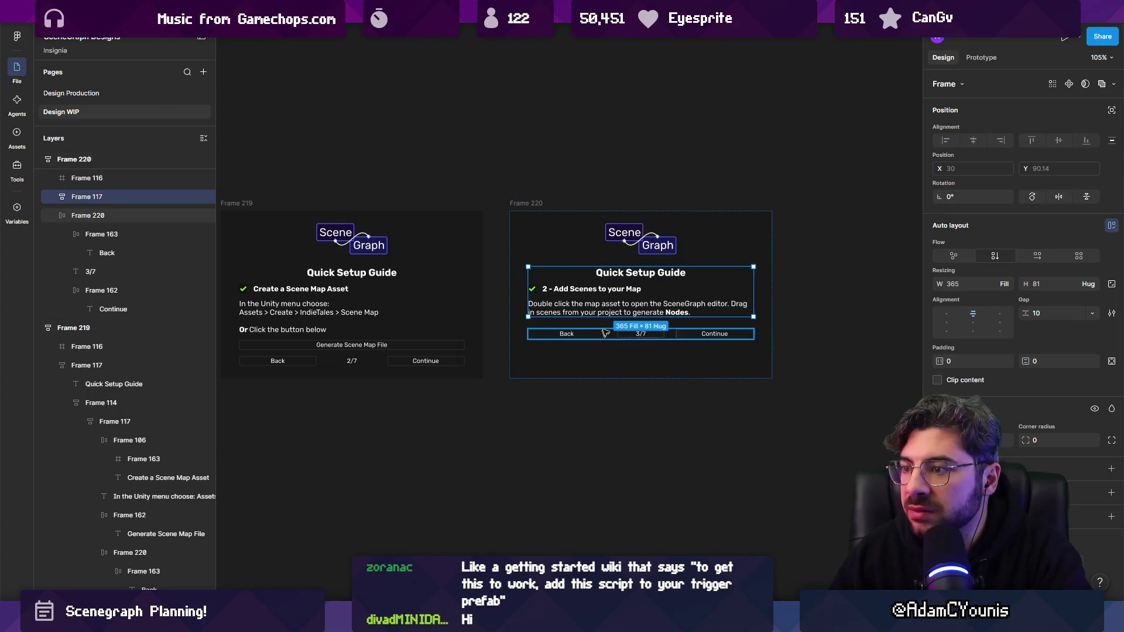
pyautogui.moveTo(611, 316); pyautogui.dragTo(613, 345)
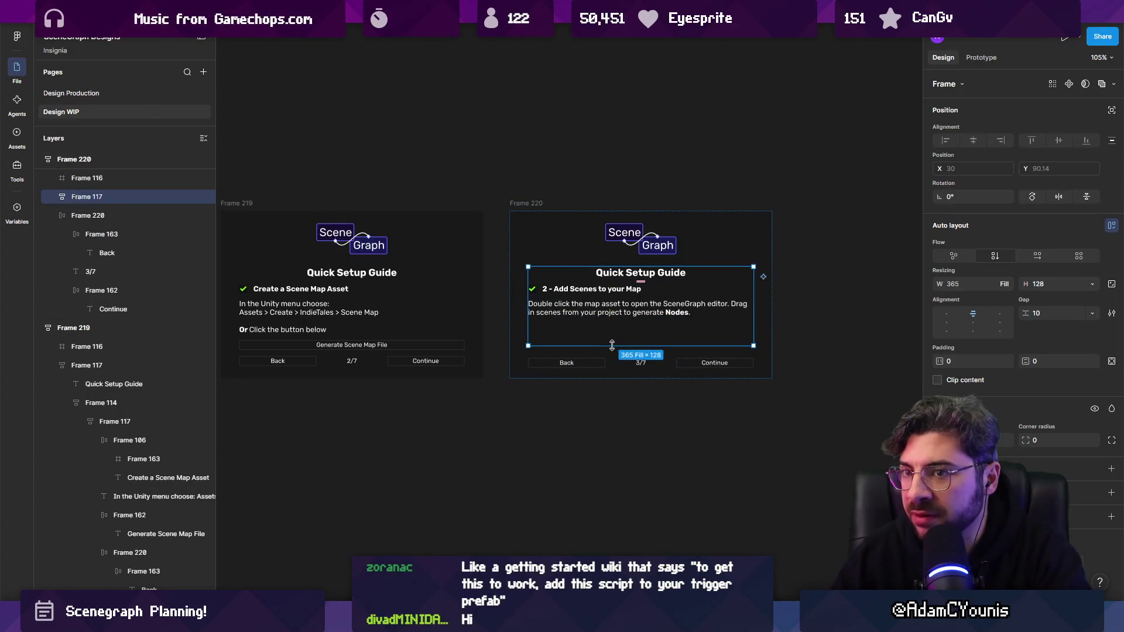
pyautogui.hotkey('ctrl', 'z')
pyautogui.click(1005, 284)
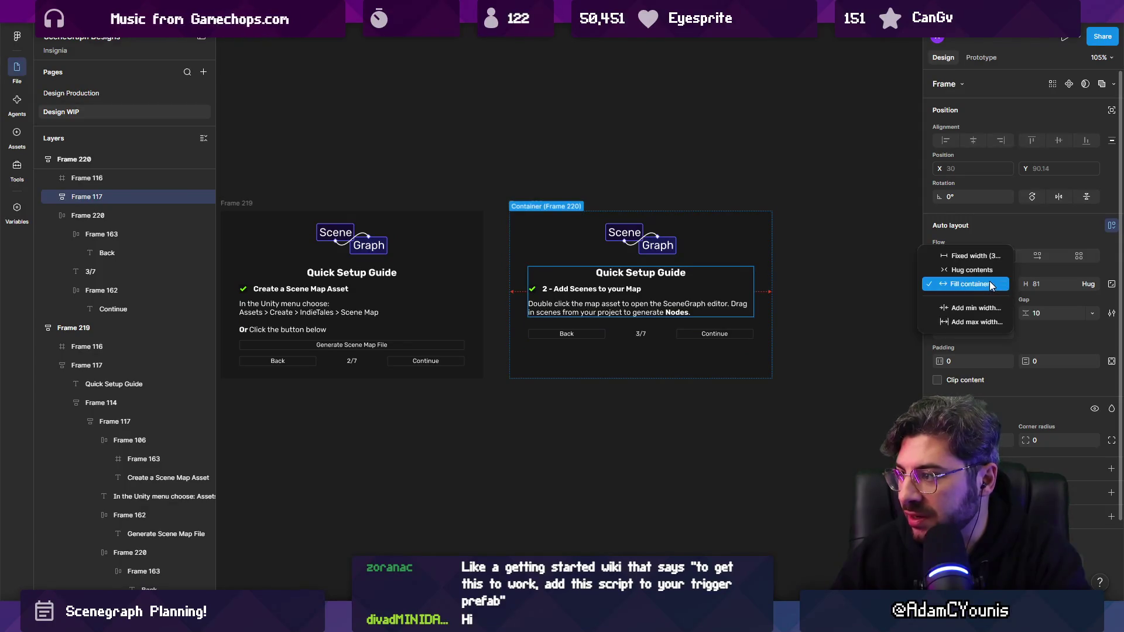
pyautogui.click(991, 285)
pyautogui.click(1090, 285)
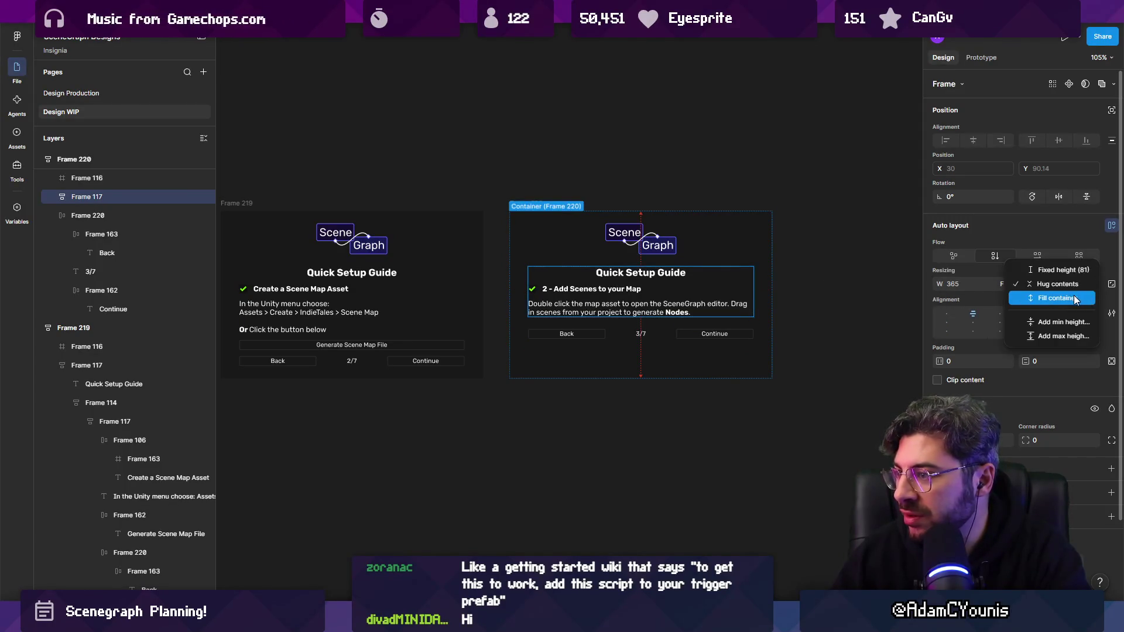
pyautogui.click(1076, 300)
pyautogui.click(820, 306)
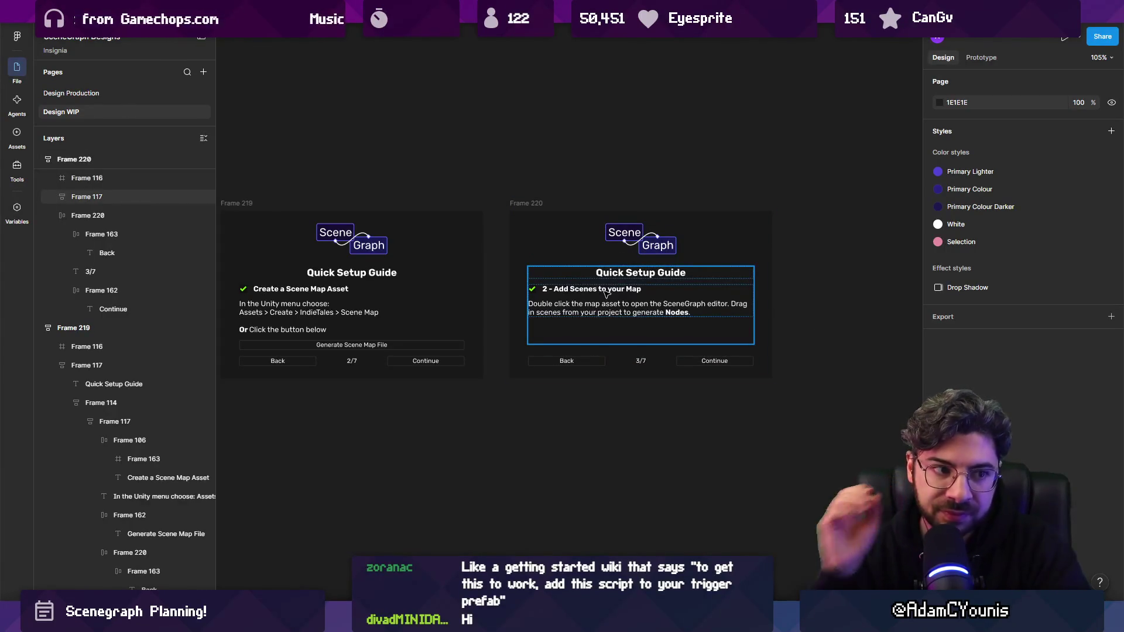
# - Move step 2's Back/2/7/Continue row out of its content group, make the text fill height, and stretch the panel
pyautogui.moveTo(434, 243); pyautogui.dragTo(544, 246)
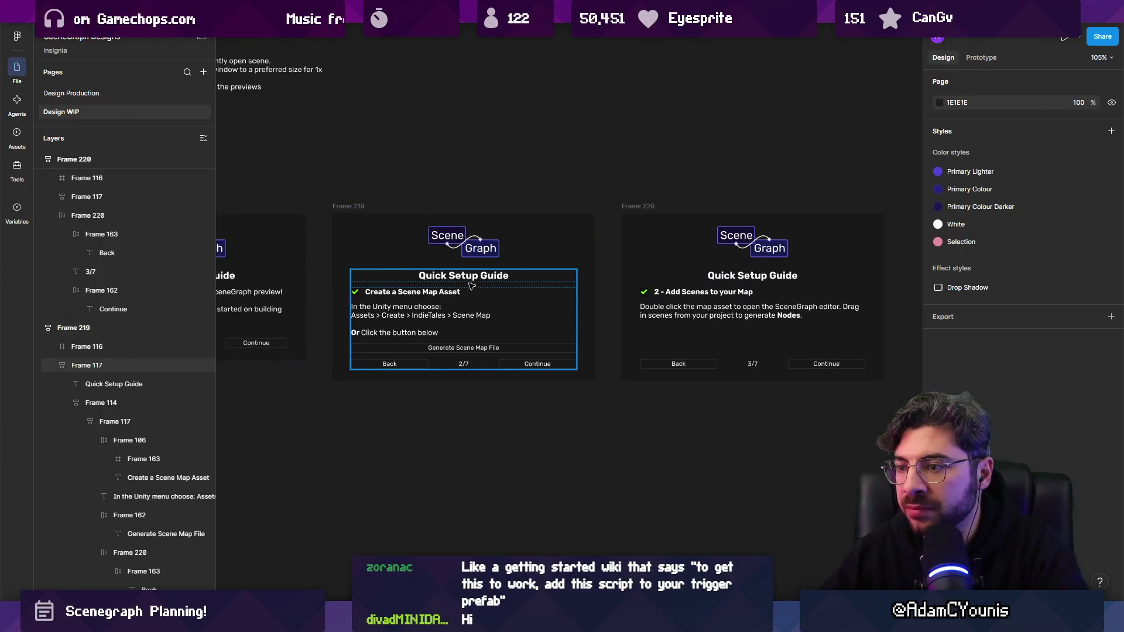
pyautogui.doubleClick(448, 301)
pyautogui.moveTo(455, 365); pyautogui.dragTo(417, 375)
pyautogui.click(460, 312)
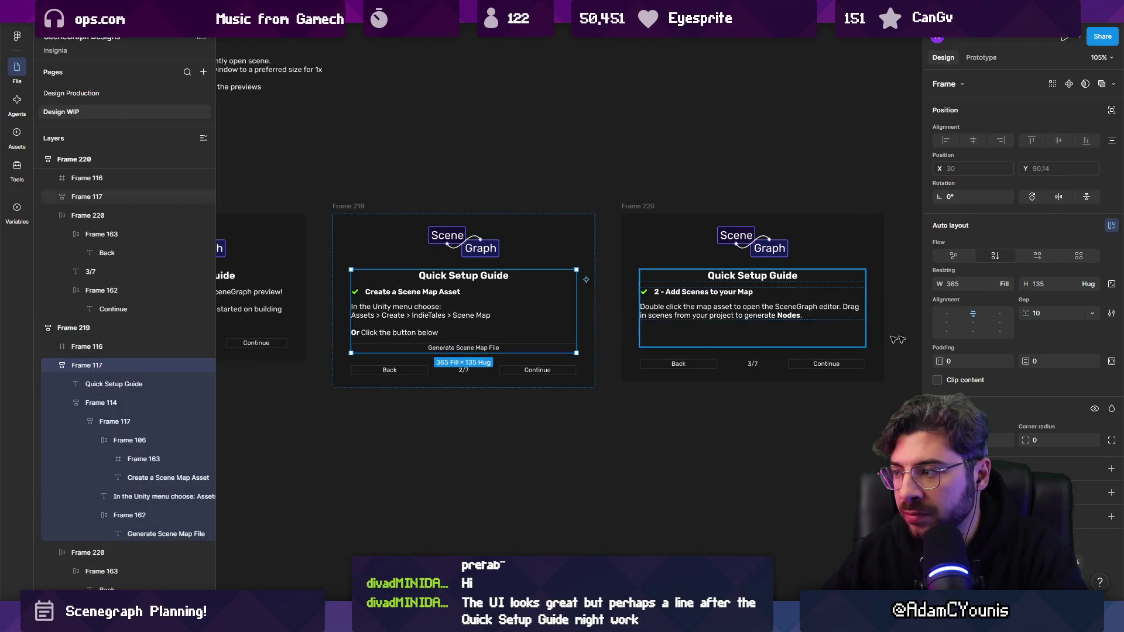
pyautogui.click(1095, 284)
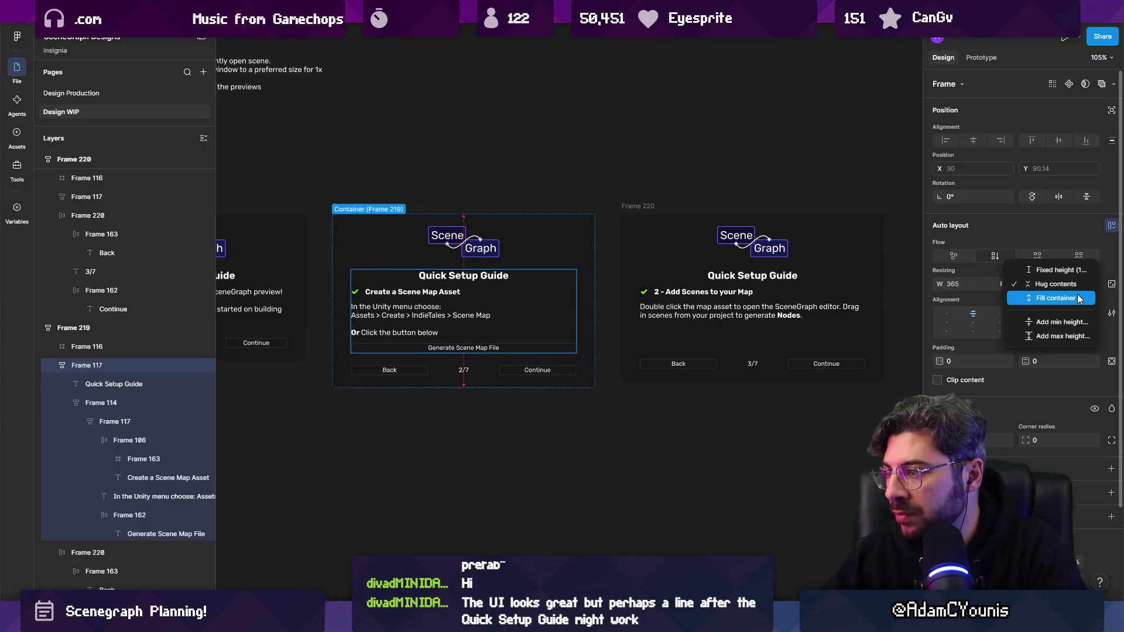
pyautogui.click(1057, 270)
pyautogui.moveTo(350, 210); pyautogui.dragTo(357, 210)
pyautogui.moveTo(479, 384)
pyautogui.mouseDown()
pyautogui.moveTo(479, 445)
pyautogui.moveTo(479, 433)
pyautogui.mouseUp()
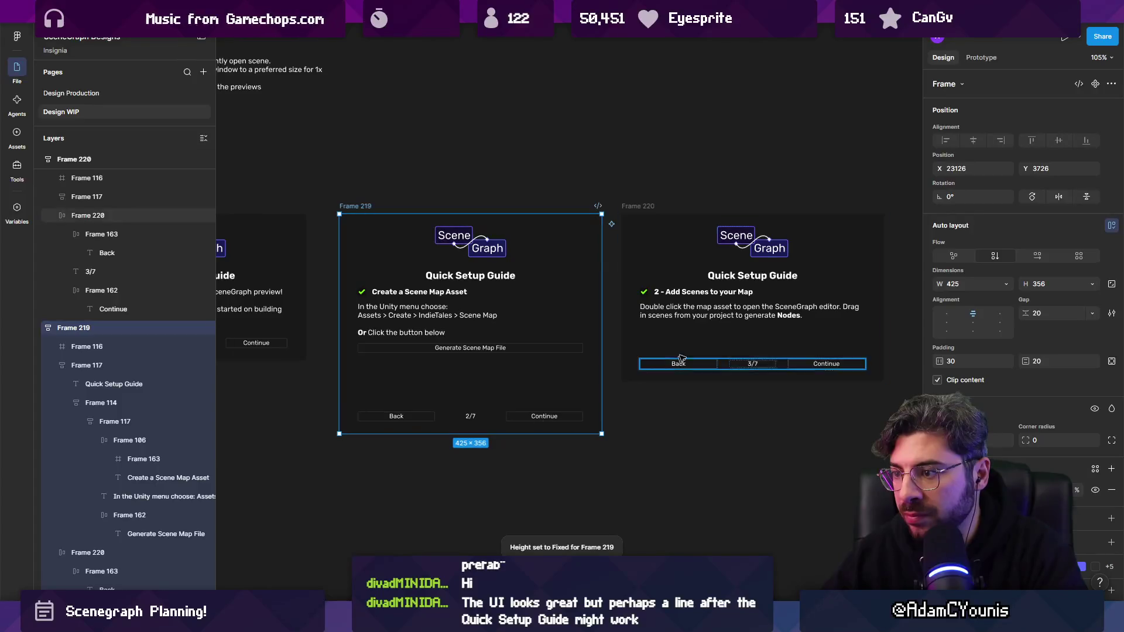
# - Stretch the step 3 and step 1 panels to match, with step 1's content group filling the height
pyautogui.click(673, 334)
pyautogui.moveTo(634, 406); pyautogui.dragTo(627, 434)
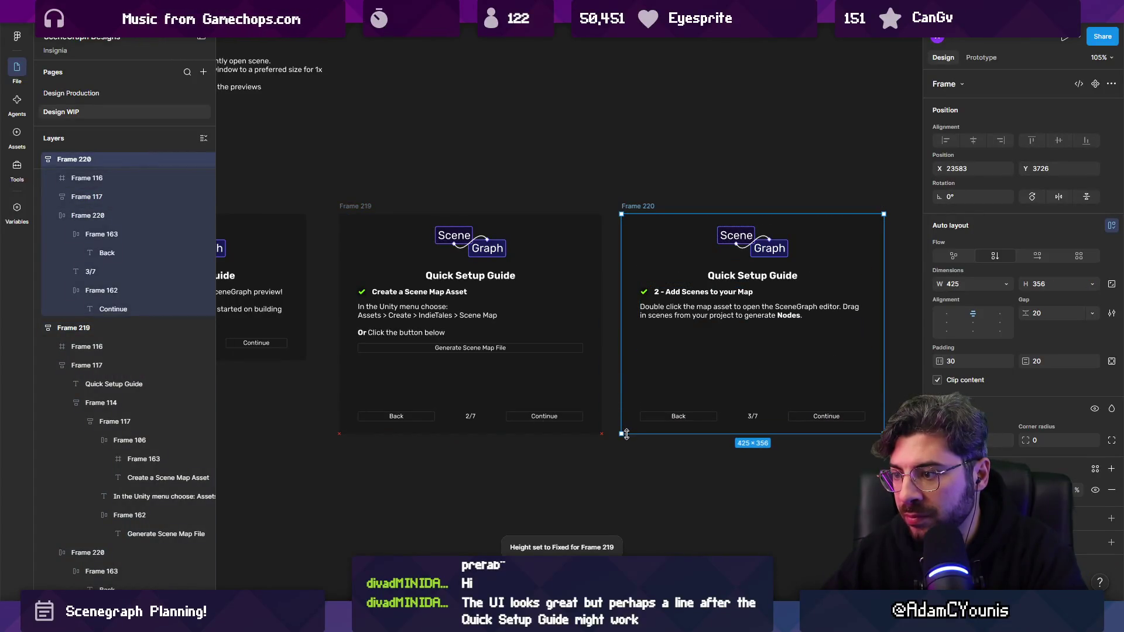
pyautogui.hscroll(-4, 553, 458)
pyautogui.click(307, 346)
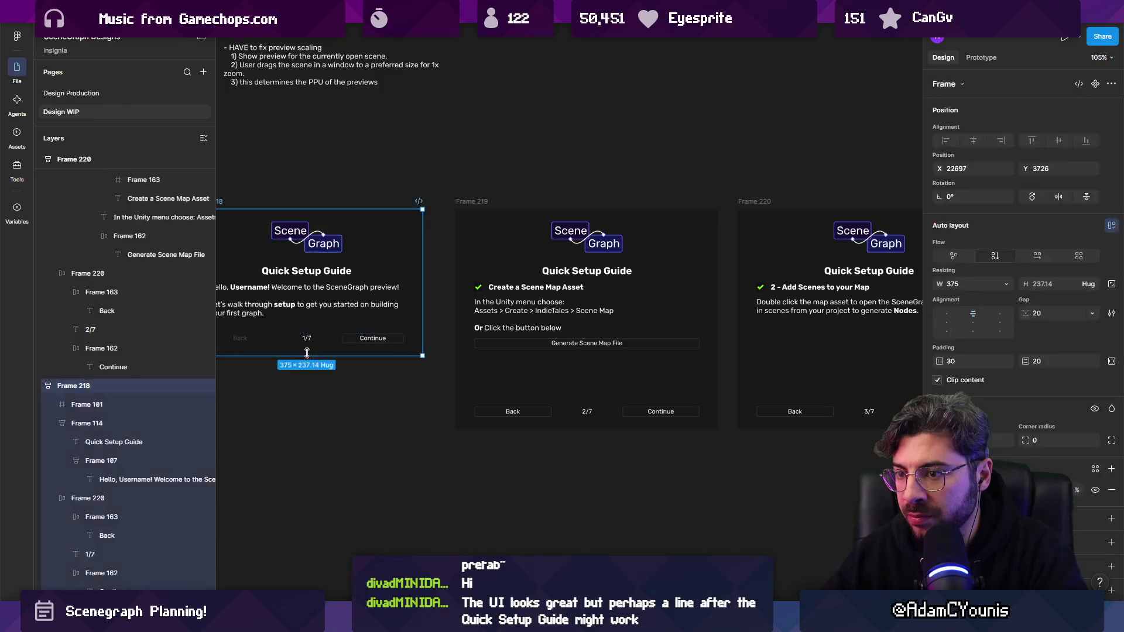
pyautogui.moveTo(315, 356); pyautogui.dragTo(322, 417)
pyautogui.click(326, 386)
pyautogui.hscroll(-2, 351, 293)
pyautogui.click(356, 281)
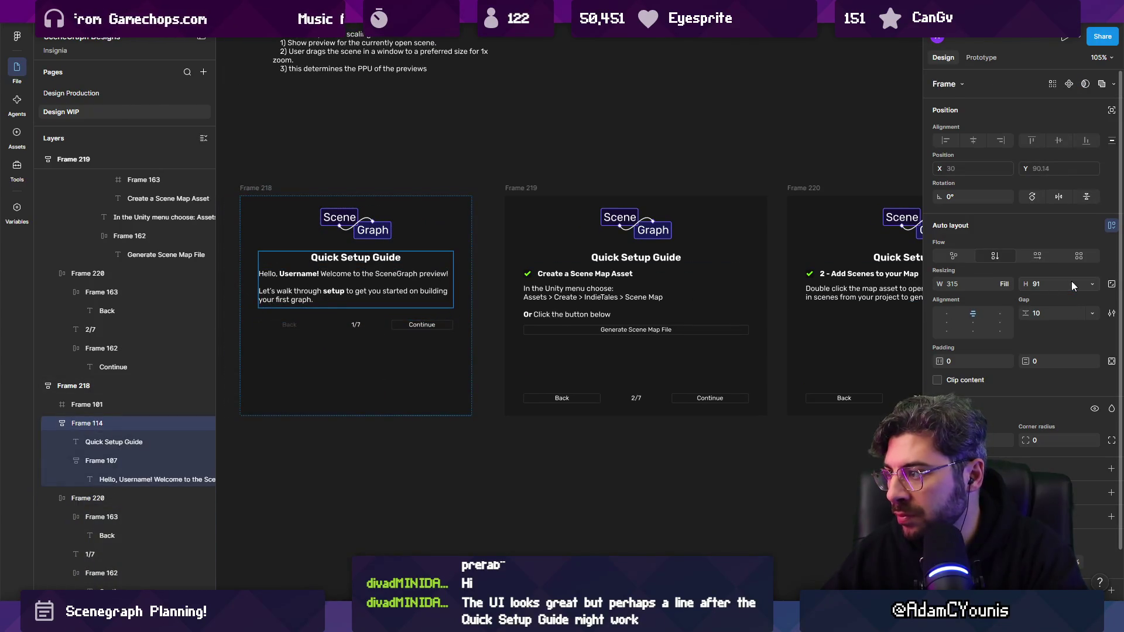
pyautogui.click(1092, 284)
pyautogui.click(1054, 314)
# - Left-align the Quick Setup Guide titles in Frames 219 and 220
pyautogui.click(552, 448)
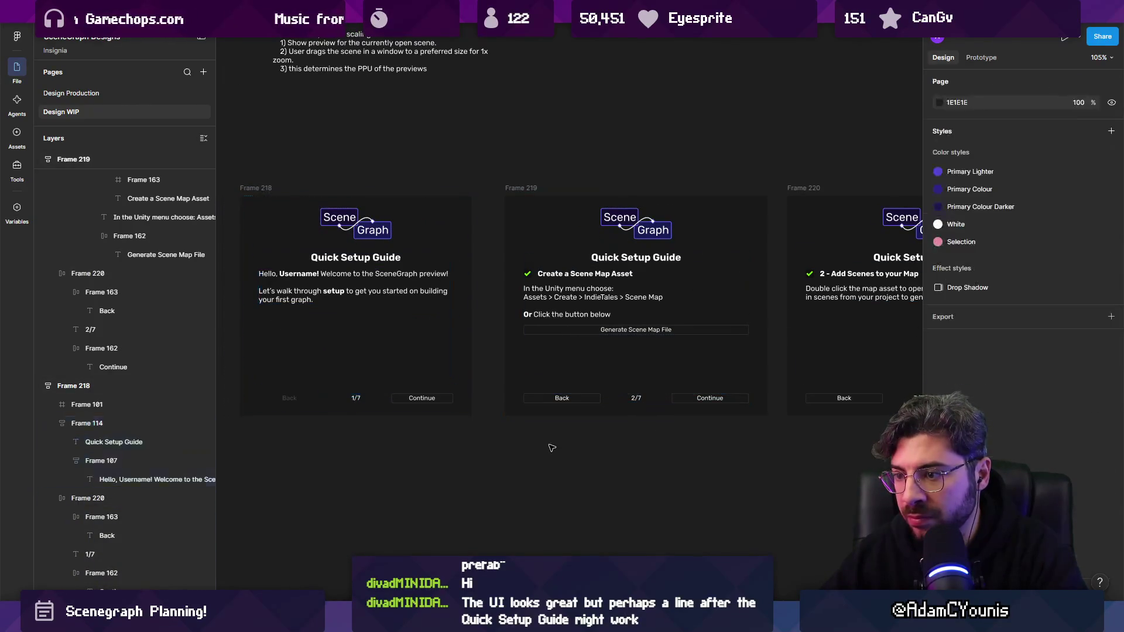
pyautogui.scroll(-5, 552, 448)
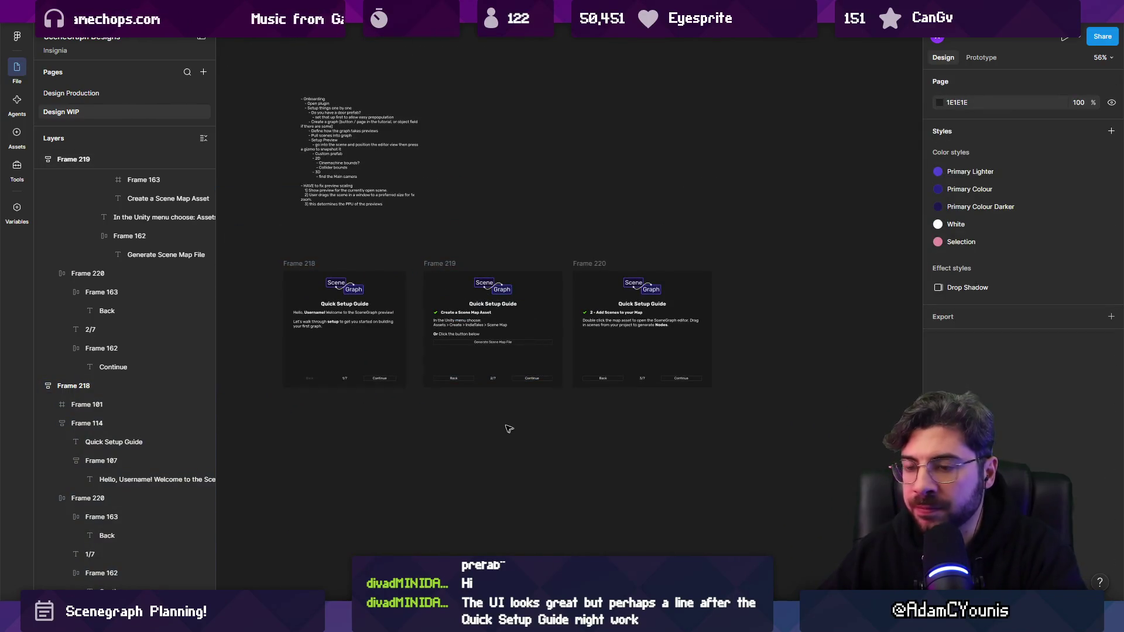
pyautogui.scroll(3, 521, 351)
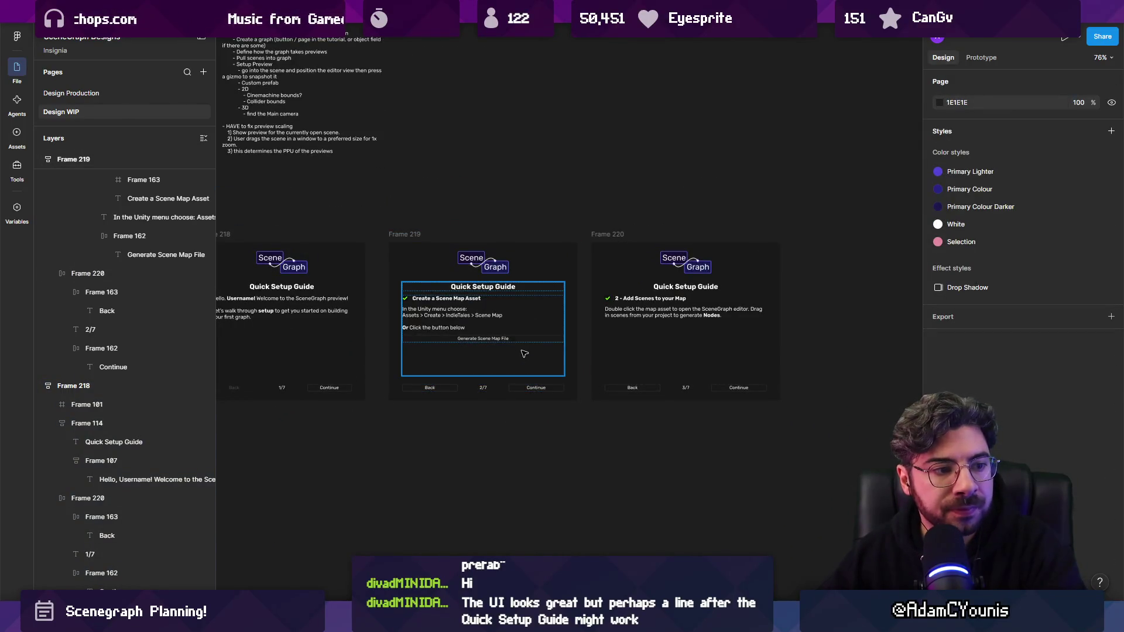
pyautogui.scroll(4, 313, 303)
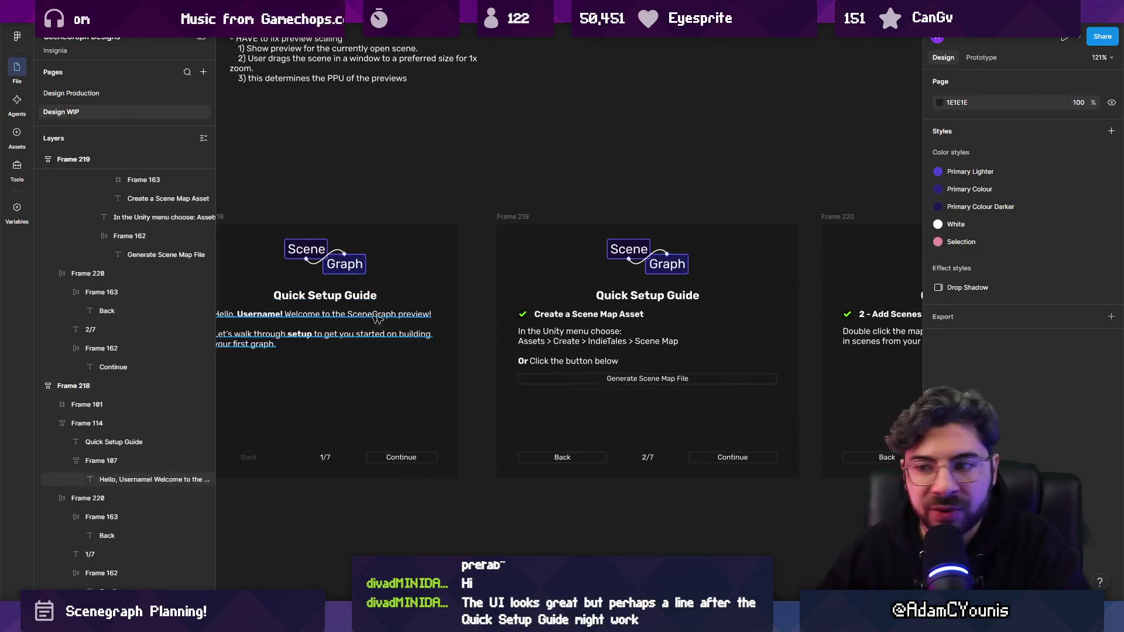
pyautogui.scroll(-3, 427, 314)
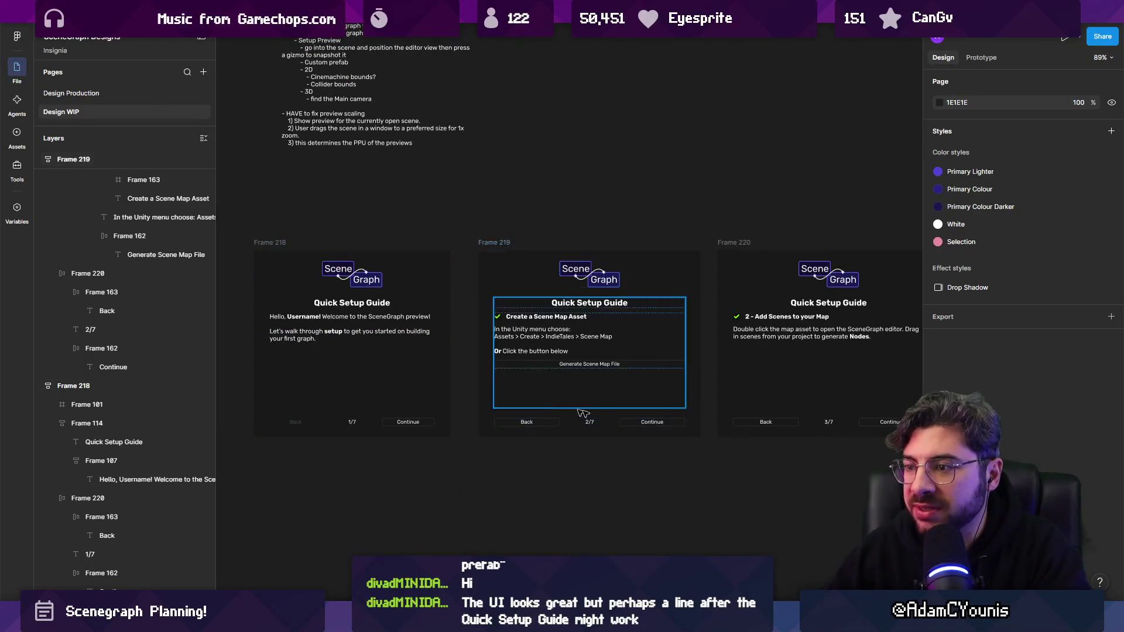
pyautogui.hscroll(3, 445, 410)
pyautogui.hscroll(-3, 415, 382)
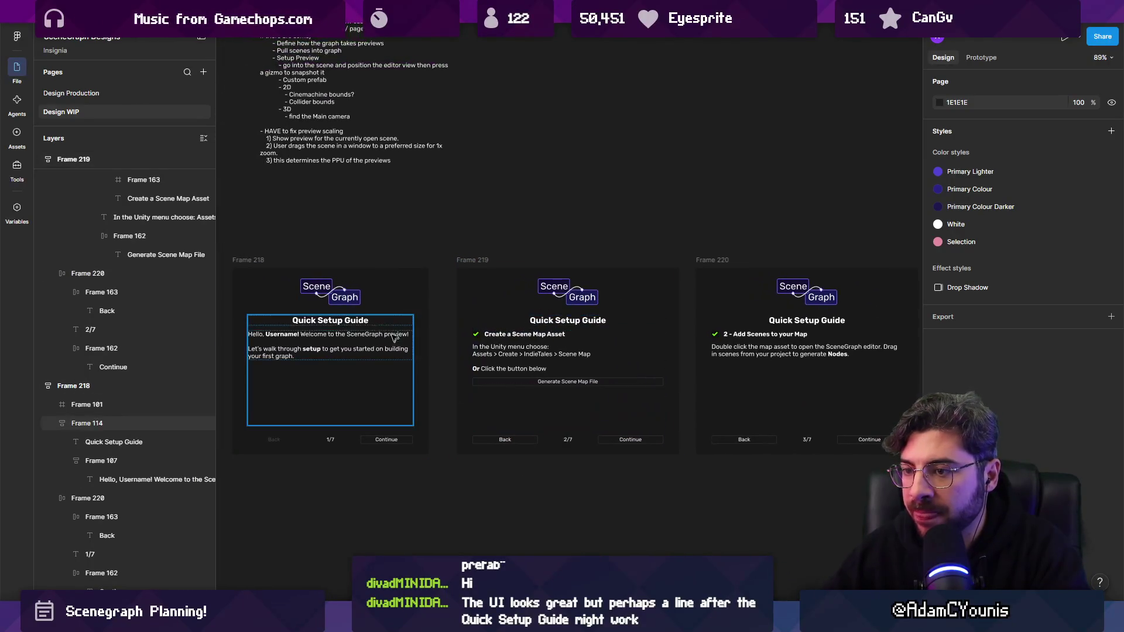
pyautogui.click(609, 327)
pyautogui.keyDown('shift'); pyautogui.click(818, 322); pyautogui.keyUp('shift')
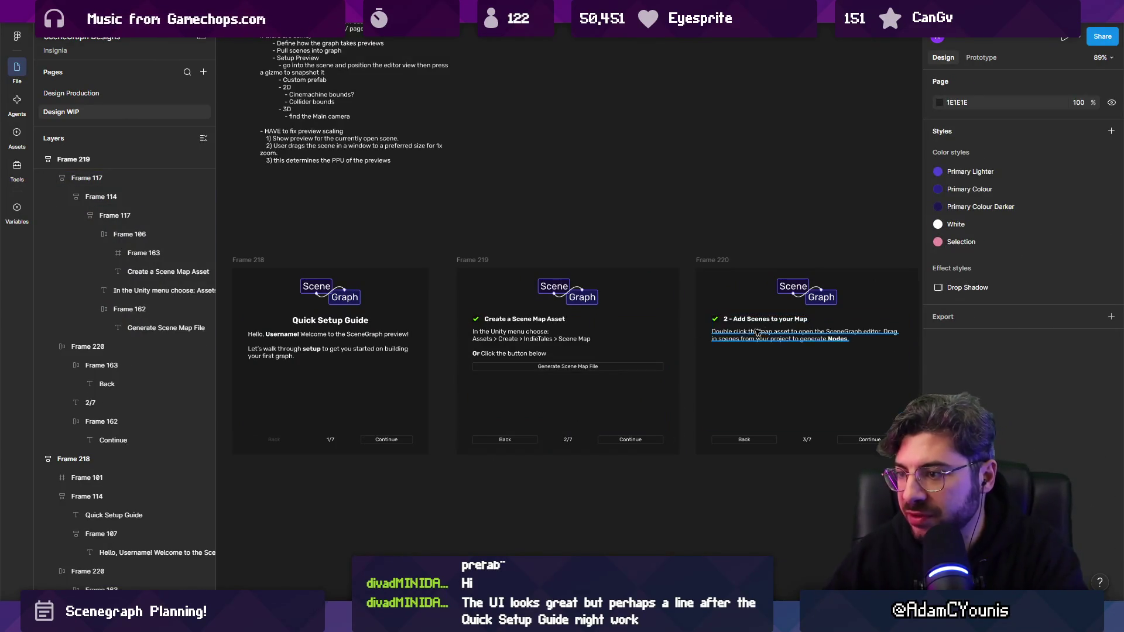
pyautogui.hscroll(3, 572, 496)
pyautogui.hotkey('ctrl', 'alt', 'l')
# - Left-align the Quick Setup Guide title in Frame 218 as well
pyautogui.hscroll(-5, 467, 338)
pyautogui.click(400, 317)
pyautogui.hotkey('ctrl', 'alt', 'l')
pyautogui.click(800, 494)
pyautogui.moveTo(800, 494); pyautogui.dragTo(666, 472)
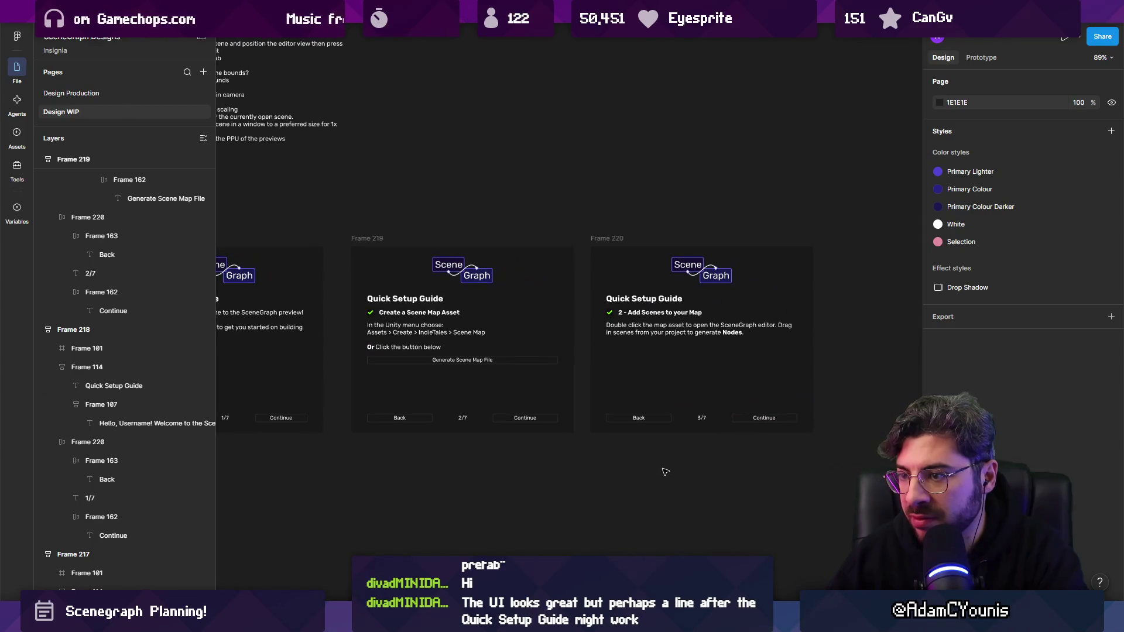
pyautogui.hscroll(-5, 664, 470)
# - Draw a horizontal line with the Pen tool, set stroke weight 2, and place it under Frame 219's title
pyautogui.press('p')
pyautogui.click(495, 487)
pyautogui.keyDown('shift'); pyautogui.click(686, 487); pyautogui.keyUp('shift')
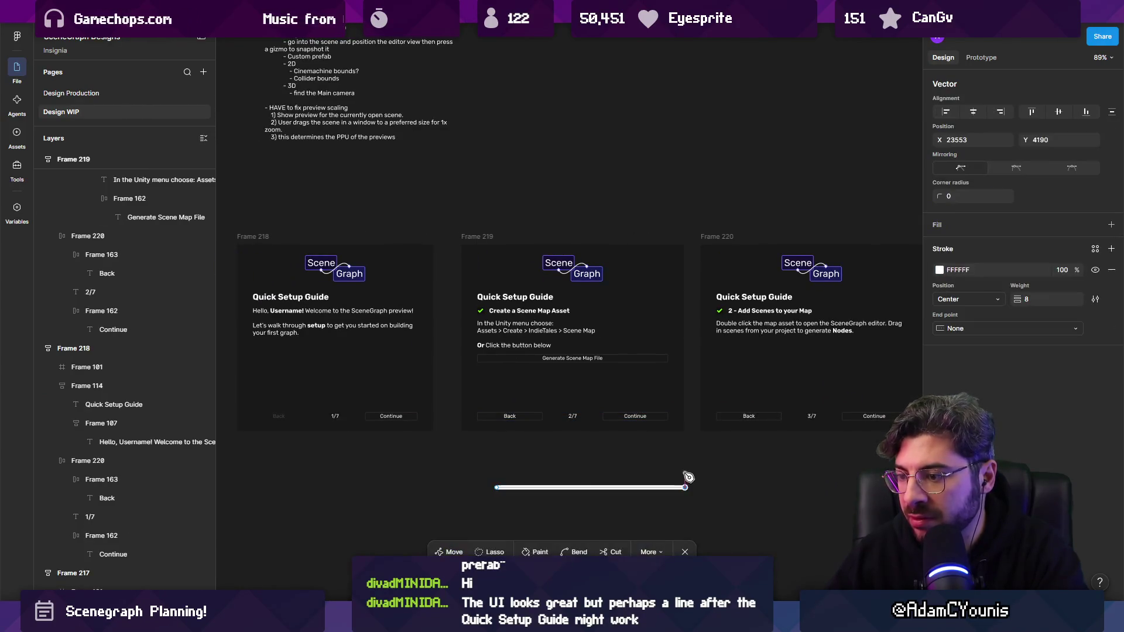
pyautogui.press('Escape')
pyautogui.click(1038, 415)
pyautogui.write('2')
pyautogui.press('Return')
pyautogui.moveTo(551, 489)
pyautogui.mouseDown()
pyautogui.moveTo(550, 319)
pyautogui.moveTo(548, 329)
pyautogui.mouseUp()
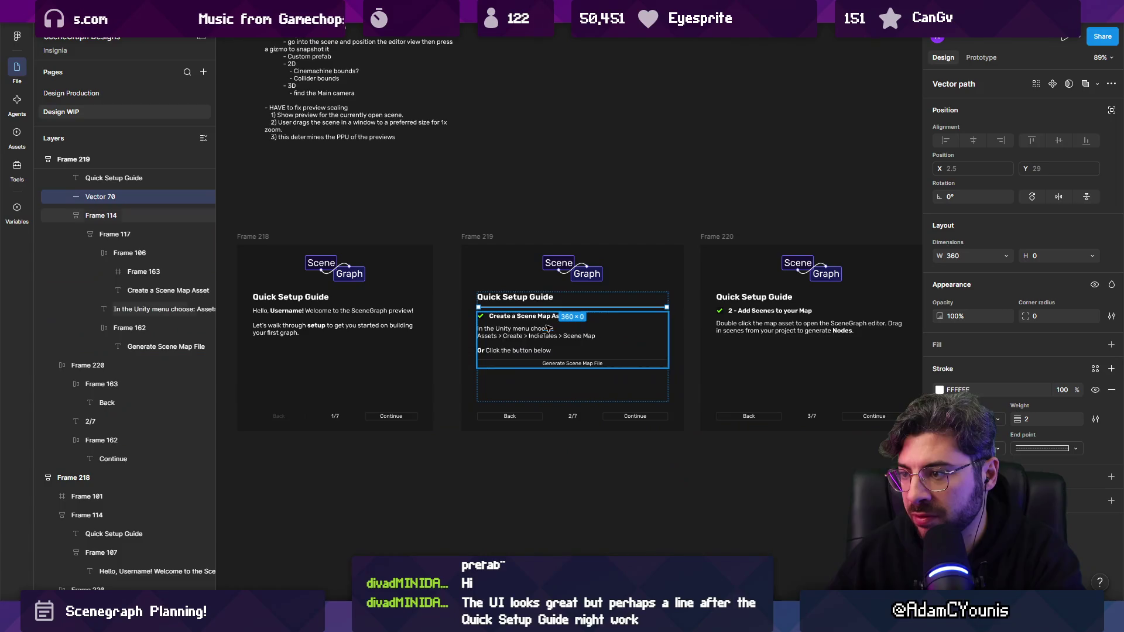
# - Paste a copy of the line under Frame 218's title with Fill container width
pyautogui.click(311, 301)
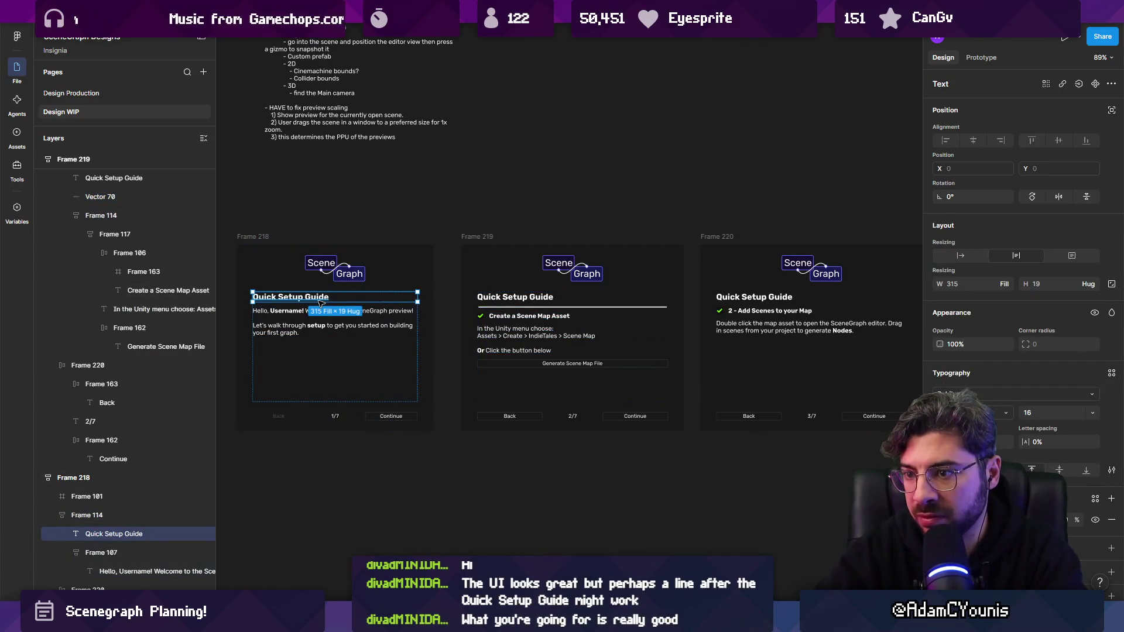
pyautogui.hotkey('ctrl', 'v')
pyautogui.hotkey('ctrl', 'z')
pyautogui.hotkey('ctrl', 'v')
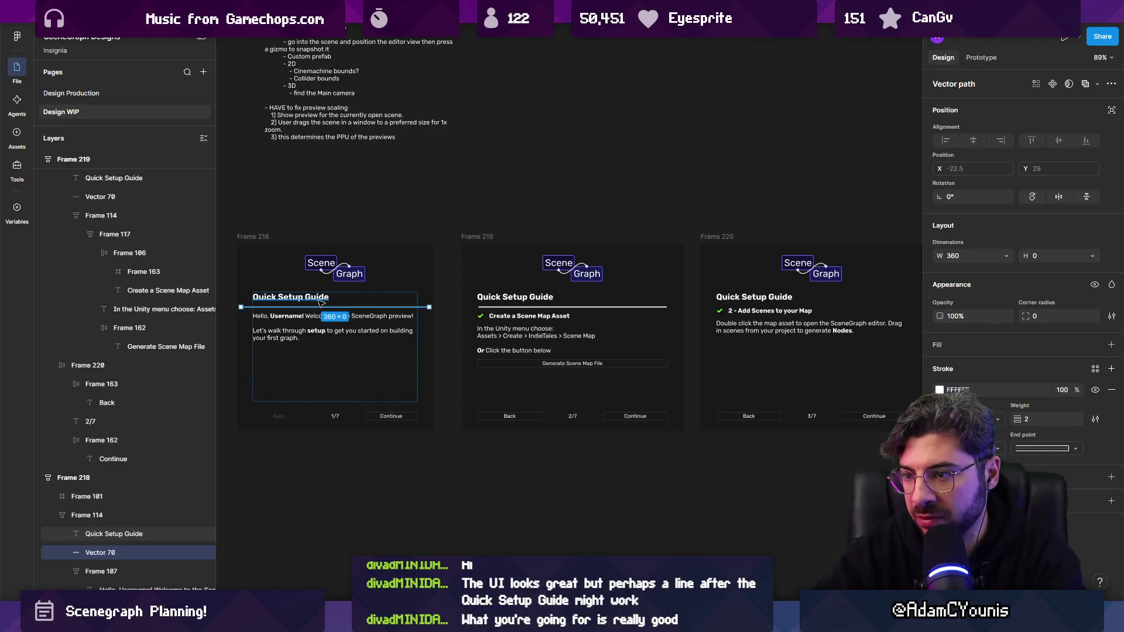
pyautogui.click(1007, 256)
pyautogui.click(984, 299)
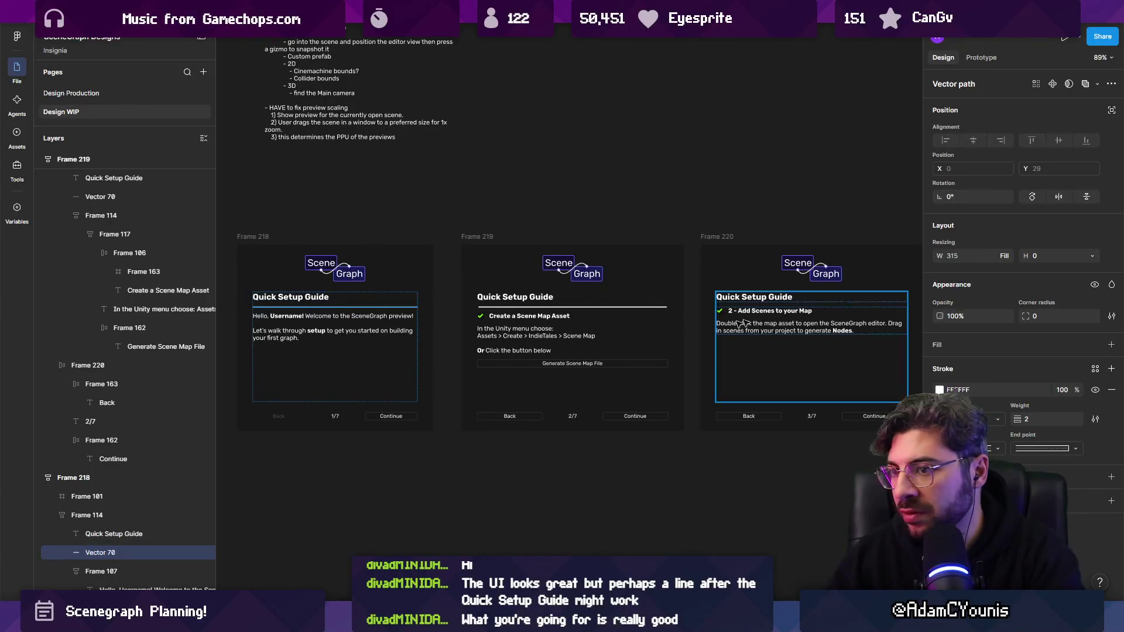
# - Paste the divider into Frame 220 directly under its title
pyautogui.click(597, 306)
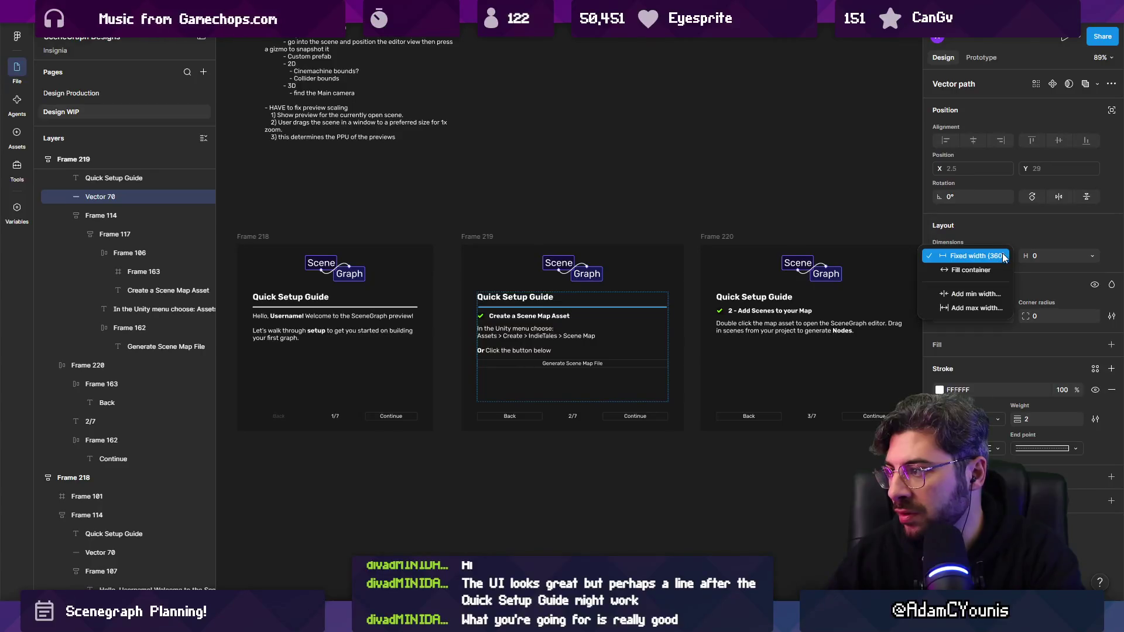
pyautogui.click(728, 308)
pyautogui.hotkey('ctrl', 'v')
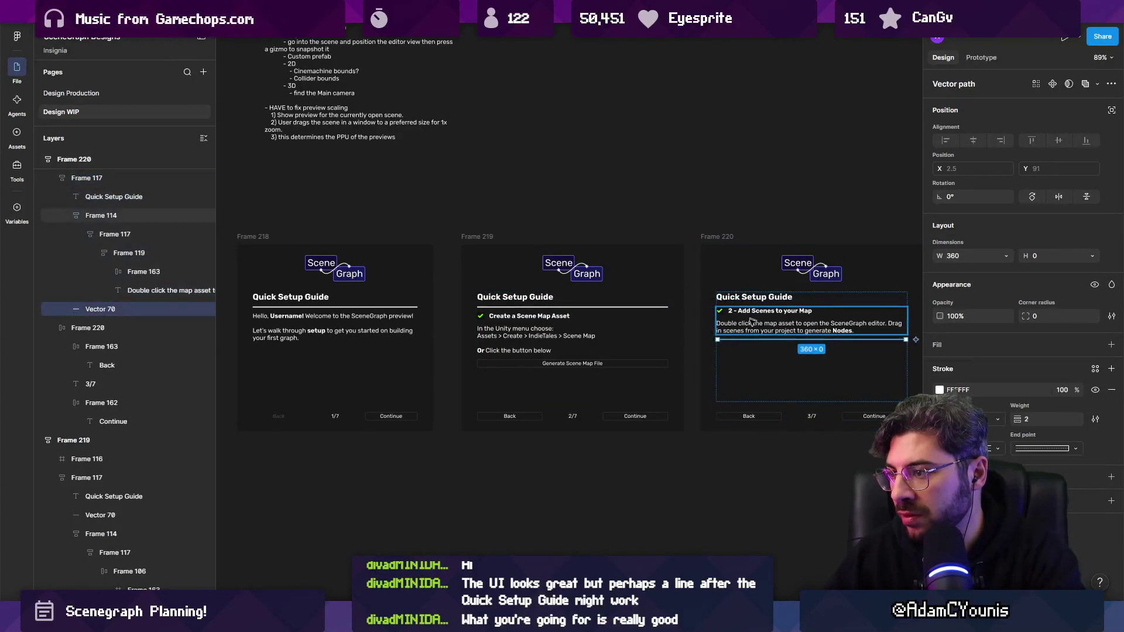
pyautogui.moveTo(754, 341); pyautogui.dragTo(753, 309)
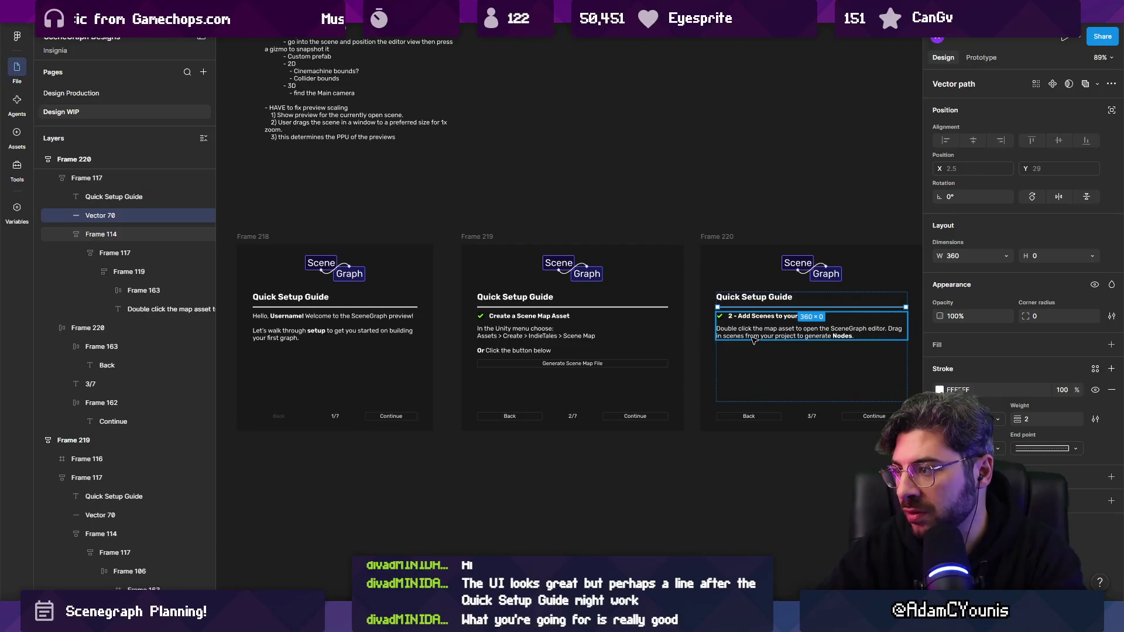
pyautogui.press('Escape')
# - Reduce the dividers' stroke weight to 1
pyautogui.scroll(-5, 742, 298)
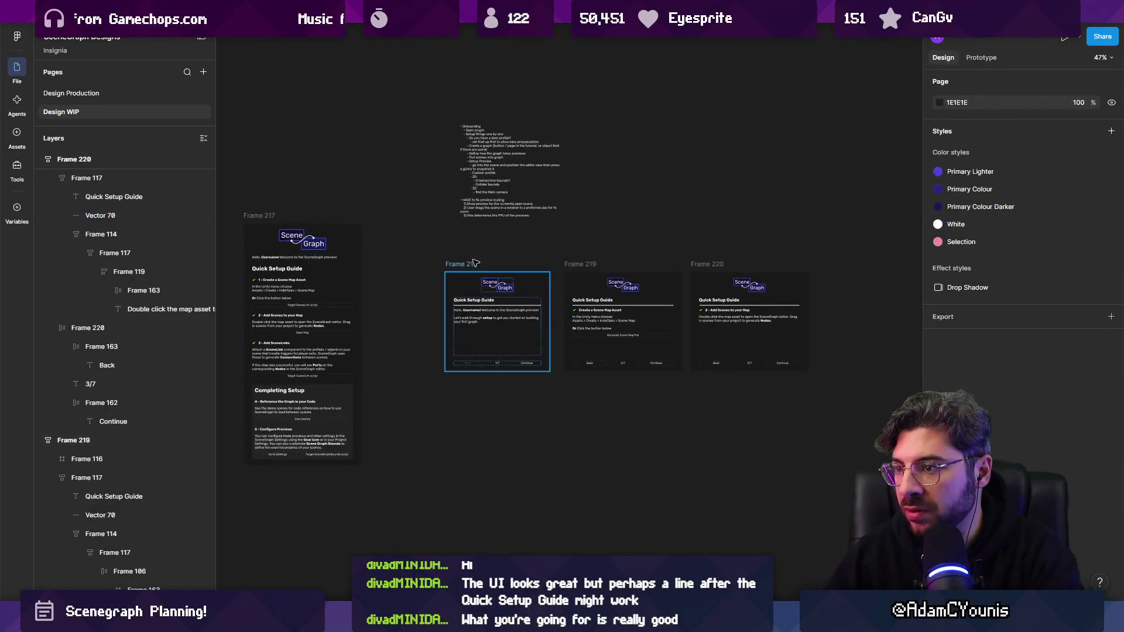
pyautogui.click(444, 265)
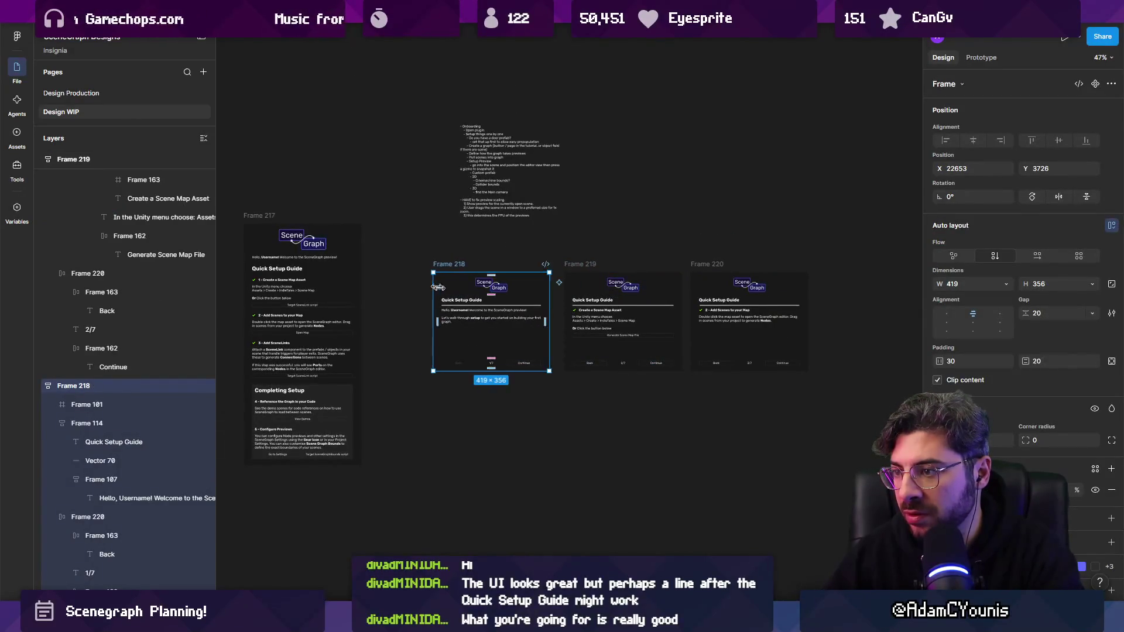
pyautogui.press('Escape')
pyautogui.scroll(3, 534, 289)
pyautogui.keyDown('ctrl'); pyautogui.click(539, 315); pyautogui.keyUp('ctrl')
pyautogui.keyDown('ctrl'); pyautogui.keyDown('shift'); pyautogui.click(849, 315); pyautogui.keyUp('shift'); pyautogui.keyUp('ctrl')
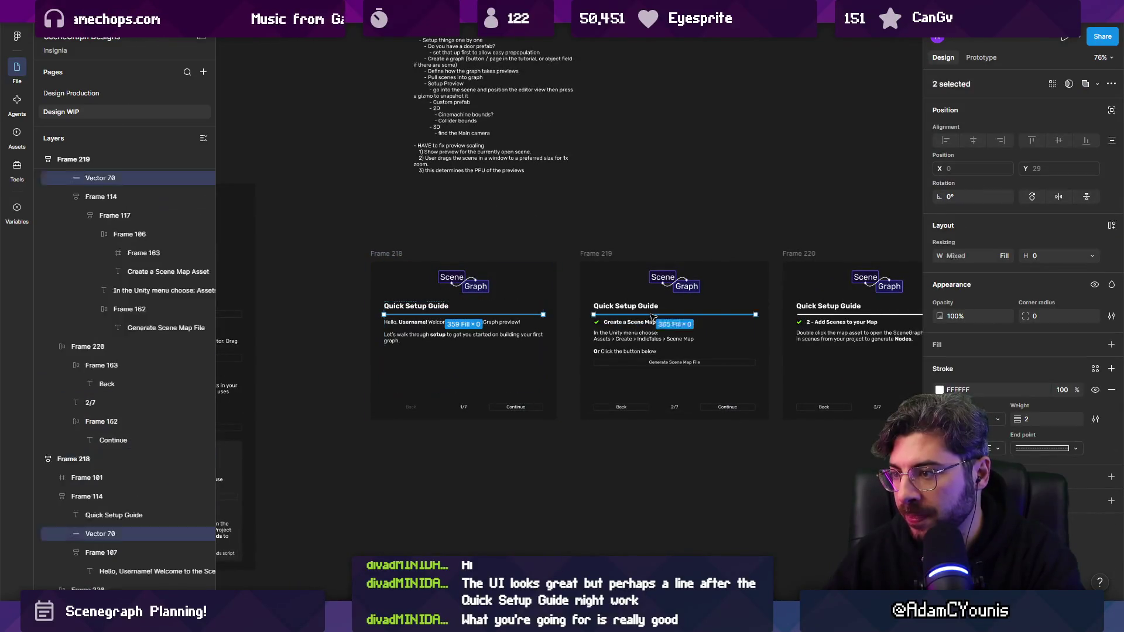
pyautogui.write('1')
pyautogui.press('Return')
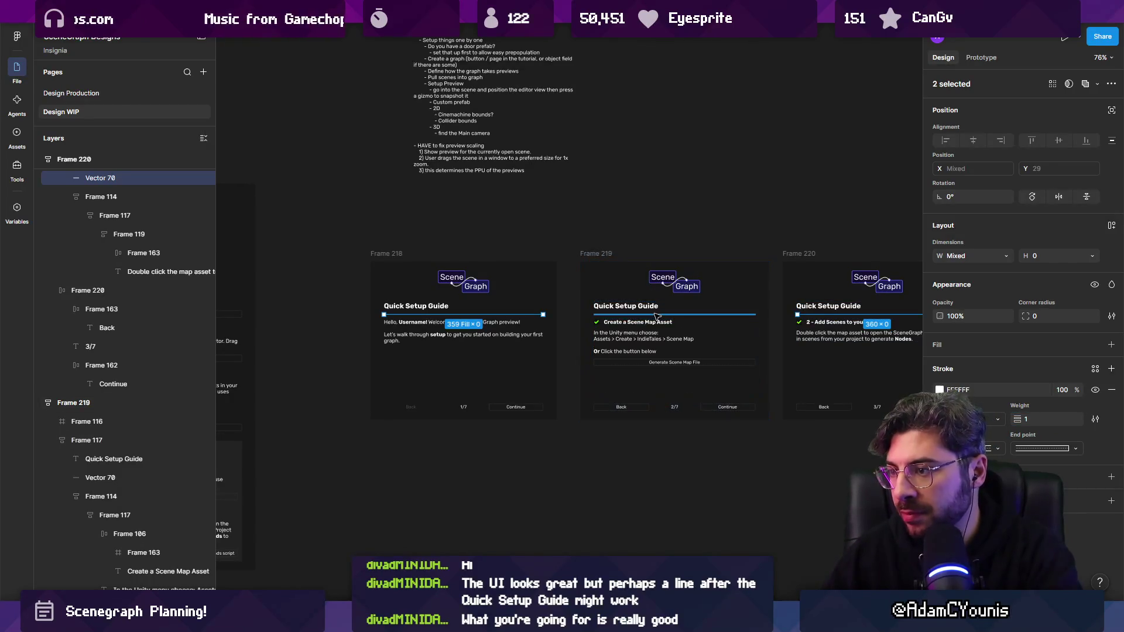
pyautogui.keyDown('ctrl'); pyautogui.keyDown('shift'); pyautogui.click(703, 315); pyautogui.keyUp('shift'); pyautogui.keyUp('ctrl')
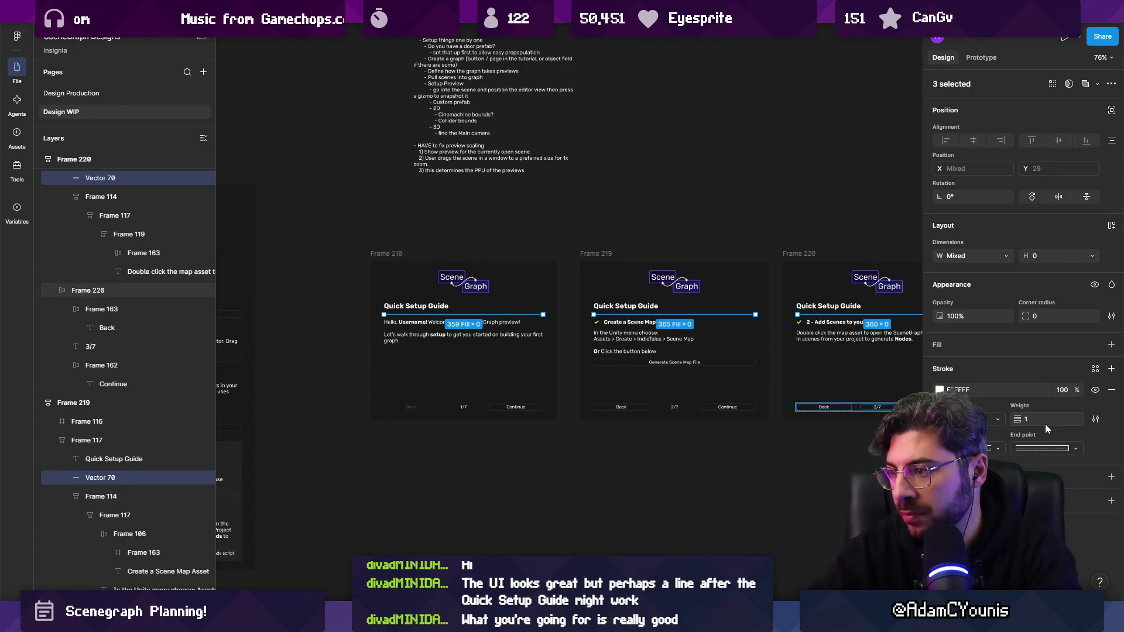
pyautogui.click(837, 456)
pyautogui.hscroll(3, 837, 457)
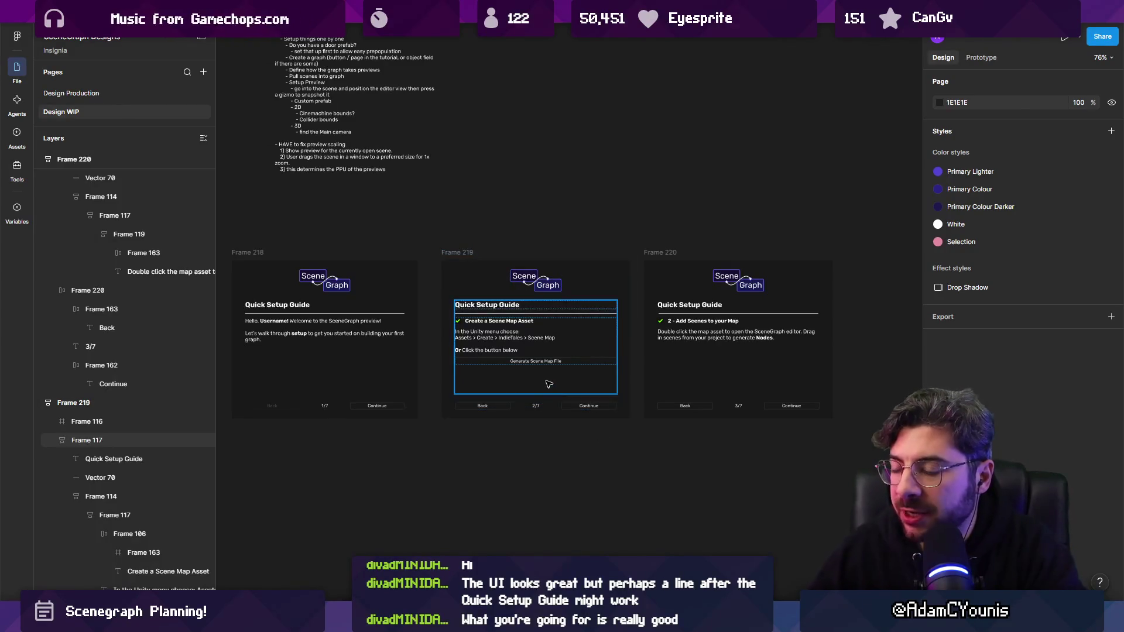
# - Check the dividers and preview the panels with the interface hidden
pyautogui.click(351, 314)
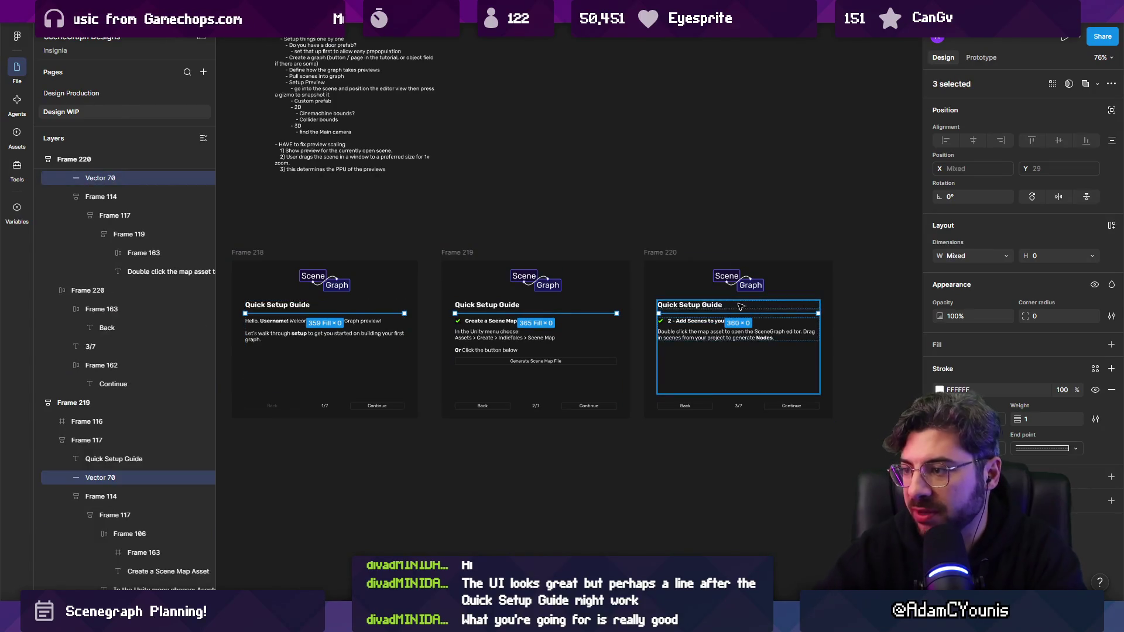
pyautogui.press('pageup')
pyautogui.press('pagedown')
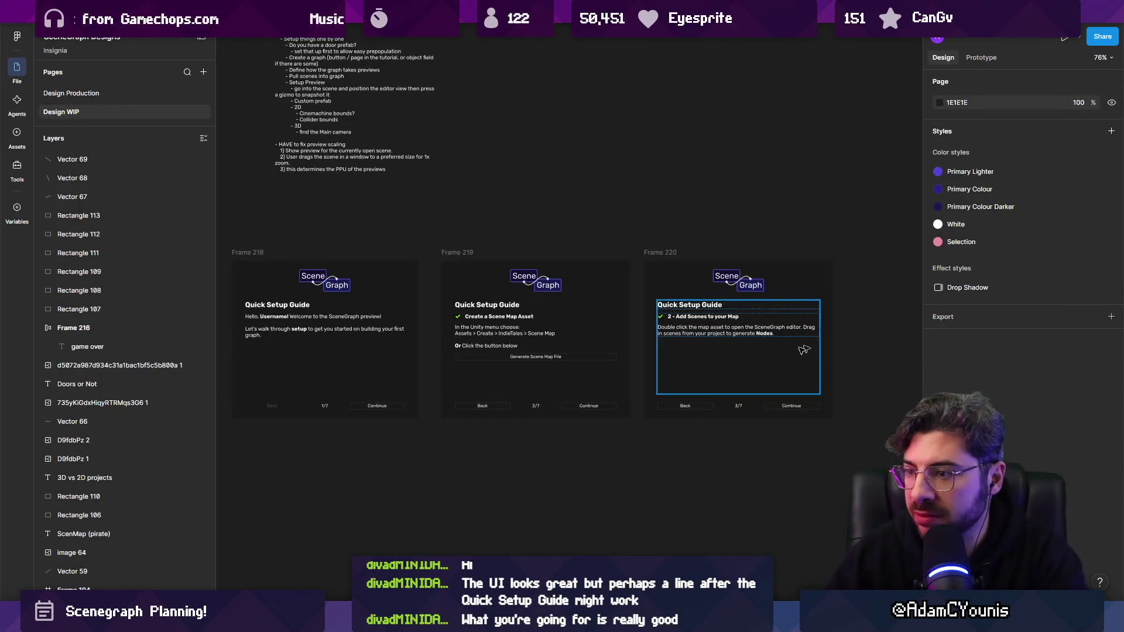
pyautogui.click(337, 329)
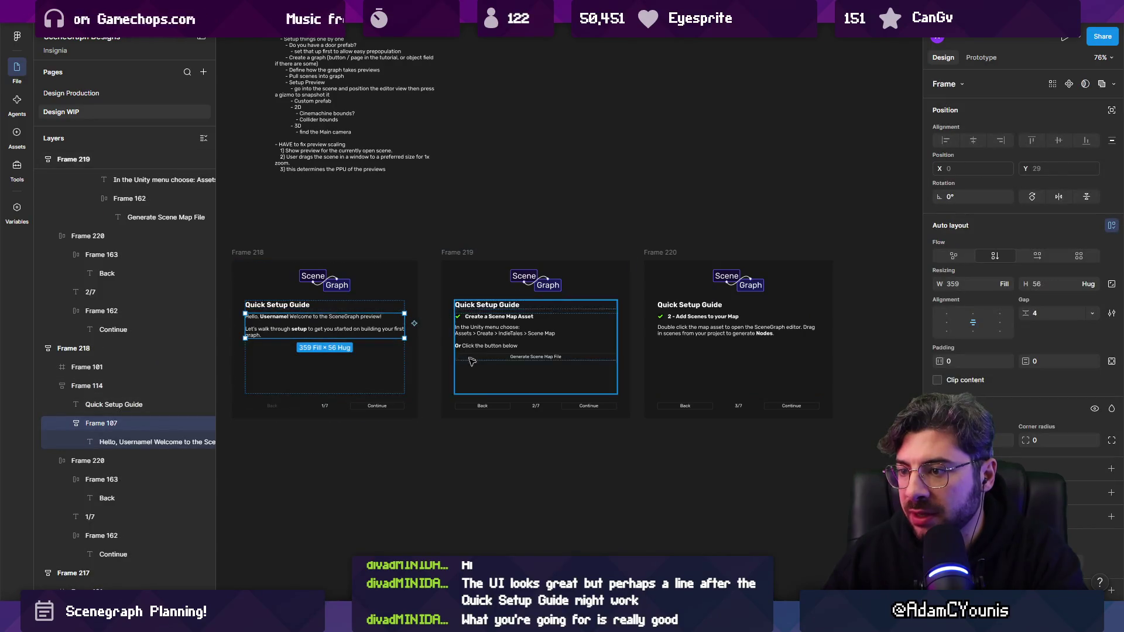
pyautogui.click(513, 363)
pyautogui.scroll(3, 511, 370)
pyautogui.scroll(-2, 511, 370)
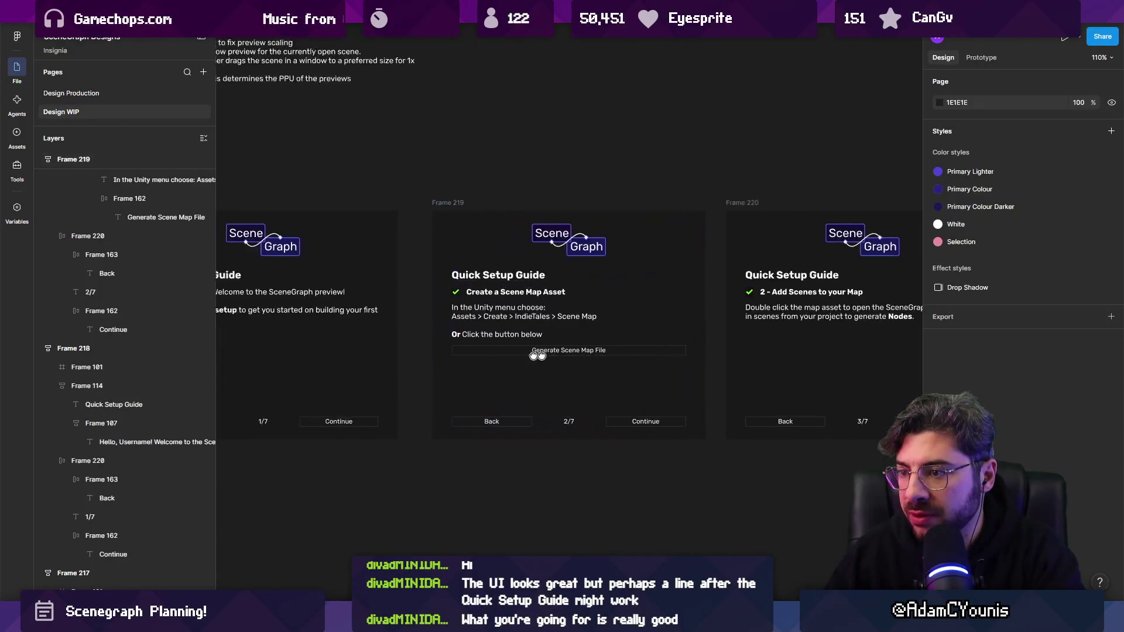
pyautogui.hotkey('ctrl', '\\')
pyautogui.scroll(5, 266, 333)
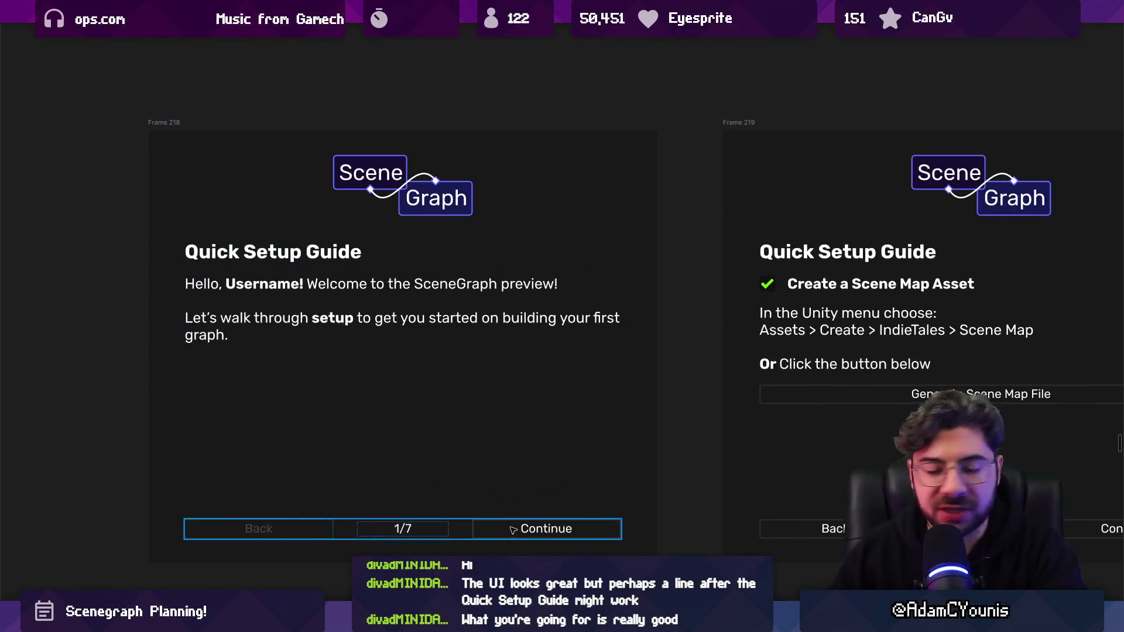
pyautogui.press('n')
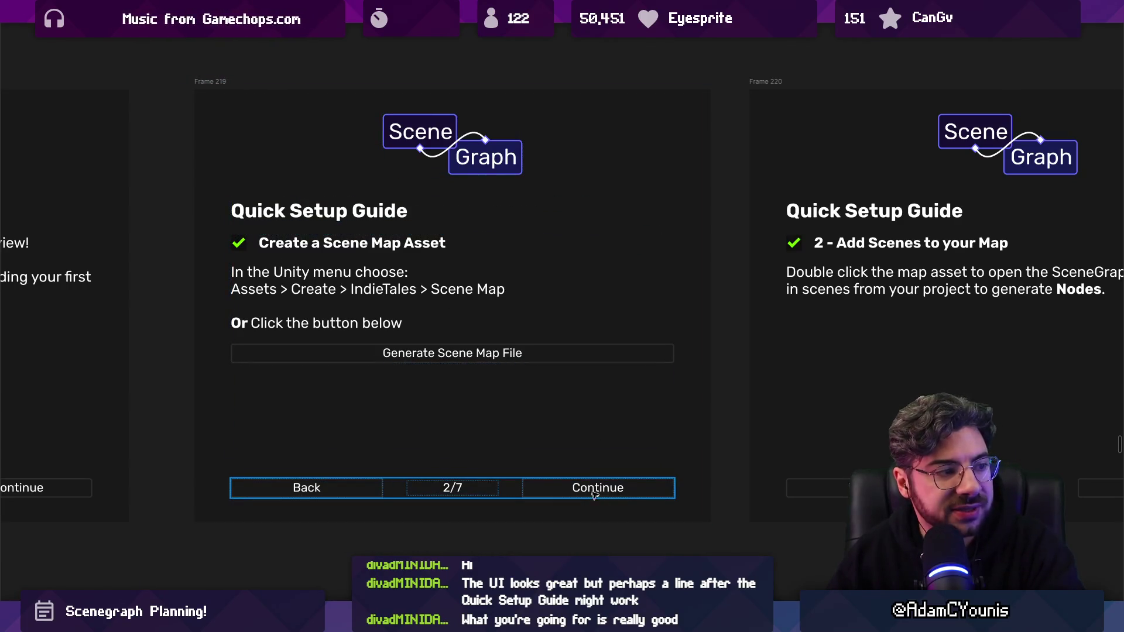
pyautogui.scroll(-3, 426, 338)
pyautogui.moveTo(321, 201); pyautogui.dragTo(325, 454)
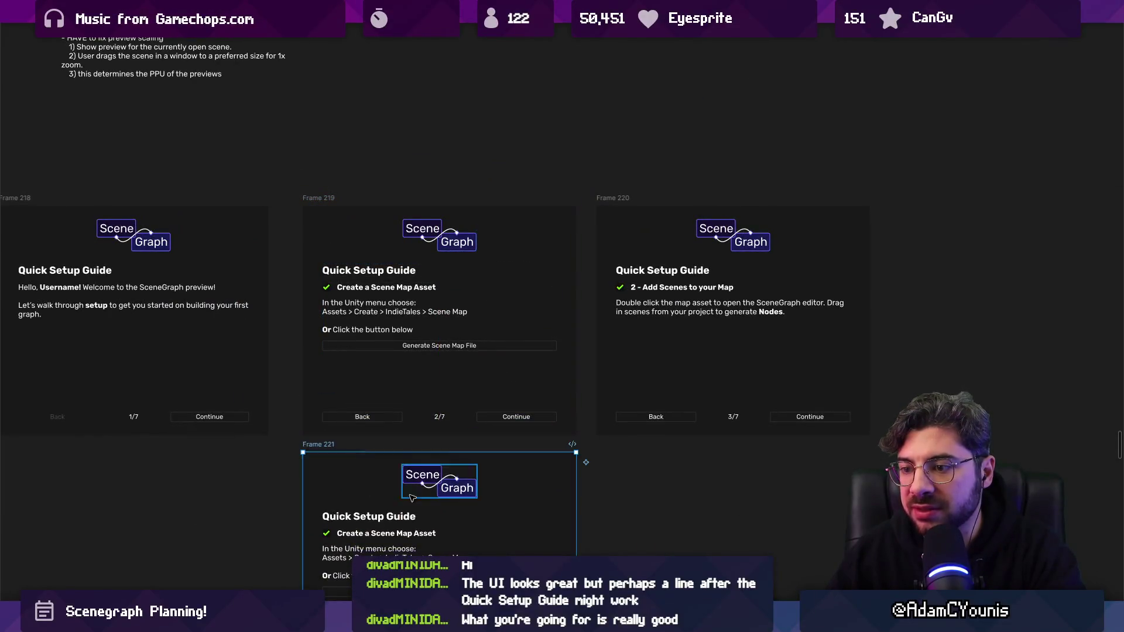
pyautogui.hotkey('shift', '2')
pyautogui.doubleClick(553, 434)
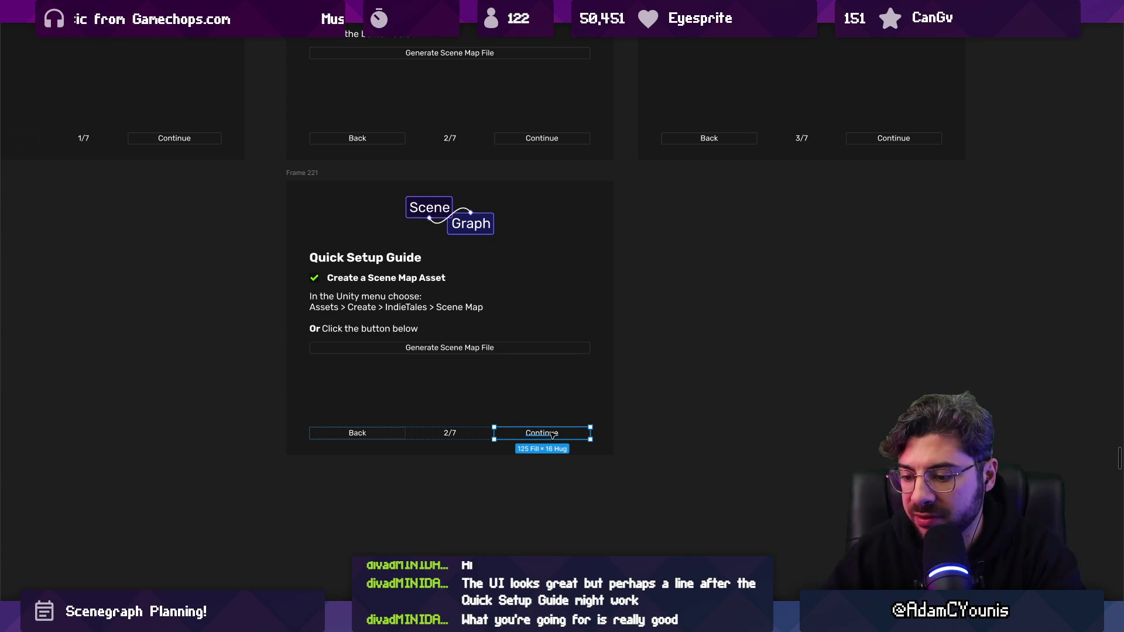
pyautogui.hotkey('ctrl', '\\')
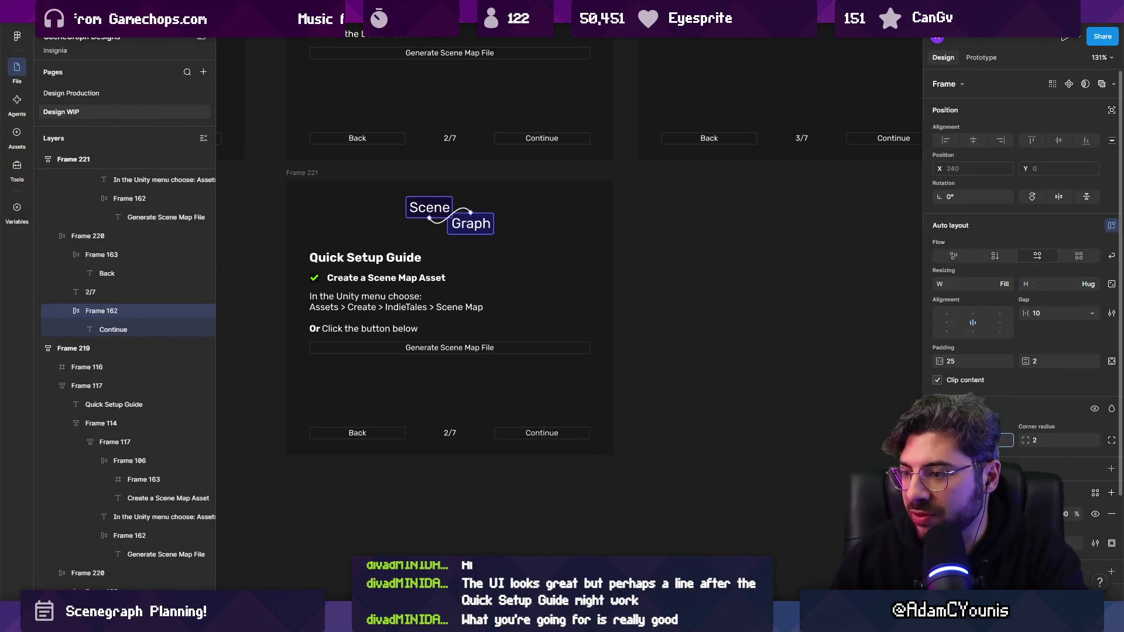
pyautogui.click(315, 278)
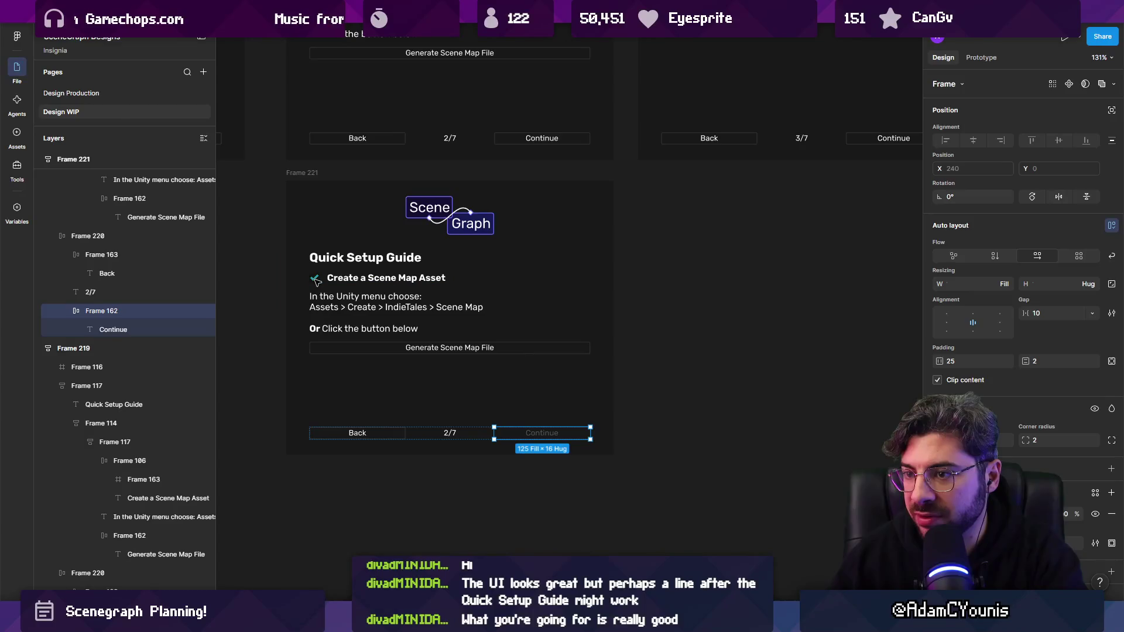
pyautogui.press('Delete')
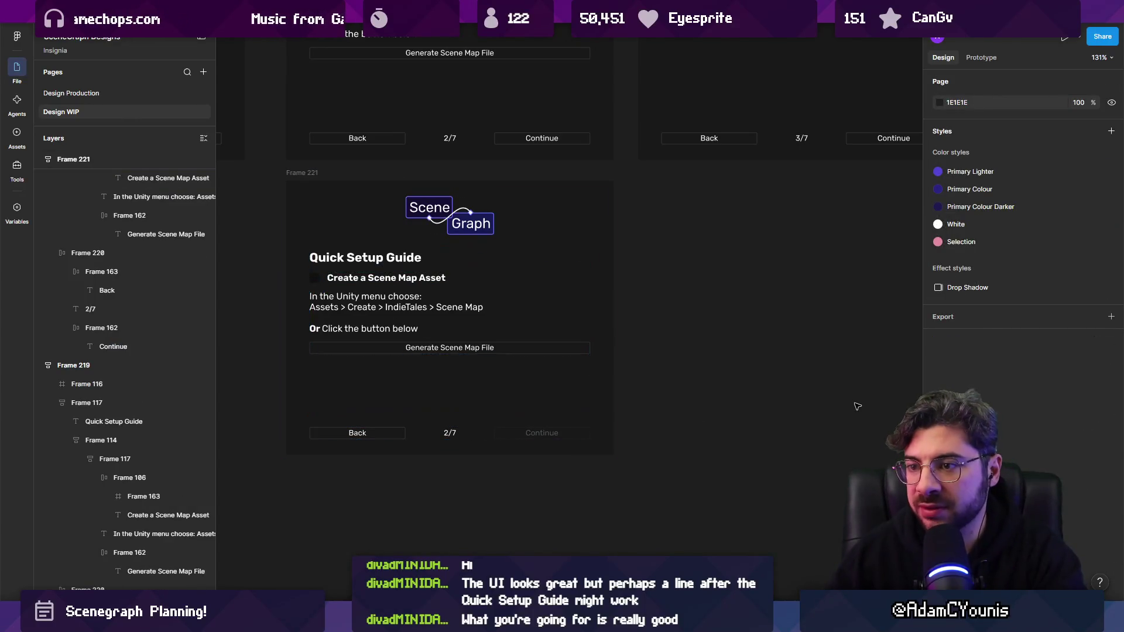
pyautogui.scroll(5, 310, 279)
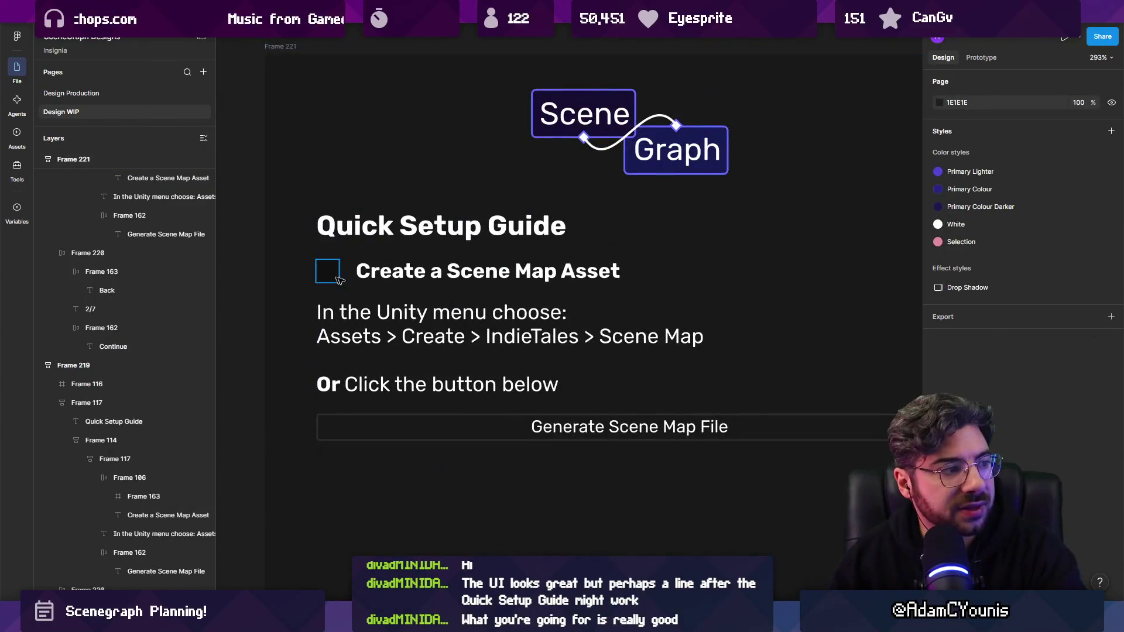
pyautogui.scroll(-5, 335, 280)
pyautogui.scroll(2, 588, 308)
pyautogui.scroll(2, 677, 341)
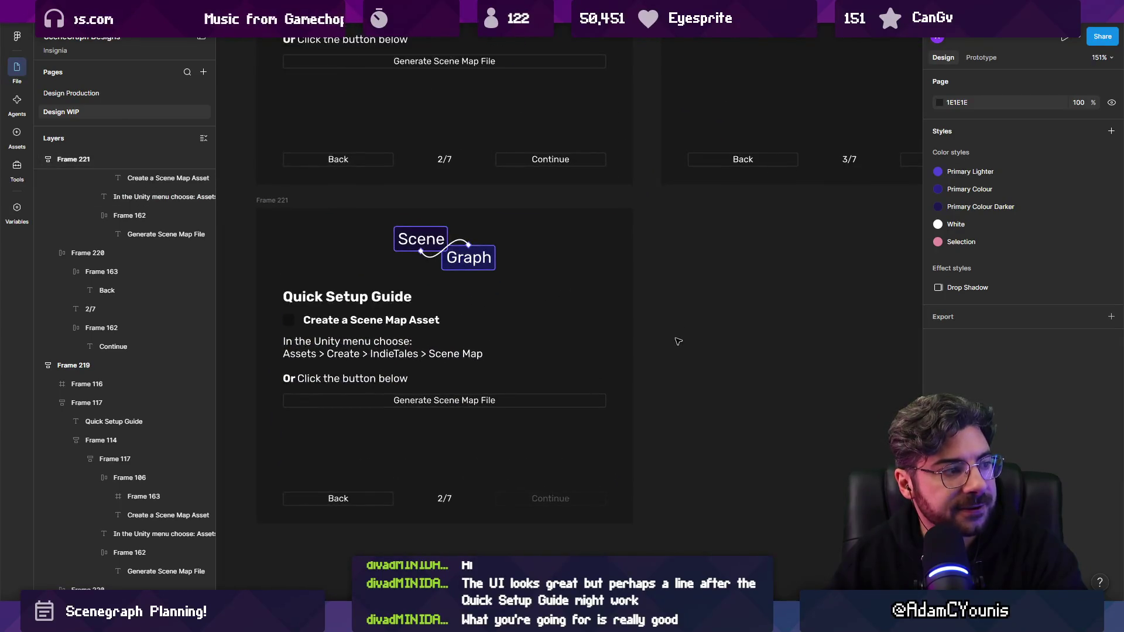
pyautogui.click(397, 321)
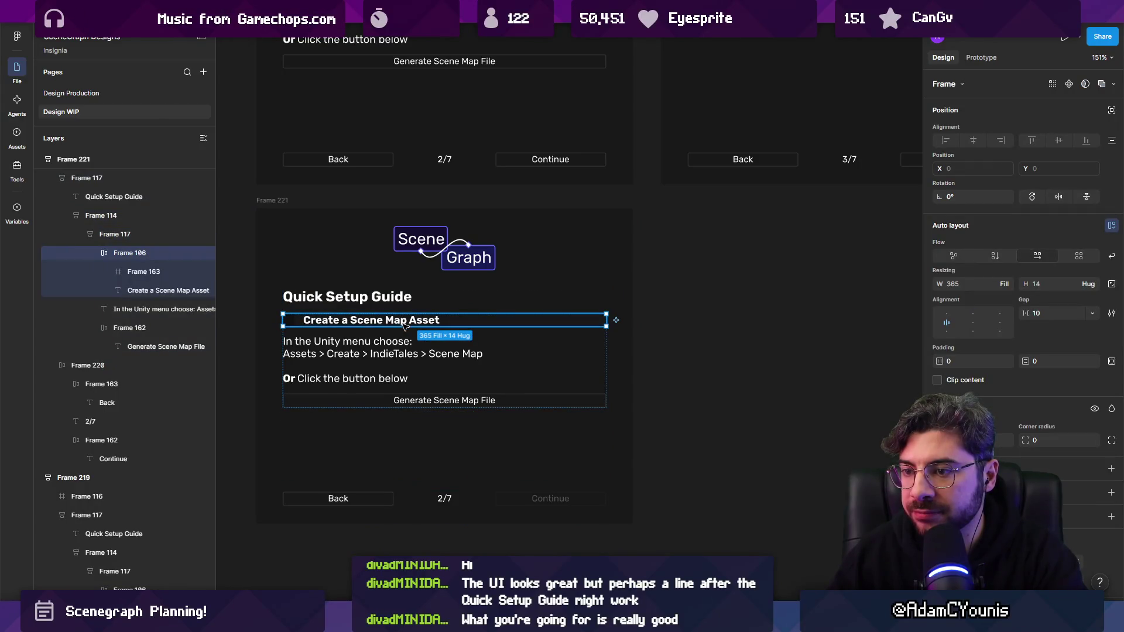
pyautogui.press('Down')
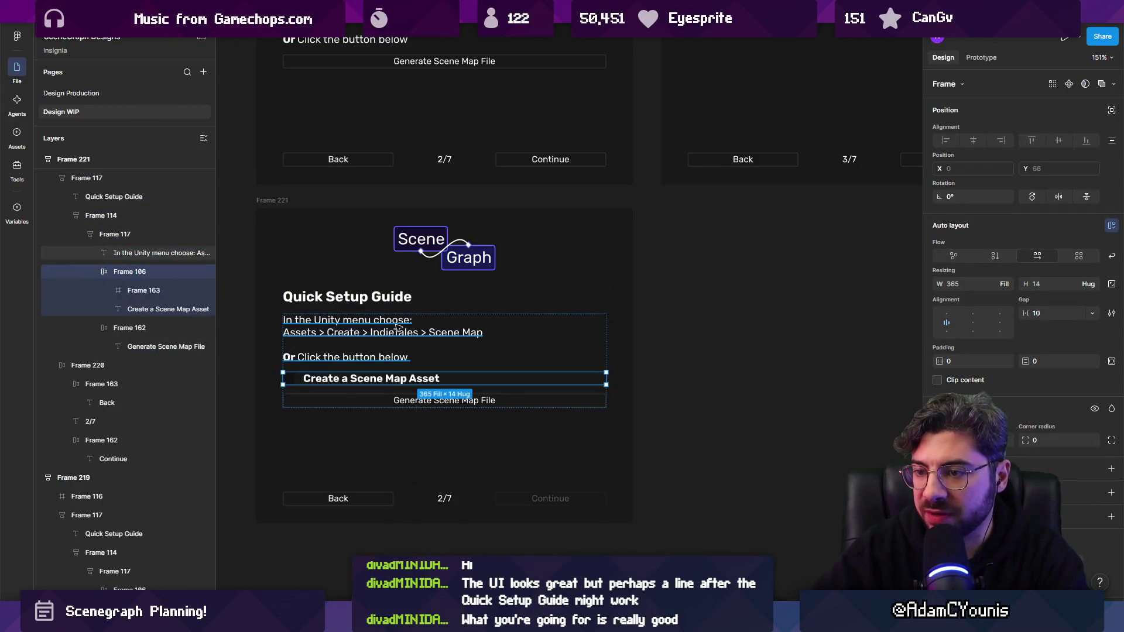
pyautogui.press('Up')
pyautogui.press('Escape')
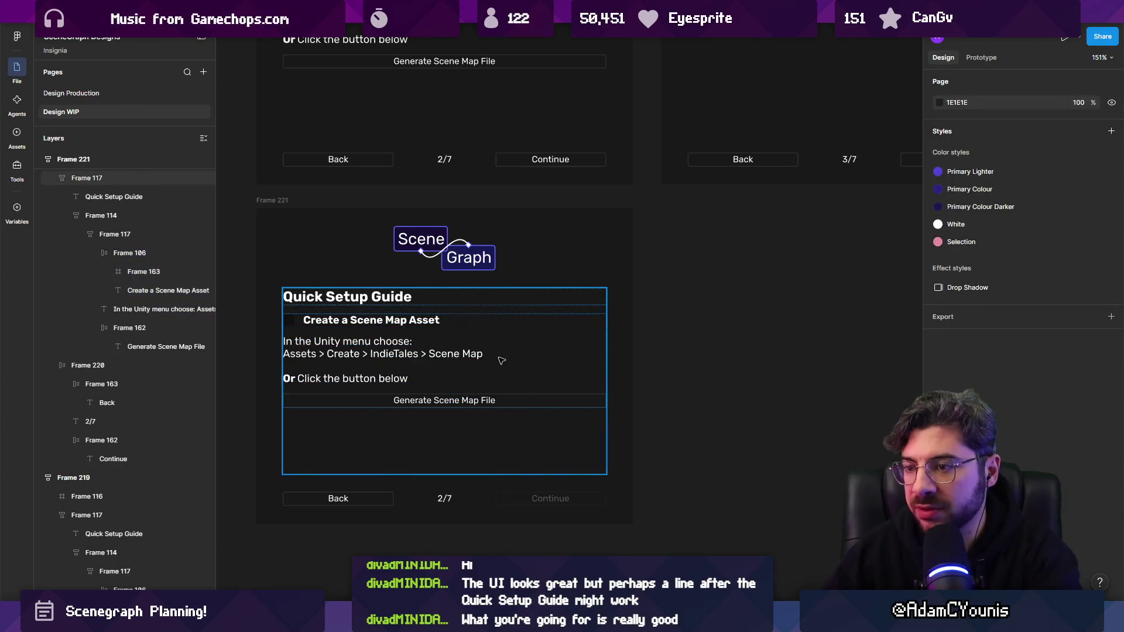
pyautogui.scroll(-3, 503, 362)
pyautogui.moveTo(661, 347); pyautogui.dragTo(677, 422)
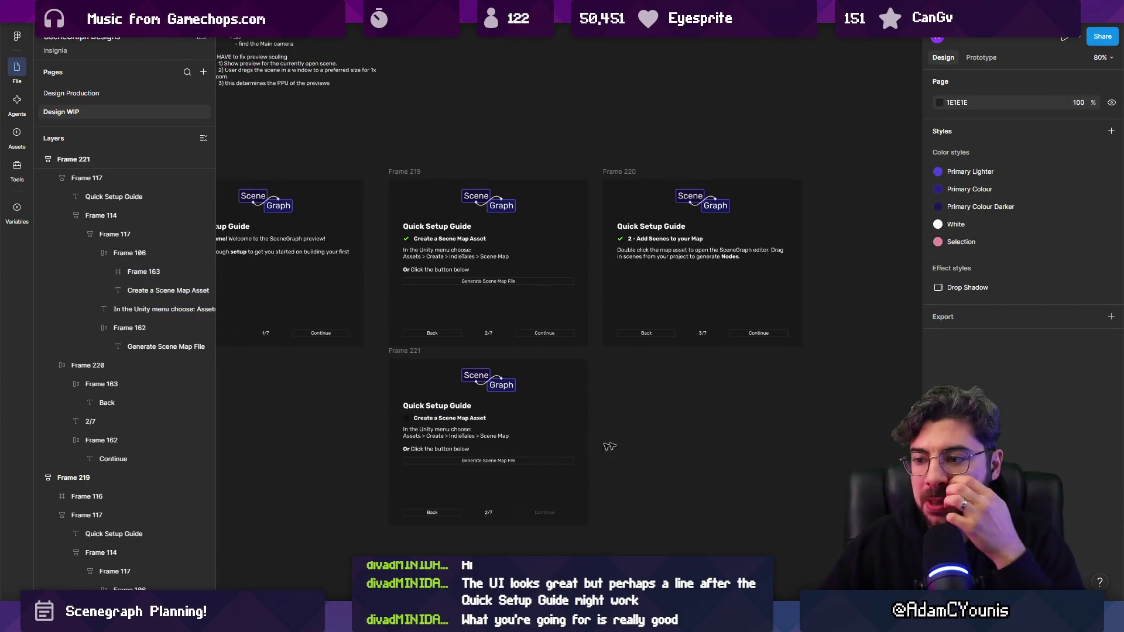
pyautogui.scroll(5, 648, 389)
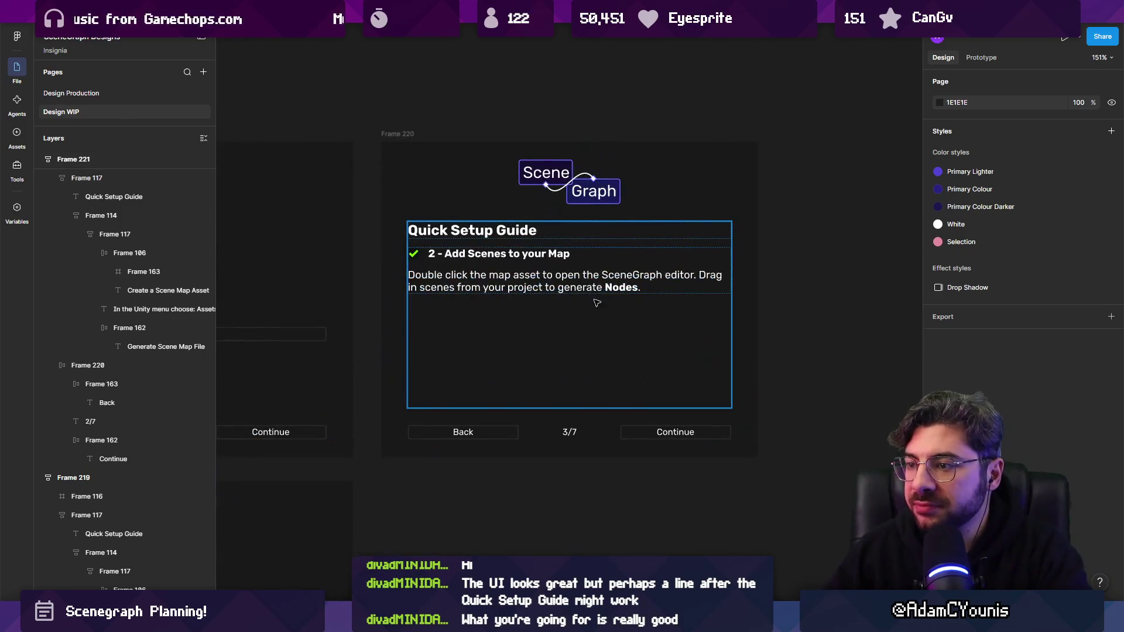
pyautogui.scroll(-5, 651, 307)
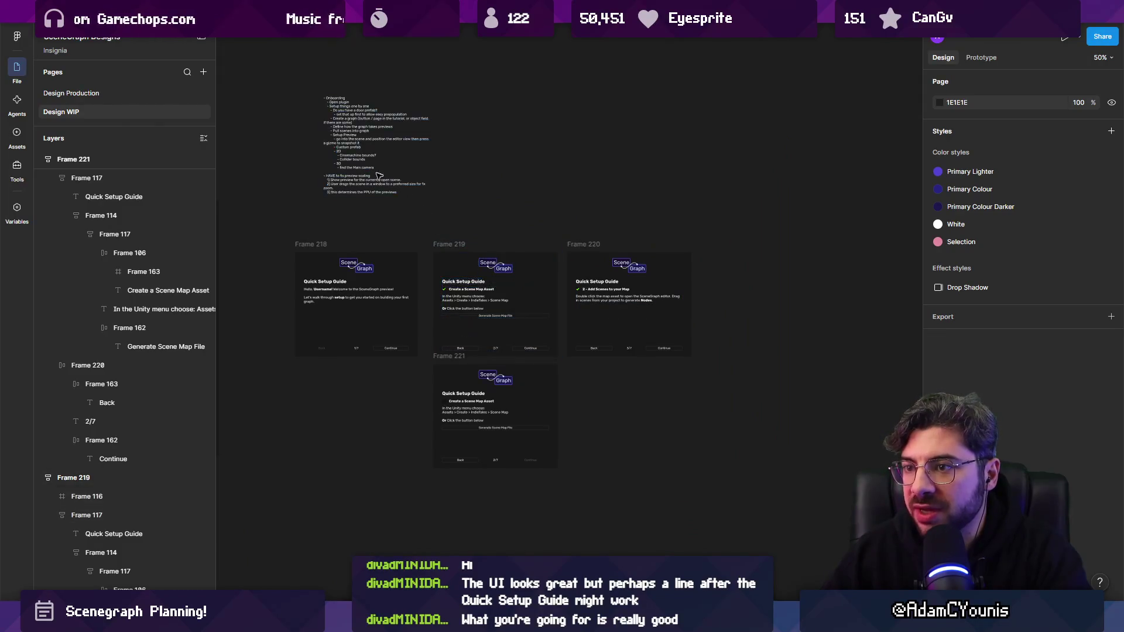
pyautogui.scroll(5, 386, 167)
pyautogui.scroll(-2, 241, 256)
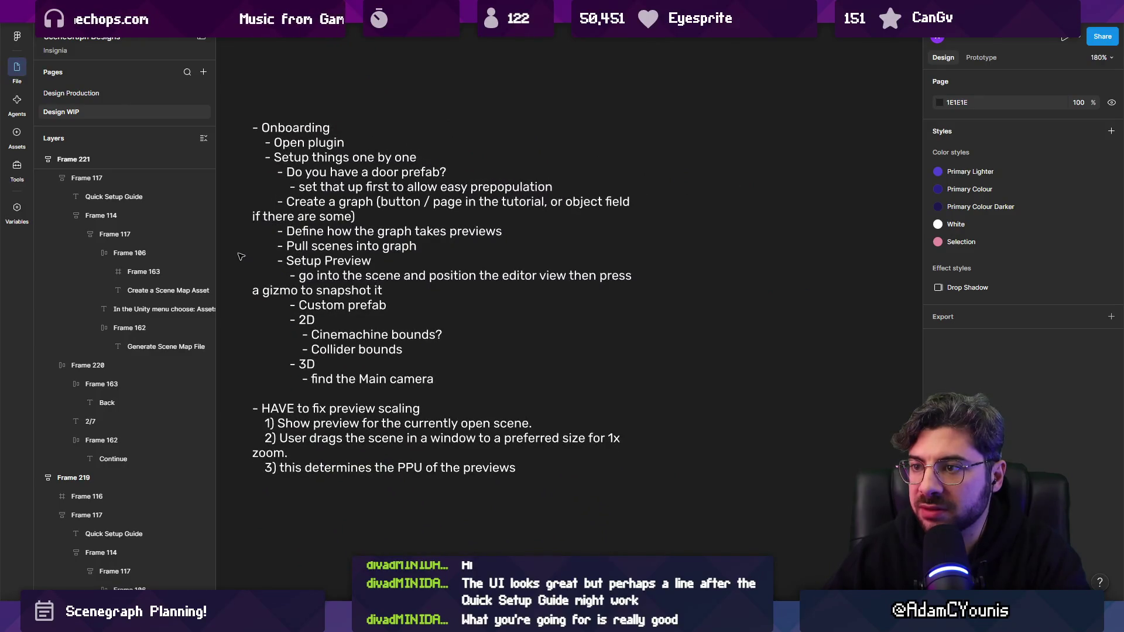
pyautogui.scroll(-4, 241, 256)
pyautogui.scroll(3, 390, 276)
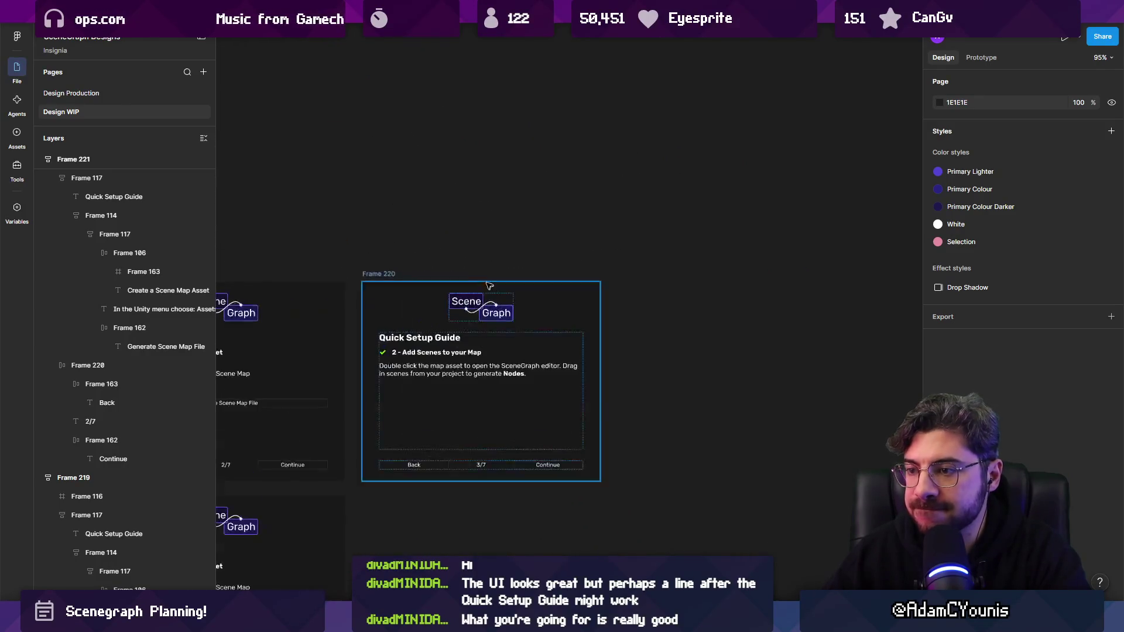
pyautogui.moveTo(390, 275); pyautogui.dragTo(644, 276)
# - Copy the 3/7 panel onto a separate board, then remove the stray copy
pyautogui.hscroll(2, 675, 317)
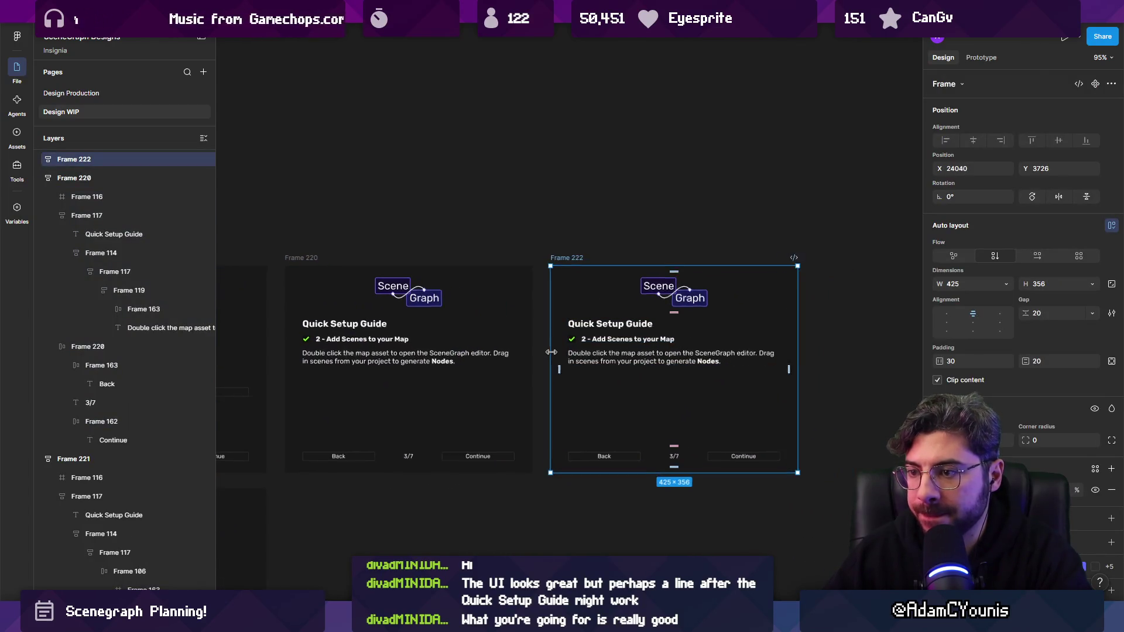
pyautogui.scroll(-5, 554, 352)
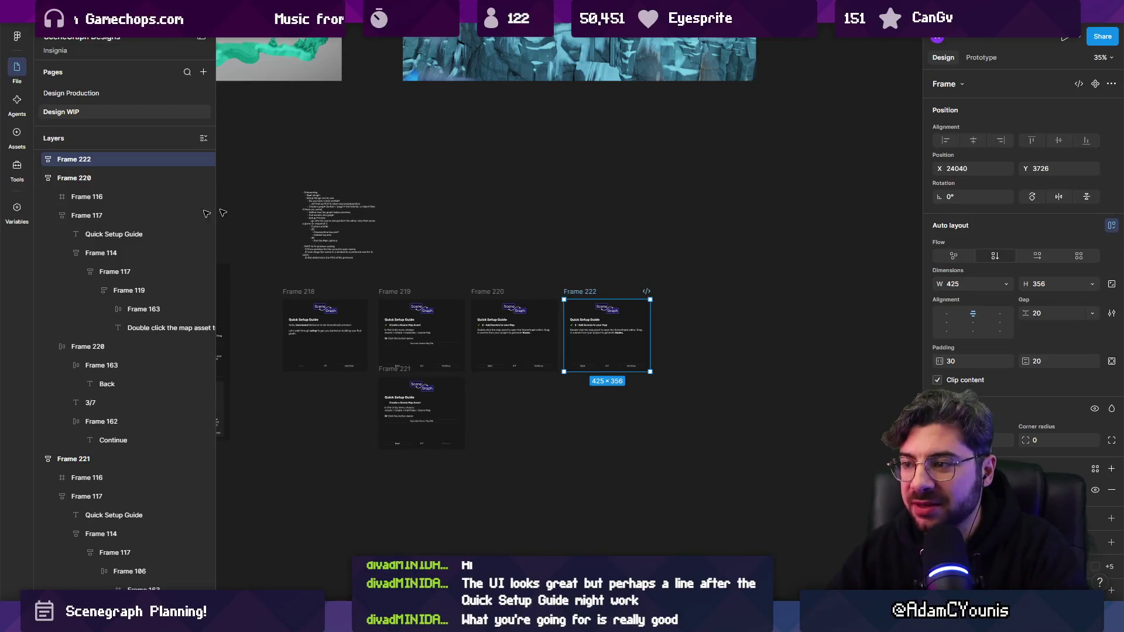
pyautogui.scroll(-10, 579, 283)
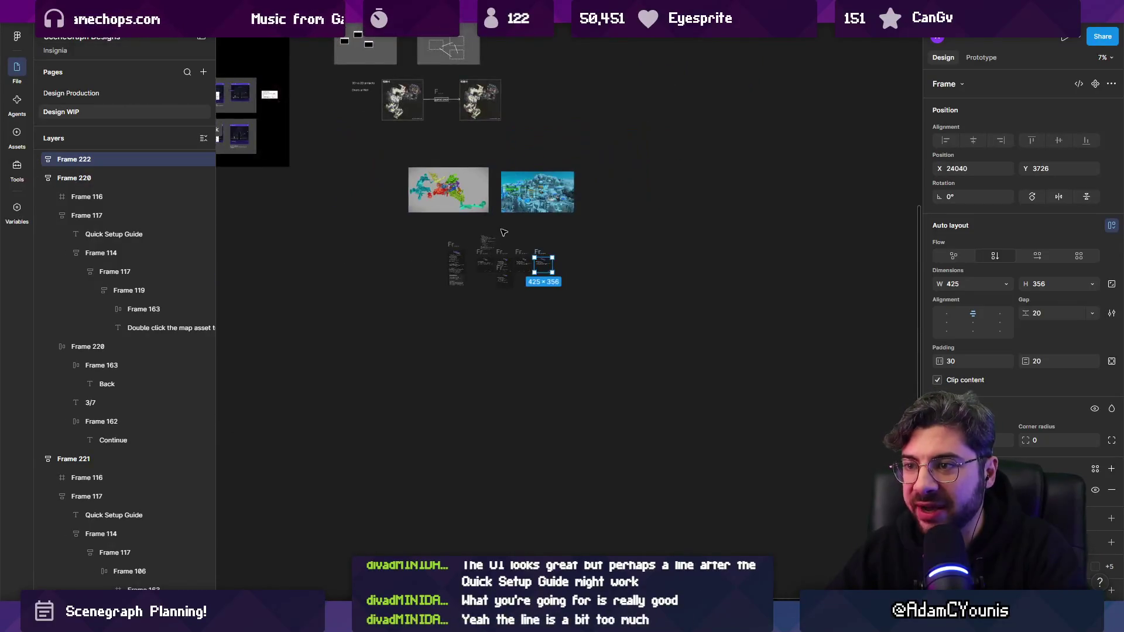
pyautogui.moveTo(595, 341); pyautogui.dragTo(414, 110)
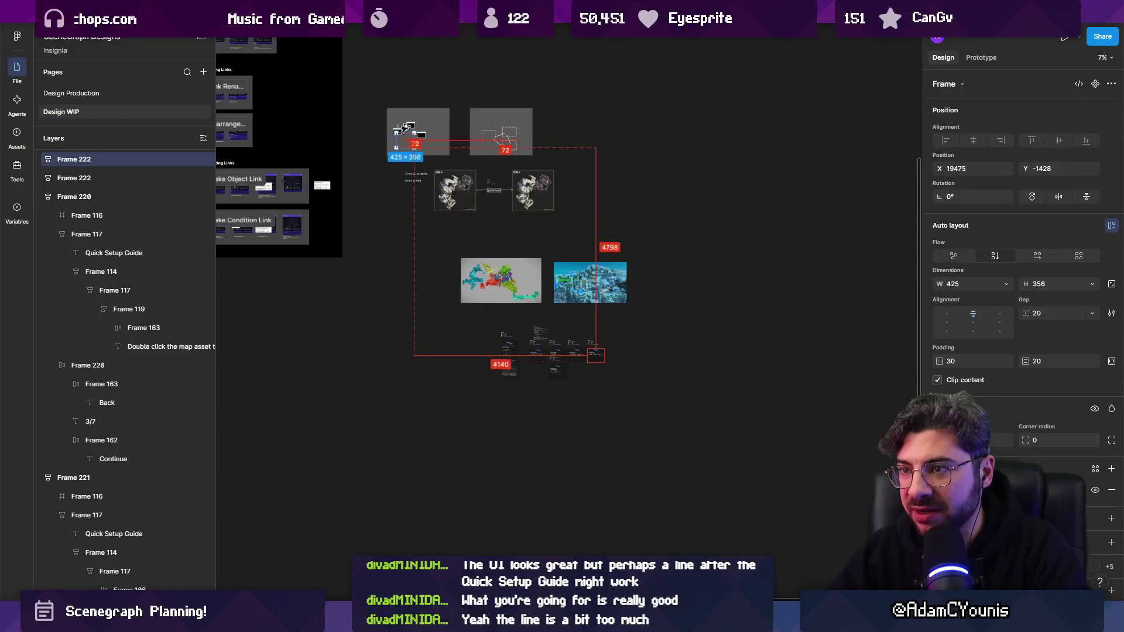
pyautogui.scroll(10, 400, 131)
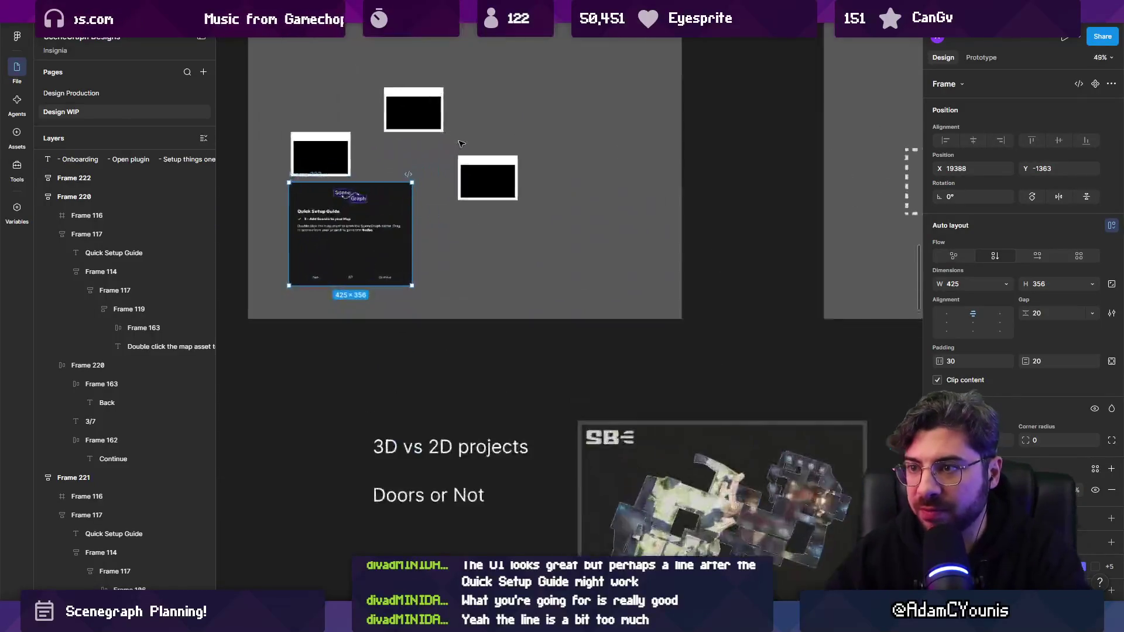
pyautogui.hotkey('ctrl', 'x')
pyautogui.hotkey('ctrl', 'v')
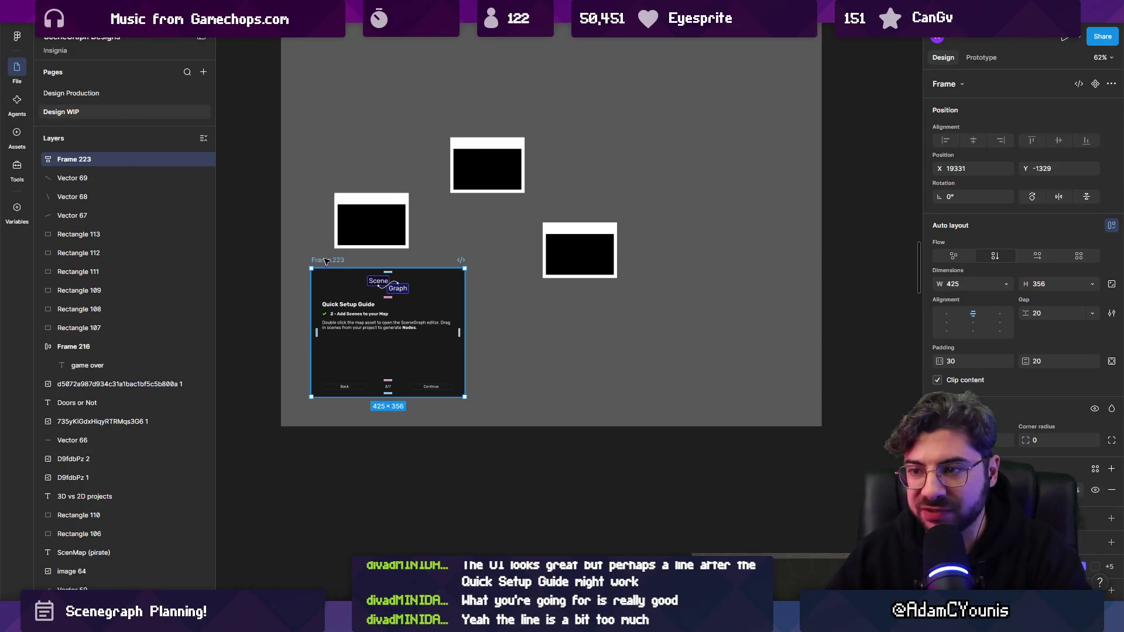
pyautogui.scroll(-5, 326, 262)
pyautogui.press('Escape')
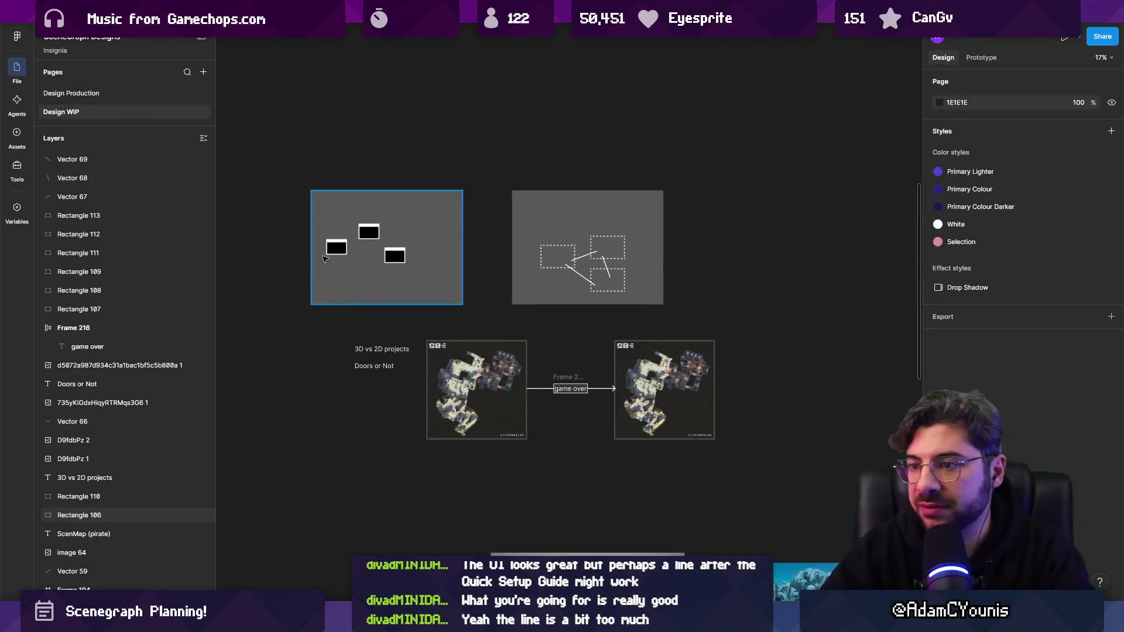
# - Select the new Frame 222 panel and adjust it on the canvas
pyautogui.scroll(-3, 352, 264)
pyautogui.scroll(-5, 363, 281)
pyautogui.scroll(8, 370, 293)
pyautogui.scroll(2, 309, 270)
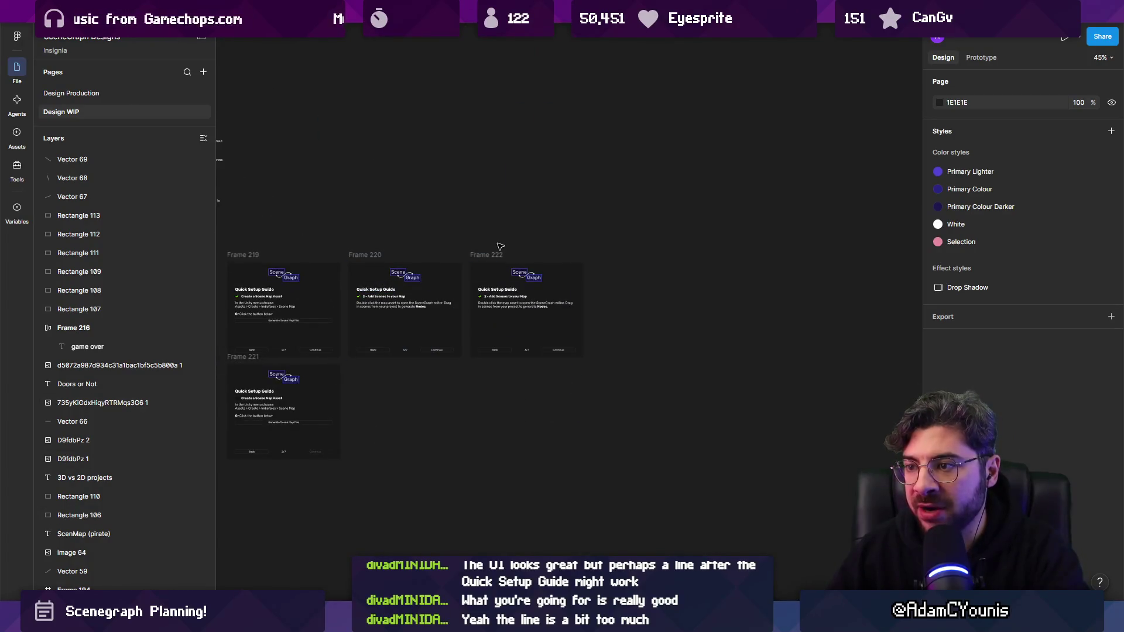
pyautogui.click(499, 253)
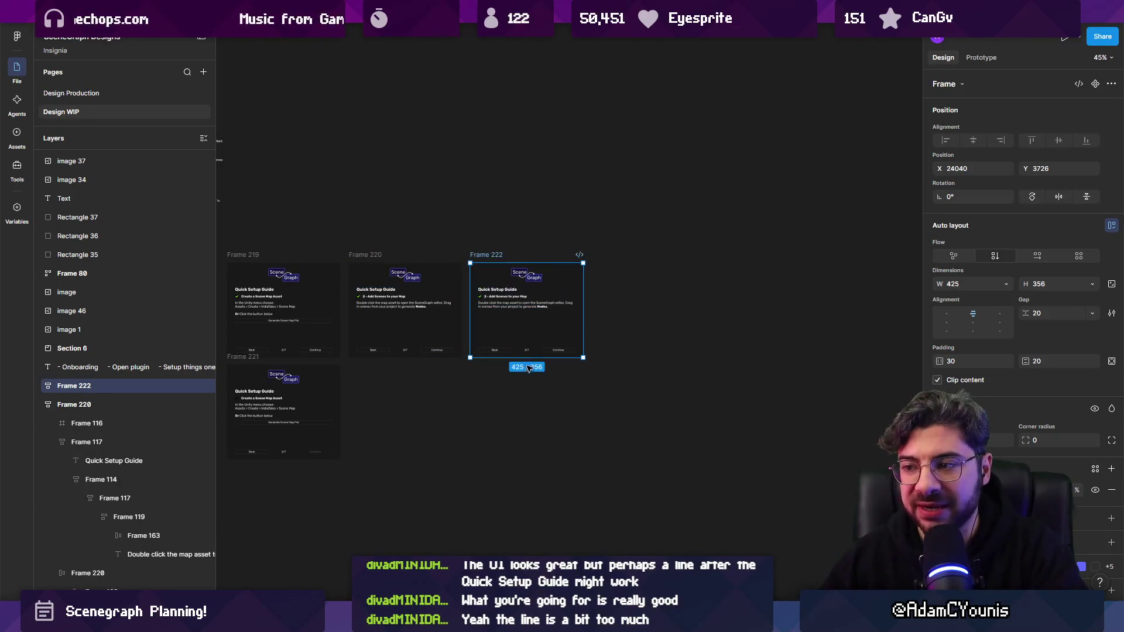
pyautogui.moveTo(534, 405); pyautogui.dragTo(529, 441)
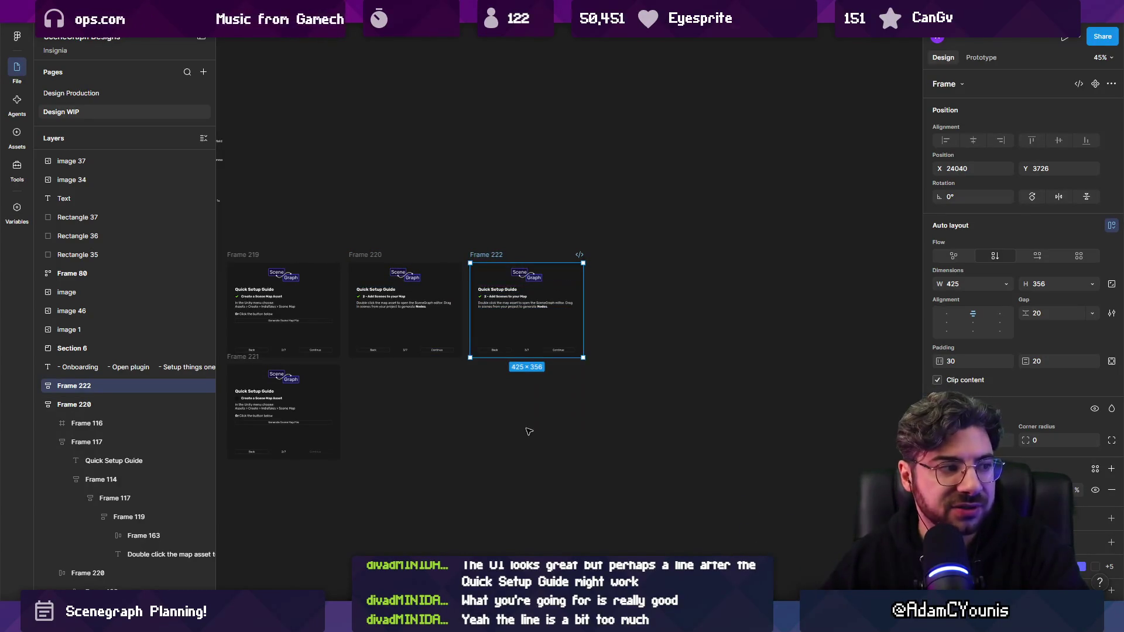
pyautogui.scroll(5, 585, 258)
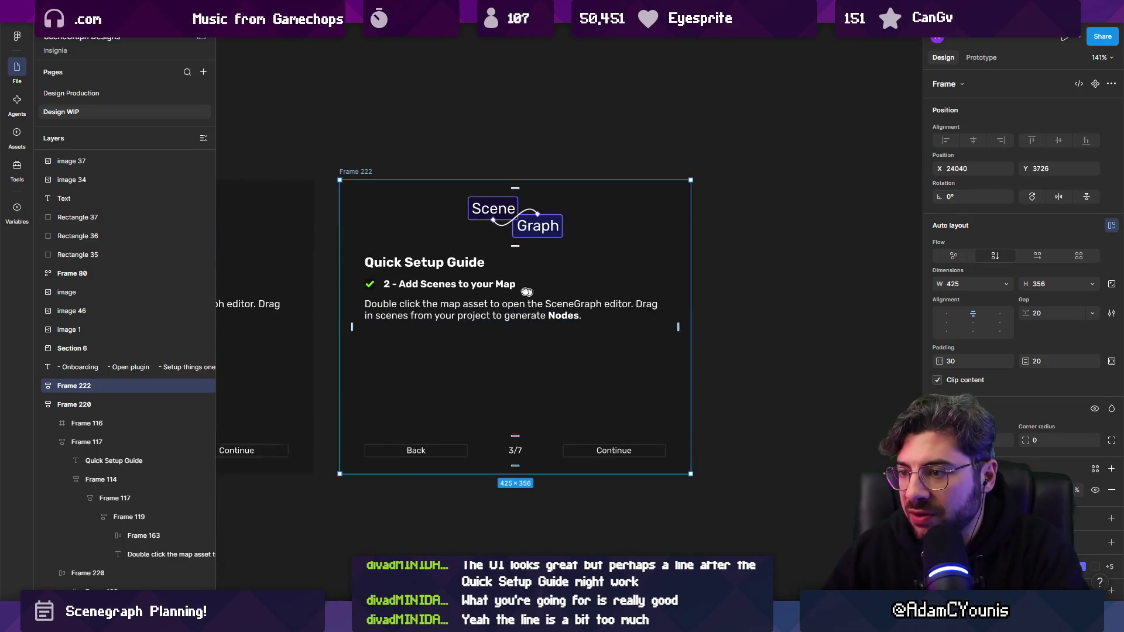
# - Pull the '3 - Add SceneLinks' section out of the full guide and delete an extra duplicate panel
pyautogui.scroll(-5, 684, 282)
pyautogui.scroll(4, 521, 356)
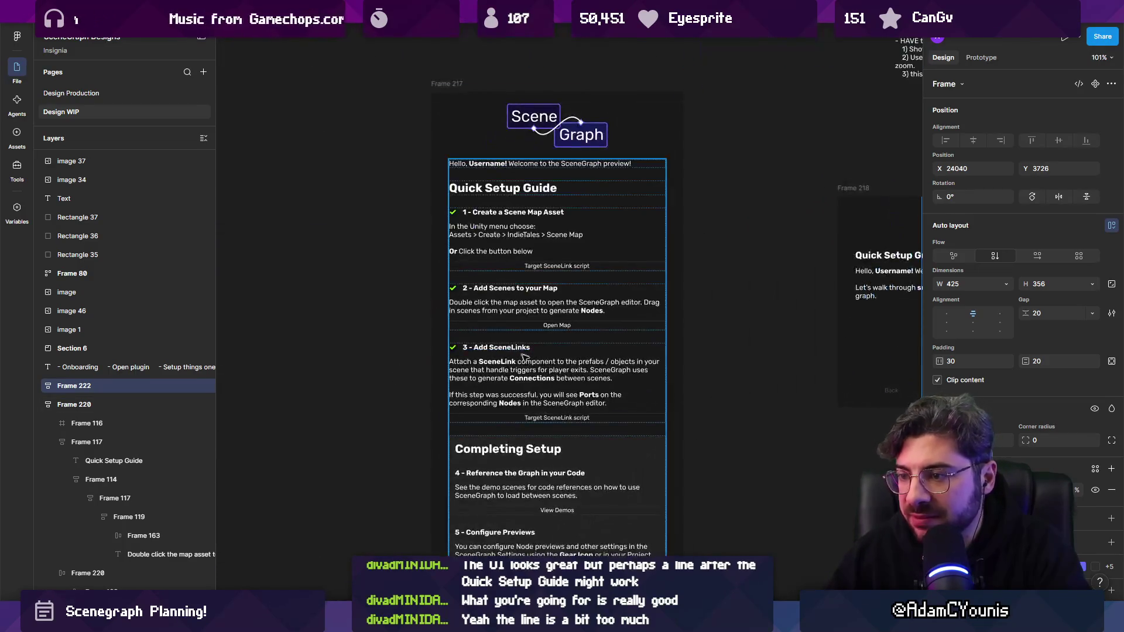
pyautogui.click(532, 361)
pyautogui.scroll(-4, 386, 330)
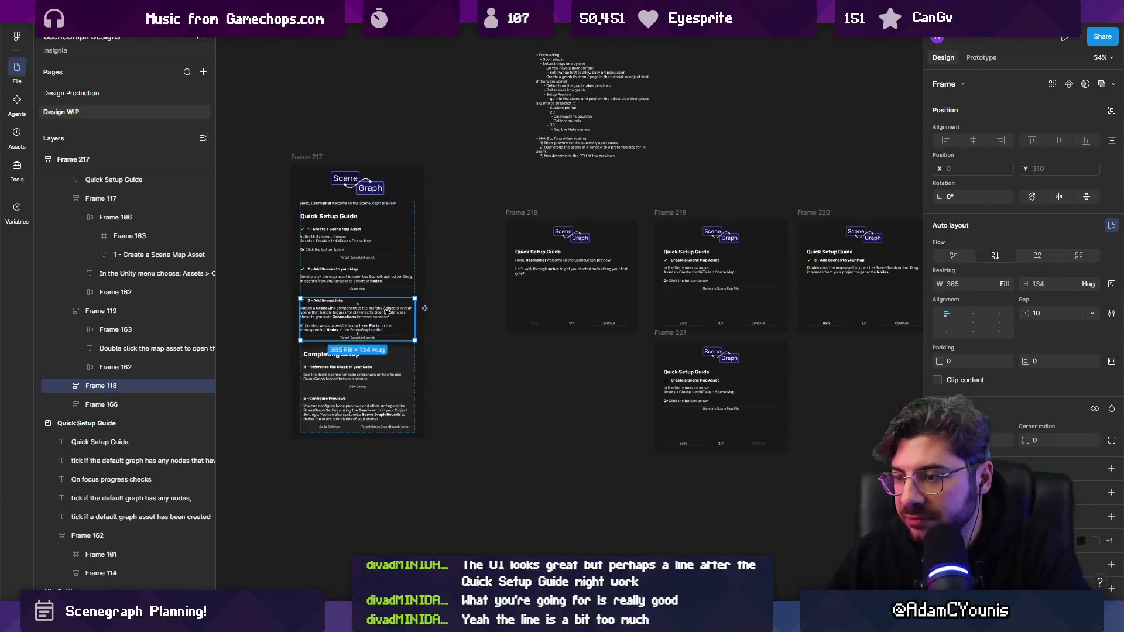
pyautogui.moveTo(386, 330)
pyautogui.mouseDown()
pyautogui.moveTo(761, 340)
pyautogui.moveTo(443, 370)
pyautogui.mouseUp()
pyautogui.scroll(3, 527, 352)
pyautogui.moveTo(451, 162)
pyautogui.mouseDown()
pyautogui.moveTo(691, 161)
pyautogui.moveTo(681, 161)
pyautogui.mouseUp()
pyautogui.scroll(3, 528, 350)
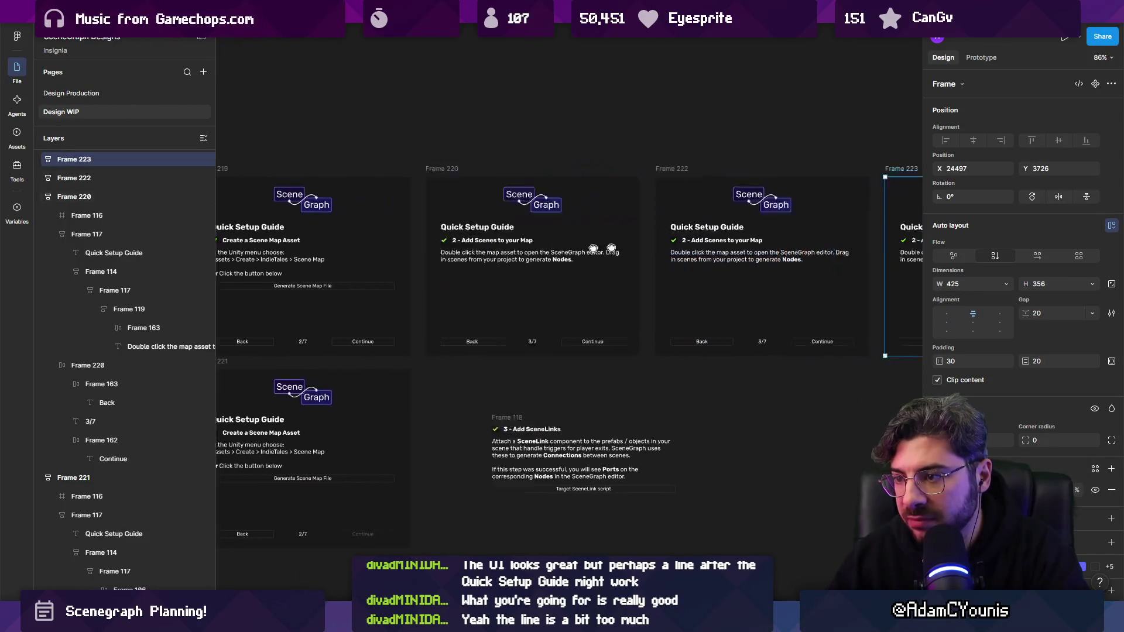
pyautogui.keyDown('ctrl'); pyautogui.click(529, 346); pyautogui.keyUp('ctrl')
pyautogui.scroll(-3, 562, 334)
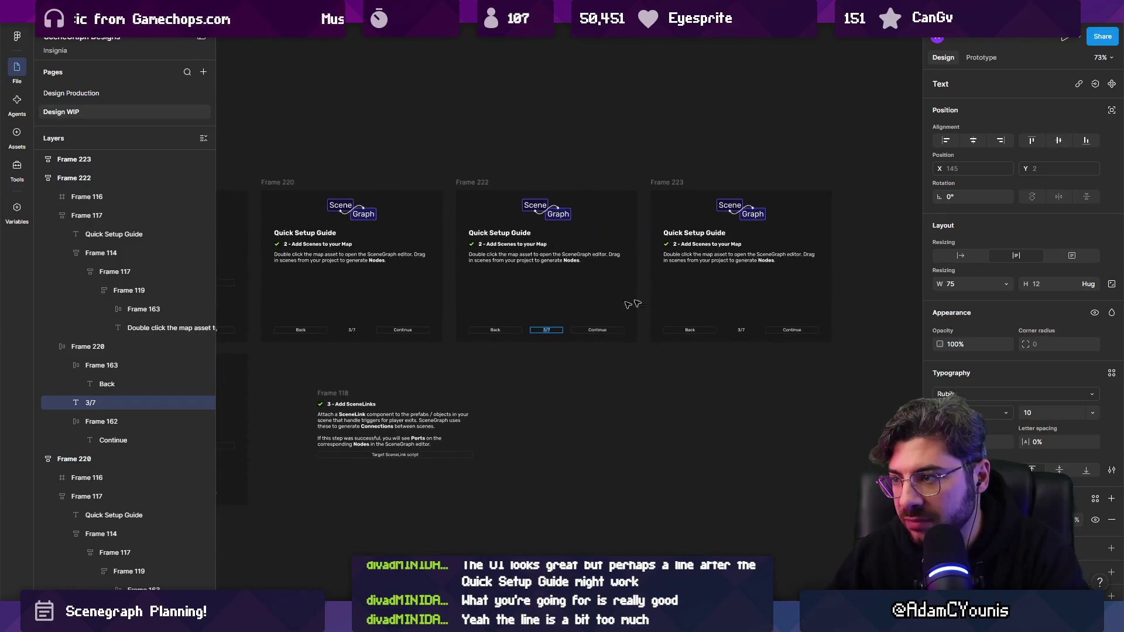
pyautogui.click(667, 182)
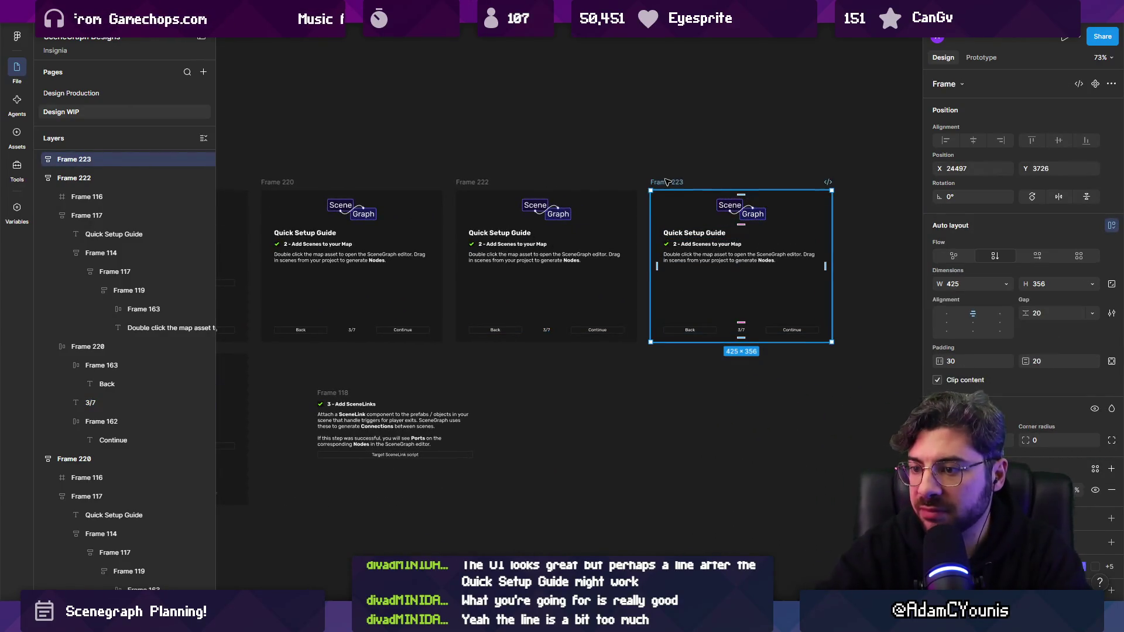
pyautogui.press('Delete')
# - Insert the step 3 section into Frame 222 and remove the old step 2 content
pyautogui.click(332, 393)
pyautogui.moveTo(332, 394); pyautogui.dragTo(402, 354)
pyautogui.moveTo(462, 287); pyautogui.dragTo(479, 246)
pyautogui.scroll(5, 534, 262)
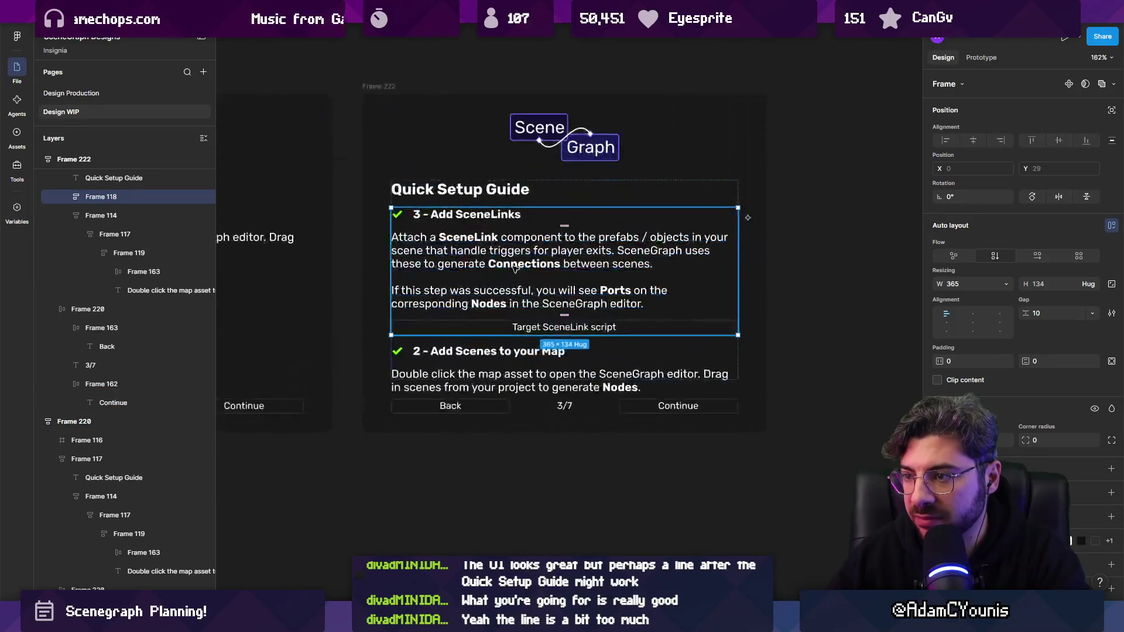
pyautogui.press('Delete')
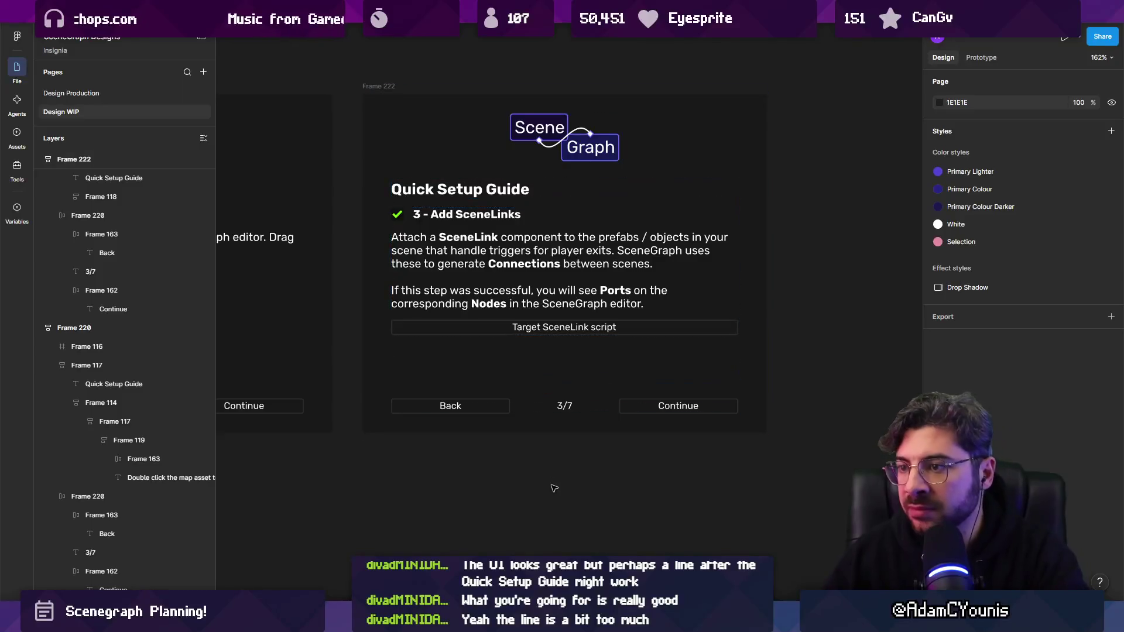
# - Change the panel's page counter from 3/7 to 4/7
pyautogui.scroll(-3, 551, 374)
pyautogui.click(562, 400)
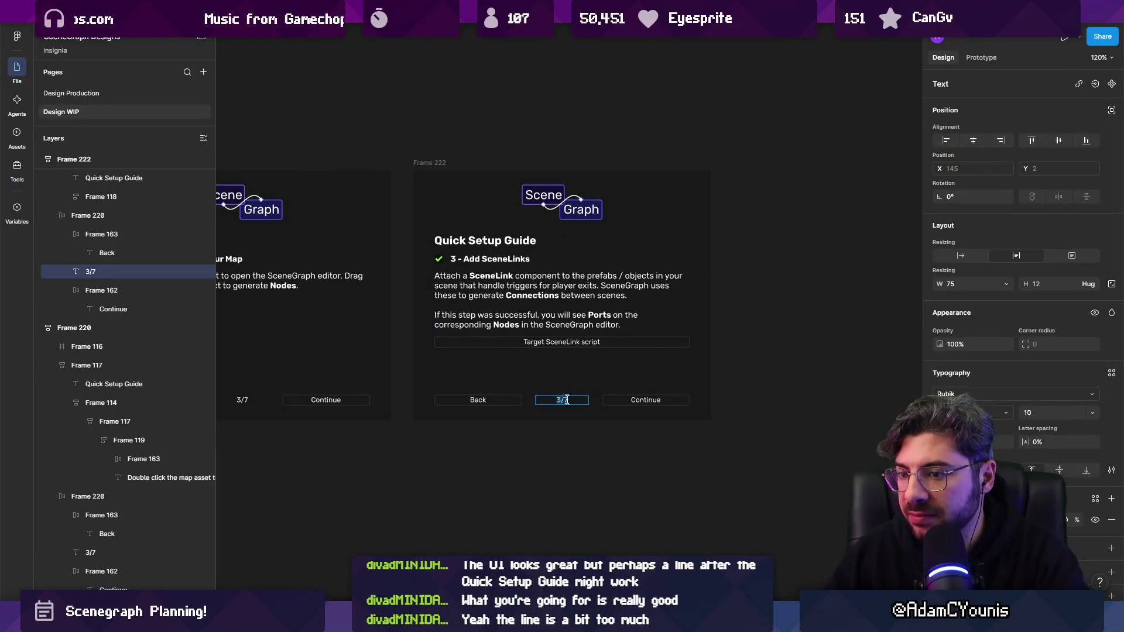
pyautogui.write('4')
pyautogui.click(622, 404)
pyautogui.scroll(-3, 643, 318)
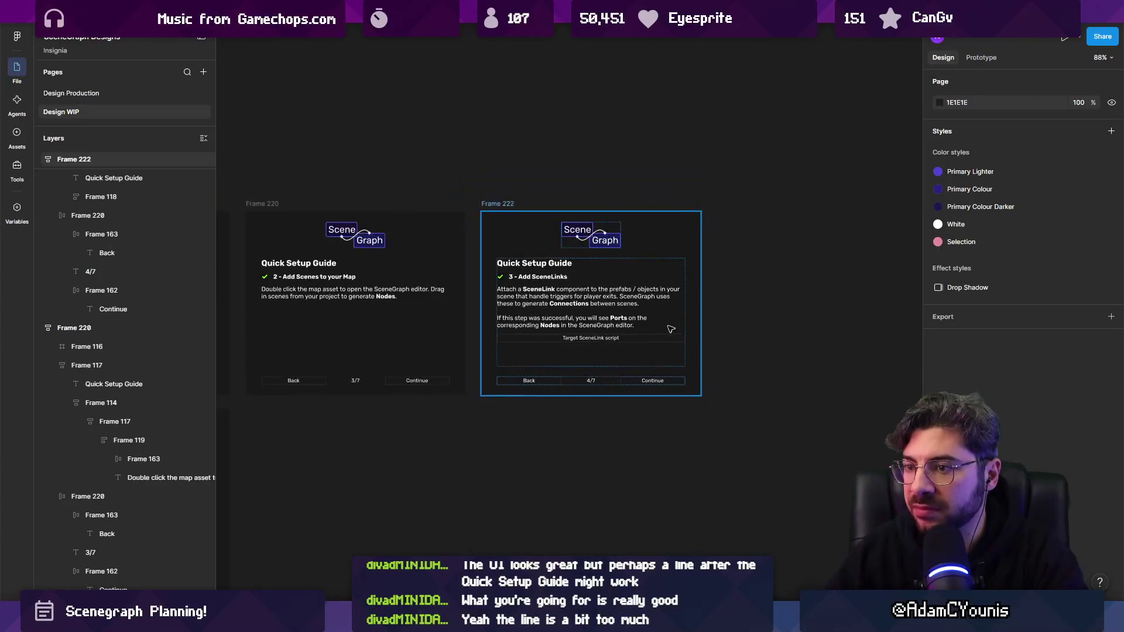
pyautogui.scroll(5, 643, 318)
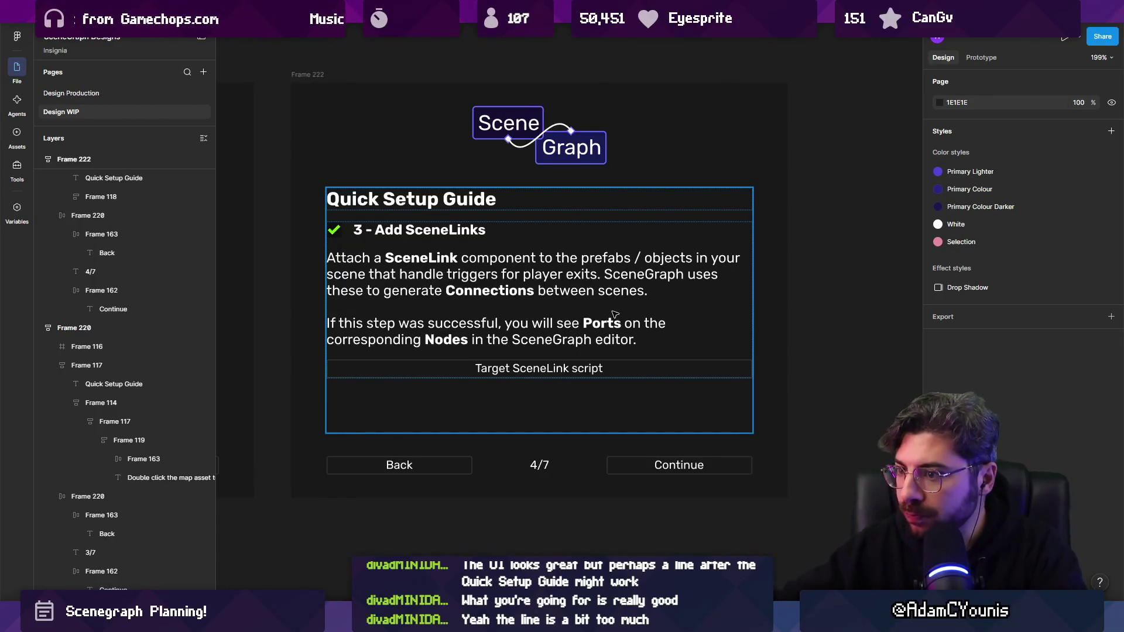
pyautogui.keyDown('ctrl'); pyautogui.scroll(-10, 615, 315); pyautogui.keyUp('ctrl')
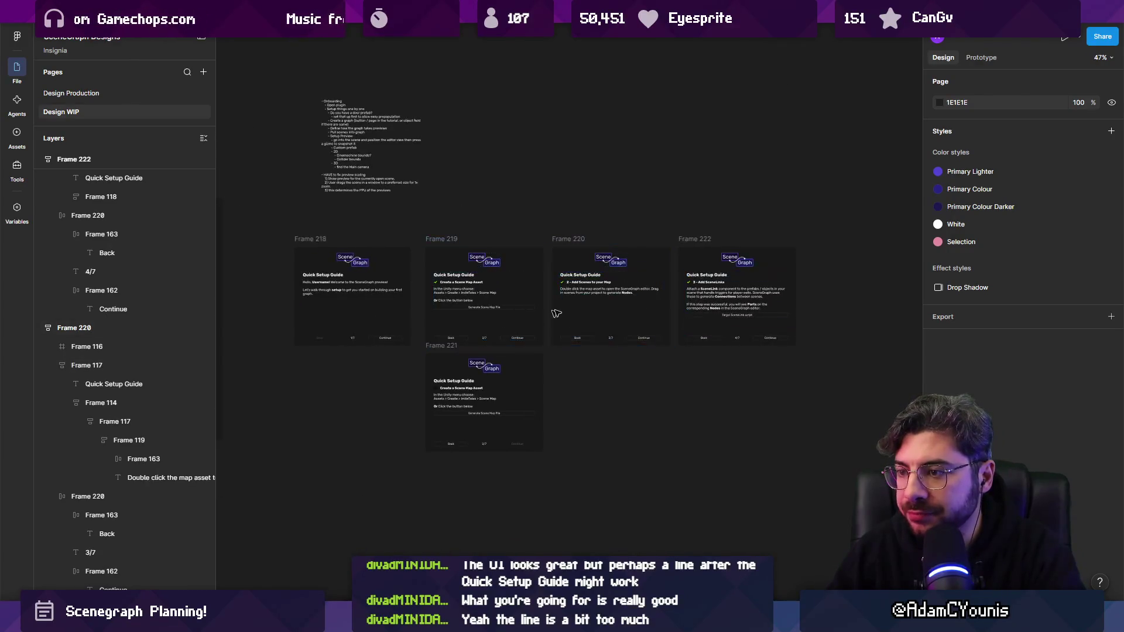
pyautogui.keyDown('ctrl'); pyautogui.scroll(5, 551, 315); pyautogui.keyUp('ctrl')
pyautogui.hscroll(4, 486, 309)
pyautogui.click(486, 308)
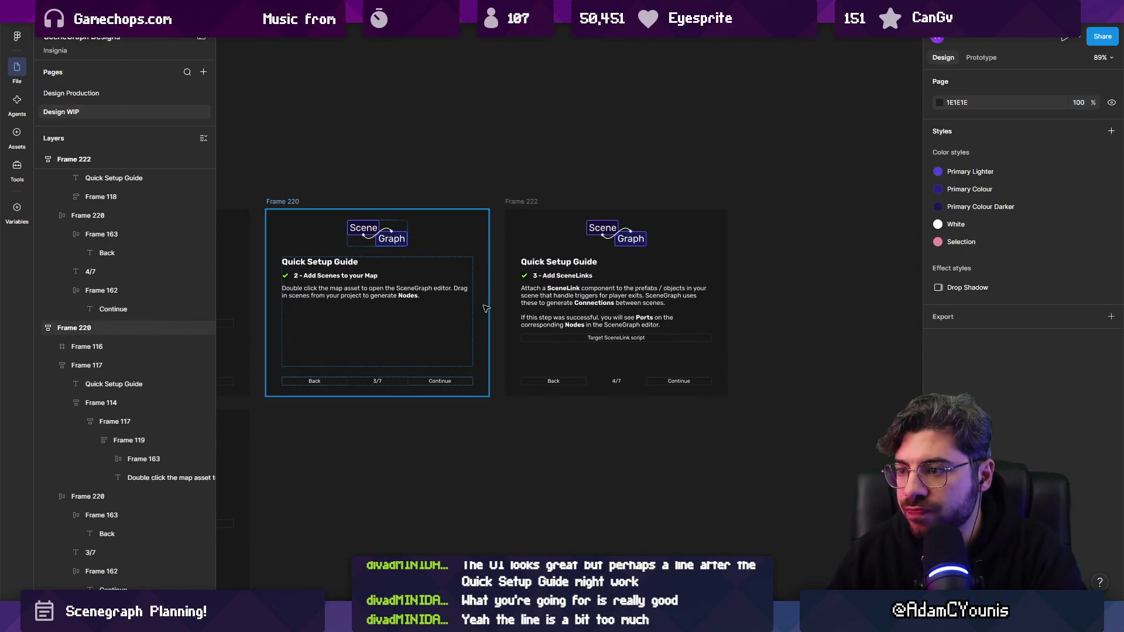
pyautogui.click(520, 203)
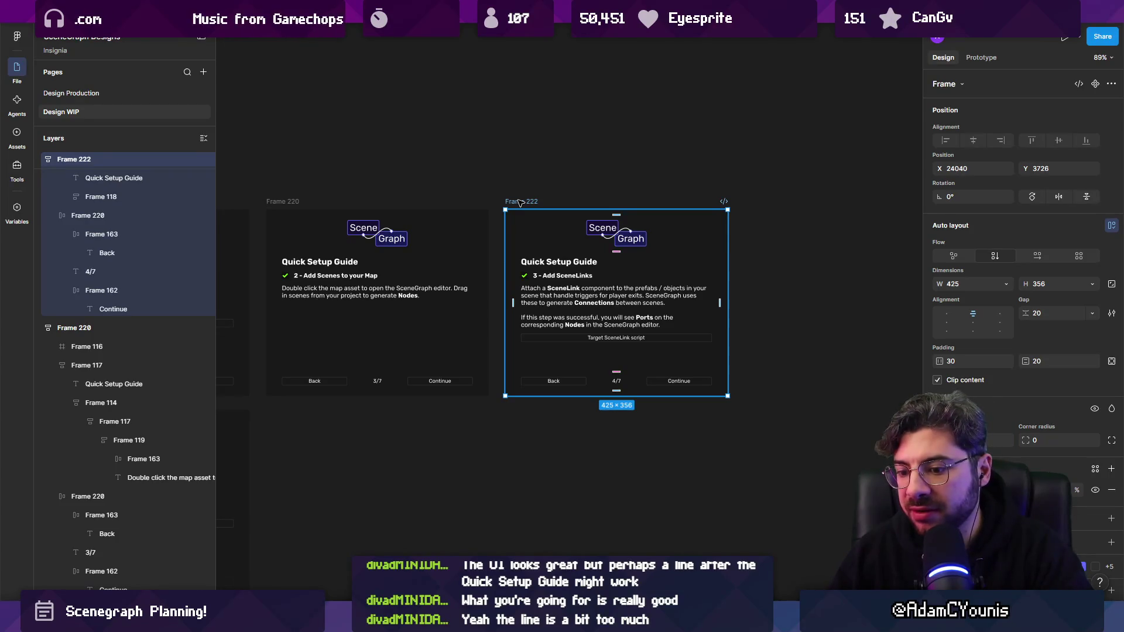
pyautogui.keyDown('ctrl'); pyautogui.scroll(-3, 520, 234); pyautogui.keyUp('ctrl')
pyautogui.hscroll(-4, 520, 234)
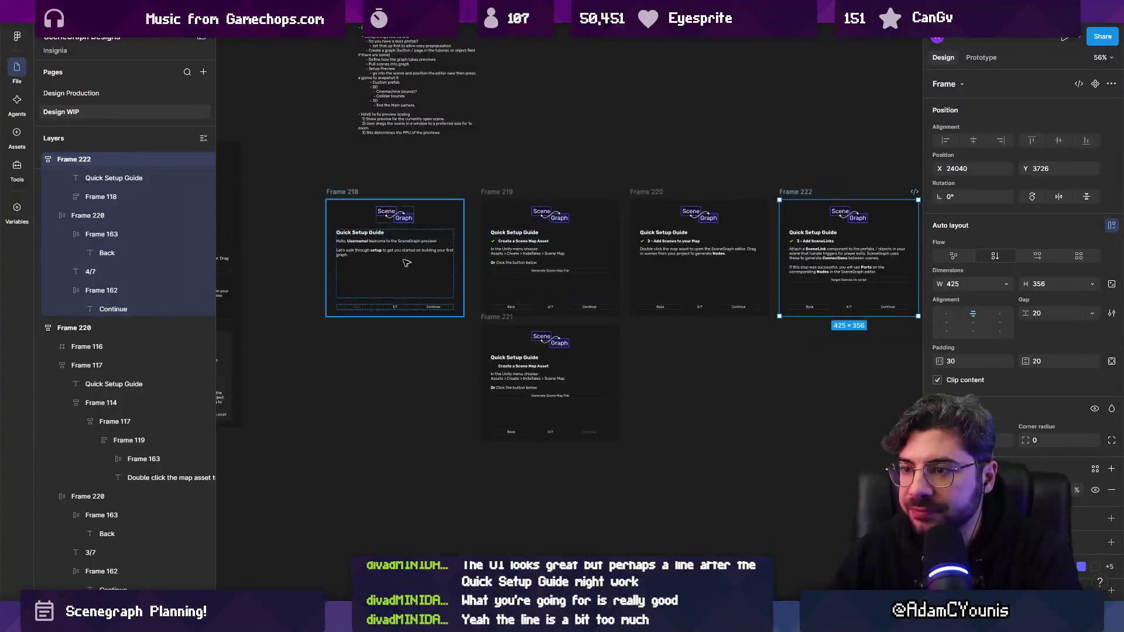
pyautogui.keyDown('ctrl'); pyautogui.scroll(2, 367, 253); pyautogui.keyUp('ctrl')
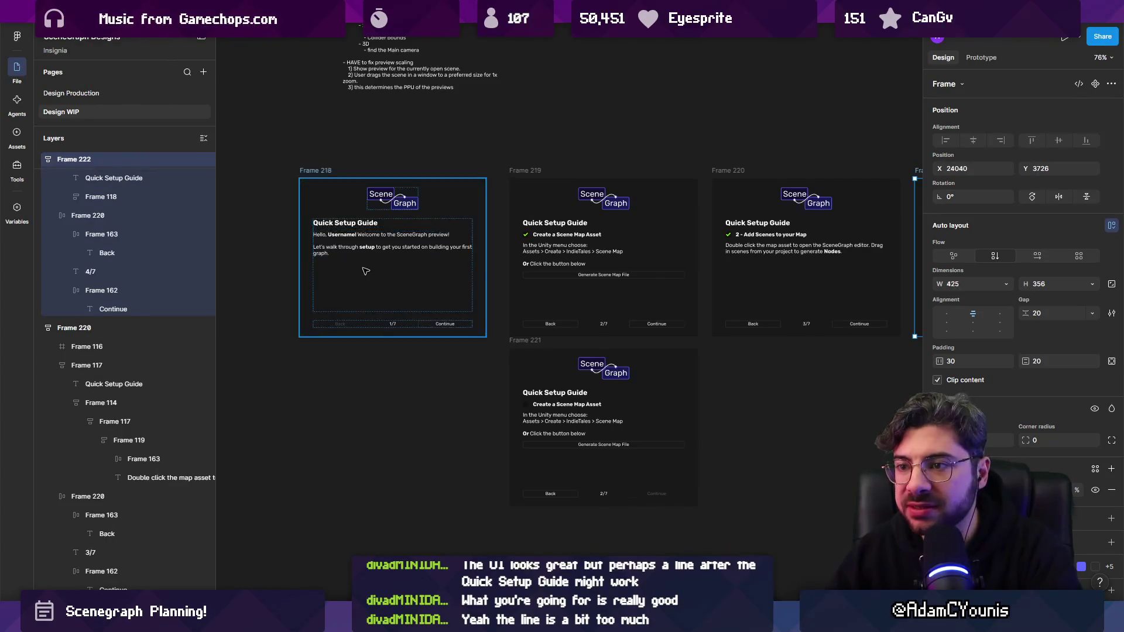
pyautogui.keyDown('ctrl'); pyautogui.scroll(5, 494, 258); pyautogui.keyUp('ctrl')
pyautogui.hscroll(5, 494, 258)
pyautogui.keyDown('ctrl'); pyautogui.scroll(-3, 427, 280); pyautogui.keyUp('ctrl')
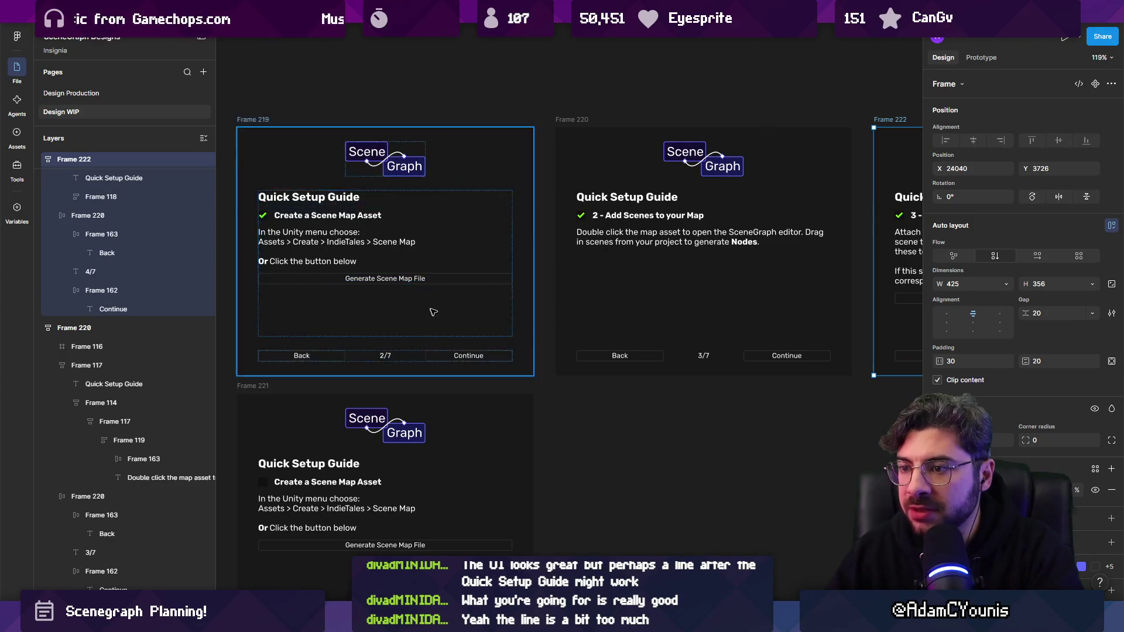
pyautogui.keyDown('ctrl'); pyautogui.scroll(-4, 432, 299); pyautogui.keyUp('ctrl')
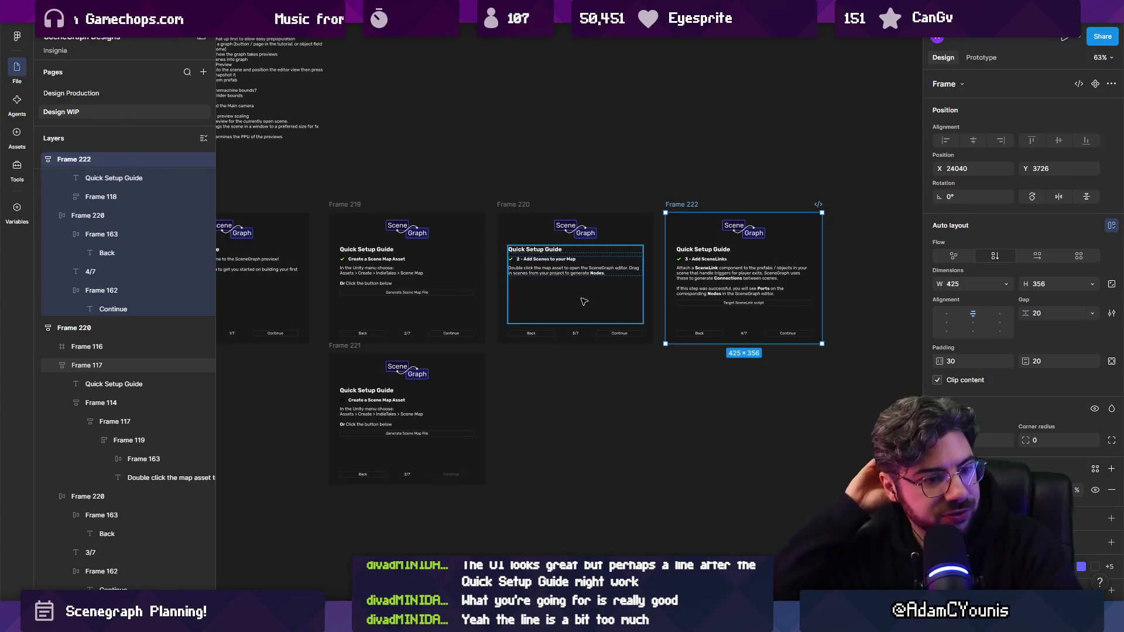
pyautogui.keyDown('ctrl'); pyautogui.scroll(4, 584, 301); pyautogui.keyUp('ctrl')
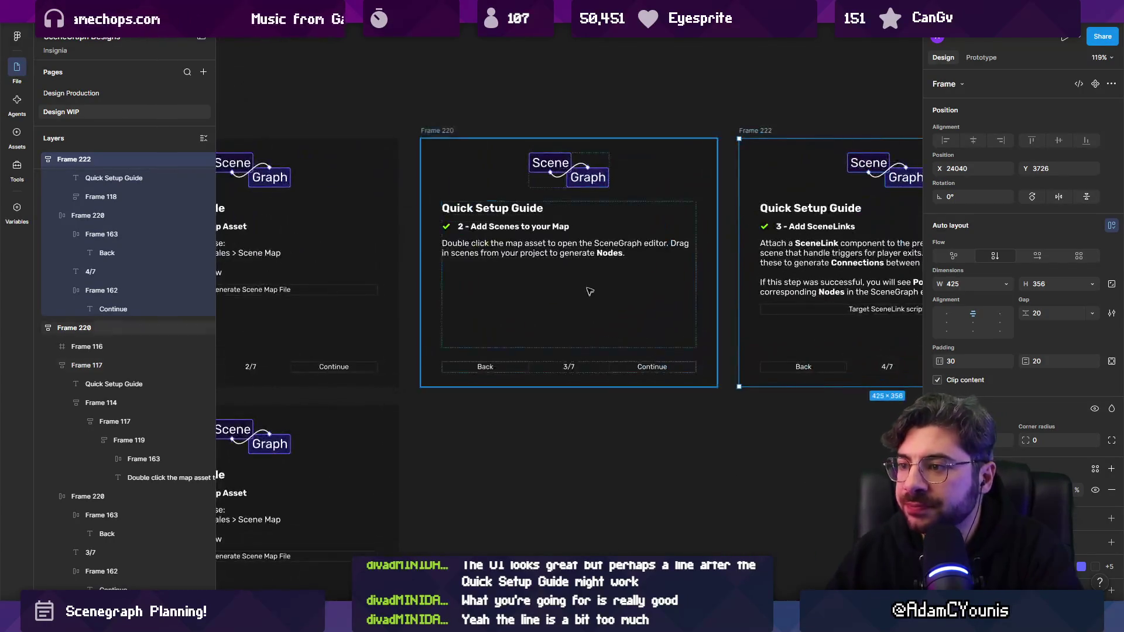
pyautogui.click(585, 274)
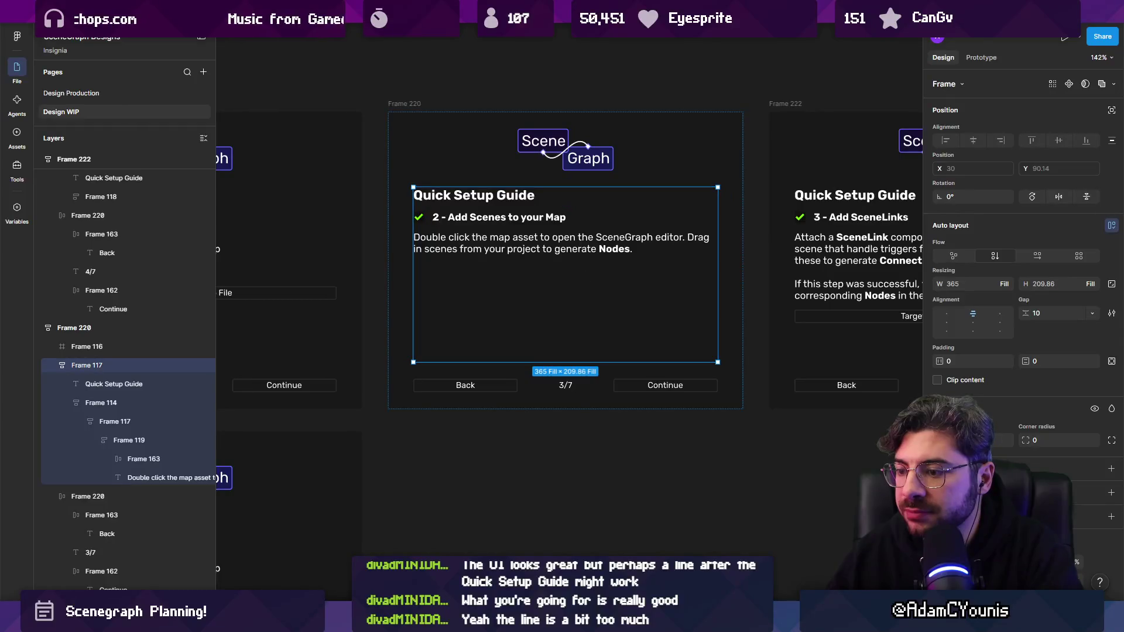
pyautogui.keyDown('ctrl'); pyautogui.scroll(-3, 554, 397); pyautogui.keyUp('ctrl')
pyautogui.keyDown('ctrl'); pyautogui.scroll(2, 697, 251); pyautogui.keyUp('ctrl')
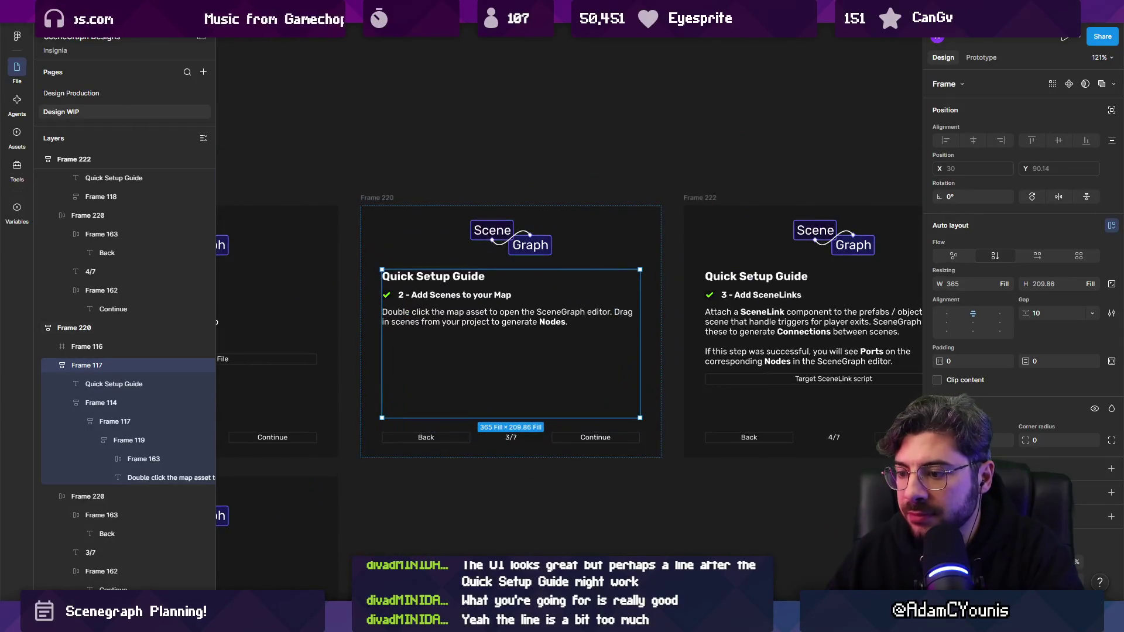
pyautogui.keyDown('ctrl'); pyautogui.scroll(-10, 539, 356); pyautogui.keyUp('ctrl')
pyautogui.scroll(10, 539, 356)
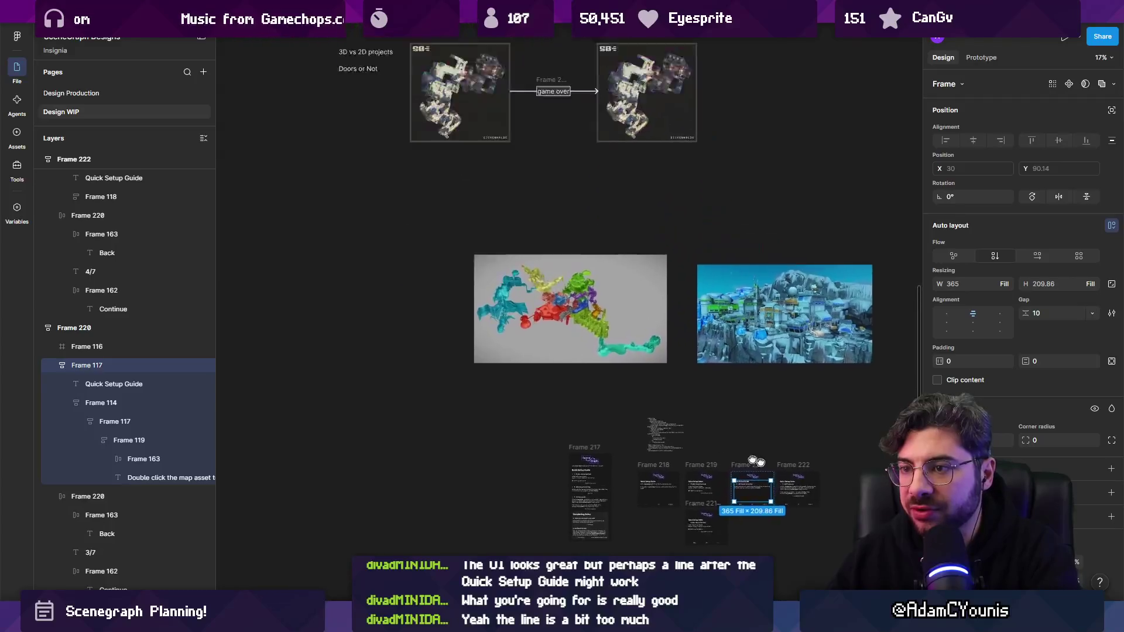
pyautogui.keyDown('ctrl'); pyautogui.scroll(-2, 610, 140); pyautogui.keyUp('ctrl')
pyautogui.scroll(3, 611, 140)
# - Darken the diagram's background rectangle to near-black and give it a stroke
pyautogui.click(451, 225)
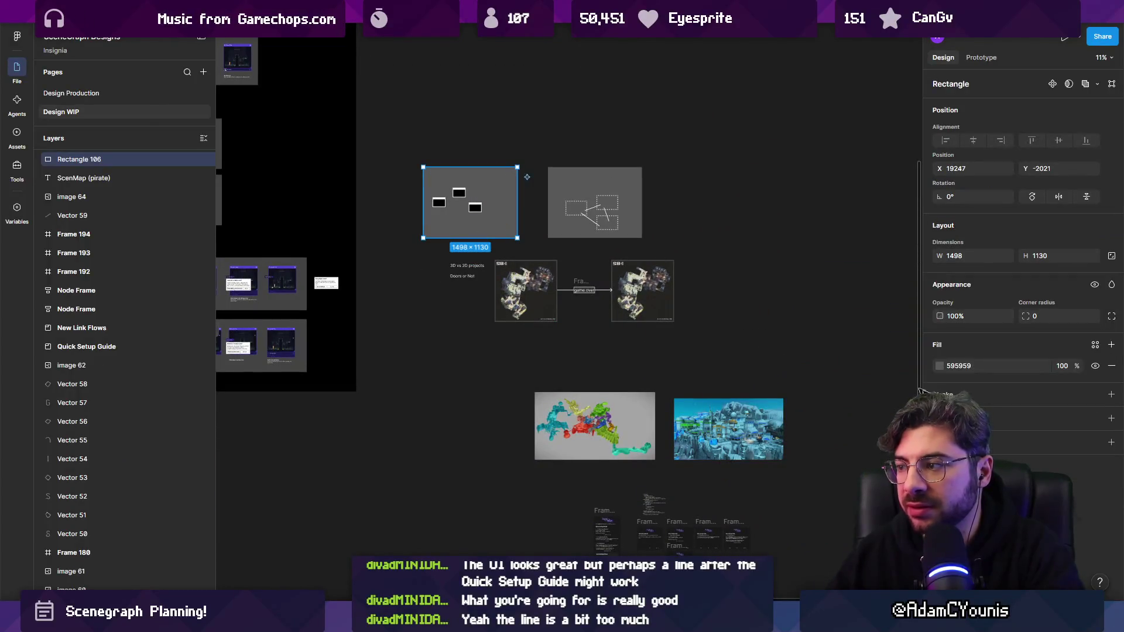
pyautogui.click(940, 366)
pyautogui.moveTo(793, 369)
pyautogui.mouseDown()
pyautogui.moveTo(785, 460)
pyautogui.moveTo(771, 456)
pyautogui.mouseUp()
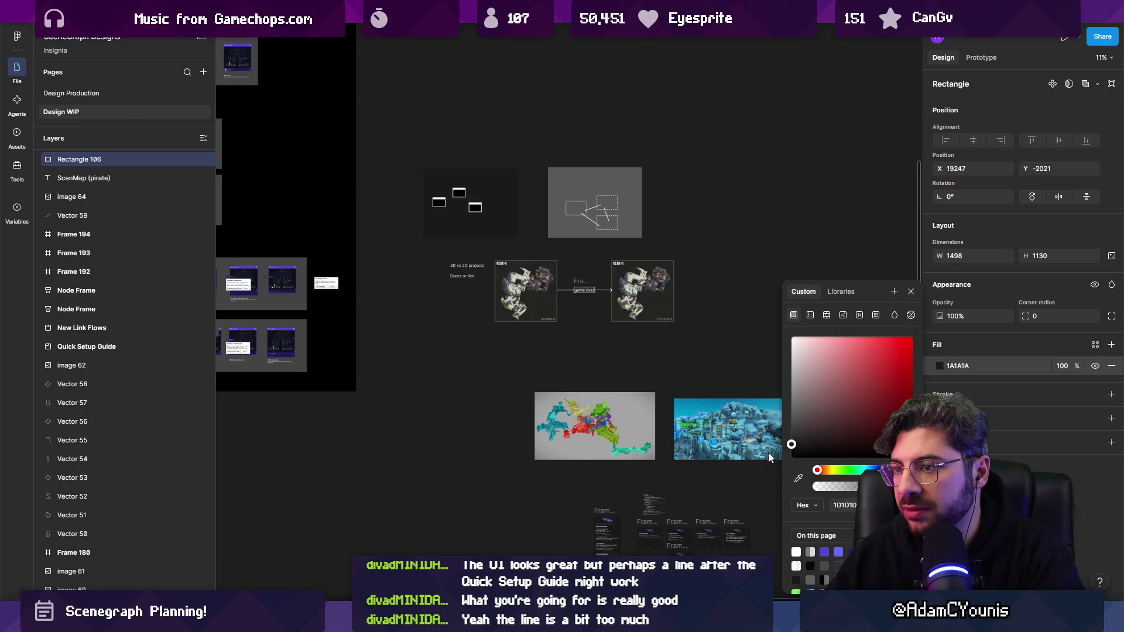
pyautogui.moveTo(394, 261)
pyautogui.mouseDown()
pyautogui.moveTo(397, 244)
pyautogui.moveTo(510, 166)
pyautogui.mouseUp()
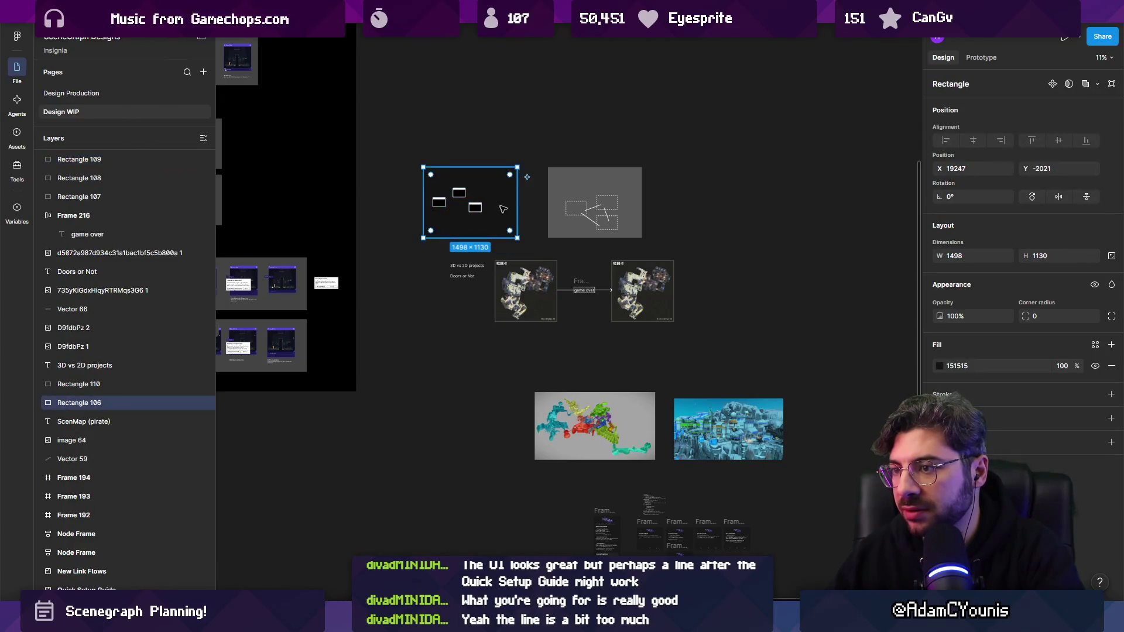
pyautogui.click(1112, 394)
pyautogui.click(940, 416)
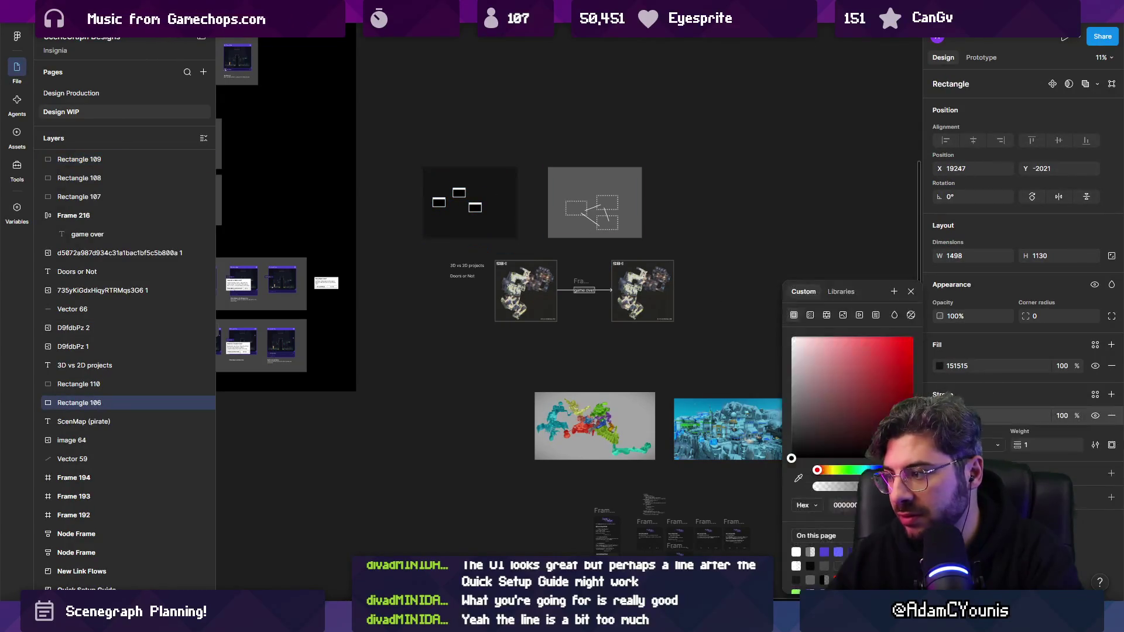
# - Duplicate the four diagram rectangles and crop the copy's background tightly around the boxes
pyautogui.moveTo(397, 253); pyautogui.dragTo(536, 130)
pyautogui.scroll(-3, 454, 123)
pyautogui.hscroll(2, 454, 123)
pyautogui.hotkey('ctrl', 'd')
pyautogui.scroll(3, 794, 289)
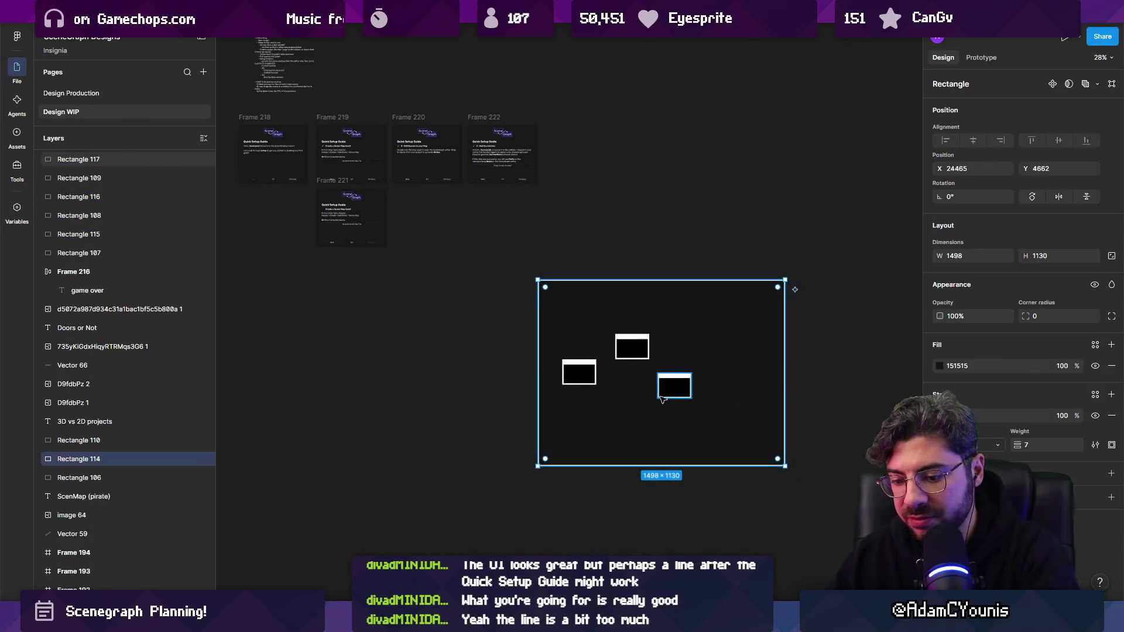
pyautogui.moveTo(761, 486); pyautogui.dragTo(565, 299)
pyautogui.click(708, 351)
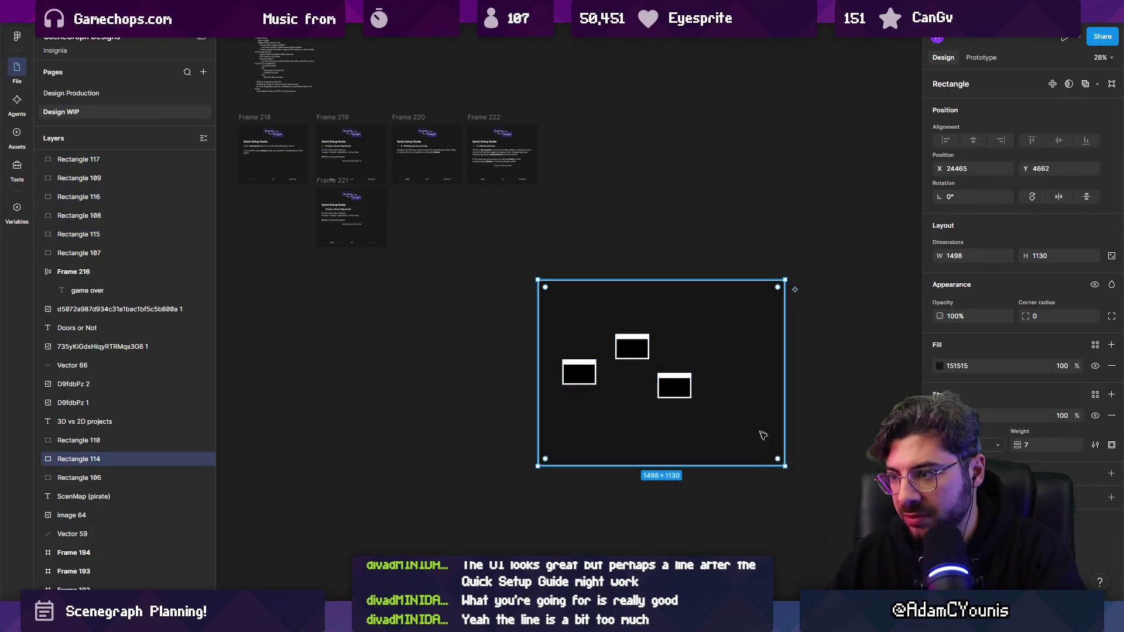
pyautogui.moveTo(785, 465); pyautogui.dragTo(708, 411)
pyautogui.moveTo(535, 280)
pyautogui.mouseDown()
pyautogui.moveTo(535, 309)
pyautogui.moveTo(774, 457)
pyautogui.moveTo(751, 444)
pyautogui.mouseUp()
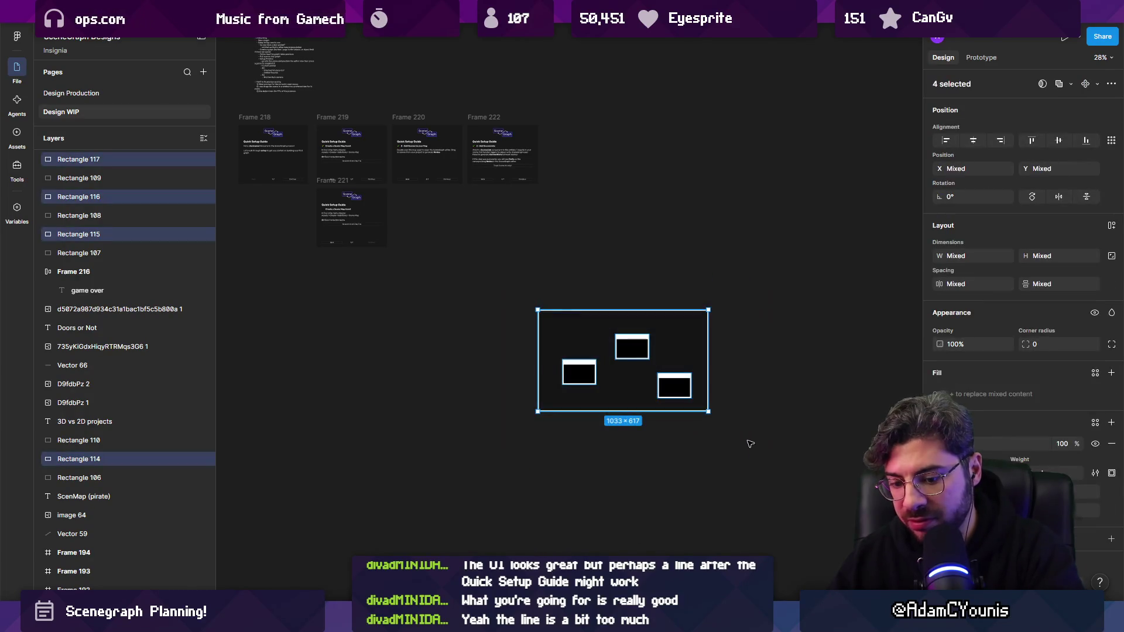
# - Group the rectangles into Frame 223 (1033 × 617) and duplicate it as Frame 224
pyautogui.hotkey('ctrl', 'alt', 'g')
pyautogui.keyDown('alt'); pyautogui.moveTo(563, 316); pyautogui.dragTo(443, 231); pyautogui.keyUp('alt')
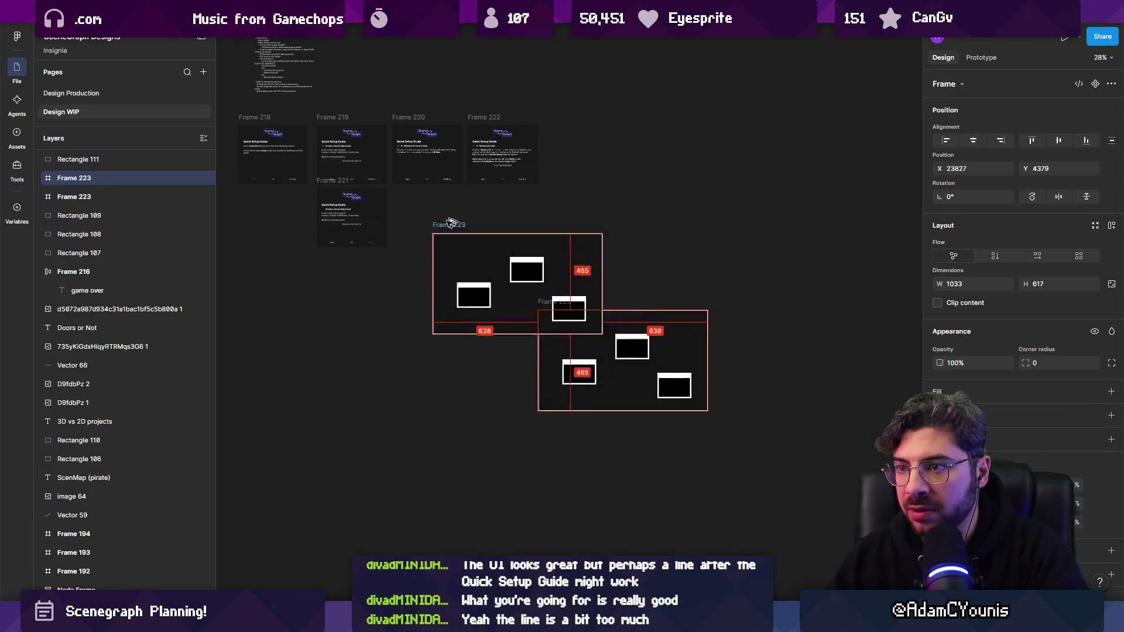
pyautogui.scroll(5, 660, 372)
pyautogui.scroll(-5, 660, 373)
pyautogui.hscroll(5, 660, 372)
# - Scale the Frame 224 diagram proportionally down to 171 × 102 inside the step 2 panel
pyautogui.press('k')
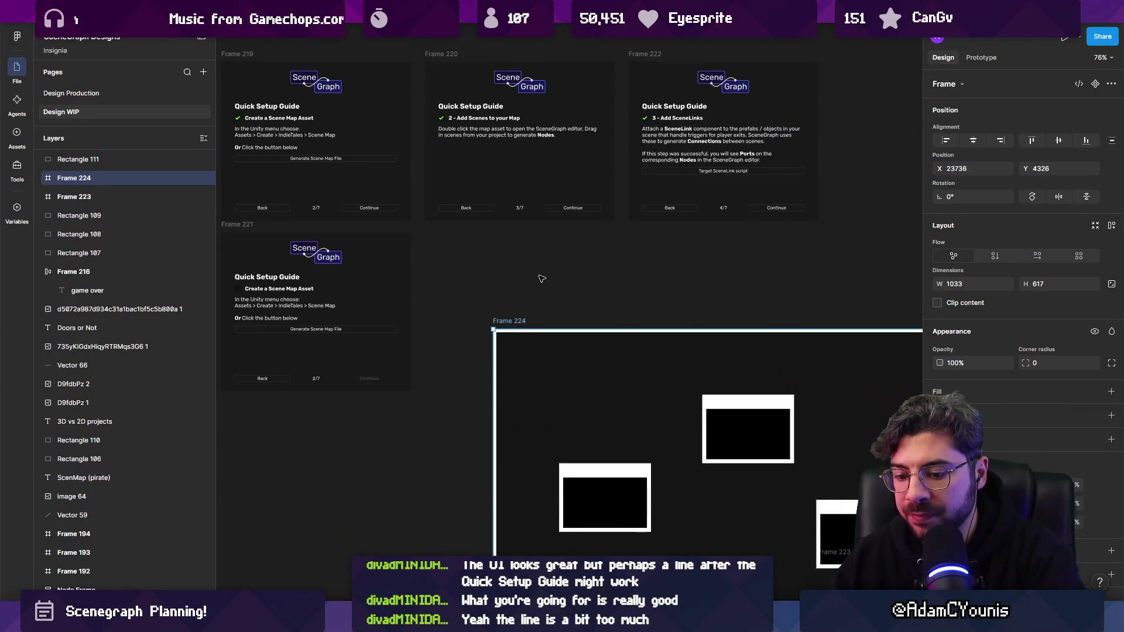
pyautogui.moveTo(850, 524); pyautogui.dragTo(520, 301)
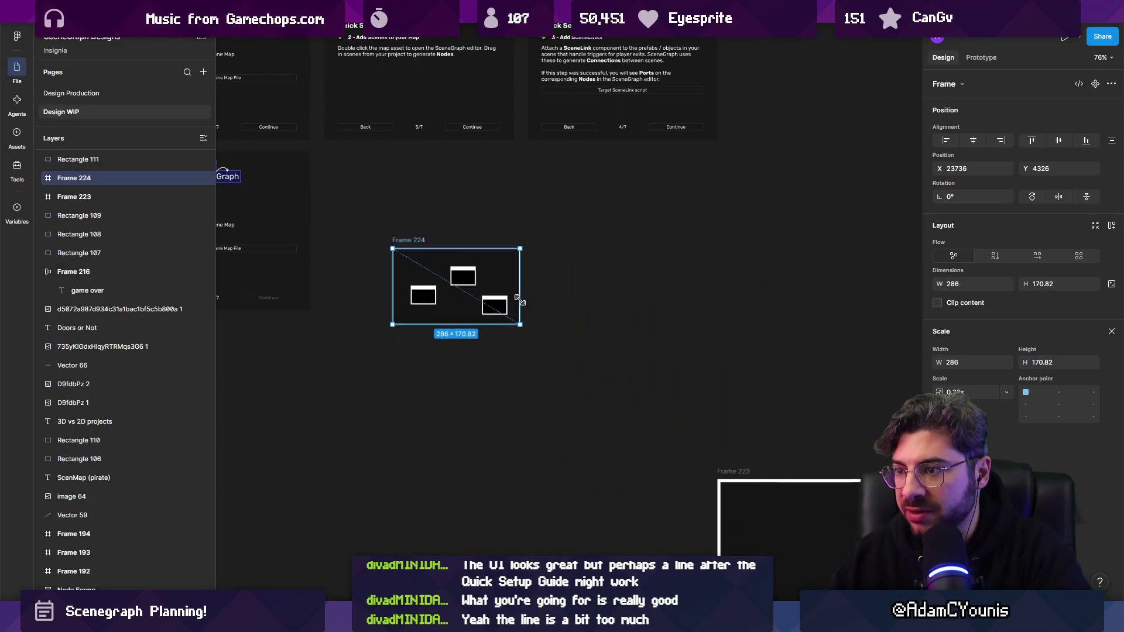
pyautogui.scroll(5, 519, 301)
pyautogui.hscroll(-5, 519, 301)
pyautogui.moveTo(591, 524); pyautogui.dragTo(555, 322)
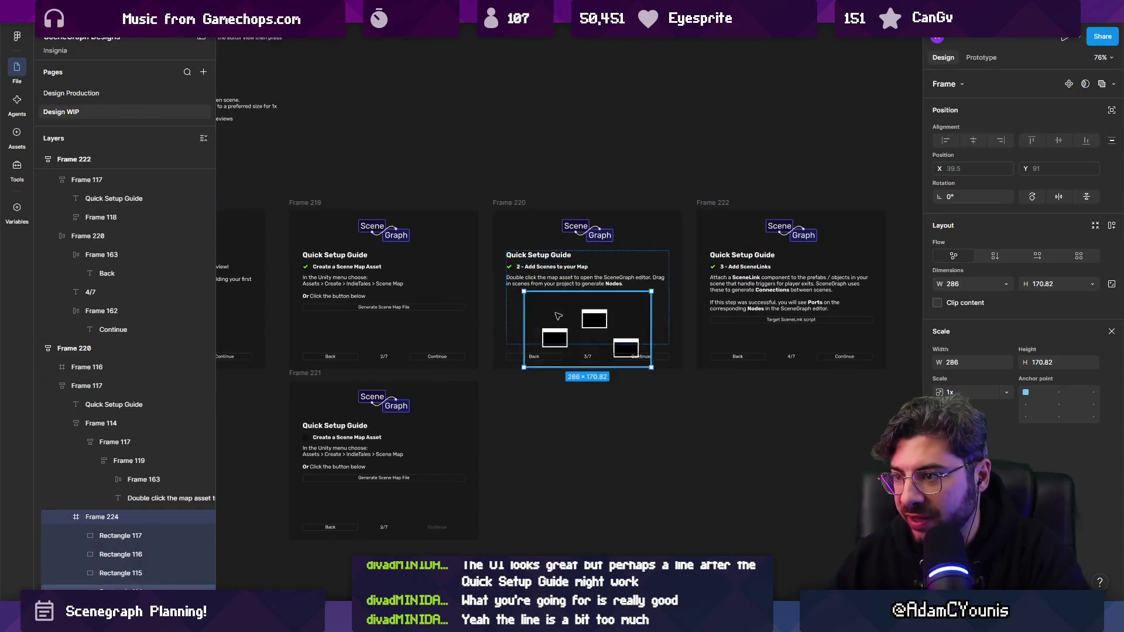
pyautogui.scroll(5, 556, 321)
pyautogui.scroll(1, 514, 369)
pyautogui.hscroll(1, 515, 369)
pyautogui.moveTo(683, 463)
pyautogui.mouseDown()
pyautogui.moveTo(624, 406)
pyautogui.moveTo(644, 416)
pyautogui.moveTo(634, 404)
pyautogui.mouseUp()
pyautogui.press('Return')
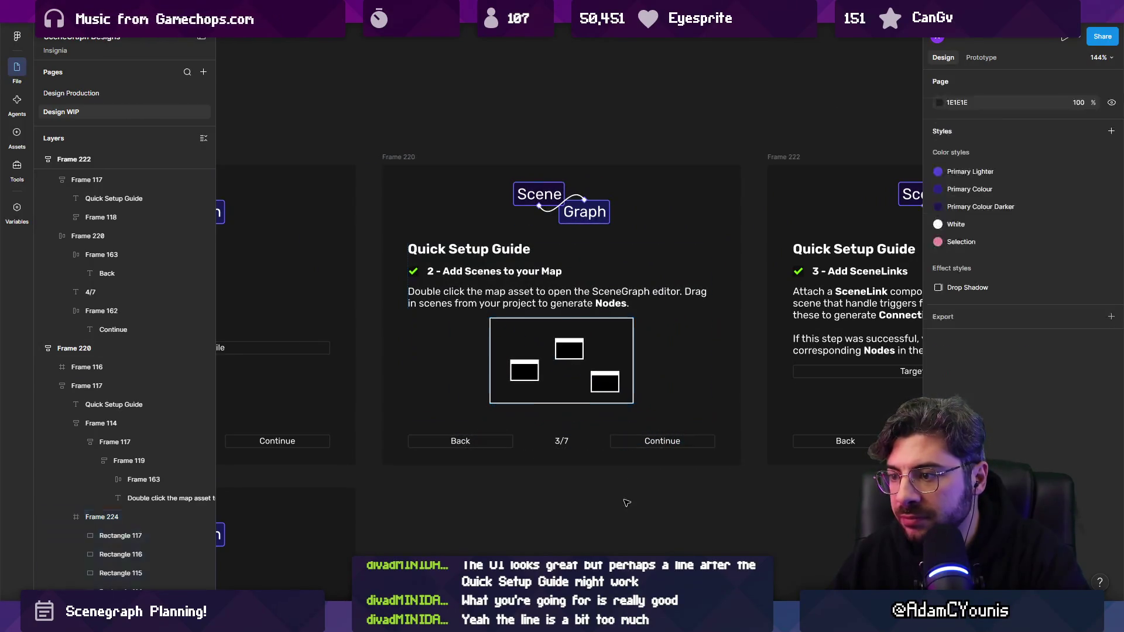
pyautogui.press('Escape')
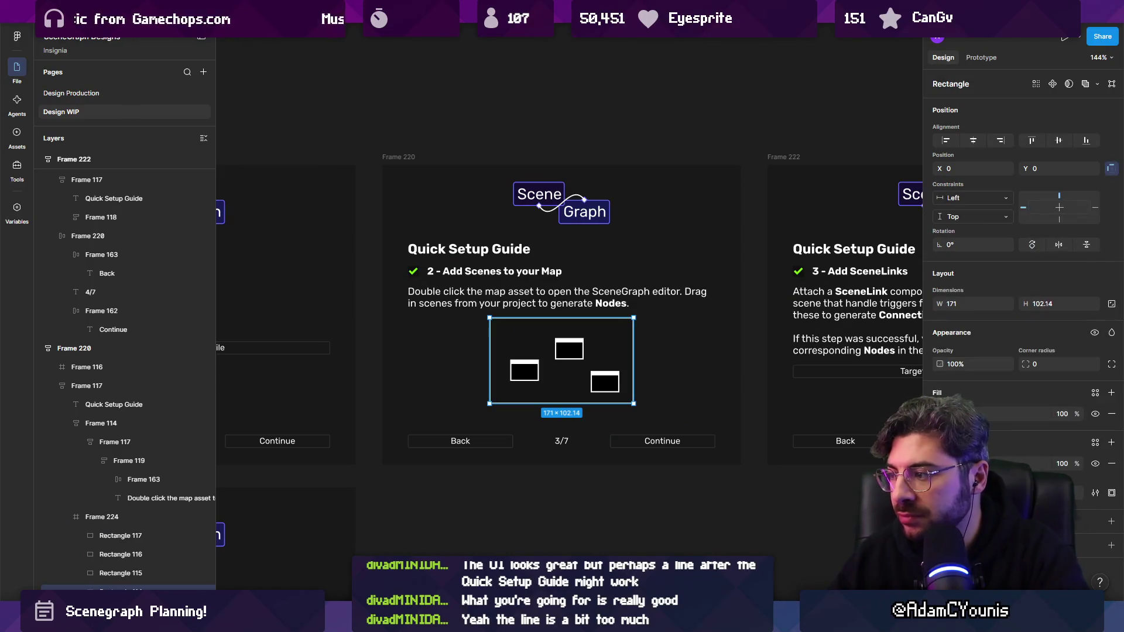
# - Set the diagram's background fill to black and position it below the step 2 description
pyautogui.click(940, 414)
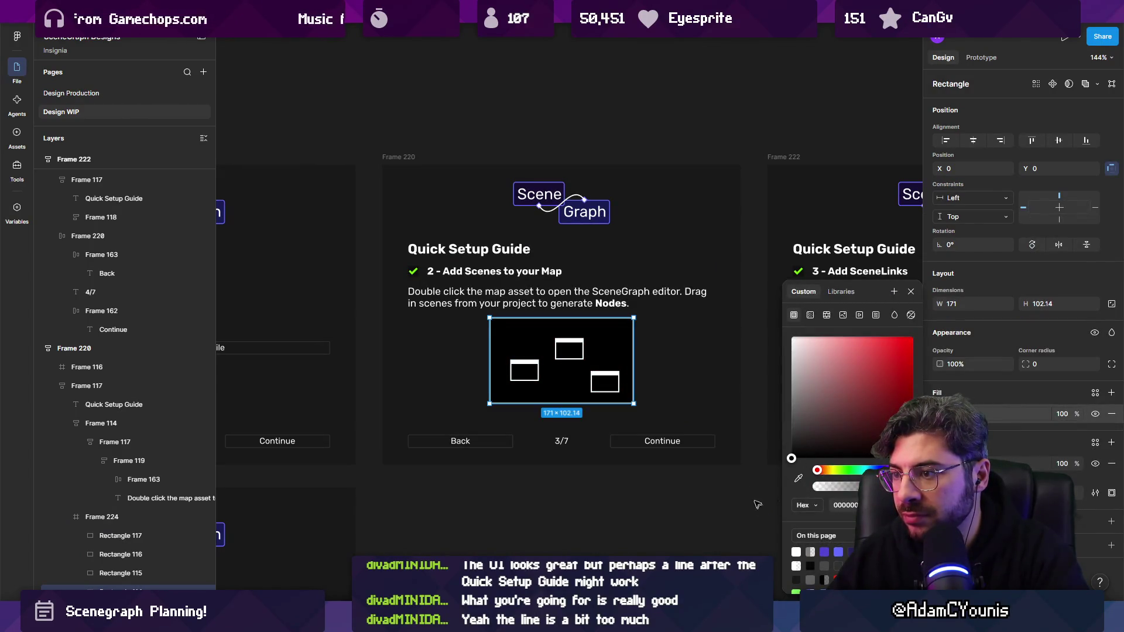
pyautogui.moveTo(604, 336)
pyautogui.mouseDown()
pyautogui.moveTo(609, 408)
pyautogui.moveTo(577, 358)
pyautogui.mouseUp()
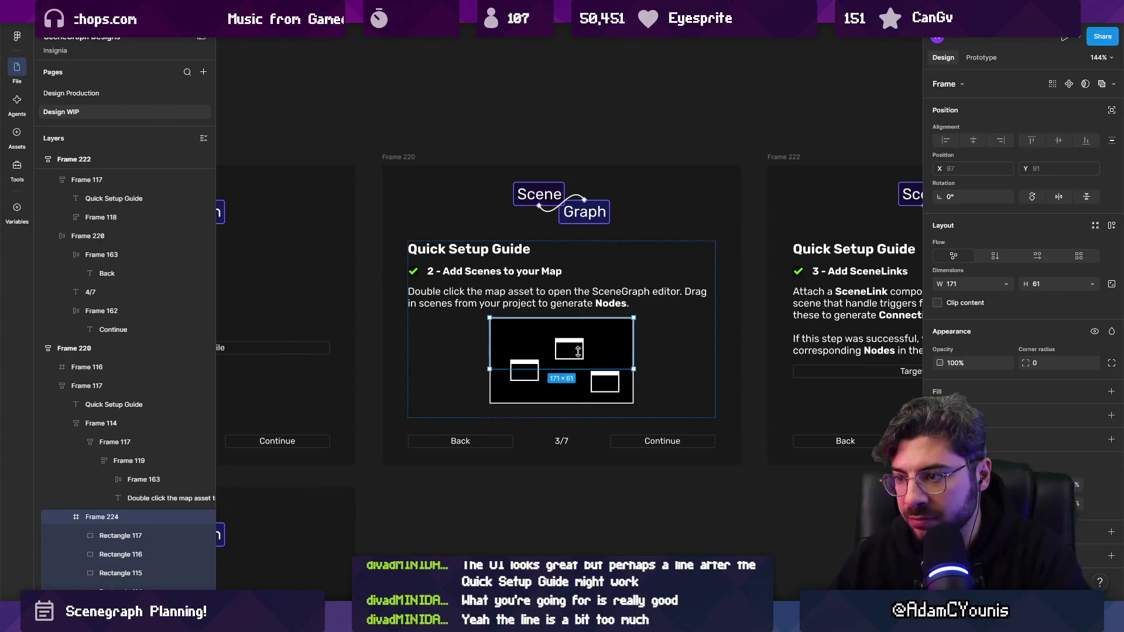
pyautogui.moveTo(504, 348)
pyautogui.mouseDown()
pyautogui.moveTo(509, 411)
pyautogui.moveTo(521, 420)
pyautogui.moveTo(530, 408)
pyautogui.mouseUp()
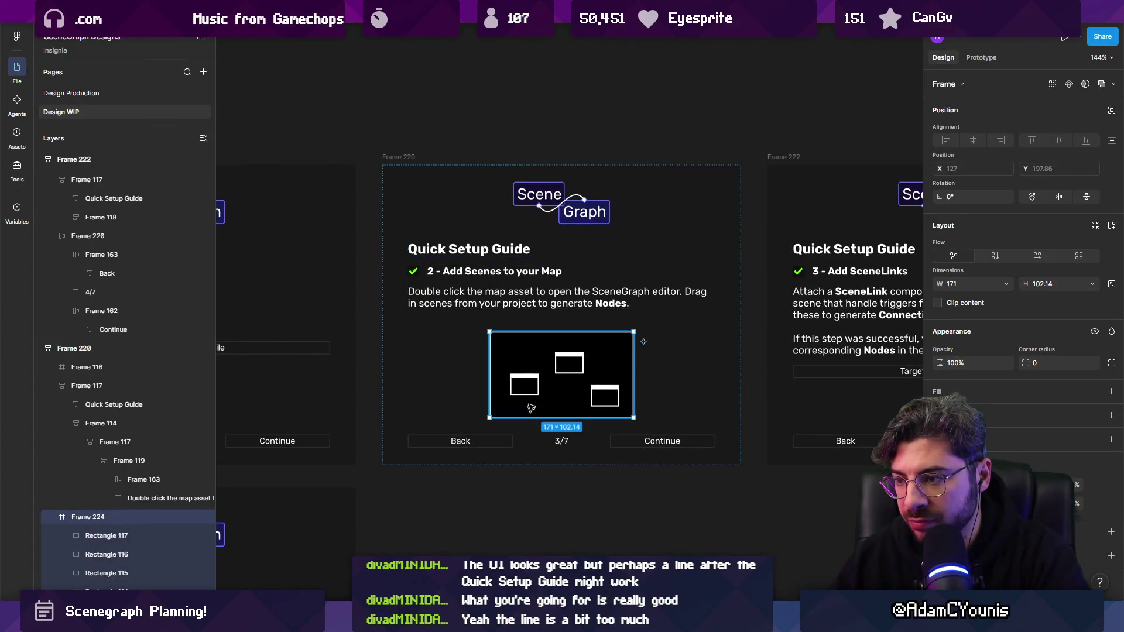
pyautogui.click(542, 316)
pyautogui.click(548, 346)
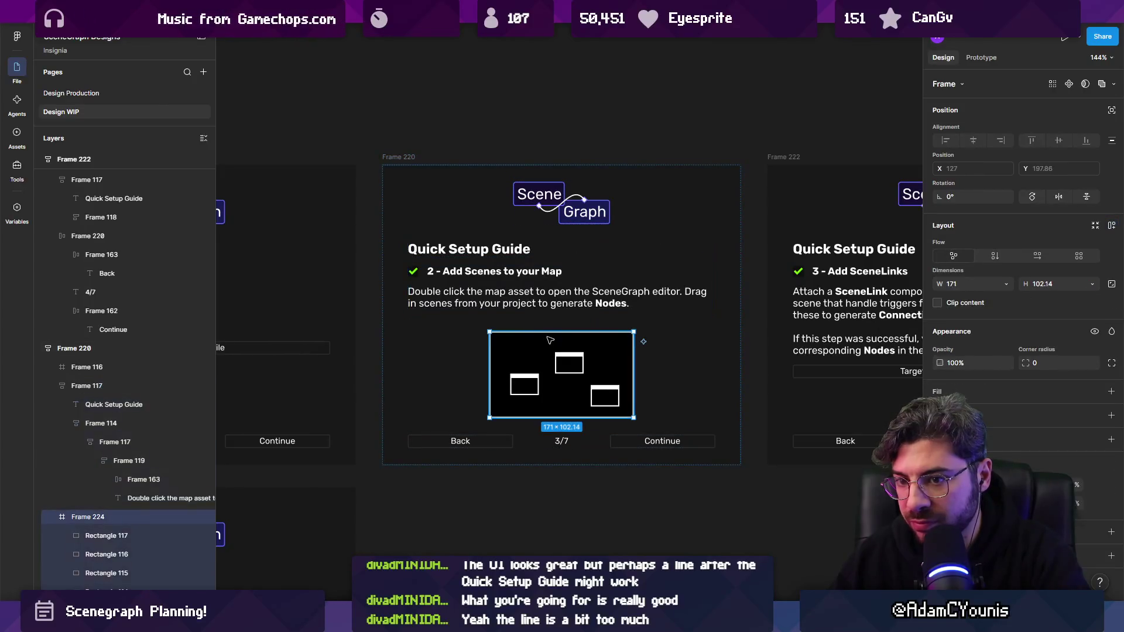
pyautogui.click(604, 484)
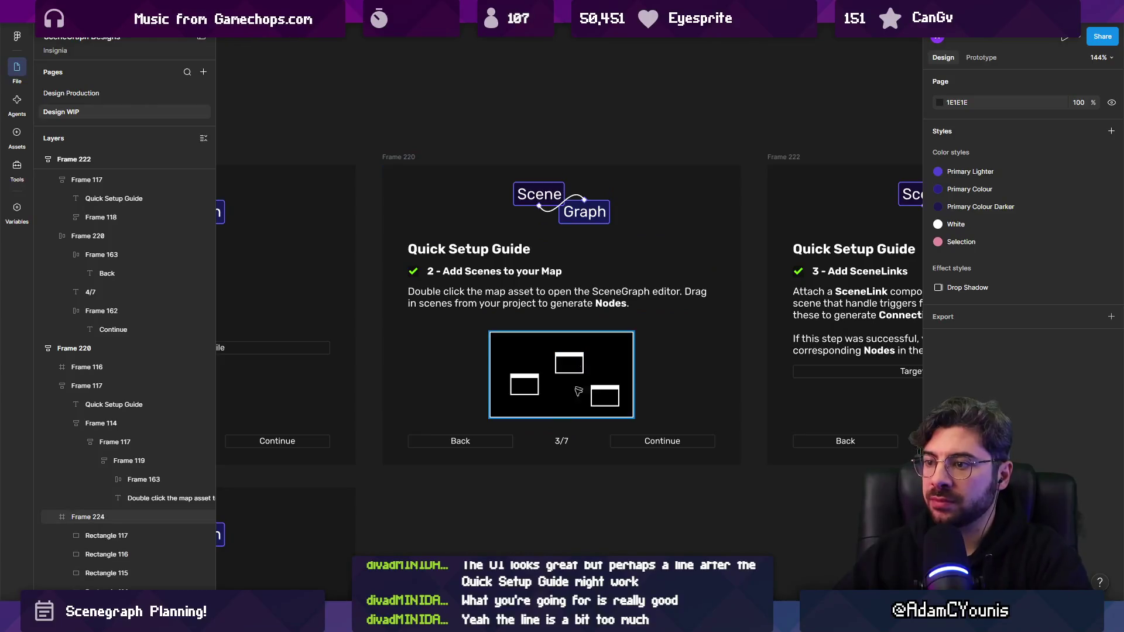
# - Drag the diagram from the step 2 panel over to the step 3 panel
pyautogui.scroll(-5, 604, 485)
pyautogui.scroll(5, 578, 475)
pyautogui.scroll(3, 568, 402)
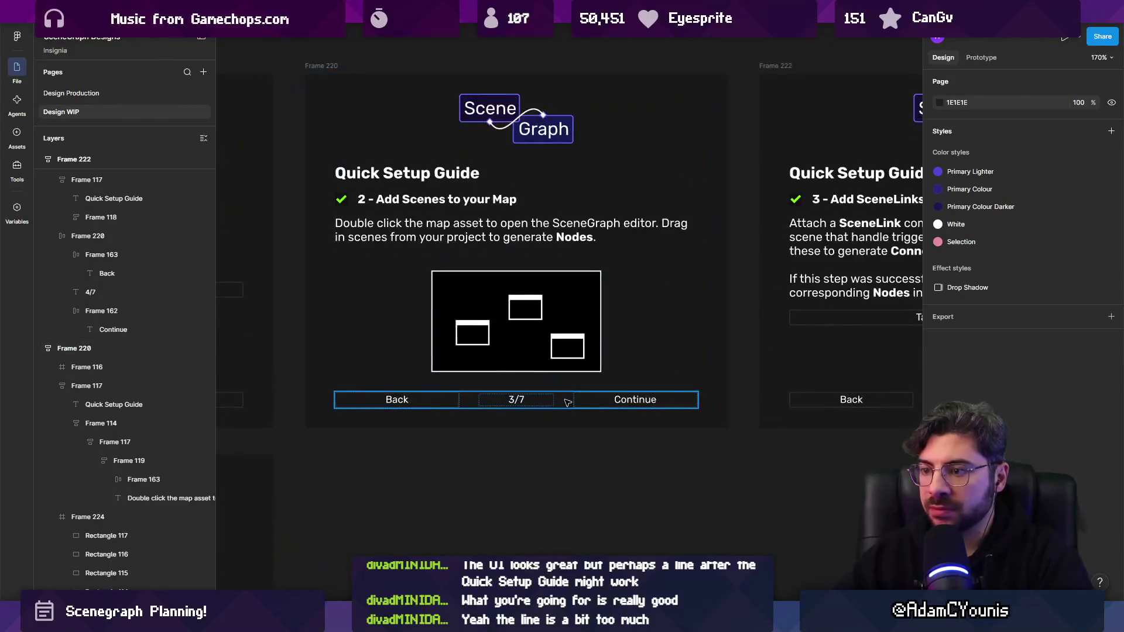
pyautogui.scroll(3, 509, 328)
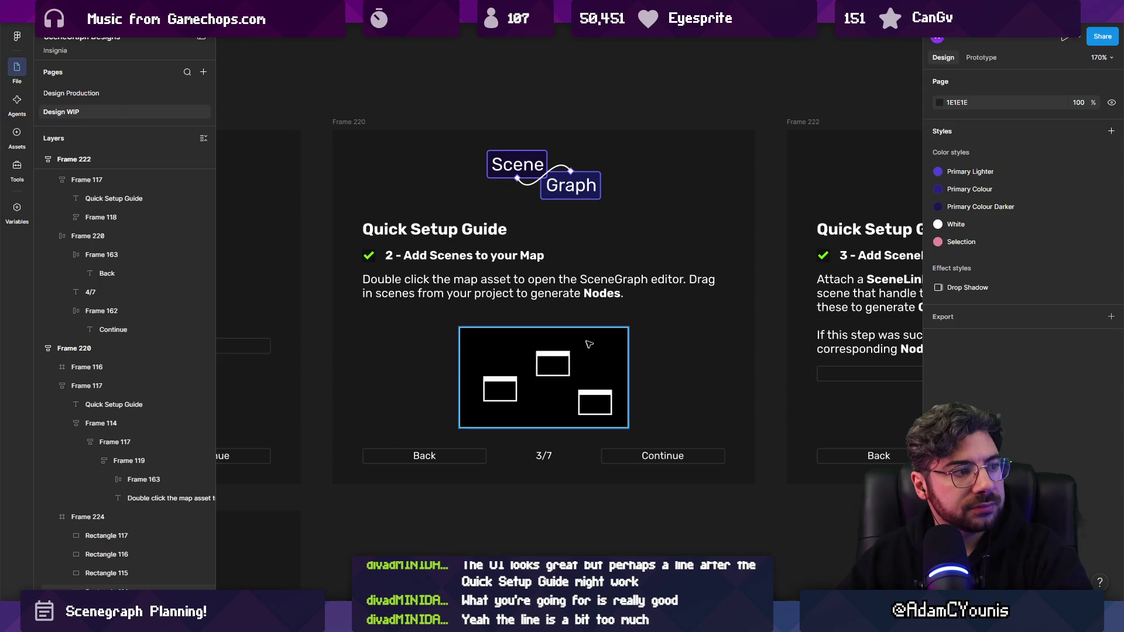
pyautogui.click(566, 372)
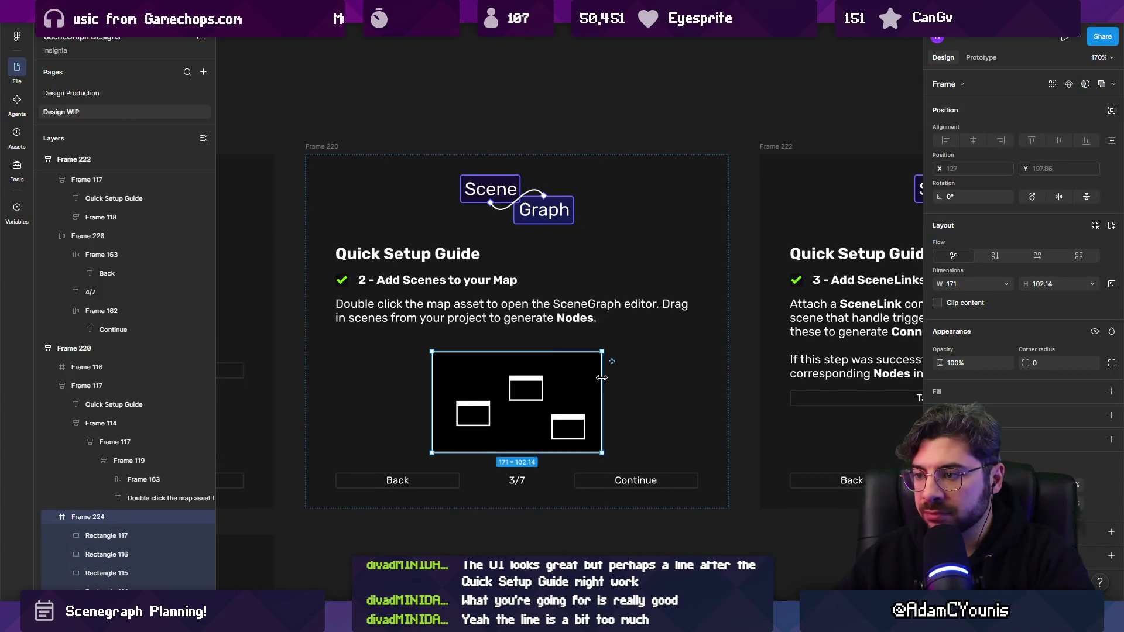
pyautogui.scroll(-3, 565, 377)
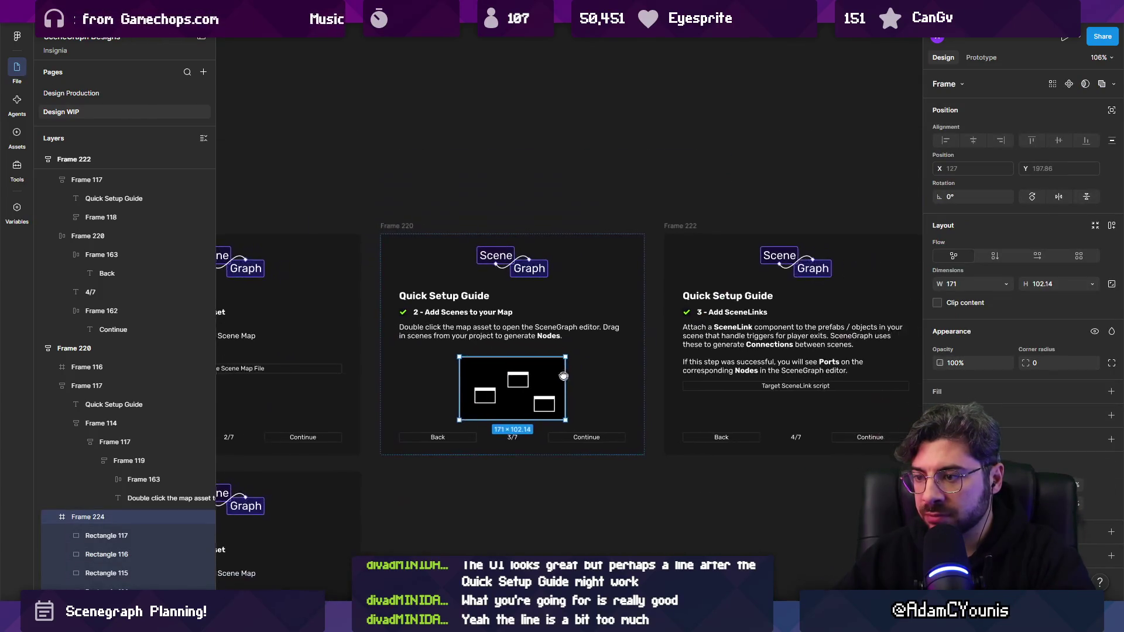
pyautogui.moveTo(495, 373); pyautogui.dragTo(779, 426)
# - Keep the original diagram in step 2 and add a copy into the step-3 panel
pyautogui.hotkey('ctrl', 'z')
pyautogui.moveTo(698, 390); pyautogui.dragTo(753, 389)
pyautogui.click(637, 226)
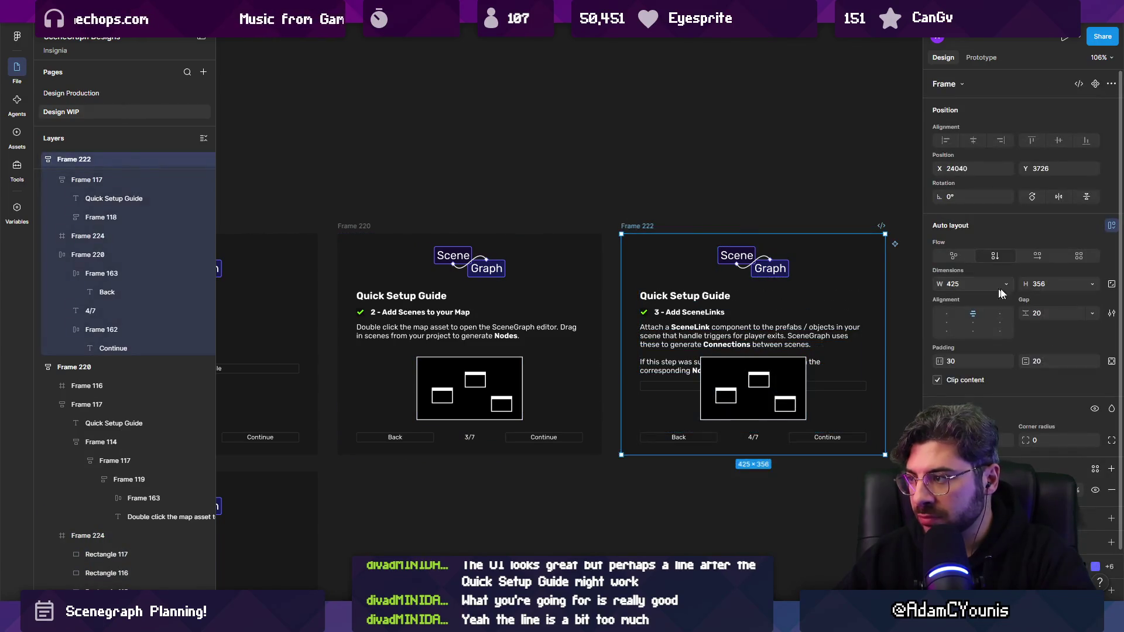
pyautogui.click(1007, 283)
pyautogui.press('Escape')
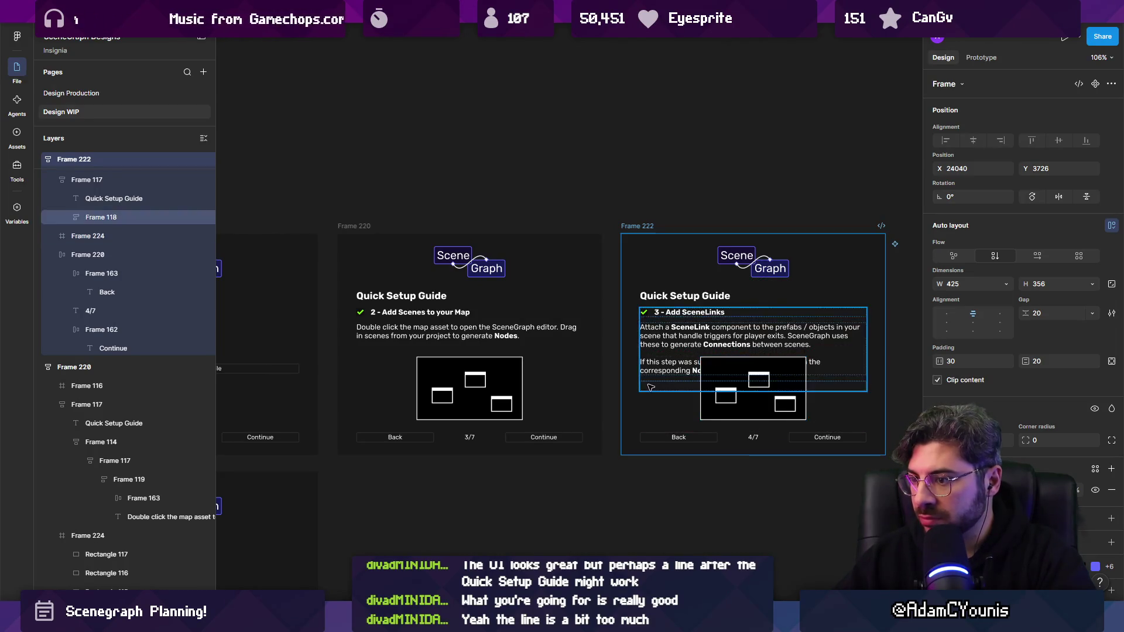
pyautogui.scroll(-3, 639, 332)
pyautogui.scroll(3, 669, 358)
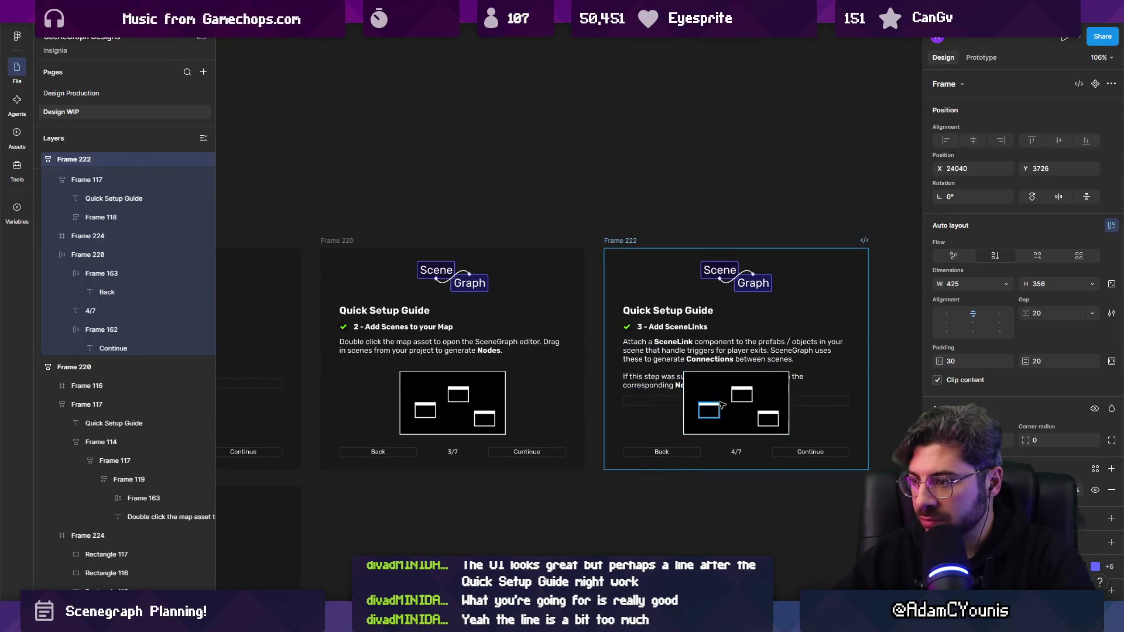
# - Make Frame 222 taller and position the diagram under the Target SceneLink script bar
pyautogui.click(654, 338)
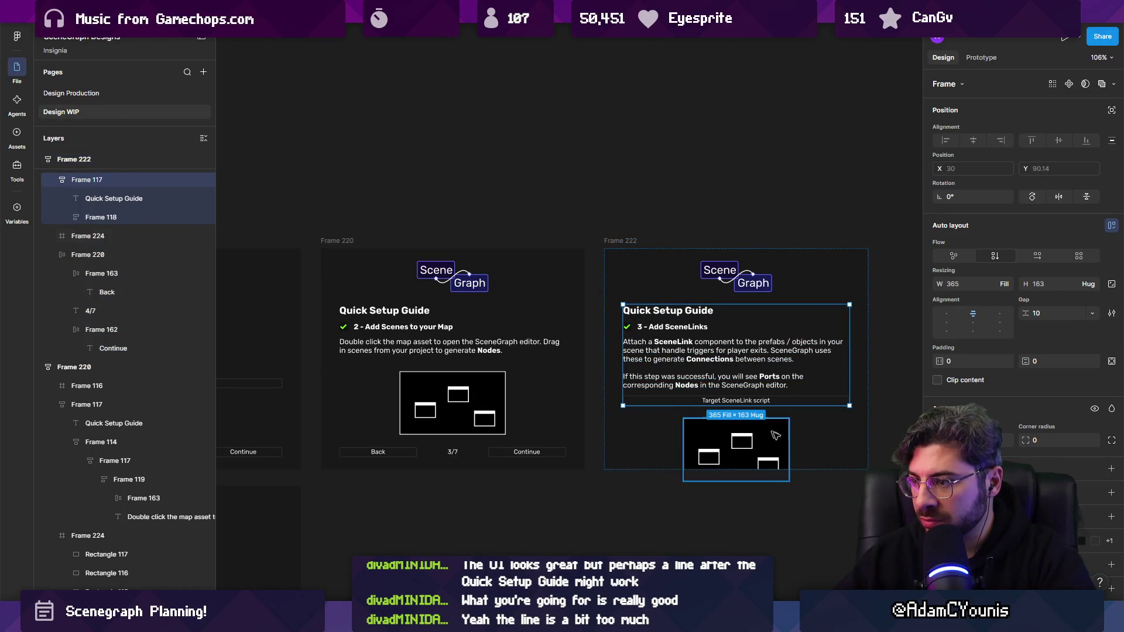
pyautogui.click(816, 464)
pyautogui.moveTo(816, 469)
pyautogui.mouseDown()
pyautogui.moveTo(833, 539)
pyautogui.moveTo(833, 518)
pyautogui.mouseUp()
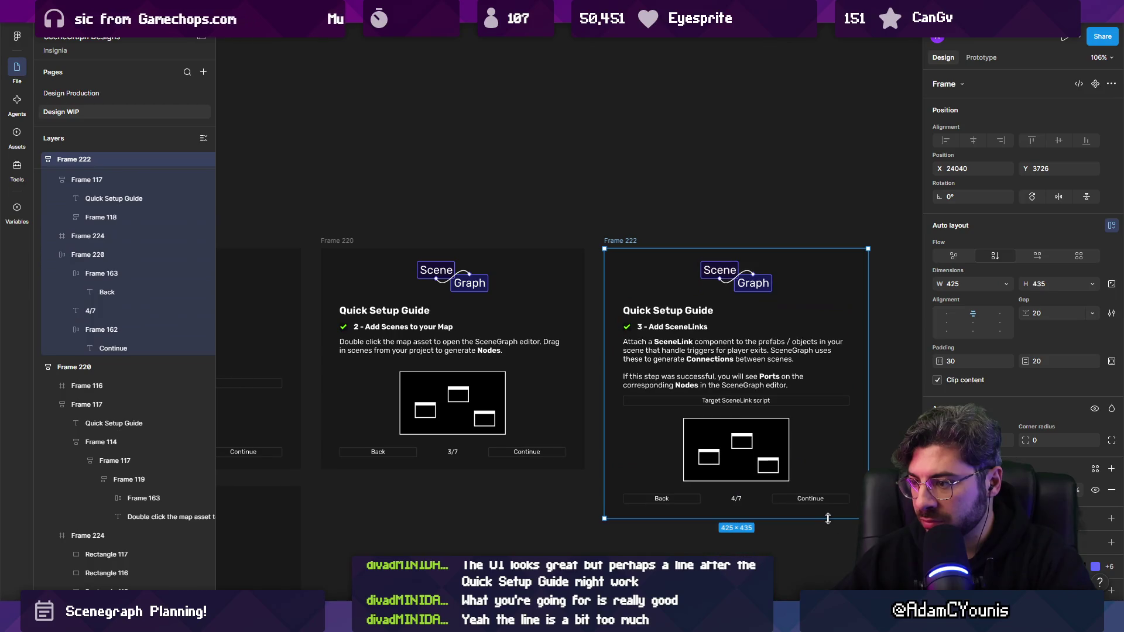
pyautogui.click(791, 499)
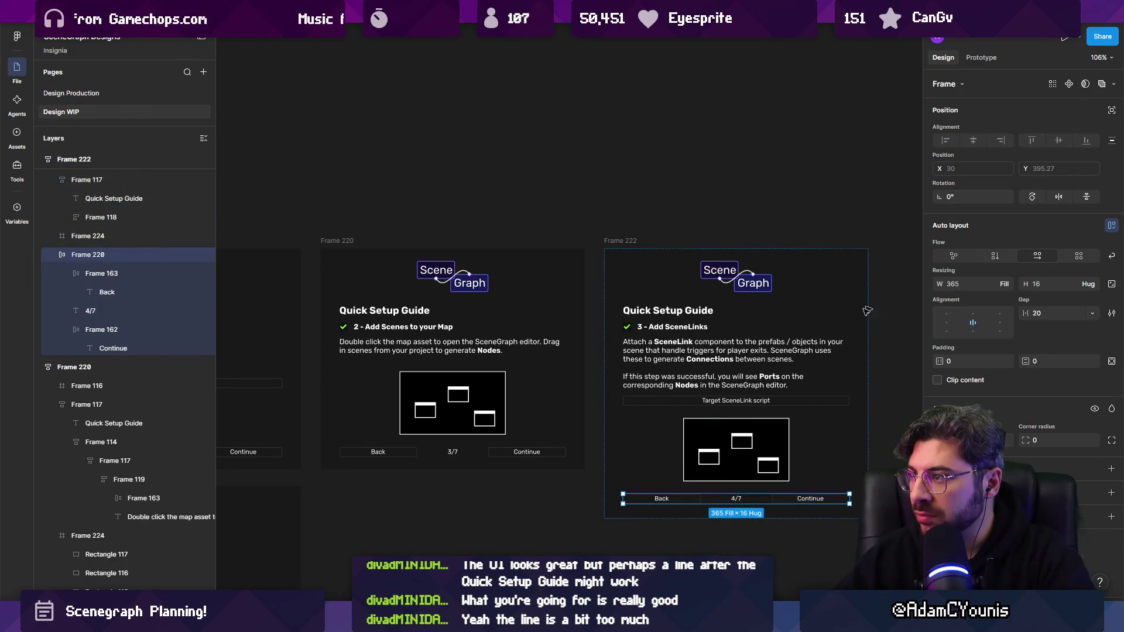
pyautogui.click(752, 434)
pyautogui.moveTo(752, 434); pyautogui.dragTo(741, 412)
pyautogui.click(743, 410)
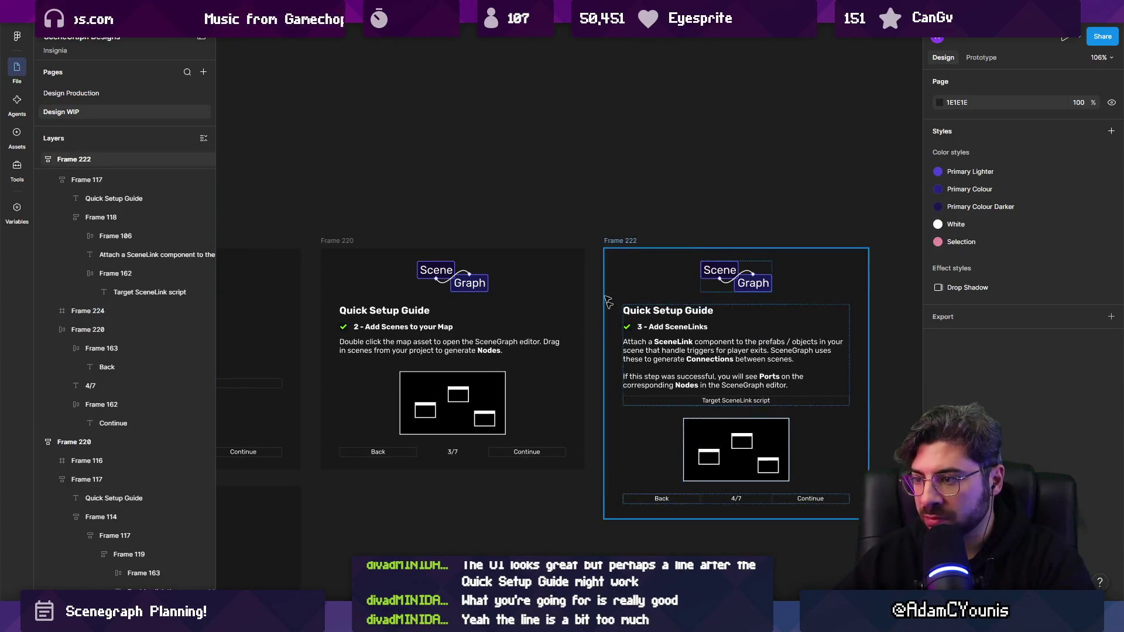
pyautogui.click(614, 328)
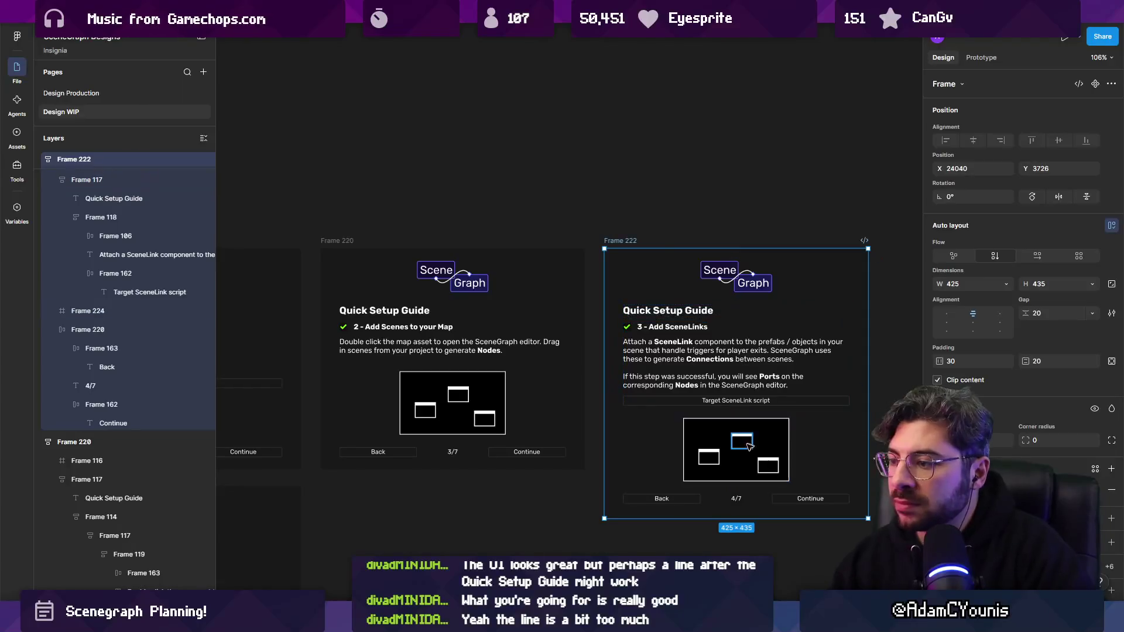
# - Draw a Pen line connecting the left box through the top box to the right box
pyautogui.scroll(10, 756, 462)
pyautogui.press('p')
pyautogui.click(497, 426)
pyautogui.click(605, 346)
pyautogui.click(693, 361)
pyautogui.click(759, 444)
pyautogui.press('Escape')
pyautogui.scroll(-5, 583, 346)
pyautogui.scroll(-3, 577, 348)
pyautogui.click(715, 331)
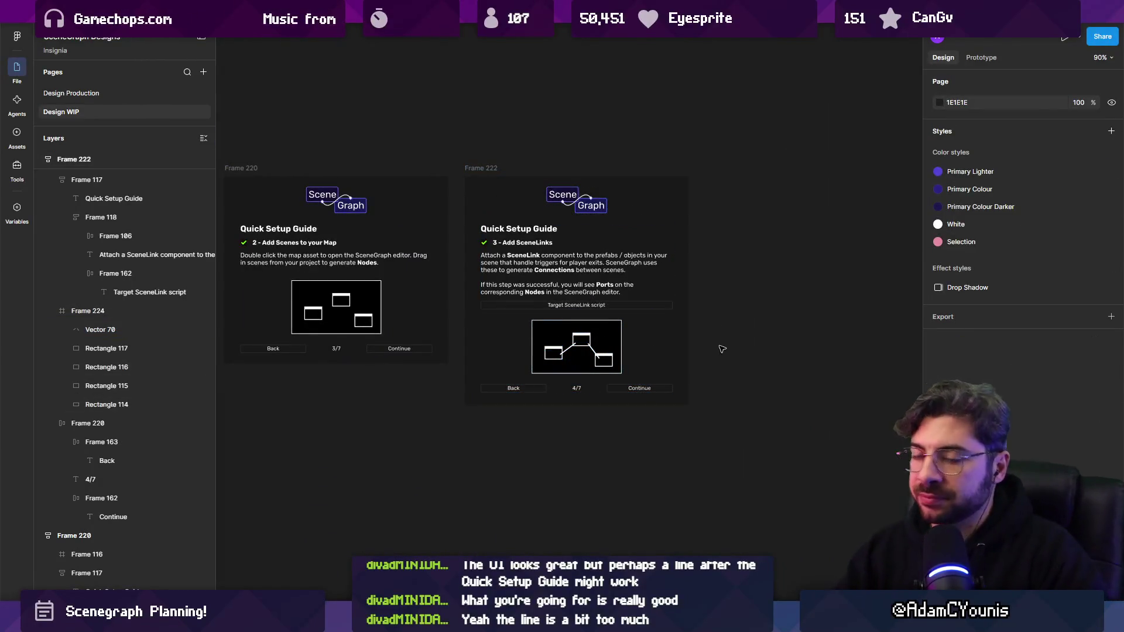
# - Duplicate the step-3 panel alongside the original
pyautogui.scroll(2, 668, 246)
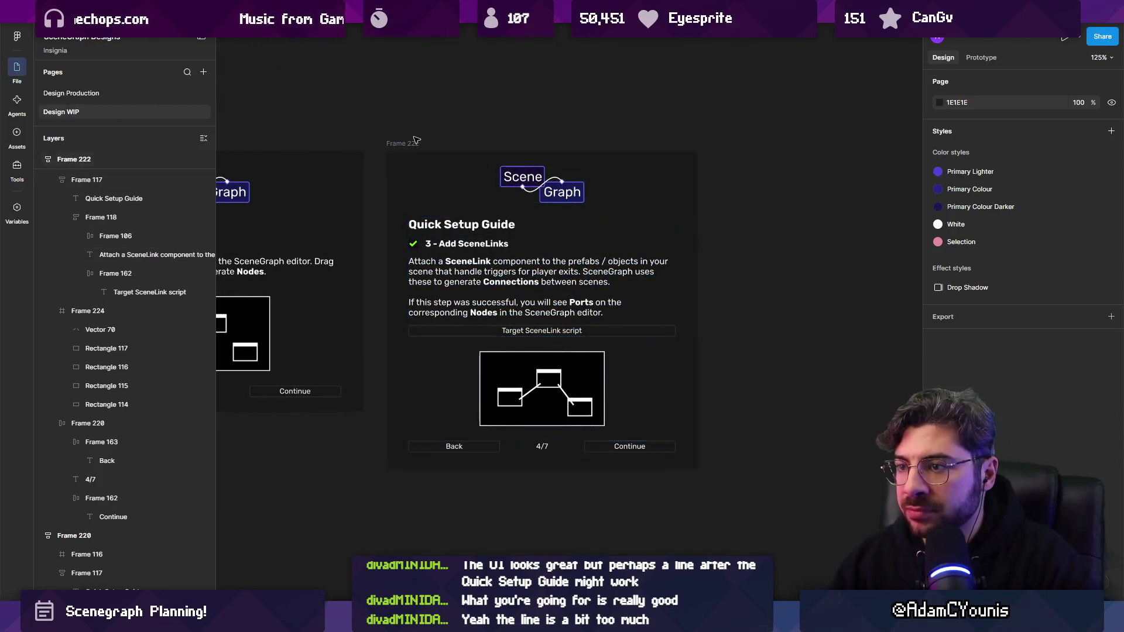
pyautogui.click(415, 141)
pyautogui.hotkey('ctrl', 'd')
pyautogui.scroll(5, 531, 410)
# - Delete the connecting lines from the original diagram and draw a small square in the left box
pyautogui.click(523, 318)
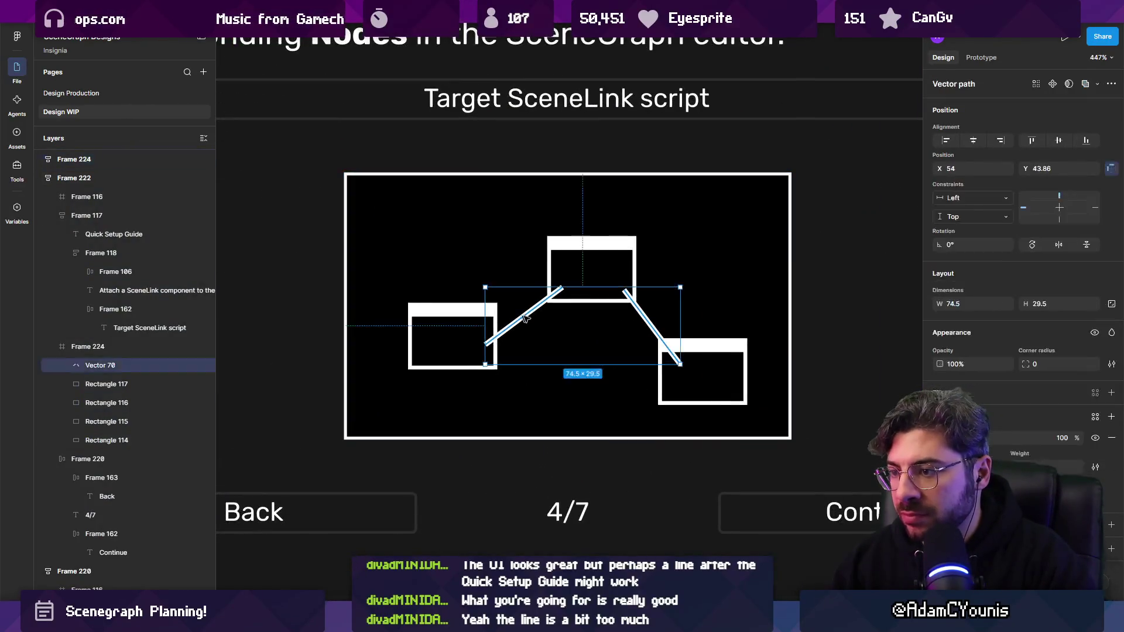
pyautogui.press('Escape')
pyautogui.click(646, 318)
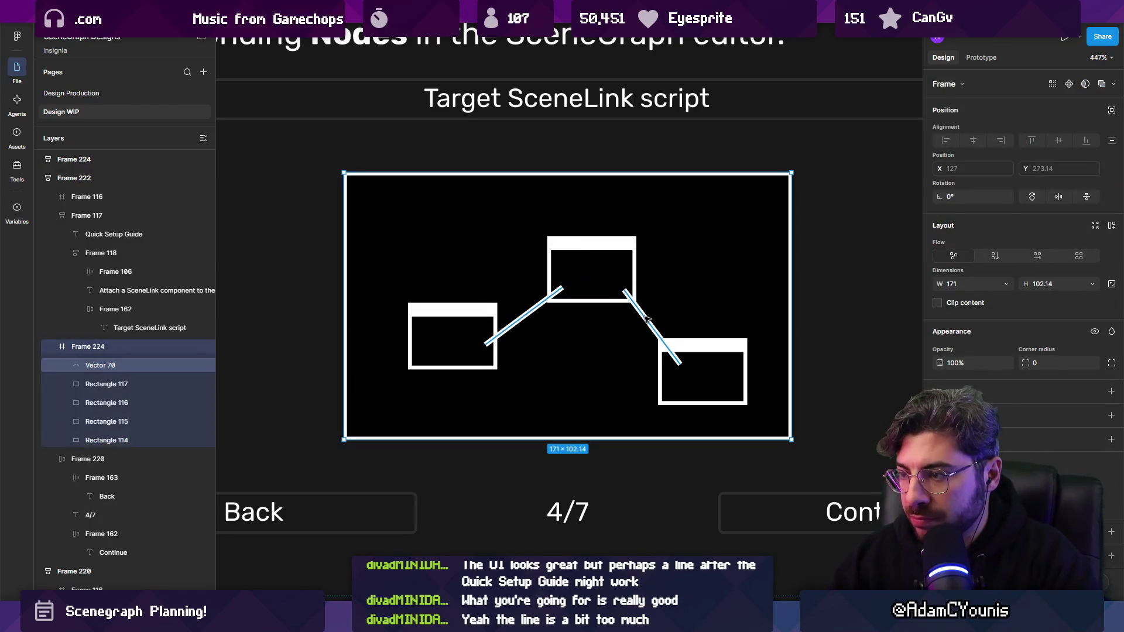
pyautogui.doubleClick(646, 318)
pyautogui.press('Delete')
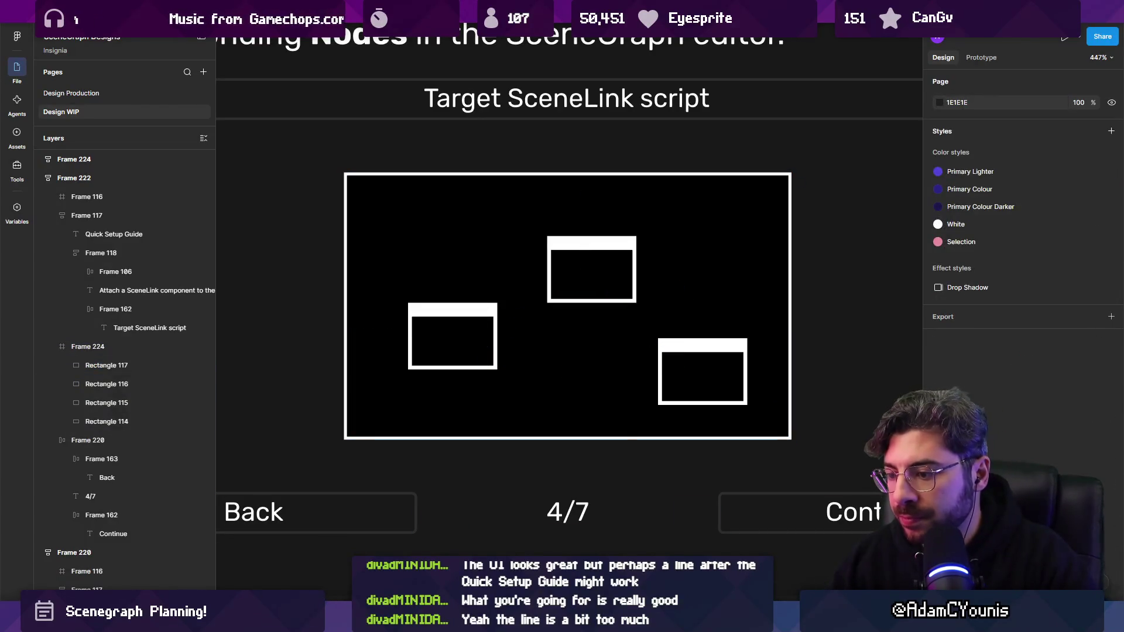
pyautogui.moveTo(459, 336); pyautogui.dragTo(474, 350)
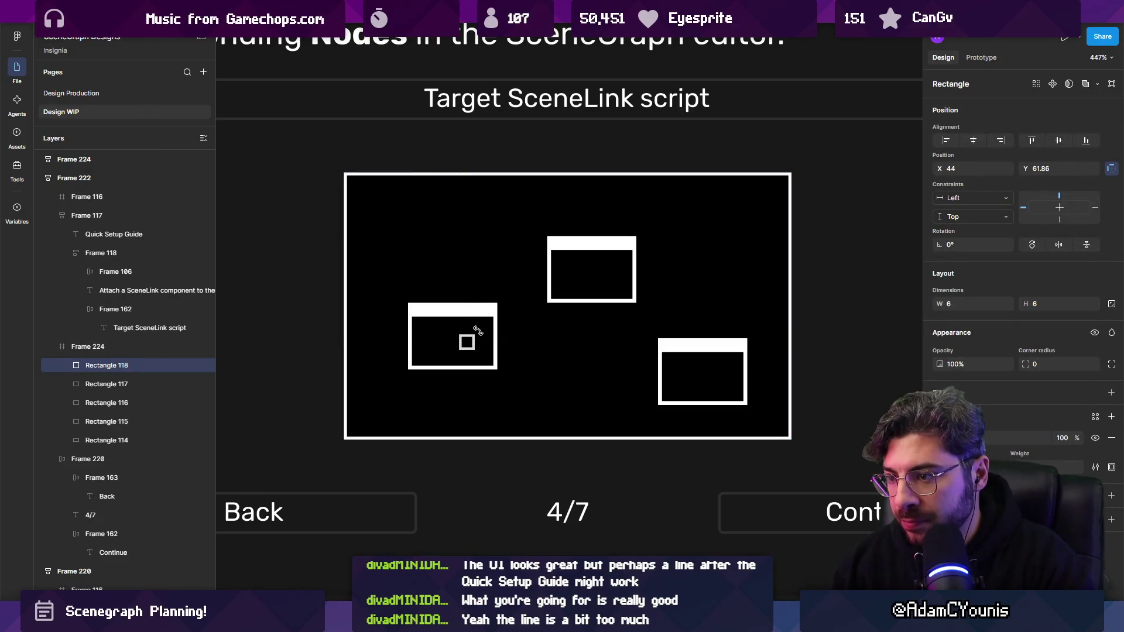
# - Turn the square into a 5.12 × 5.12 diamond and copy it into the top and bottom-right boxes
pyautogui.scroll(3, 467, 340)
pyautogui.moveTo(467, 337)
pyautogui.mouseDown()
pyautogui.moveTo(481, 349)
pyautogui.moveTo(657, 203)
pyautogui.moveTo(646, 214)
pyautogui.mouseUp()
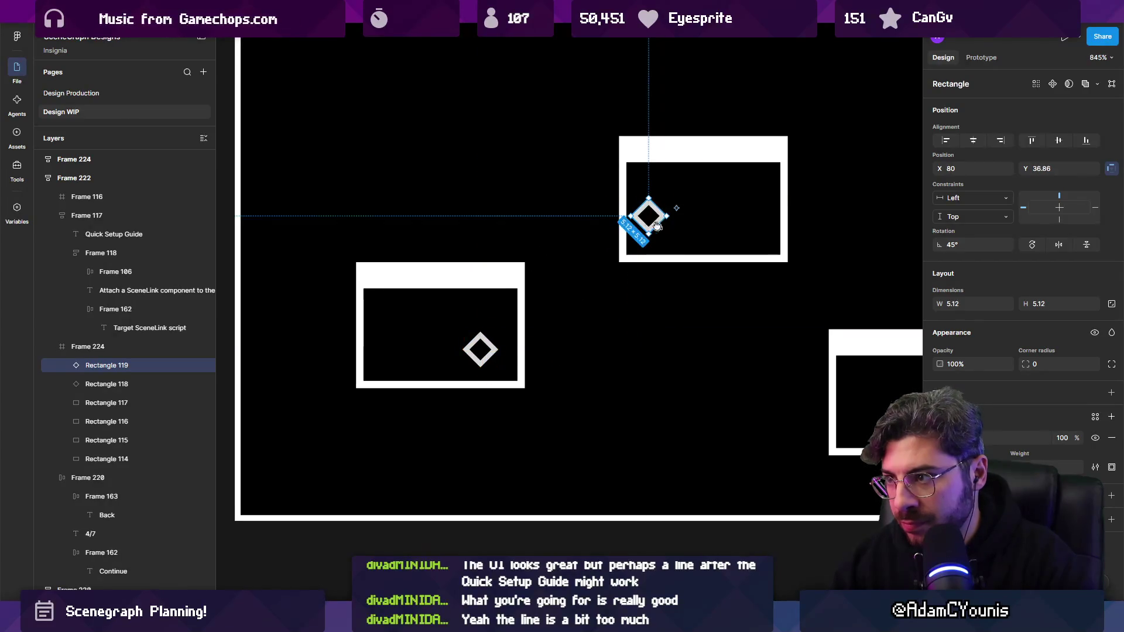
pyautogui.hscroll(2, 635, 223)
pyautogui.moveTo(549, 199); pyautogui.dragTo(803, 404)
pyautogui.scroll(-10, 698, 426)
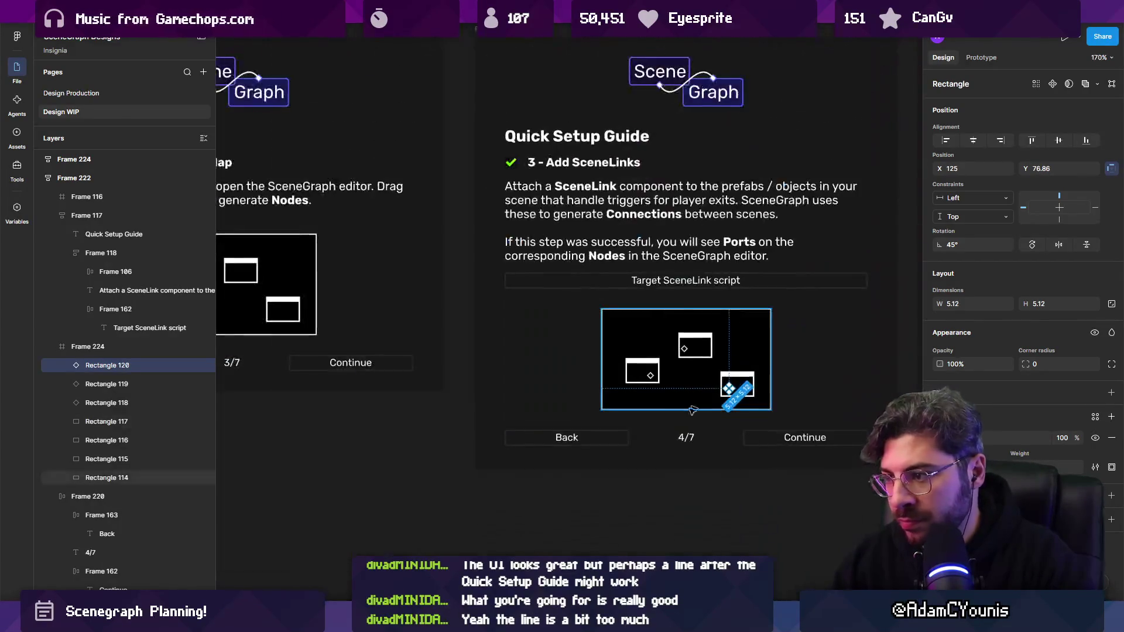
pyautogui.click(666, 487)
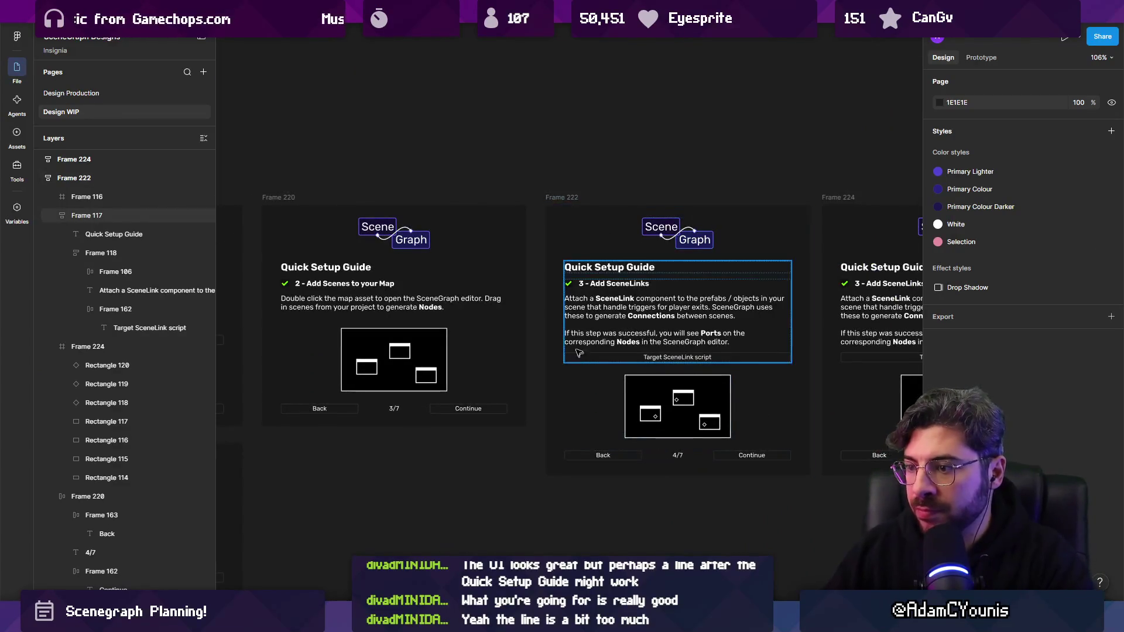
pyautogui.hscroll(3, 563, 399)
pyautogui.scroll(-1, 562, 398)
pyautogui.click(476, 320)
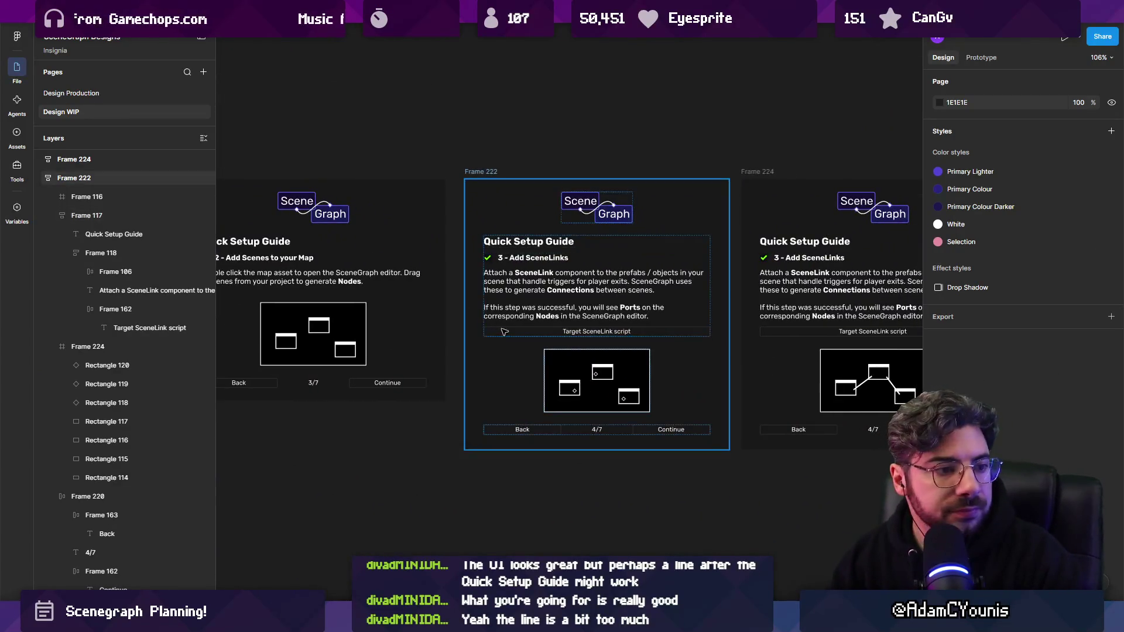
pyautogui.scroll(5, 582, 330)
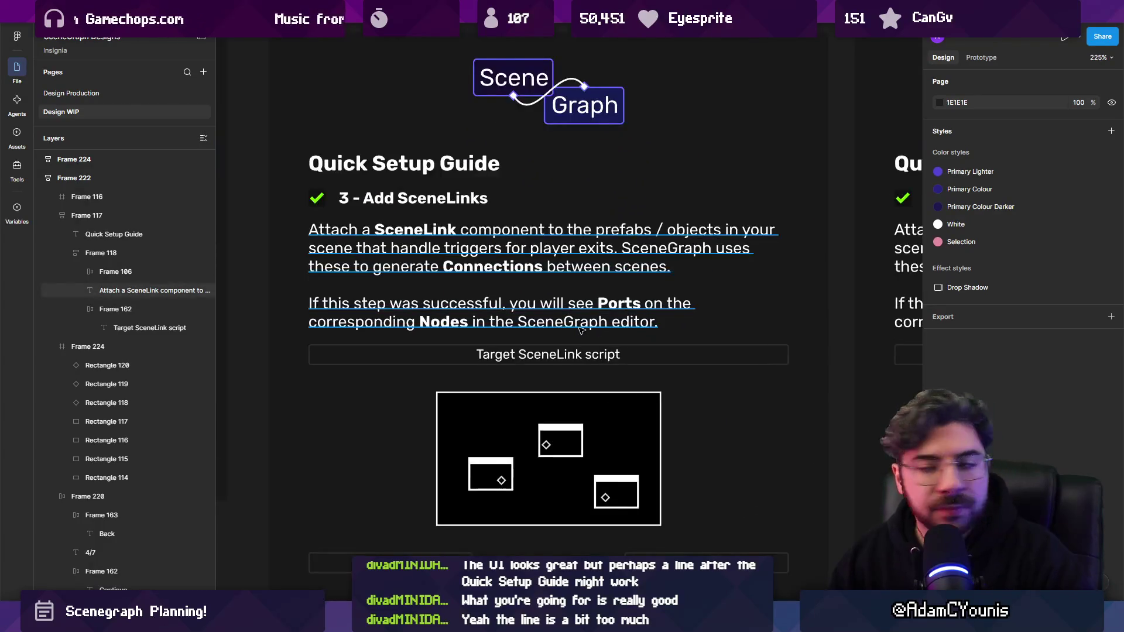
pyautogui.scroll(-1, 581, 330)
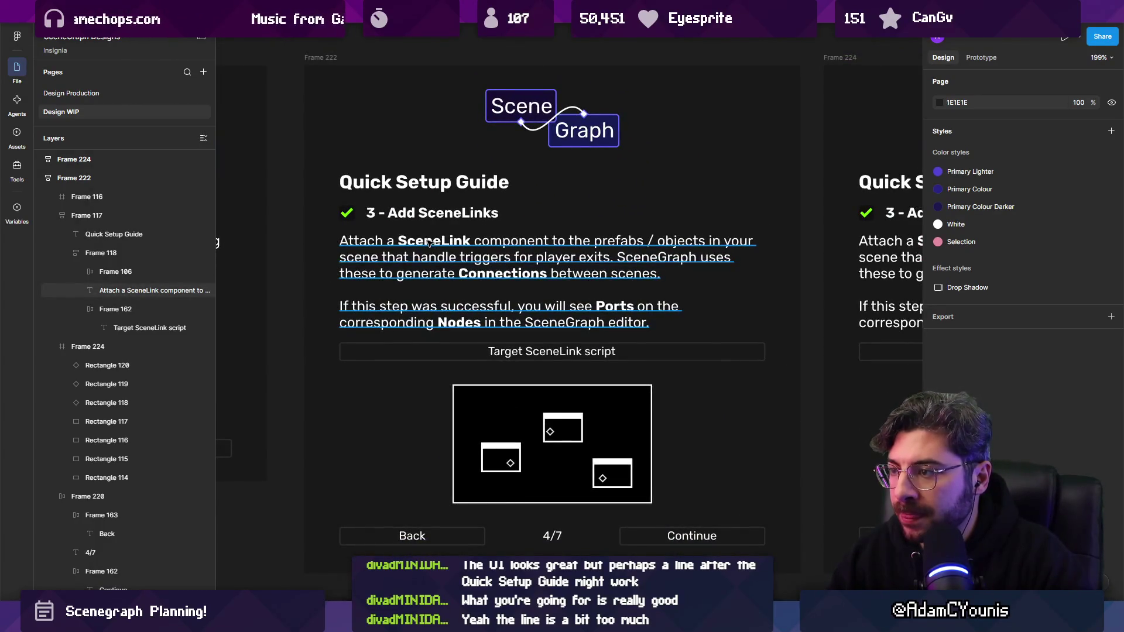
# - Insert '(e.g. doors)' after 'player exits' and move the 'SceneGraph uses these…' sentence to a new paragraph
pyautogui.click(553, 256)
pyautogui.doubleClick(449, 257)
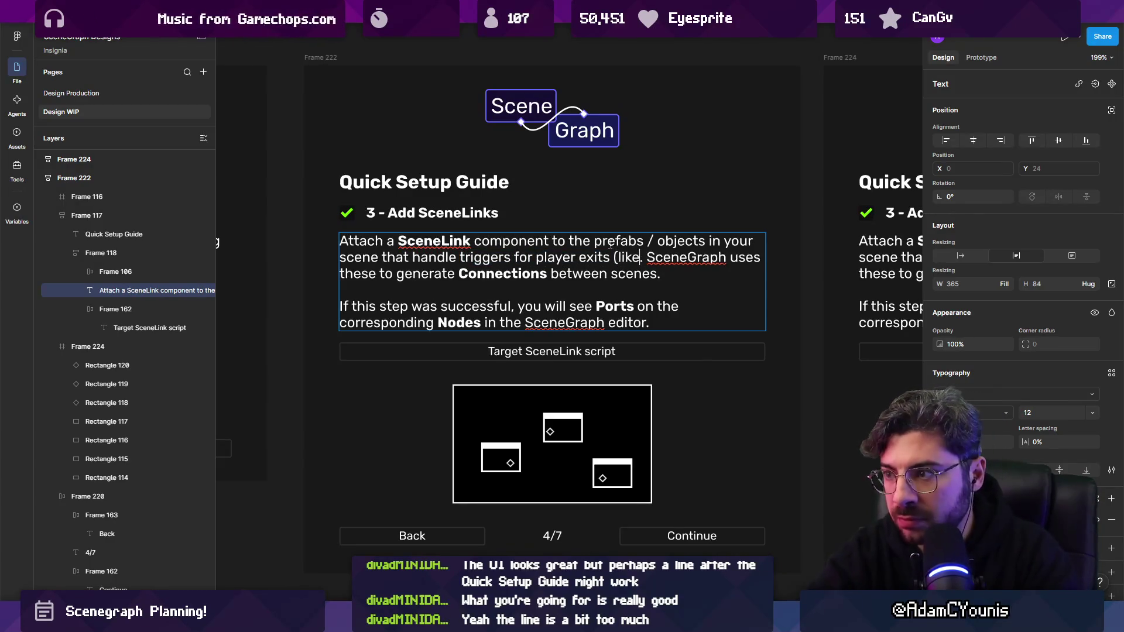
pyautogui.write('e.g. doors).')
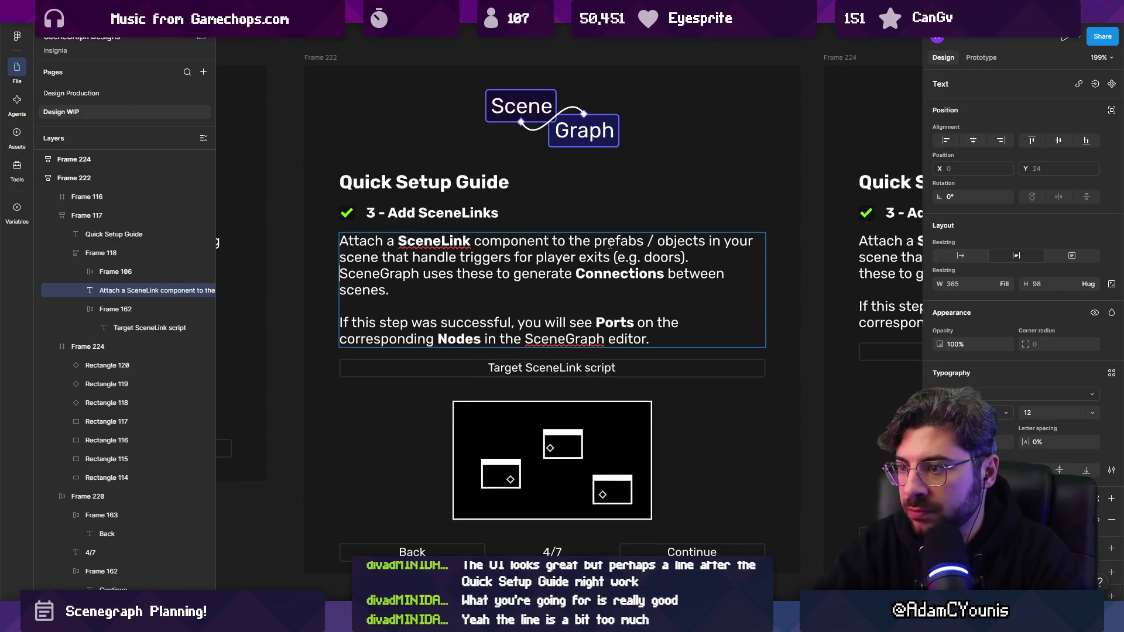
pyautogui.press('Return')
pyautogui.press('Escape')
pyautogui.press('Escape')
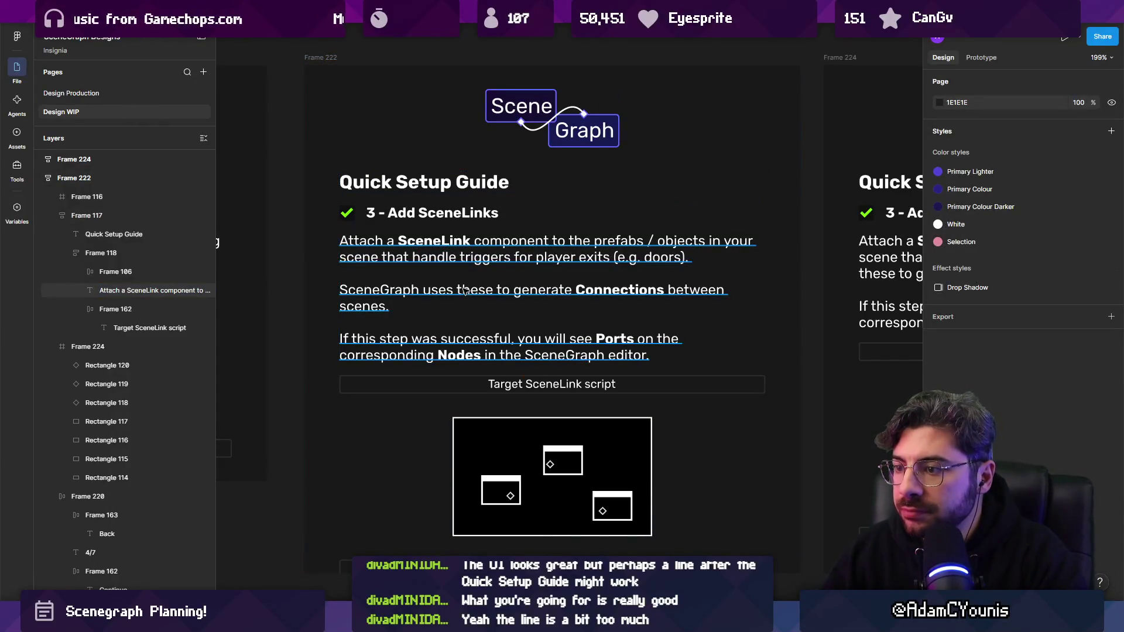
pyautogui.scroll(-5, 461, 290)
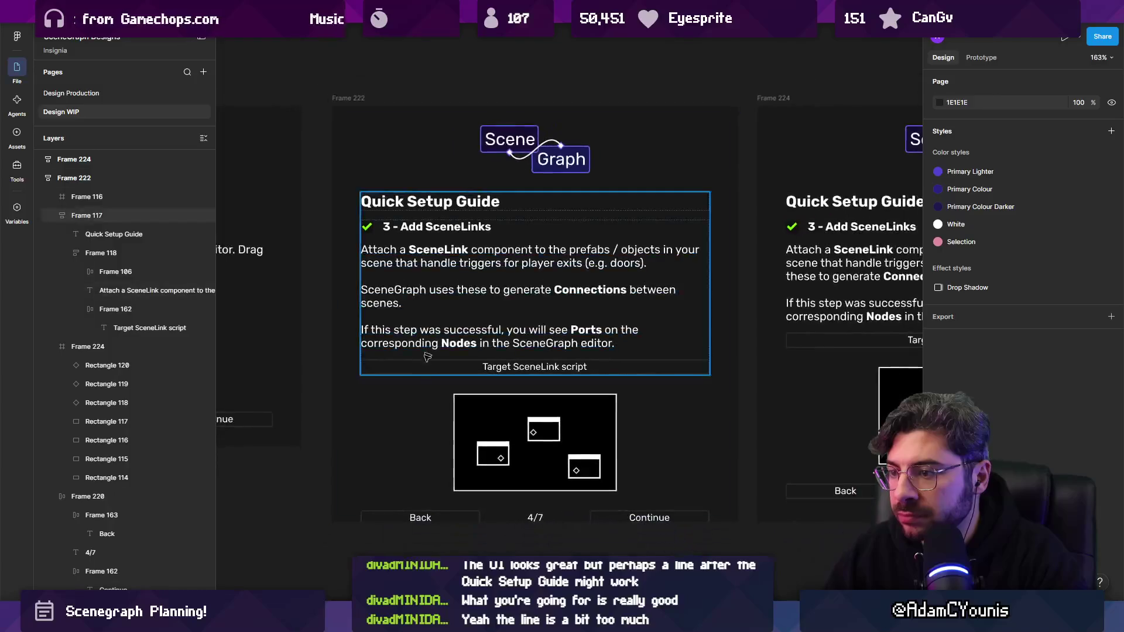
pyautogui.click(386, 202)
# - Make the copied Add SceneLinks panel tall enough for its longer text
pyautogui.moveTo(486, 473)
pyautogui.mouseDown()
pyautogui.moveTo(485, 484)
pyautogui.moveTo(539, 487)
pyautogui.mouseUp()
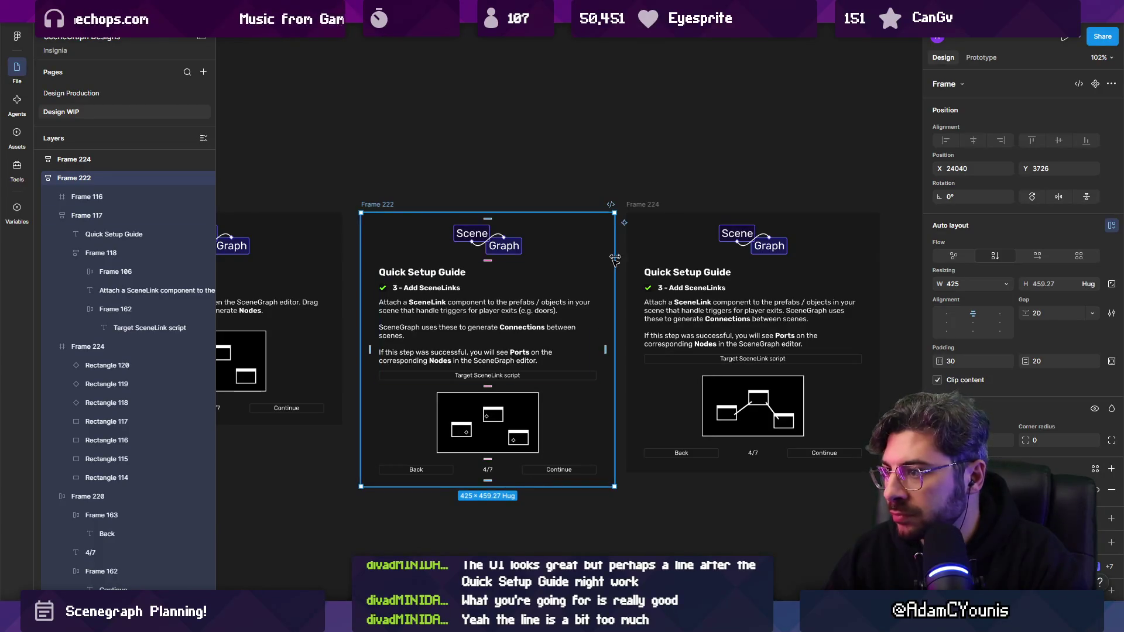
pyautogui.click(667, 464)
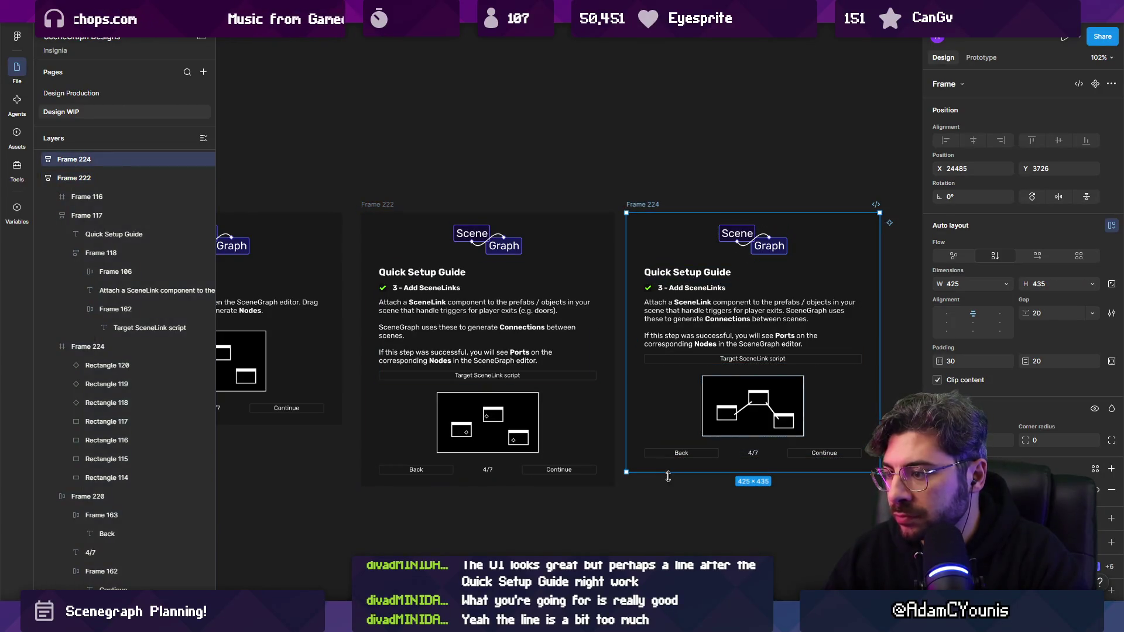
pyautogui.click(651, 516)
# - Set the Target SceneLink script bar and box to Hug contents so they fit their label
pyautogui.scroll(5, 467, 376)
pyautogui.keyDown('ctrl'); pyautogui.click(463, 374); pyautogui.keyUp('ctrl')
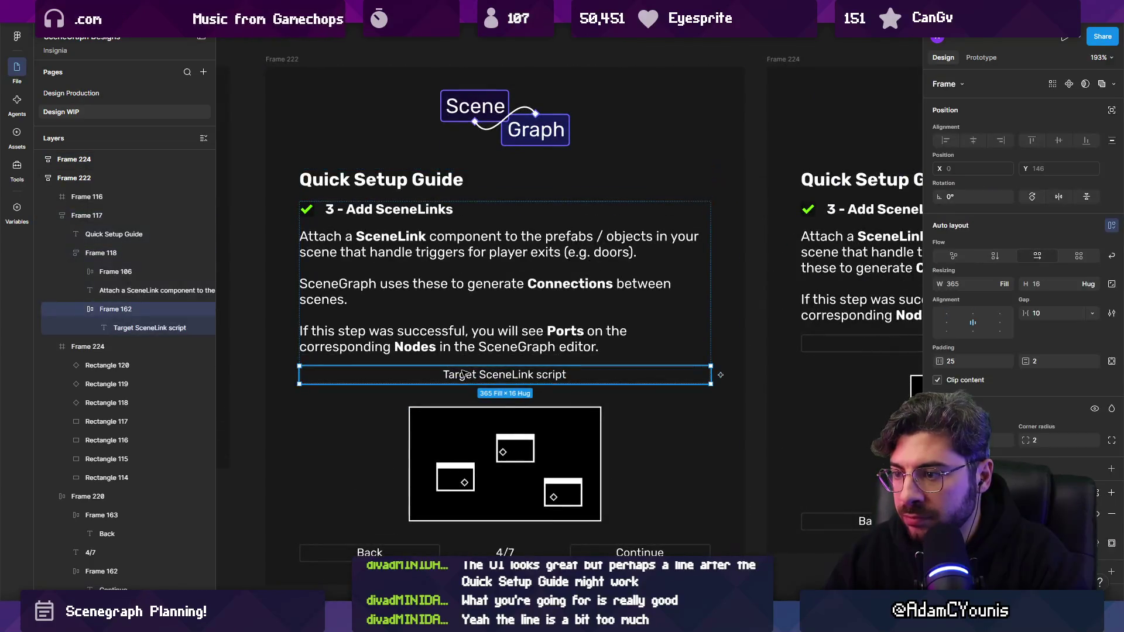
pyautogui.scroll(-10, 469, 375)
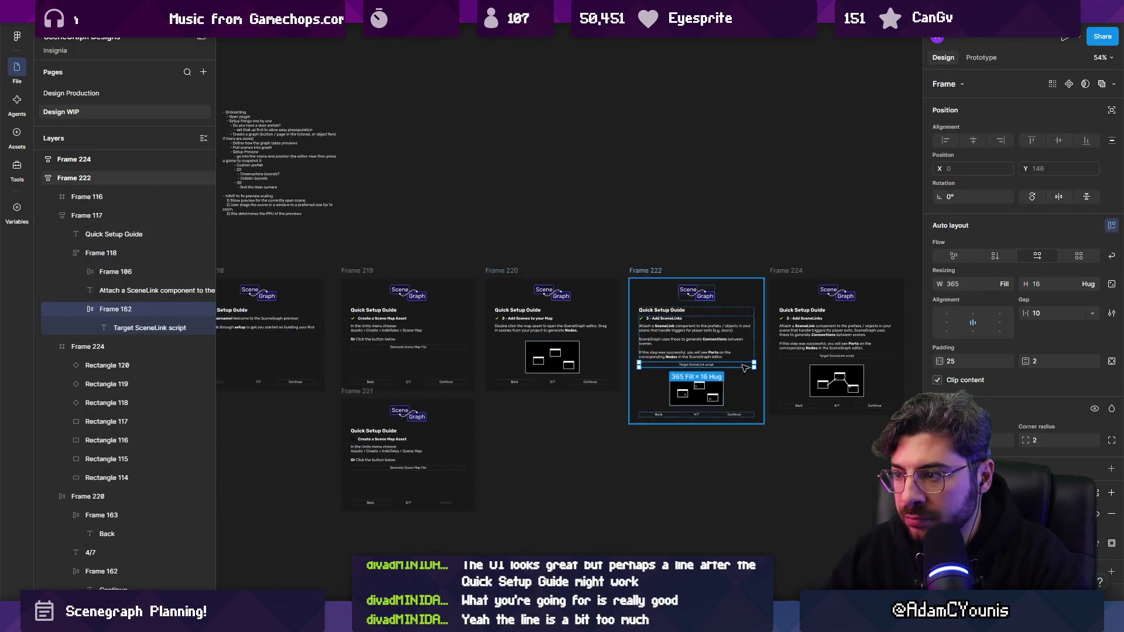
pyautogui.scroll(8, 742, 367)
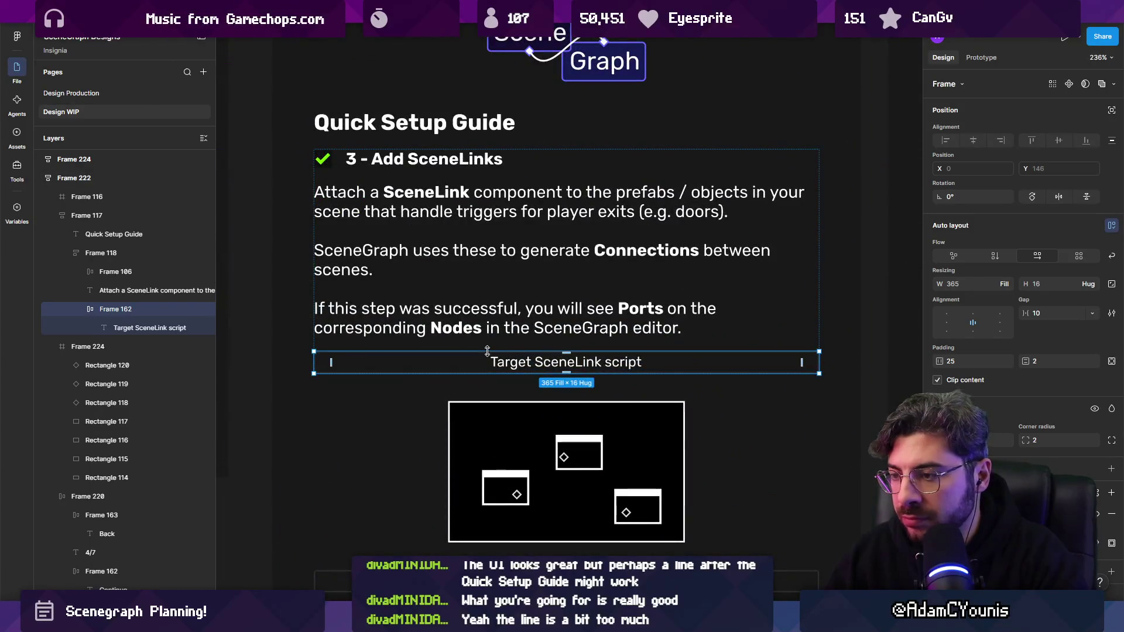
pyautogui.doubleClick(315, 363)
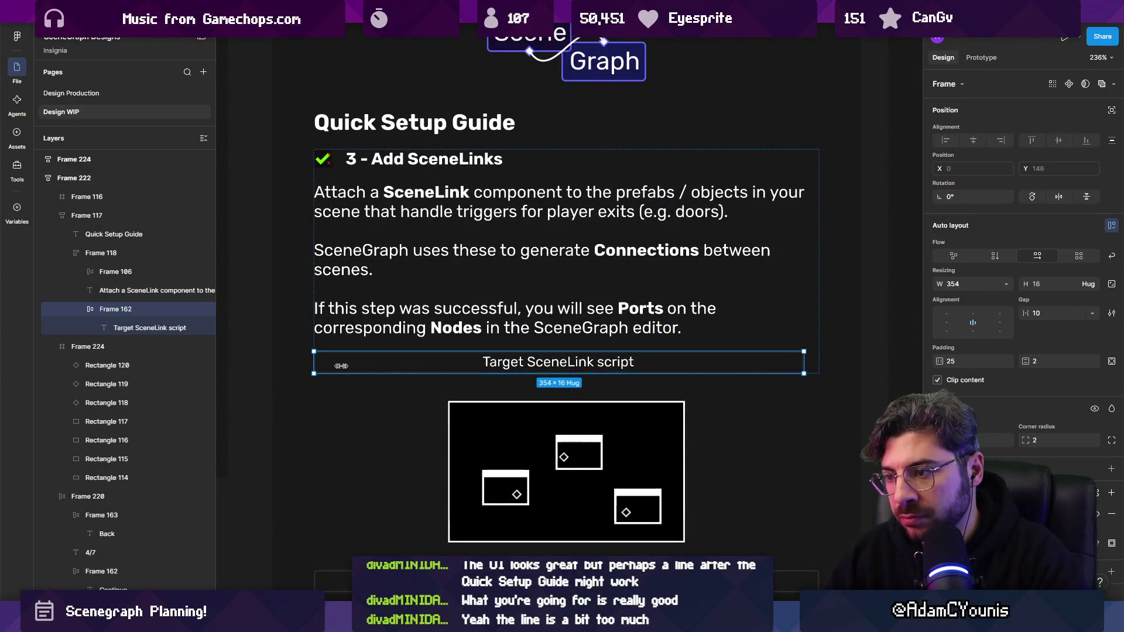
pyautogui.doubleClick(476, 363)
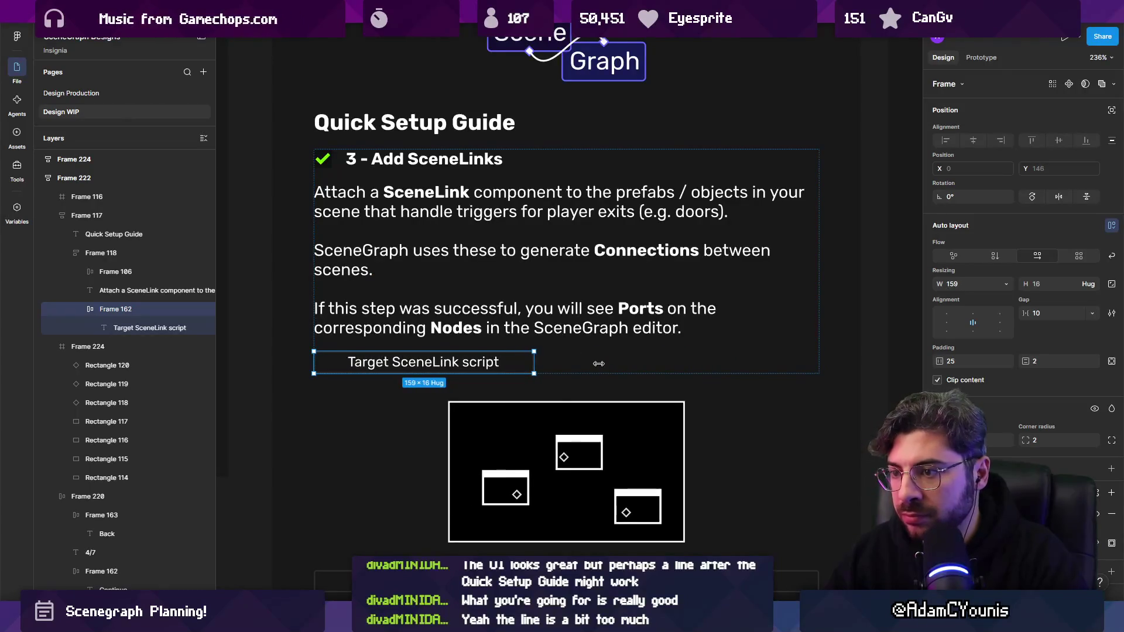
pyautogui.scroll(-4, 555, 381)
pyautogui.click(520, 517)
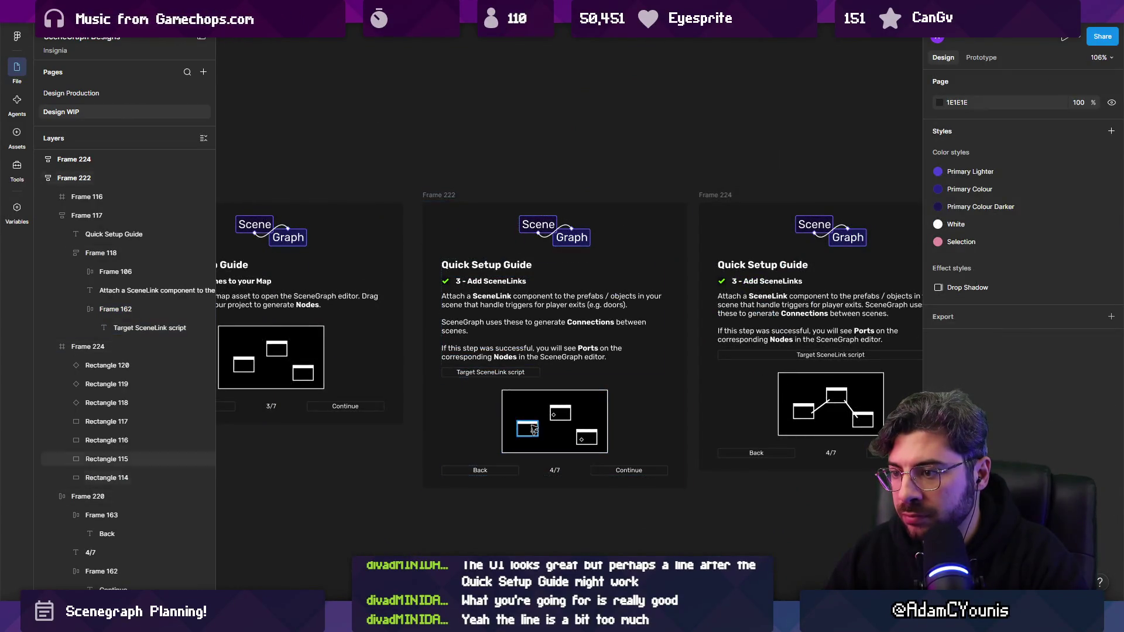
pyautogui.scroll(2, 516, 376)
pyautogui.click(516, 376)
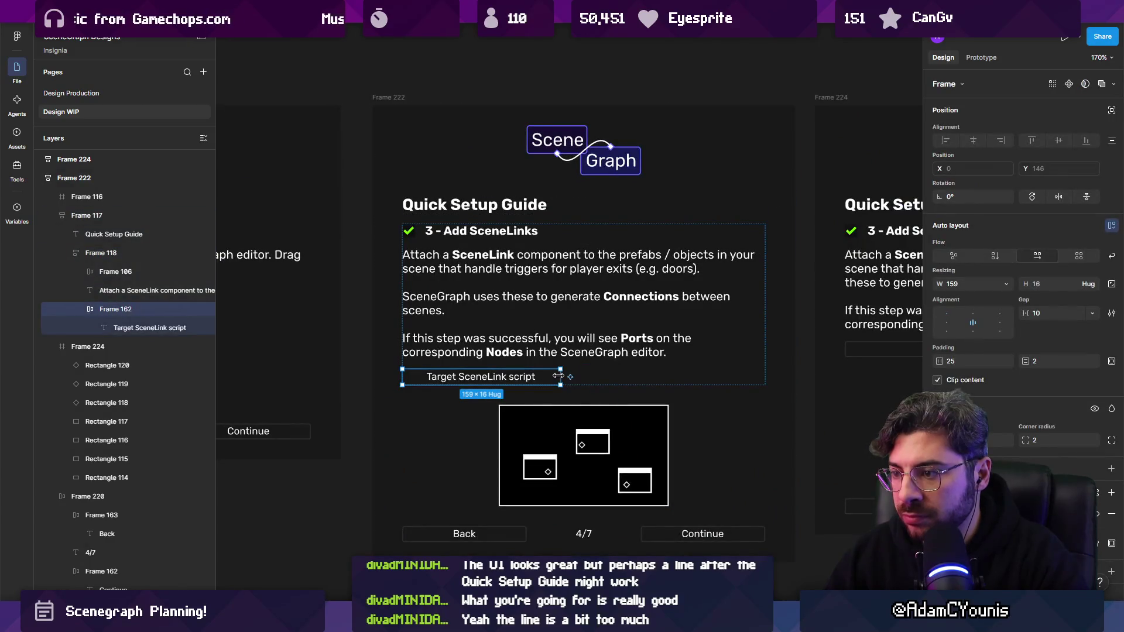
pyautogui.doubleClick(558, 375)
# - Bring the neighbouring panels into view and select the Add SceneLinks and Quick Setup Guide text blocks
pyautogui.scroll(-3, 558, 382)
pyautogui.click(384, 454)
pyautogui.moveTo(384, 455); pyautogui.dragTo(457, 454)
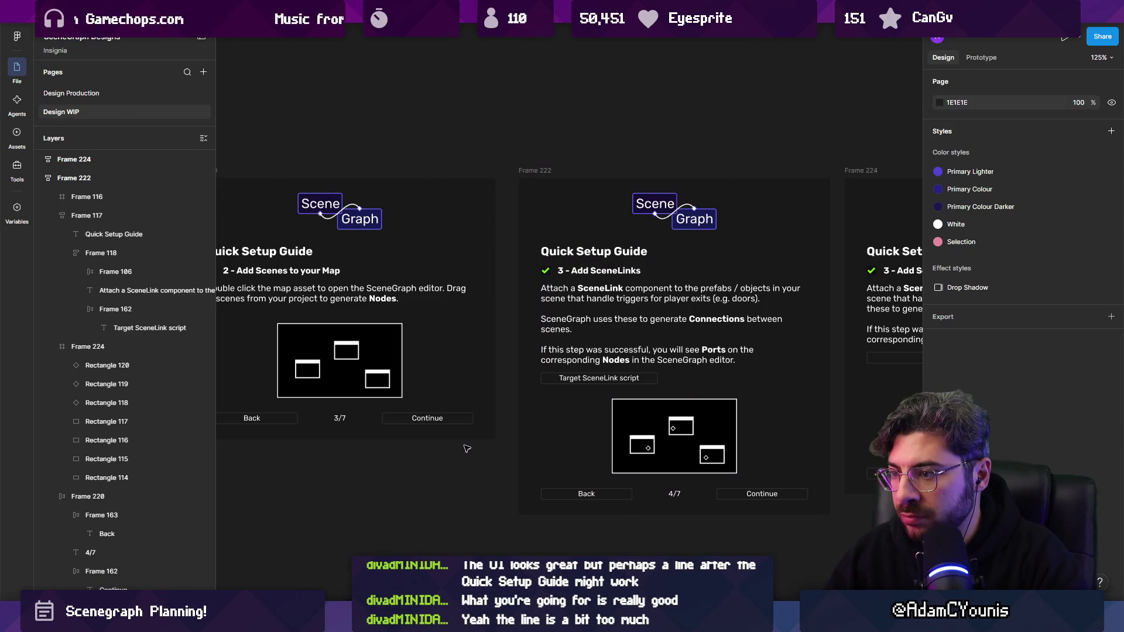
pyautogui.hscroll(3, 498, 416)
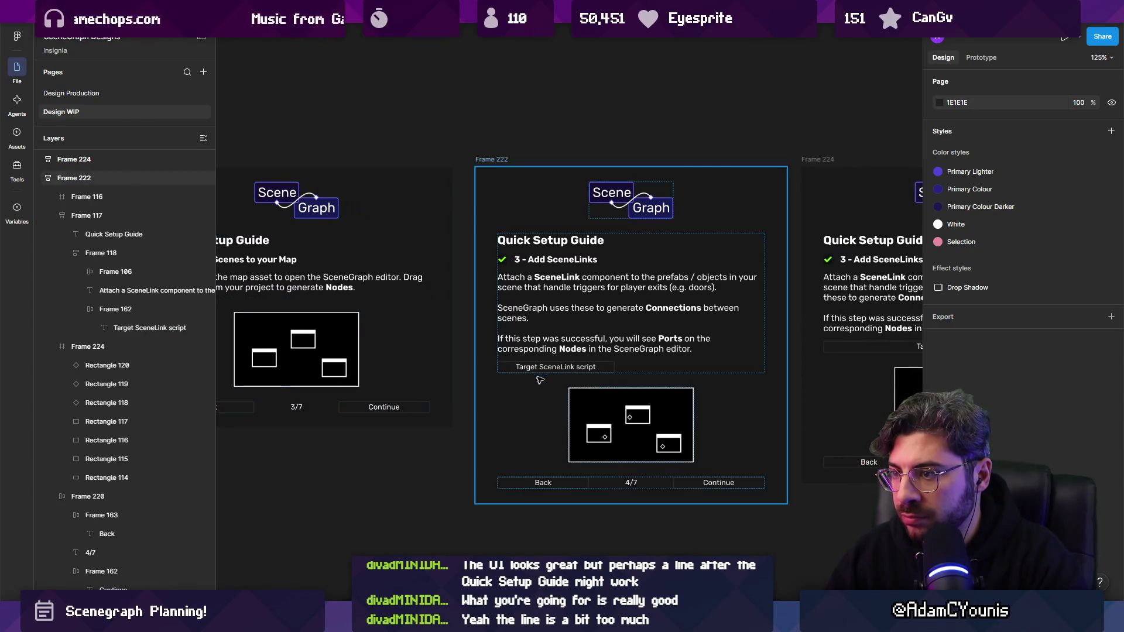
pyautogui.doubleClick(551, 369)
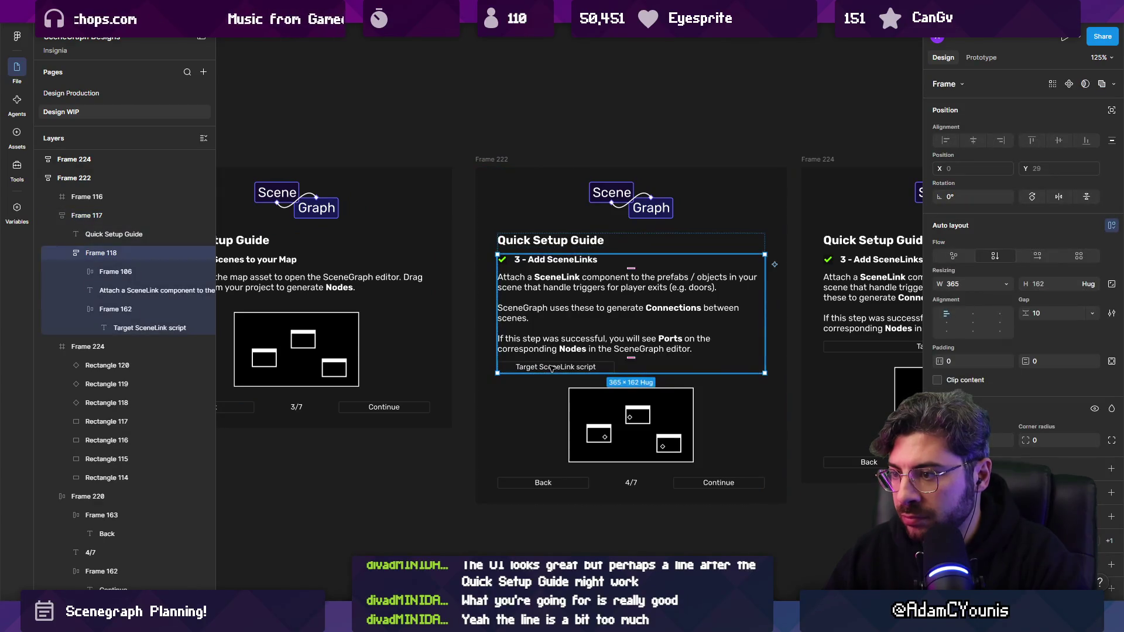
pyautogui.click(551, 369)
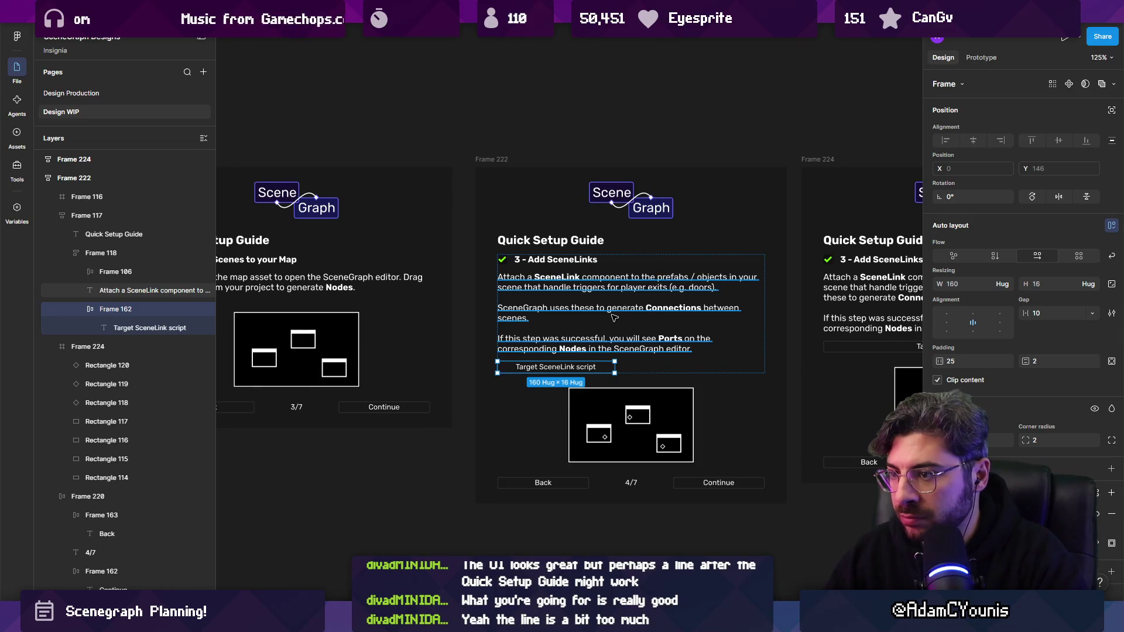
pyautogui.click(471, 365)
pyautogui.click(503, 328)
pyautogui.scroll(-5, 451, 316)
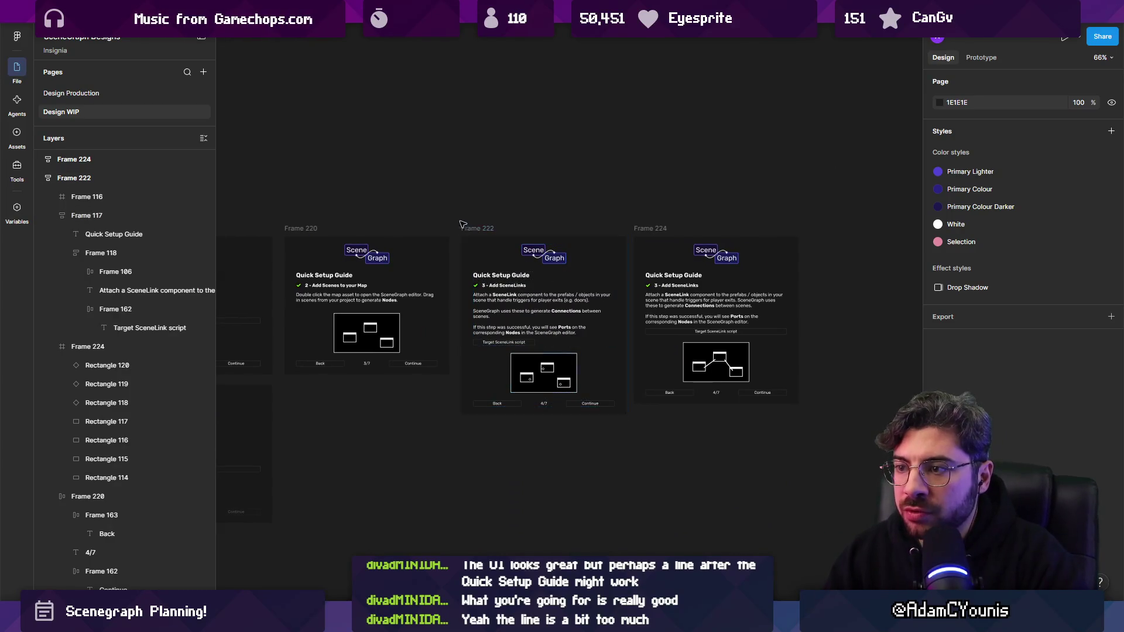
# - Move both Add SceneLinks panels (Frames 222 and 224) to the right to make room
pyautogui.click(523, 270)
pyautogui.moveTo(455, 218); pyautogui.dragTo(832, 492)
pyautogui.moveTo(601, 370); pyautogui.dragTo(778, 370)
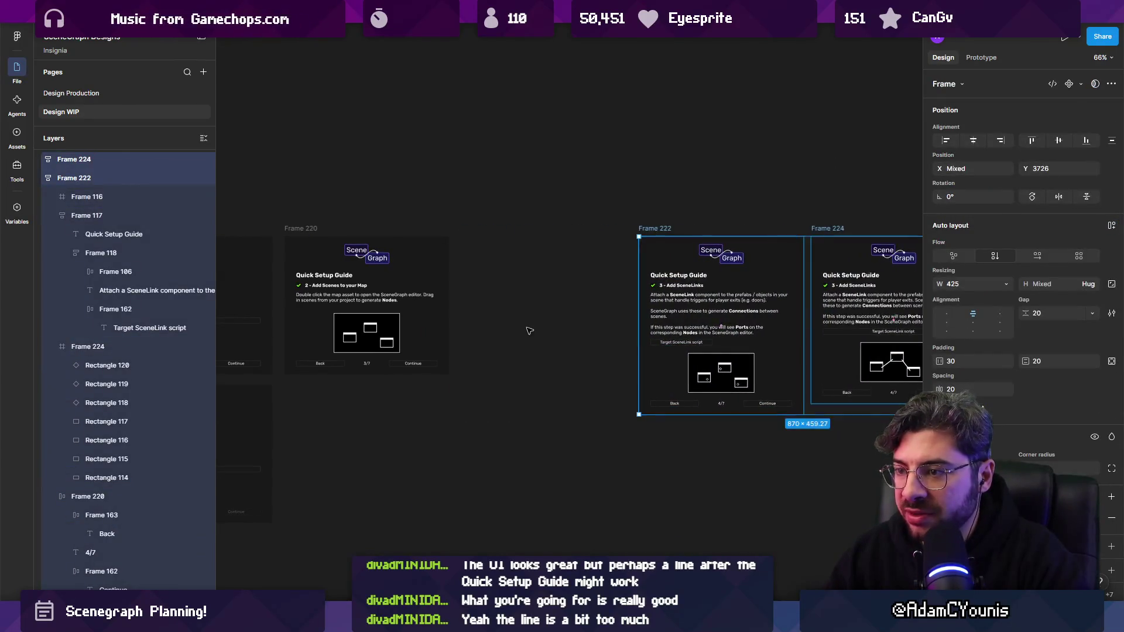
pyautogui.click(527, 326)
pyautogui.scroll(5, 319, 234)
# - Duplicate the Add Scenes to your Map panel (Frame 220) with Ctrl+D
pyautogui.click(320, 226)
pyautogui.hotkey('ctrl', 'd')
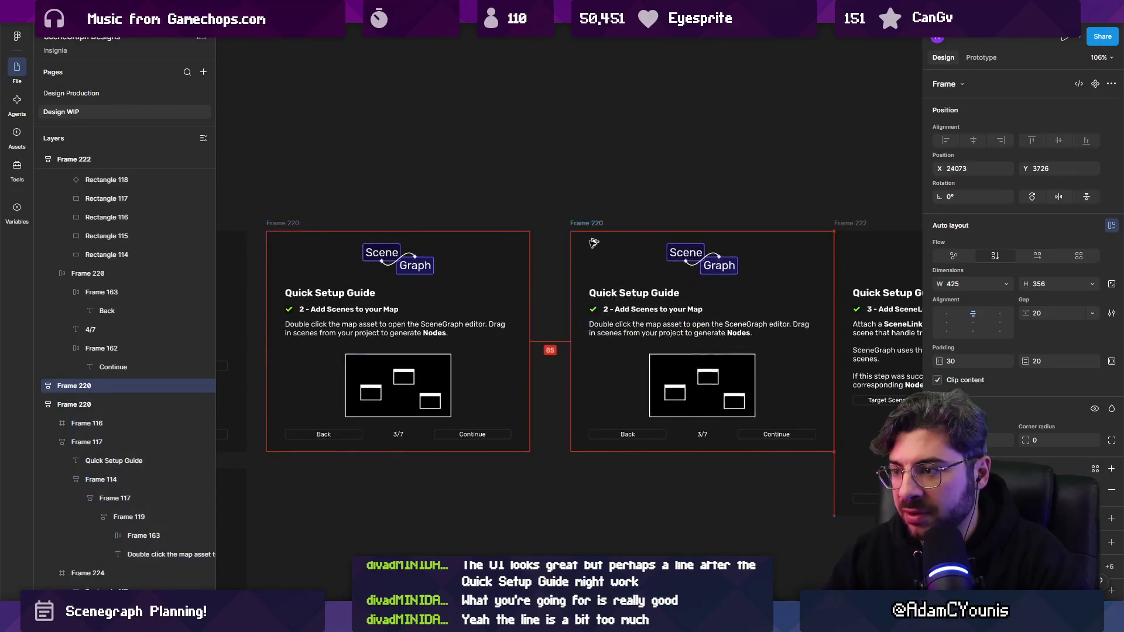
pyautogui.hscroll(5, 528, 413)
pyautogui.scroll(3, 529, 413)
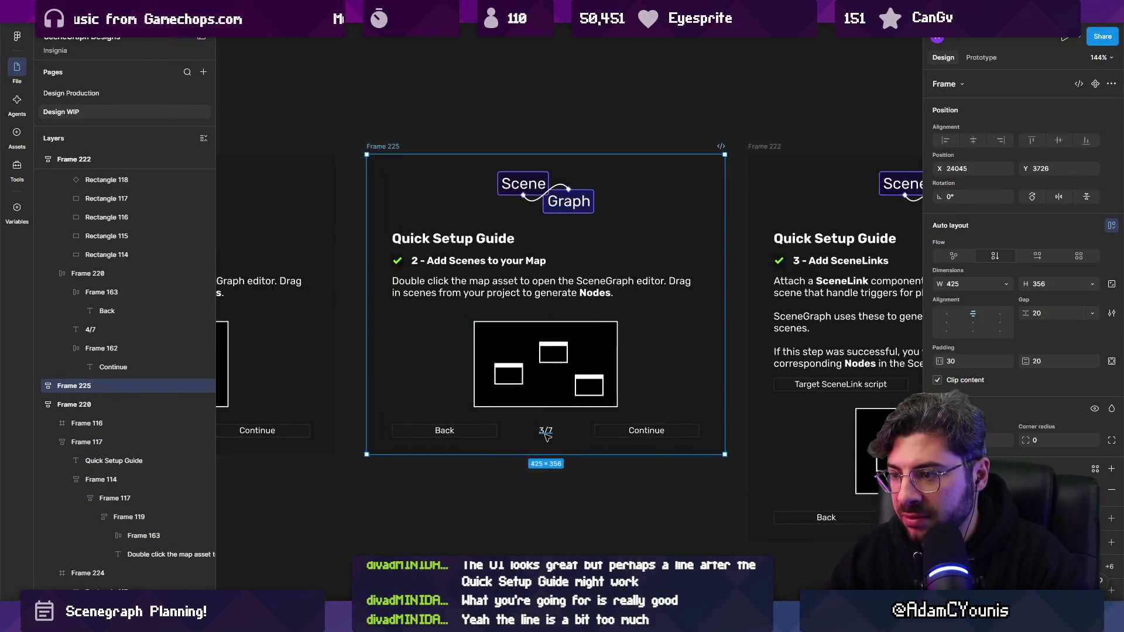
# - Delete the green checkmark from the copied panel's heading, undoing an accidental edit first
pyautogui.doubleClick(546, 426)
pyautogui.click(521, 293)
pyautogui.press('Escape')
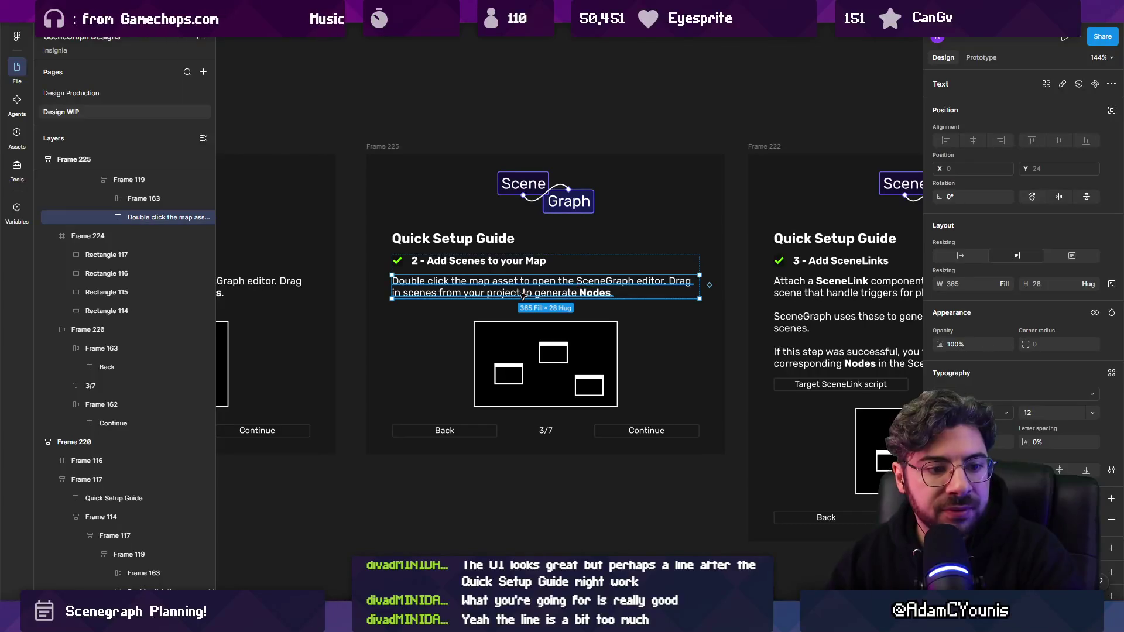
pyautogui.press('Escape')
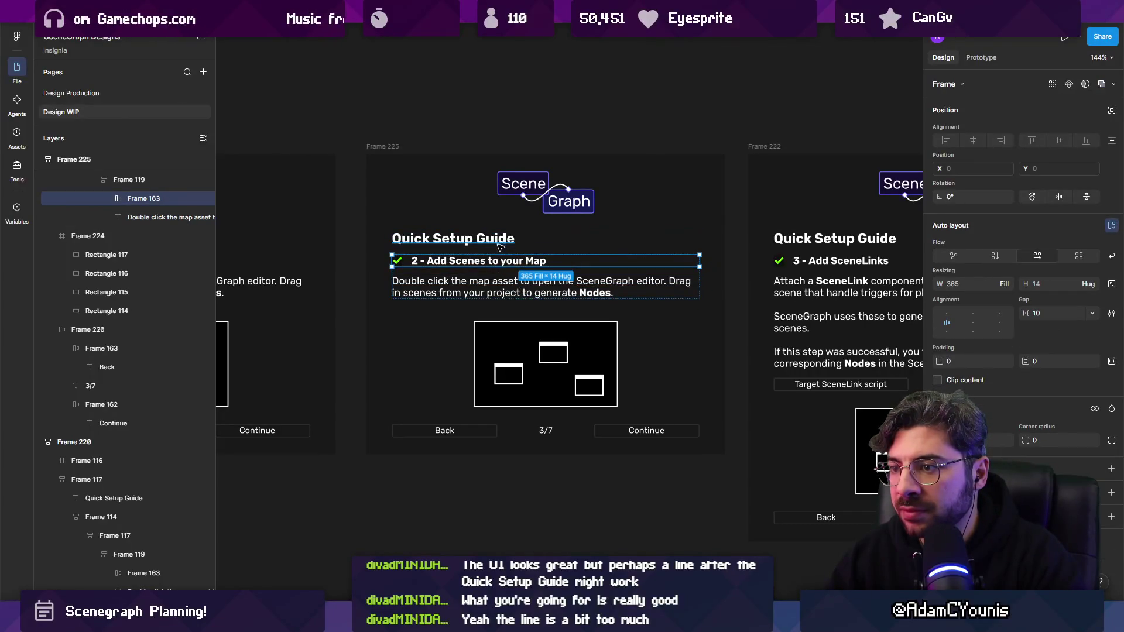
pyautogui.click(493, 264)
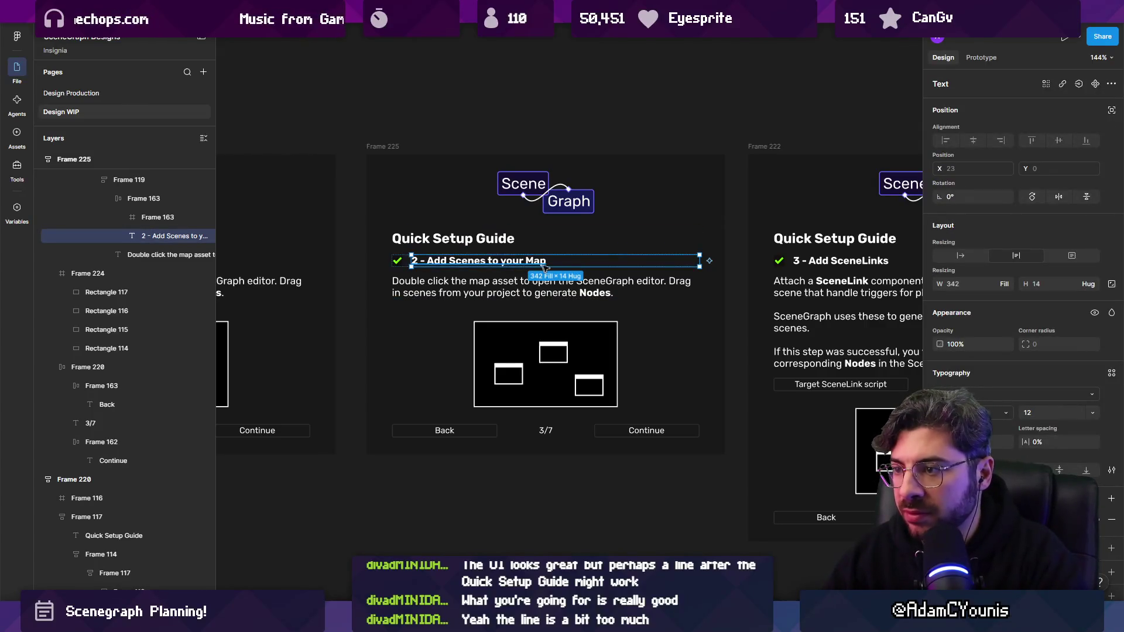
pyautogui.press('Escape')
pyautogui.press('Delete')
pyautogui.click(561, 267)
pyautogui.press('Return')
pyautogui.write('C')
pyautogui.hotkey('ctrl', 'z')
pyautogui.hotkey('ctrl', 'z')
pyautogui.hotkey('ctrl', 'z')
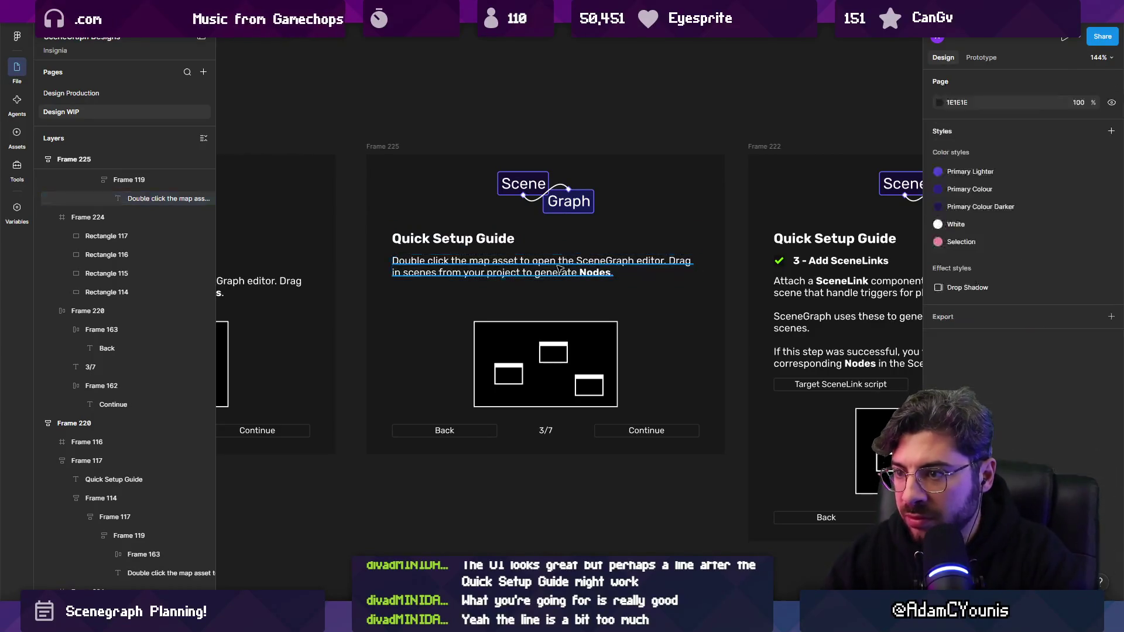
pyautogui.click(398, 261)
pyautogui.press('Delete')
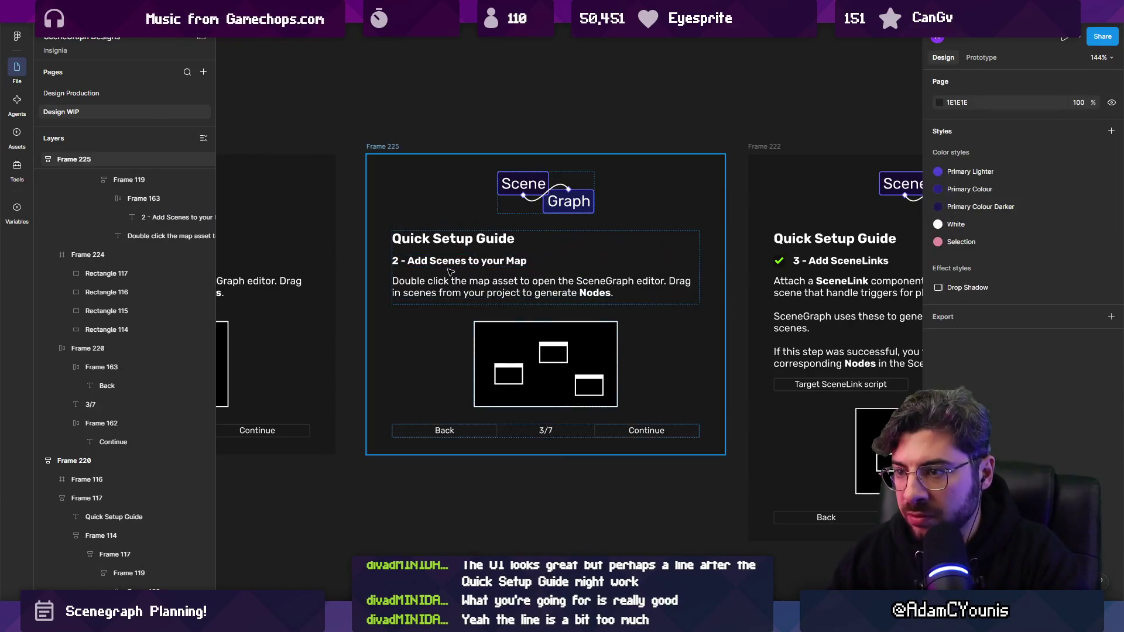
# - Change the copied panel's heading to read '3. Connections Feature'
pyautogui.doubleClick(454, 265)
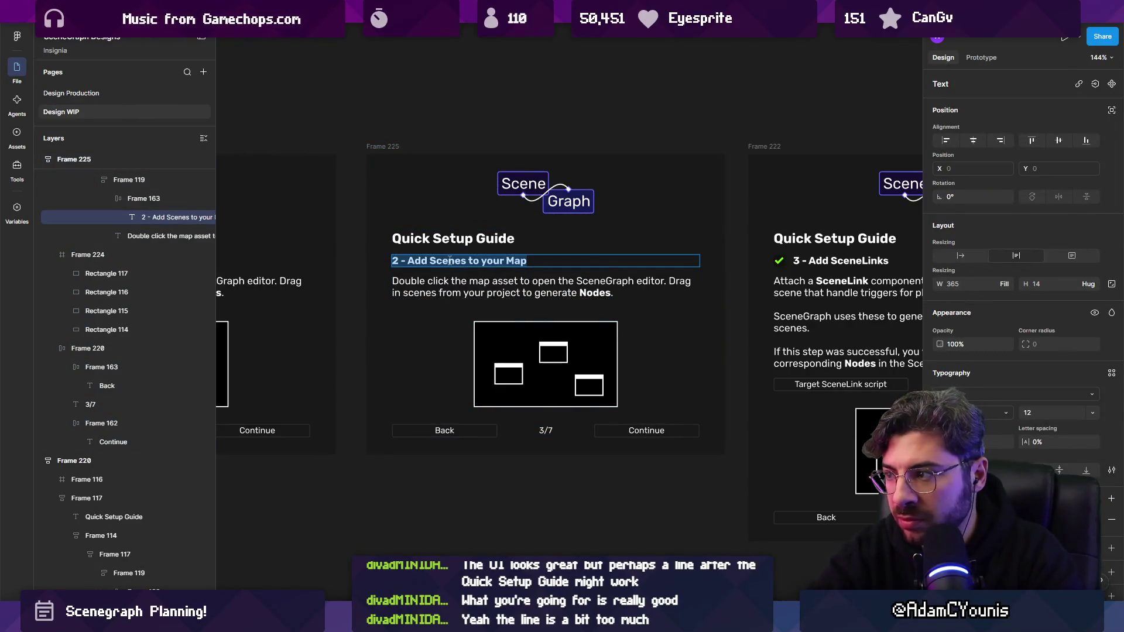
pyautogui.write('3. Connections Option')
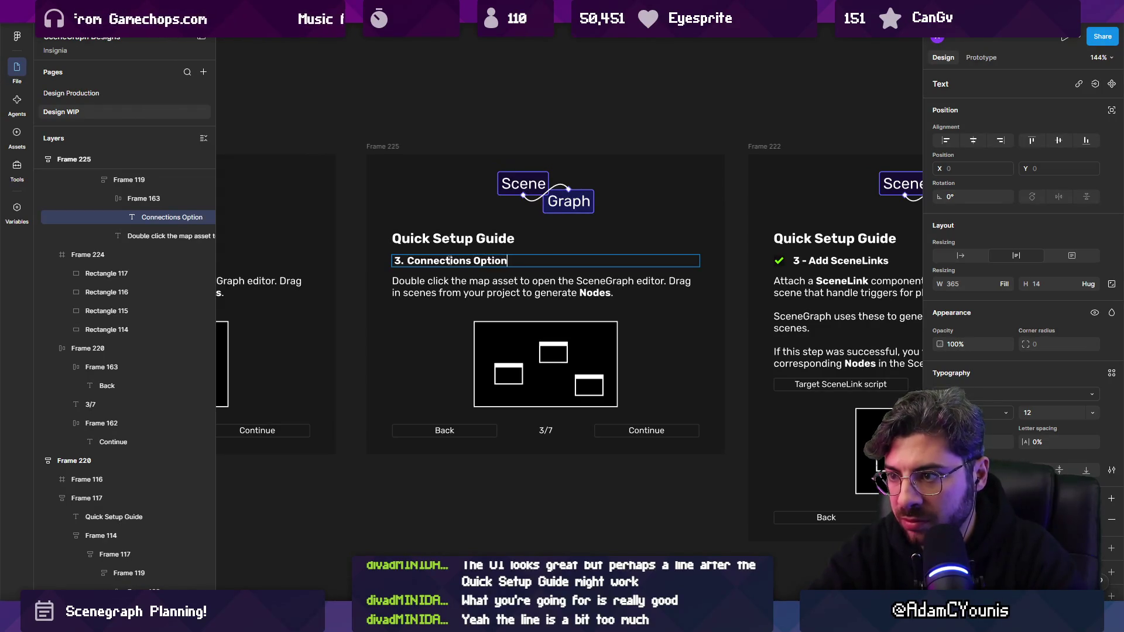
pyautogui.write('Feature')
pyautogui.press('Escape')
pyautogui.press('Escape')
pyautogui.scroll(-5, 499, 286)
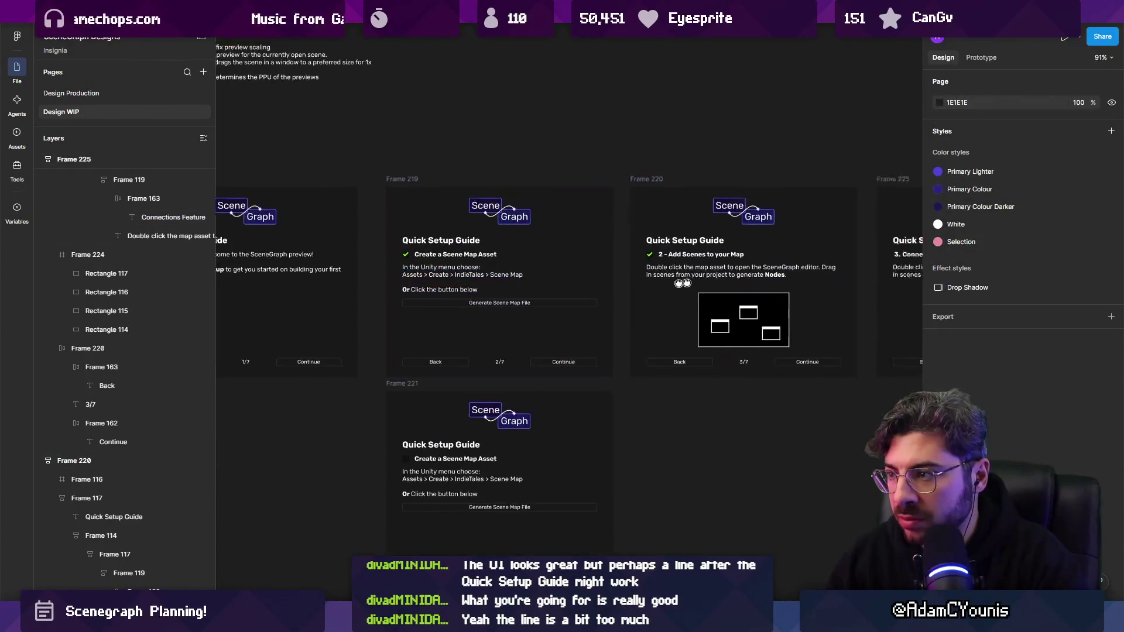
pyautogui.scroll(5, 673, 263)
# - Number the earlier headings '3 -' Add Scenes to your Map and '2 -' Create a Scene Map Asset
pyautogui.doubleClick(527, 246)
pyautogui.click(469, 246)
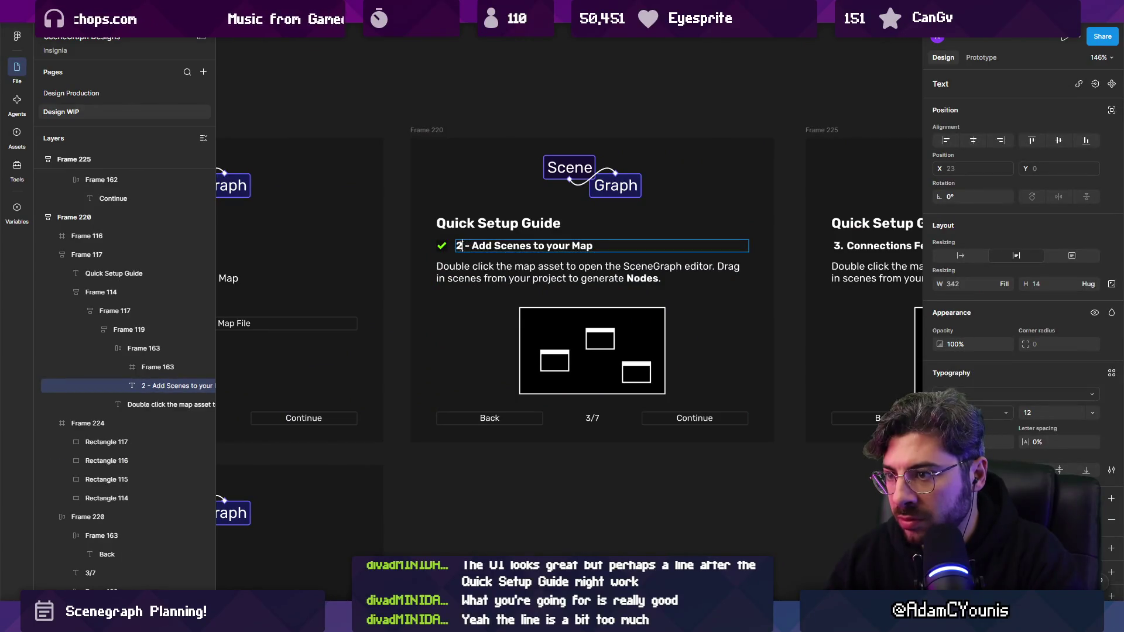
pyautogui.hscroll(-7, 462, 249)
pyautogui.doubleClick(508, 256)
pyautogui.write('2. 2 -')
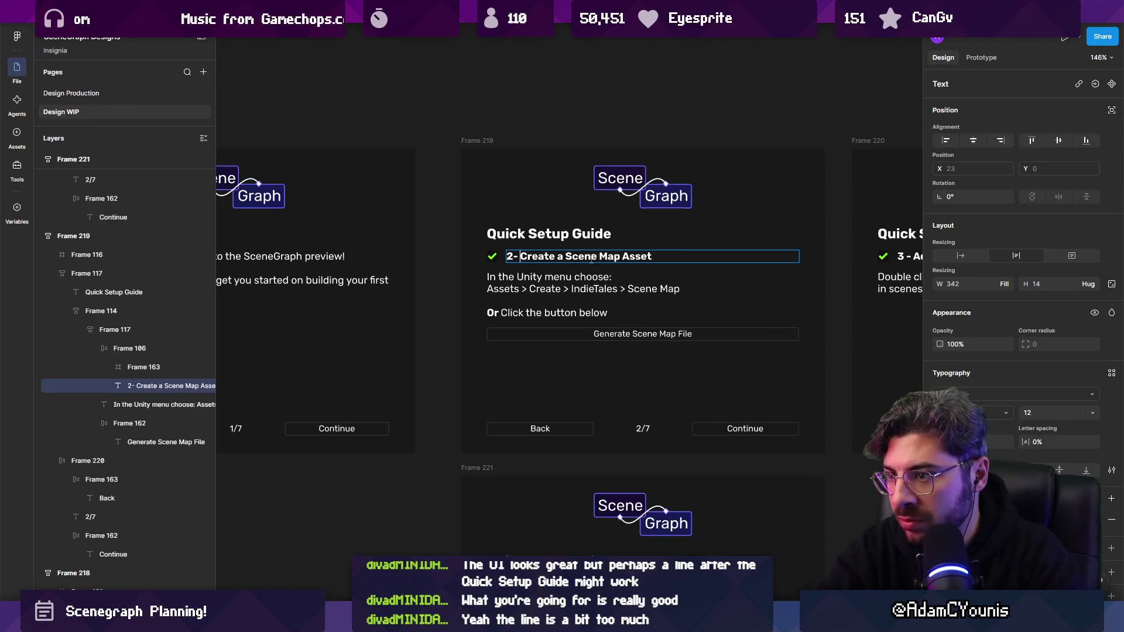
pyautogui.press('Escape')
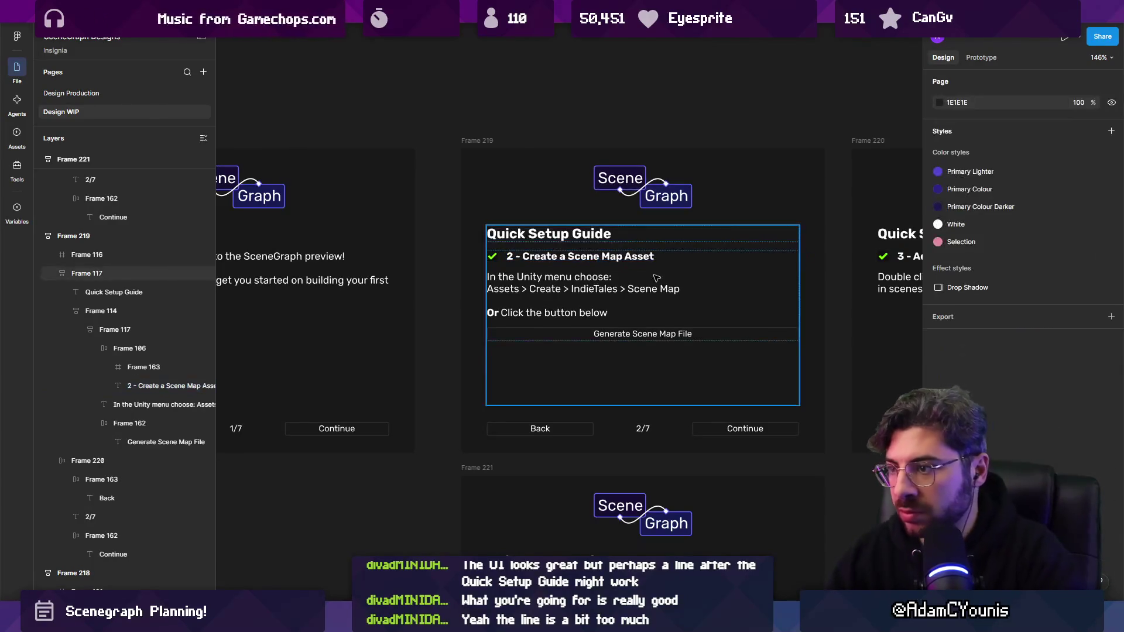
# - Return to the Connections Feature panel and start editing its heading
pyautogui.scroll(-5, 650, 261)
pyautogui.scroll(3, 664, 261)
pyautogui.hscroll(3, 541, 257)
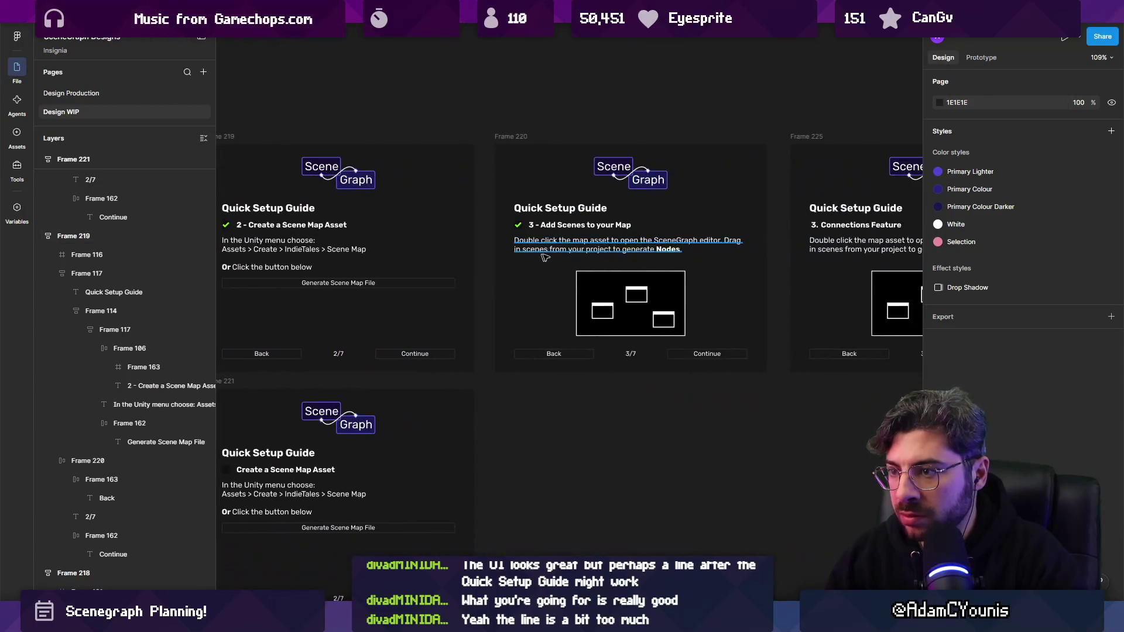
pyautogui.hscroll(5, 641, 243)
pyautogui.scroll(3, 527, 234)
pyautogui.doubleClick(410, 203)
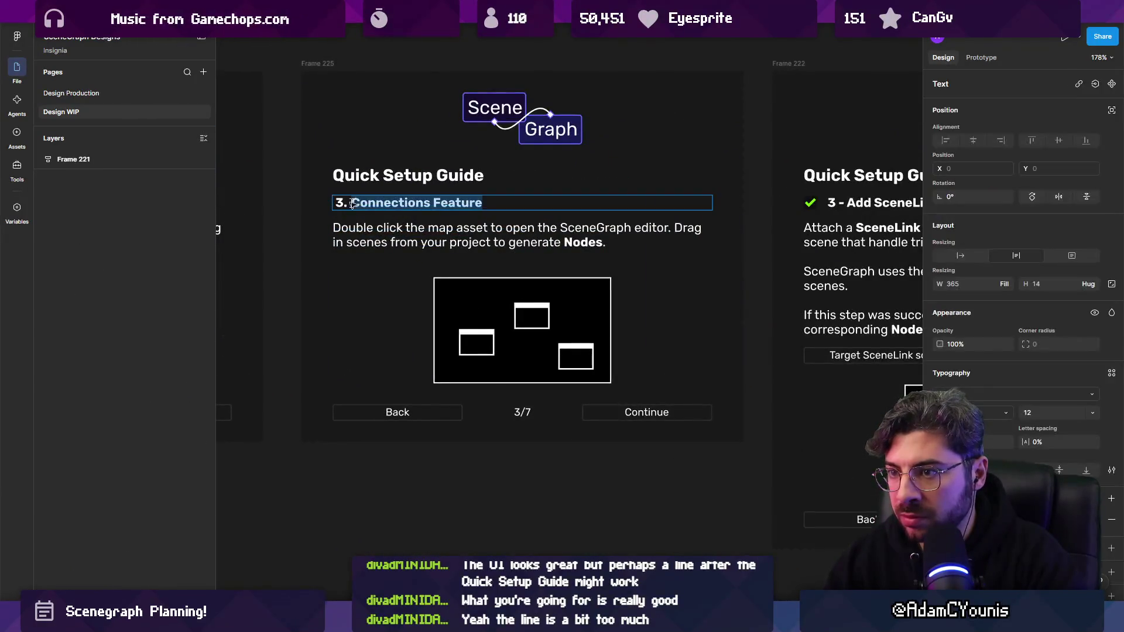
# - Renumber the new panel's heading to '4 - Connections Feature'
pyautogui.click(349, 203)
pyautogui.press('BackSpace')
pyautogui.press('BackSpace')
pyautogui.write('4 -')
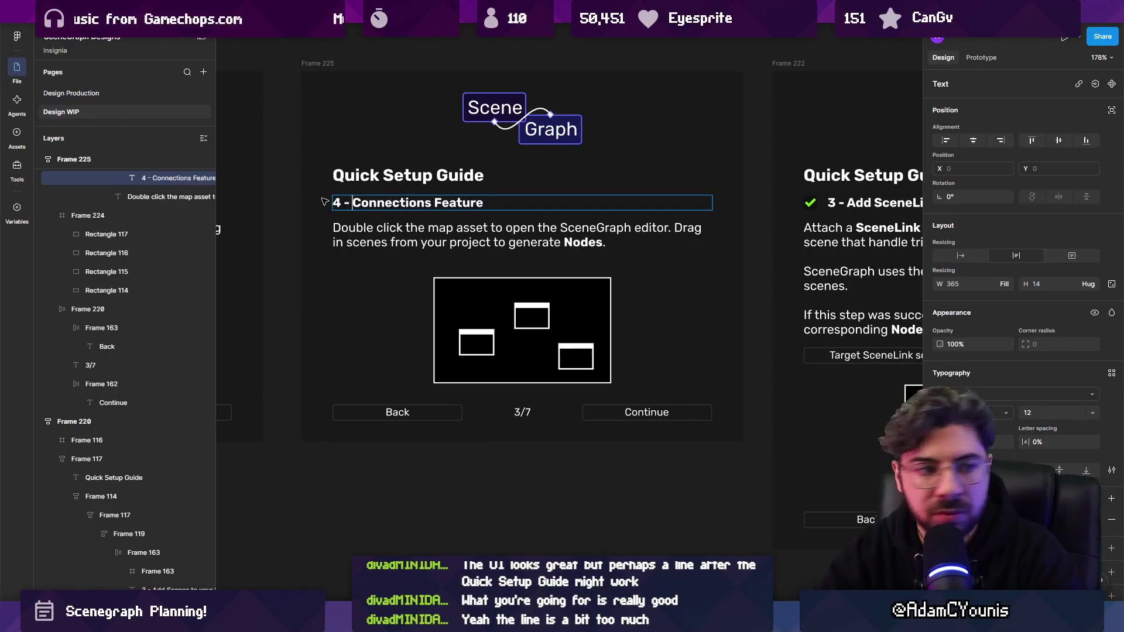
pyautogui.click(401, 267)
# - Replace the panel's description paragraph with new text beginning 'Do'
pyautogui.click(472, 233)
pyautogui.press('Return')
pyautogui.scroll(-3, 527, 281)
pyautogui.scroll(-2, 543, 332)
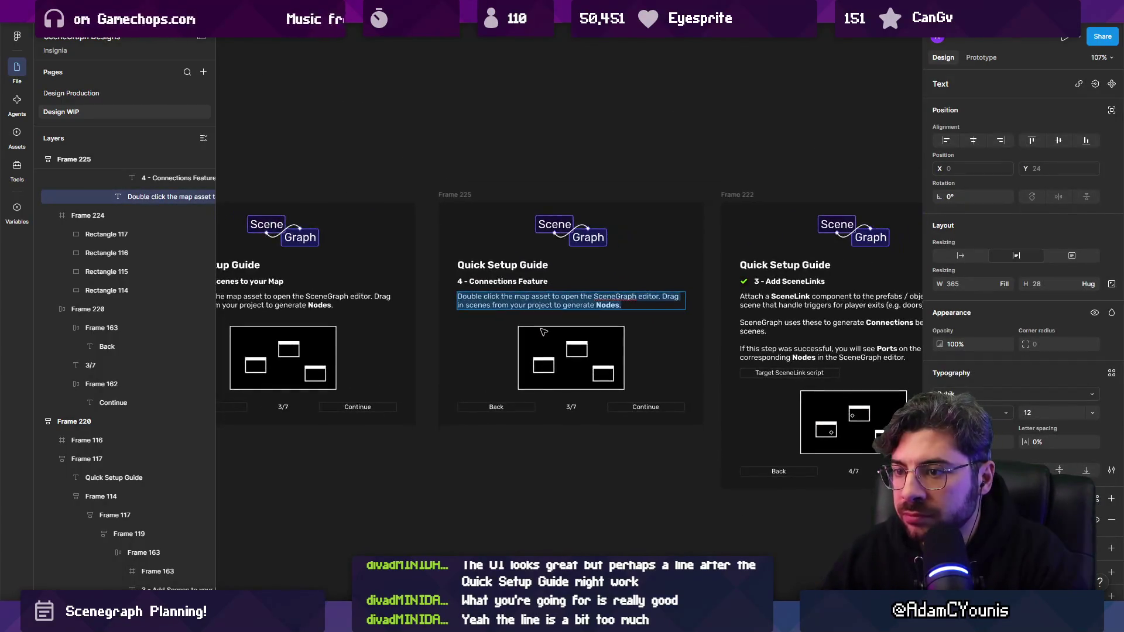
pyautogui.scroll(8, 563, 315)
pyautogui.write('Does your game')
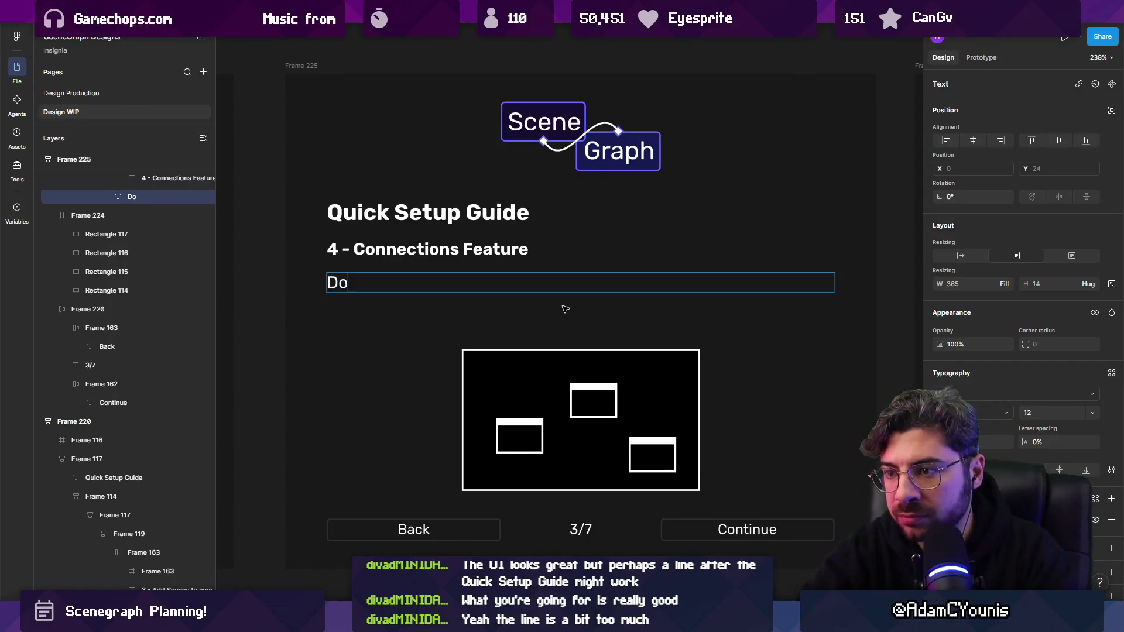